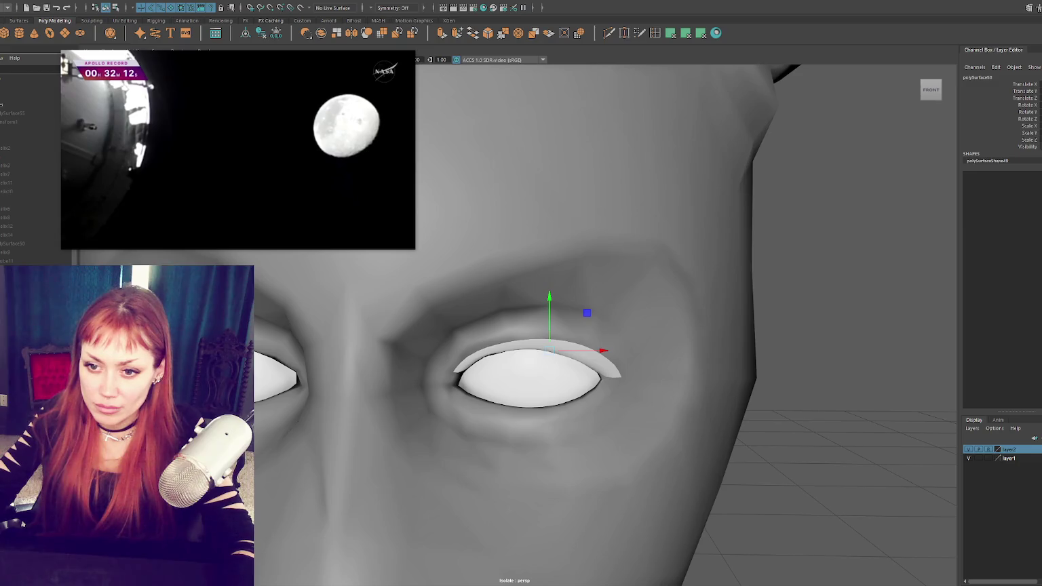
Step: Inspect the eyeball, then undo back to the eyelash strip and smooth face
click(278, 370)
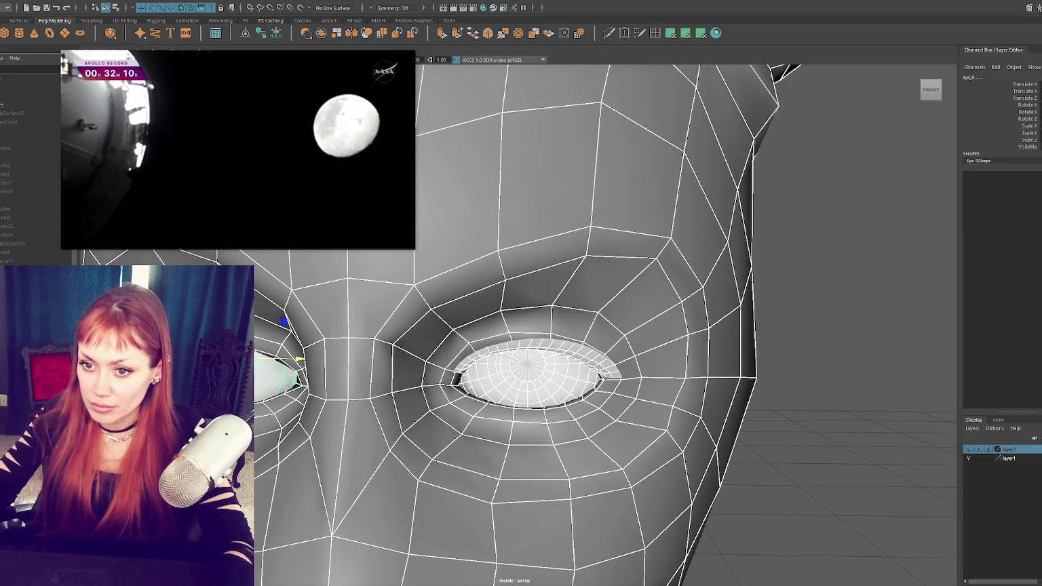
key(ctrl+z)
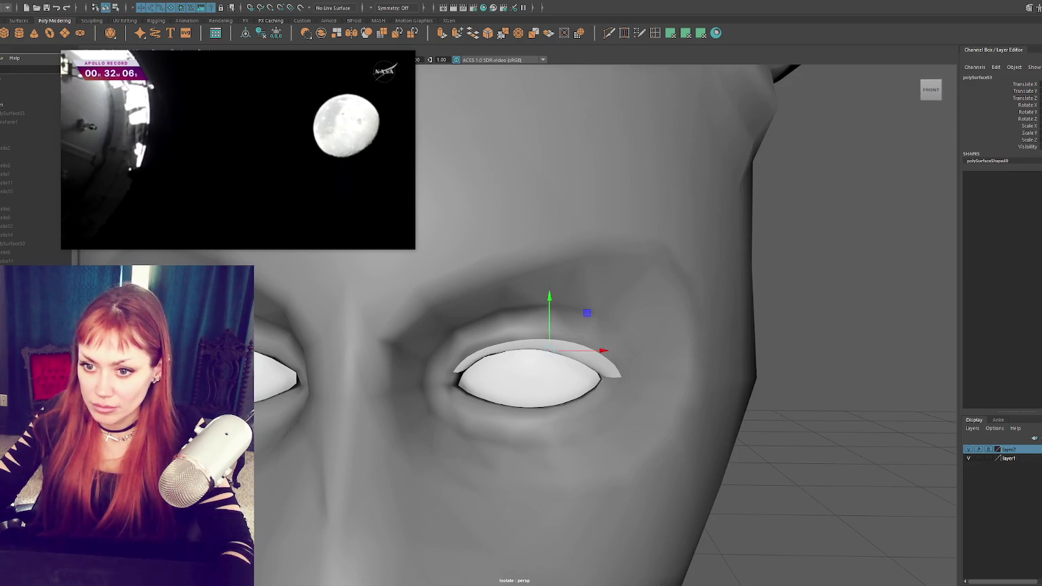
click(279, 370)
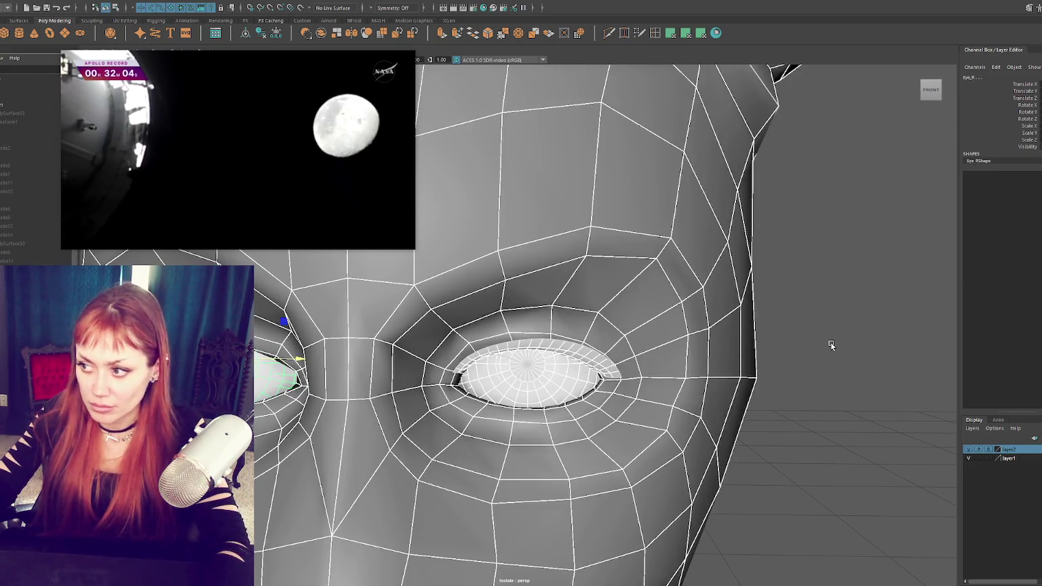
key(ctrl+z)
key(ctrl+z)
key(ctrl+z)
key(ctrl+z)
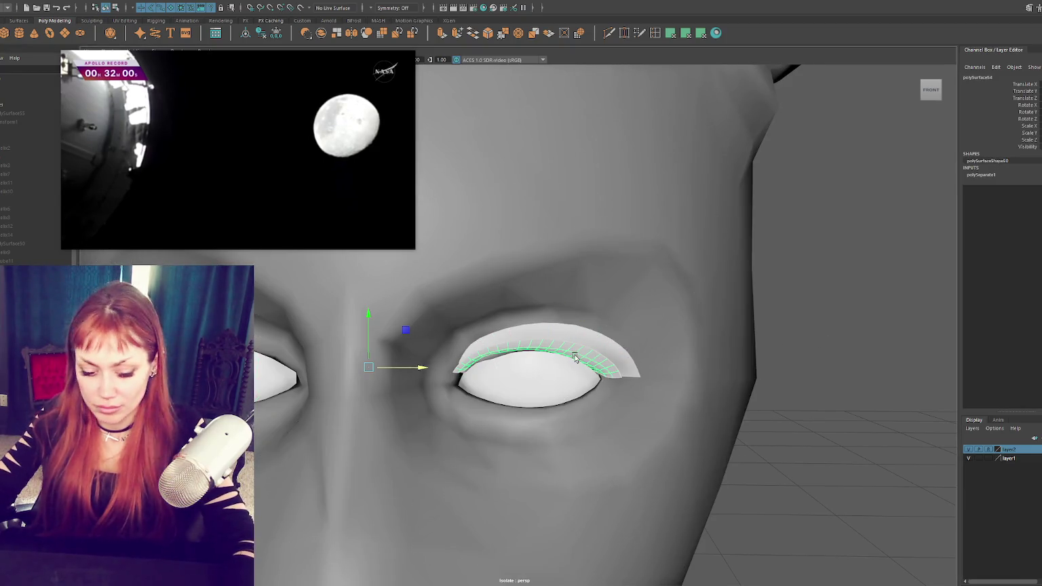
key(ctrl+z)
Step: Frame the eyelash strip and check it in wireframe before returning to shaded display
key(f)
key(4)
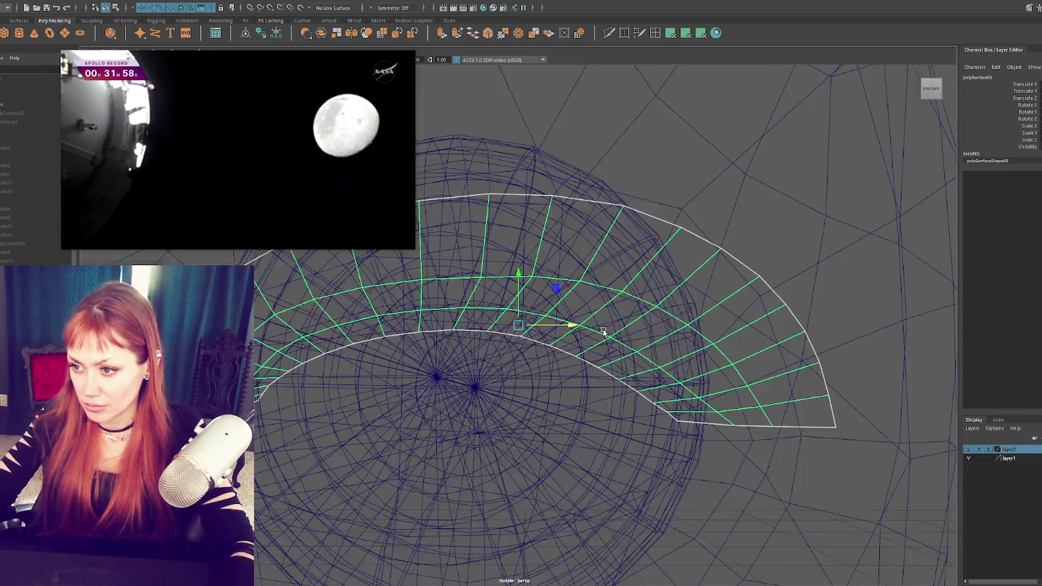
scroll(611, 329, down, 3)
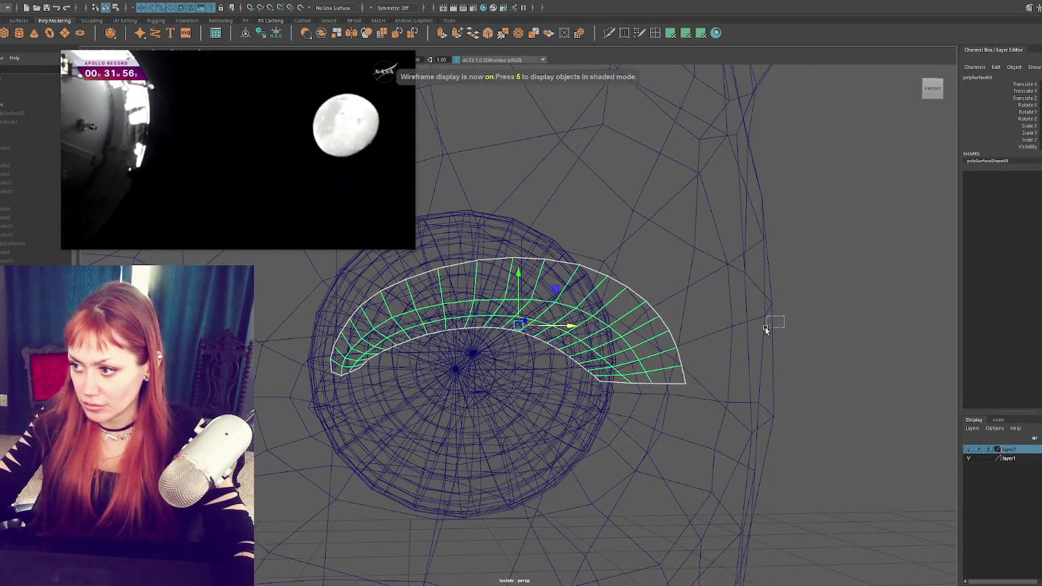
scroll(778, 322, up, 3)
key(5)
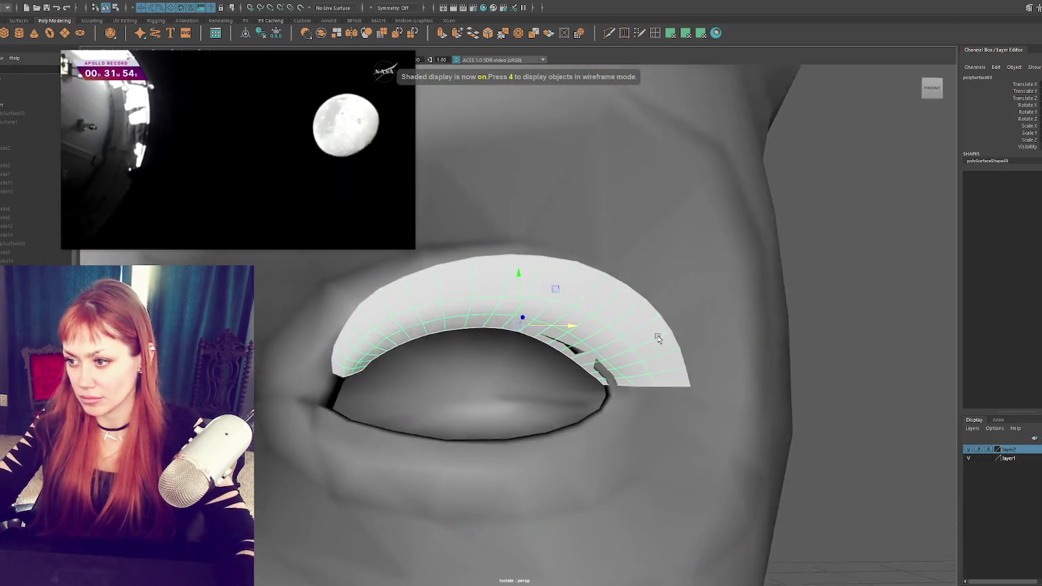
alt+drag(660, 338, 670, 337)
Step: Reselect the eyelash strip object and orbit around the eye
right_drag(785, 306, 743, 299)
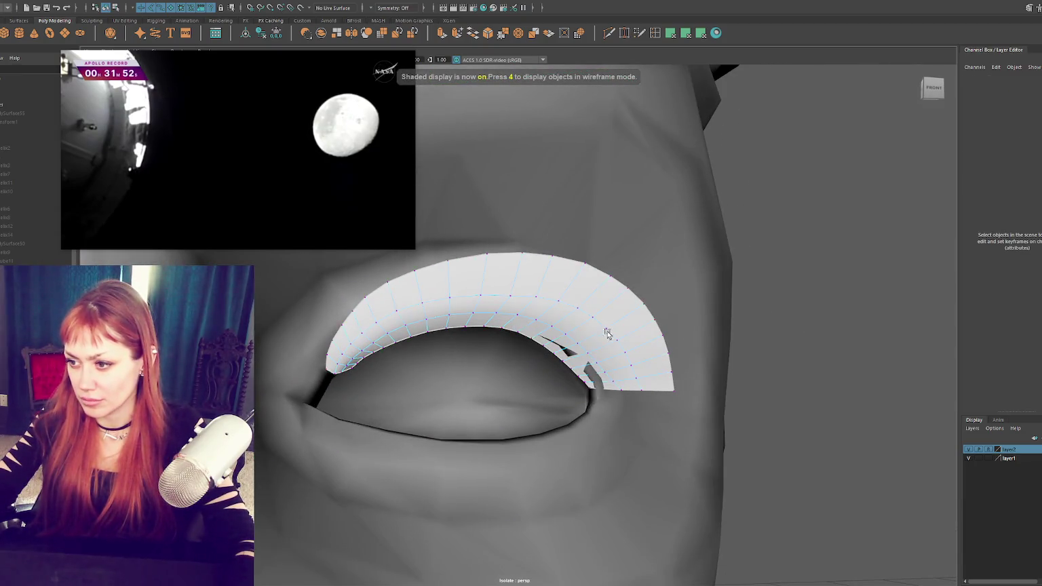
alt+drag(884, 281, 804, 284)
right_drag(811, 282, 861, 270)
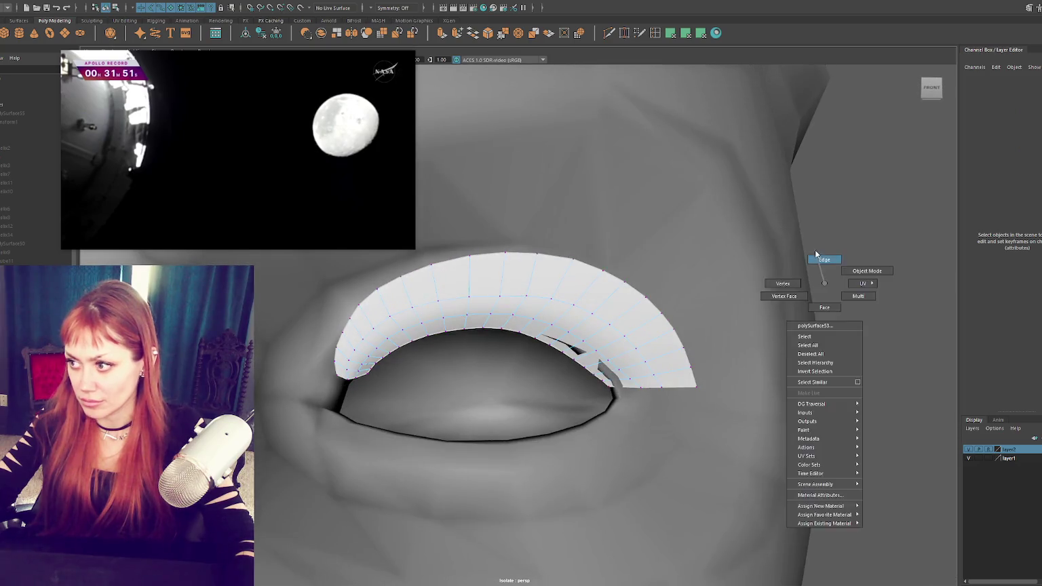
click(603, 346)
alt+drag(601, 349, 569, 357)
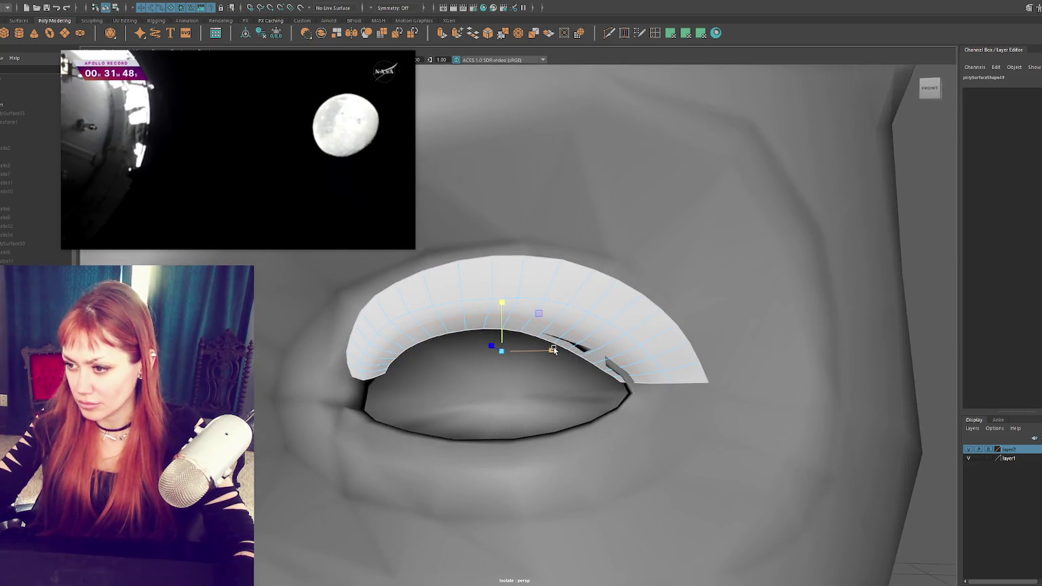
click(551, 350)
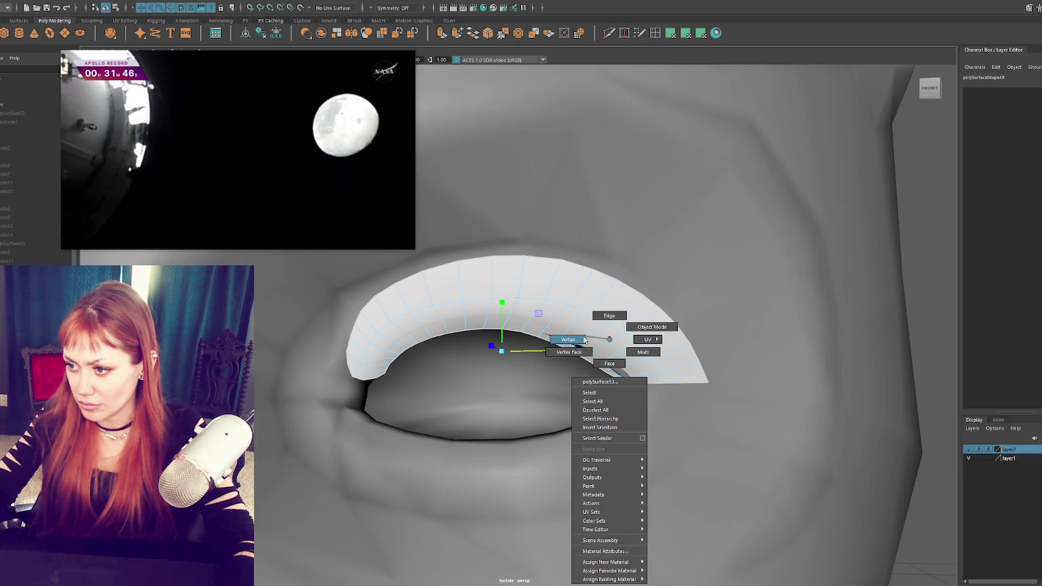
Step: In vertex mode, pick the strip's outer-corner vertex and resize the soft-selection falloff
right_drag(610, 350, 625, 366)
click(647, 384)
middle_drag(647, 384, 678, 388)
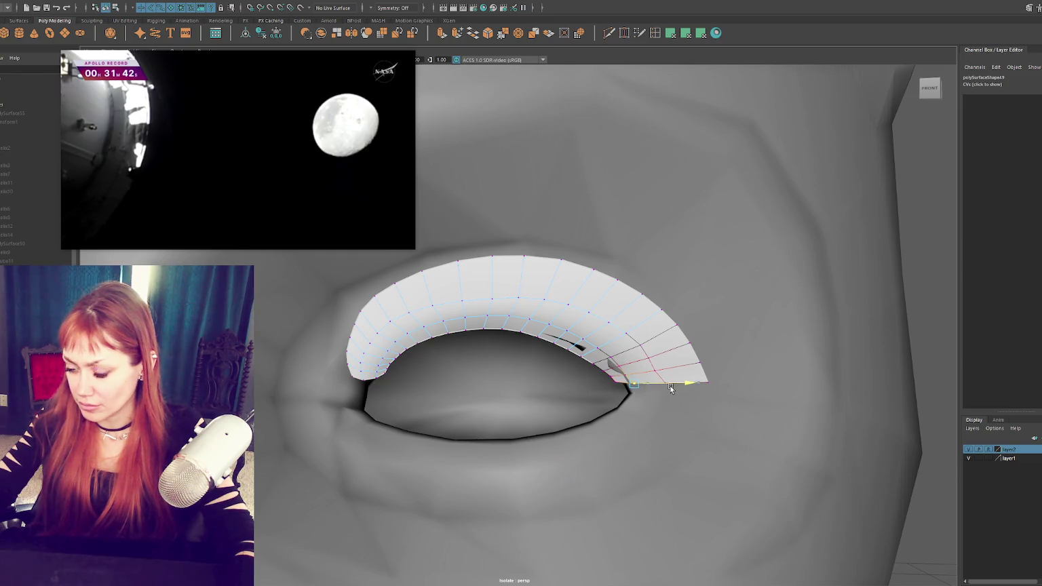
key(F8)
right_drag(609, 345, 589, 345)
click(596, 346)
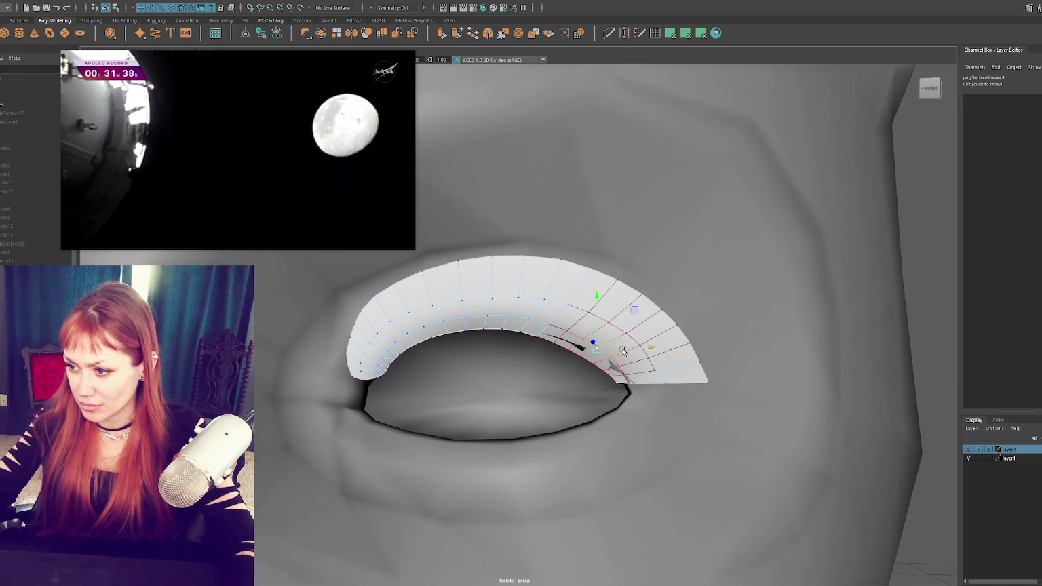
Step: Select the strip's whole inner edge loop with a smaller soft falloff
alt+drag(599, 347, 590, 343)
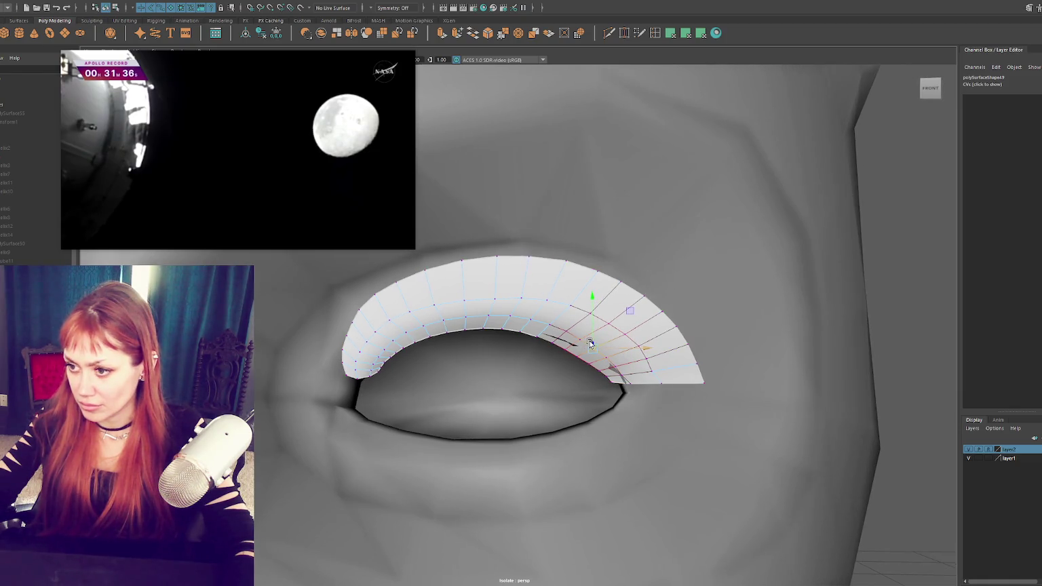
click(482, 330)
click(379, 373)
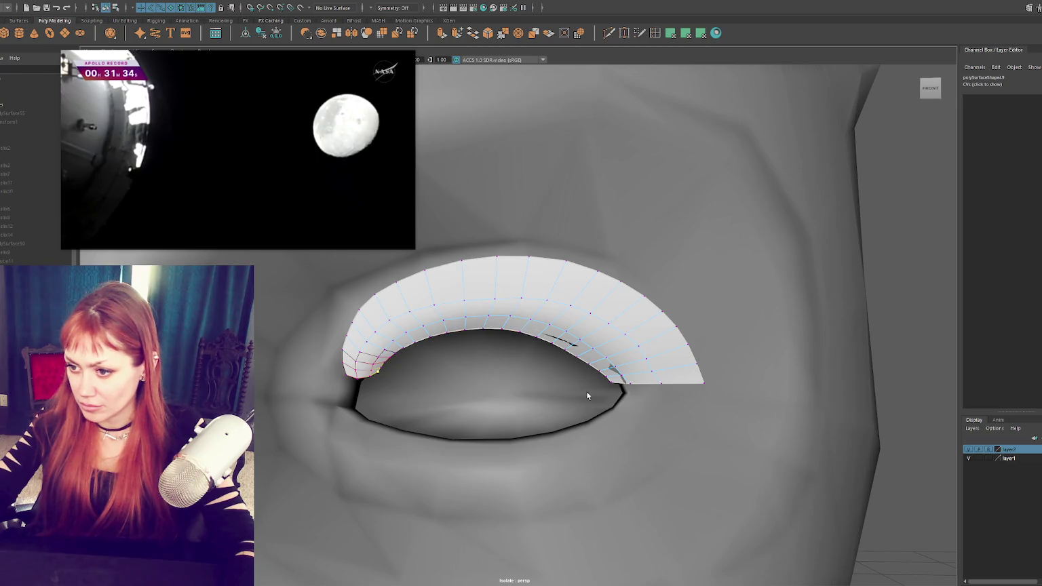
shift+double_click(609, 381)
drag(609, 382, 560, 382)
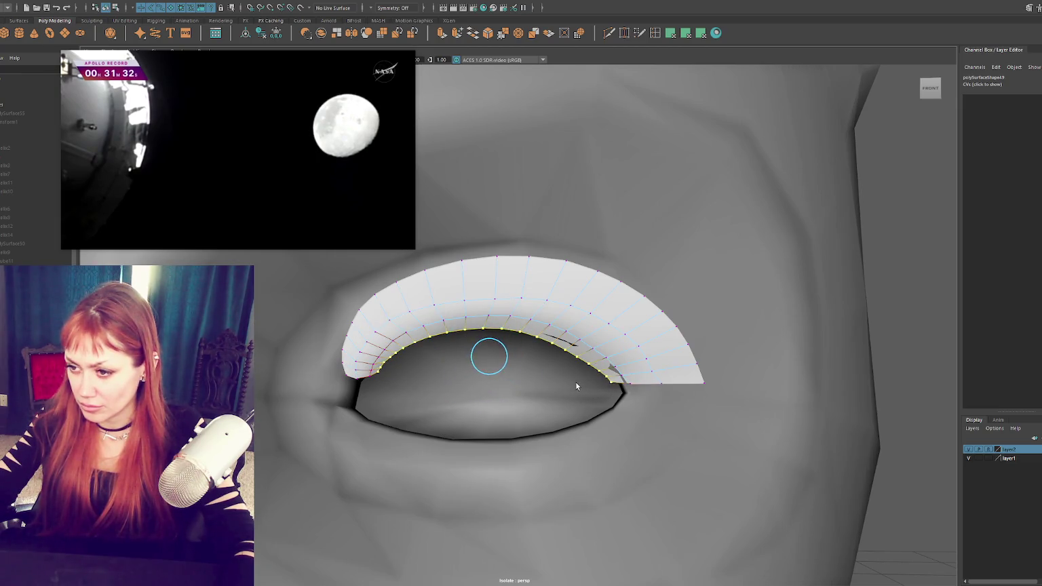
Step: Move the inner edge loop up slightly onto the upper eyelid line
key(w)
drag(490, 343, 495, 336)
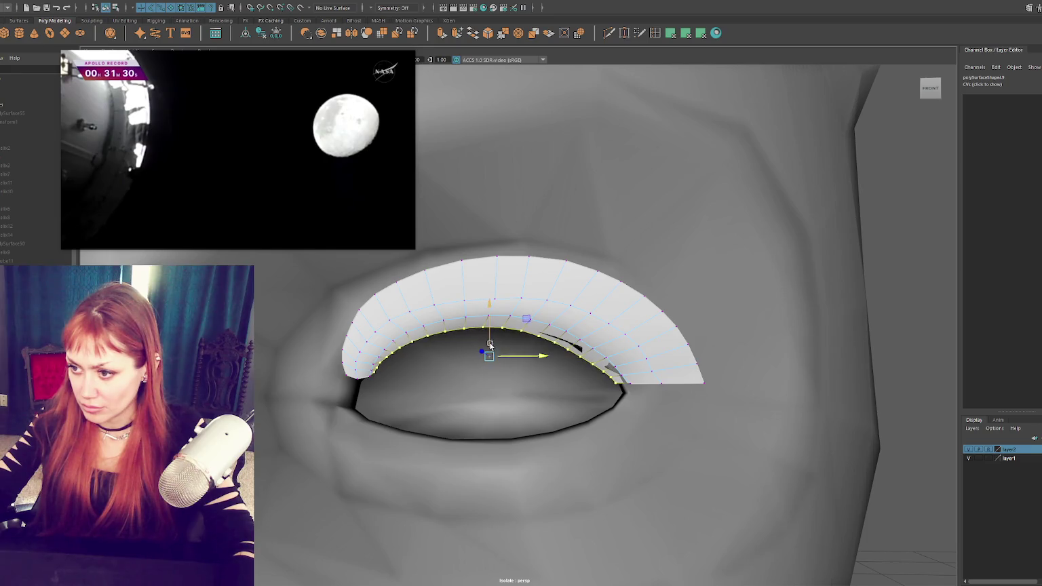
key(e)
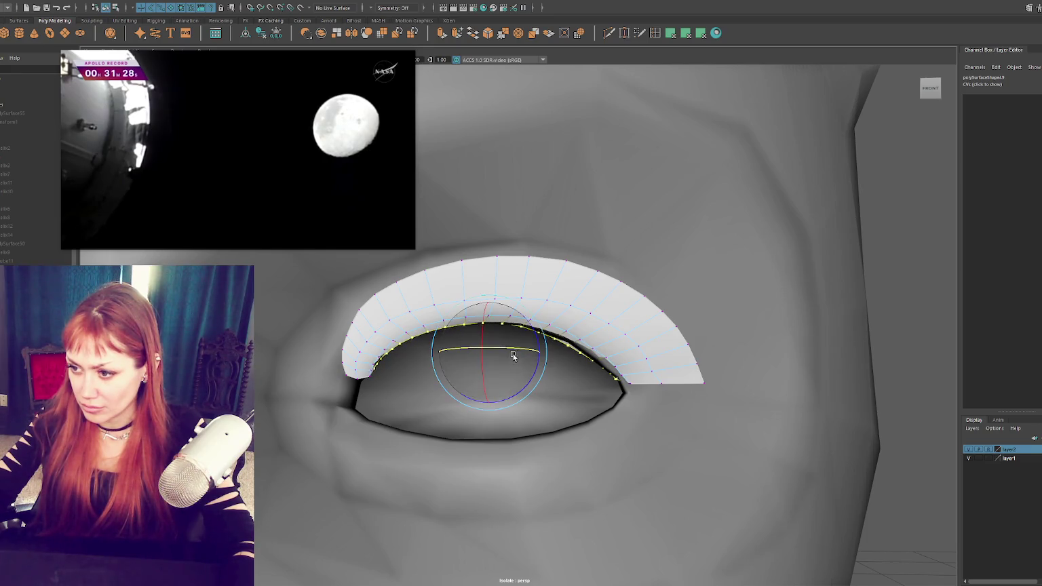
key(w)
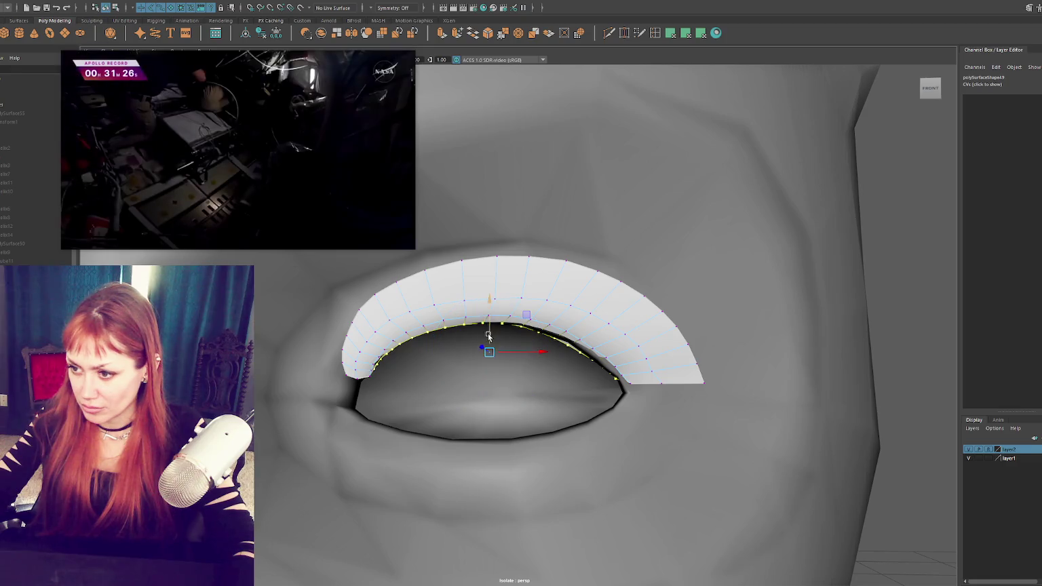
alt+drag(490, 332, 465, 302)
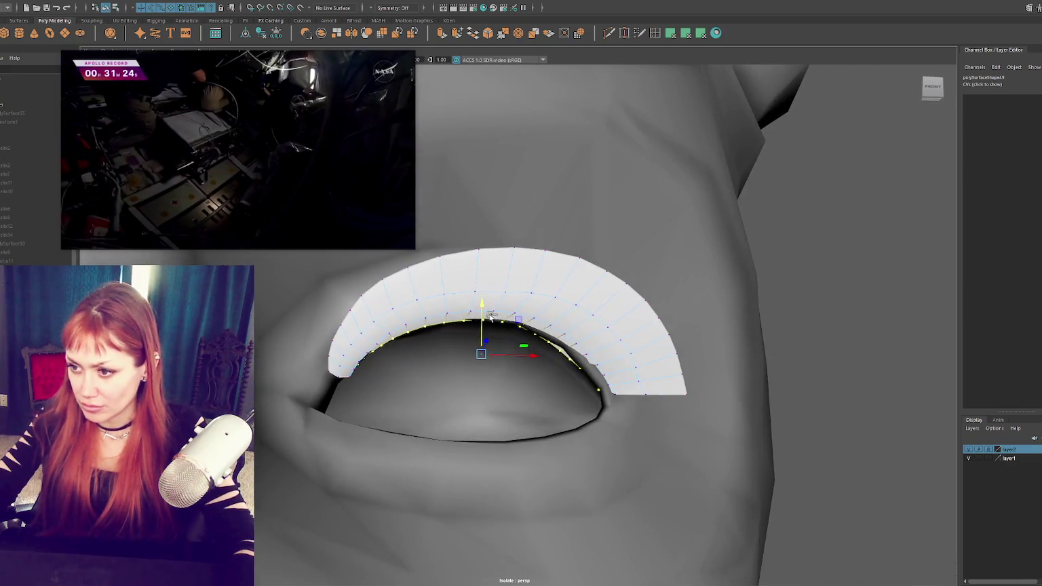
key(F8)
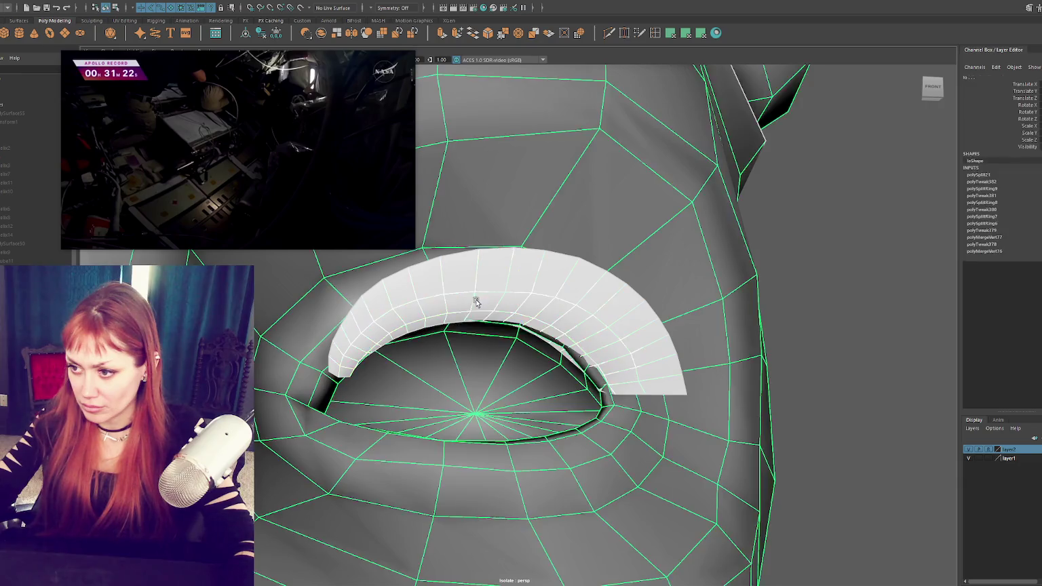
Step: Rotate the whole eyelash strip to tilt it onto the eye
key(e)
mouse_move(545, 372)
mouse_down()
mouse_move(532, 356)
mouse_move(540, 329)
mouse_up()
key(F8)
Step: Select the strip's inner-end vertices and pull them toward the eye's inner corner
drag(319, 353, 448, 400)
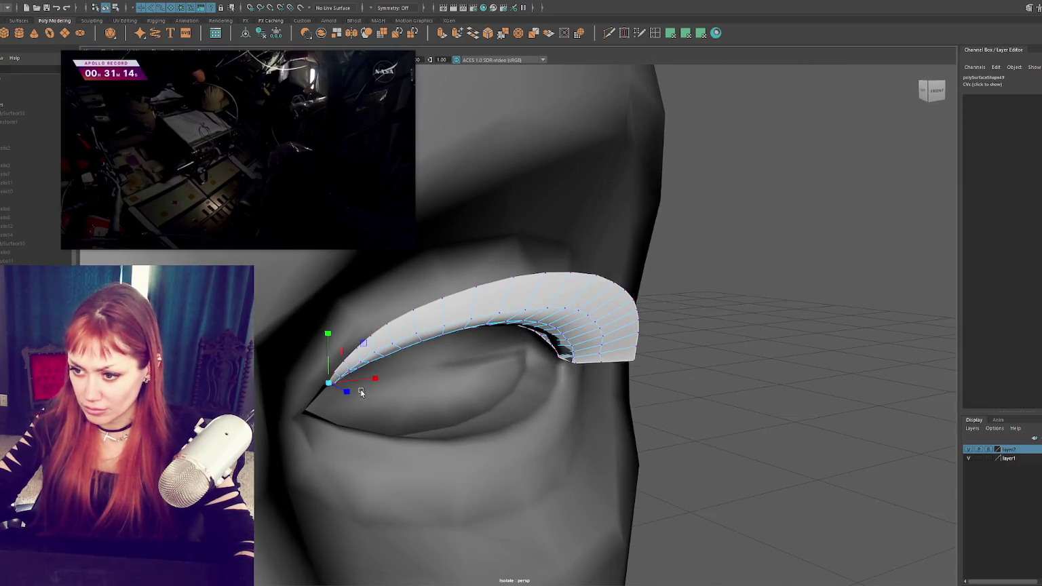
mouse_move(406, 367)
alt+mouse_down()
mouse_move(388, 380)
mouse_move(359, 370)
alt+mouse_up()
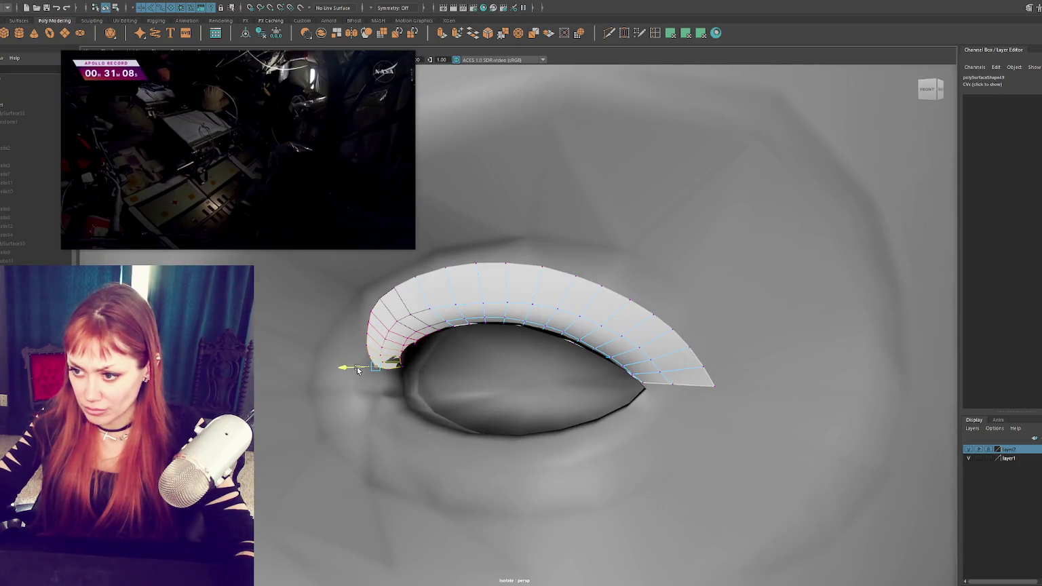
middle_drag(407, 371, 400, 371)
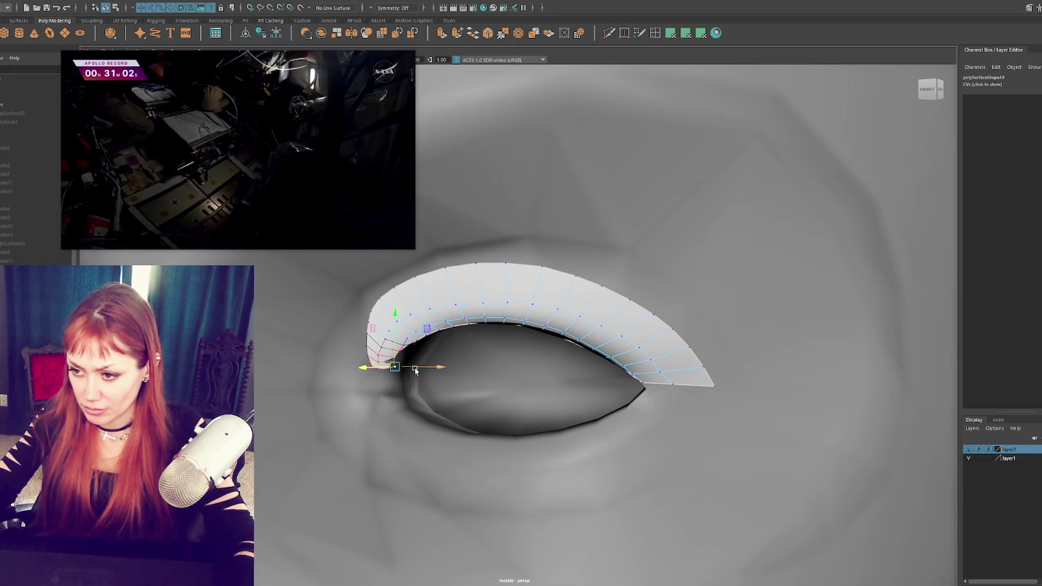
scroll(413, 369, down, 5)
scroll(516, 342, up, 5)
scroll(551, 334, up, 5)
scroll(550, 332, down, 4)
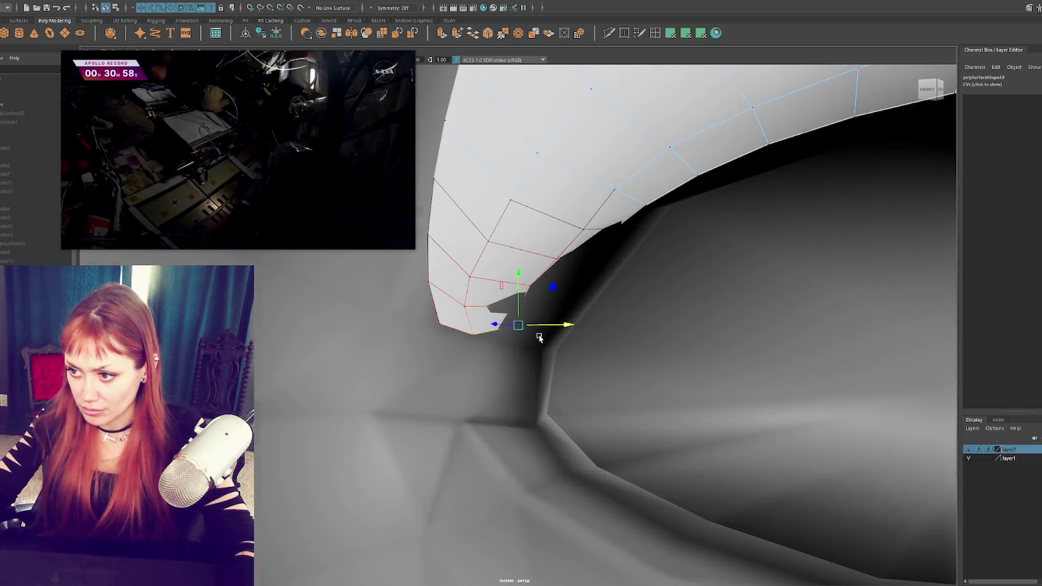
scroll(549, 316, down, 1)
Step: Orbit to inspect the tucked inner end from the side, back in vertex editing
mouse_move(549, 316)
alt+mouse_down()
mouse_move(550, 302)
mouse_move(501, 339)
mouse_move(535, 312)
alt+mouse_up()
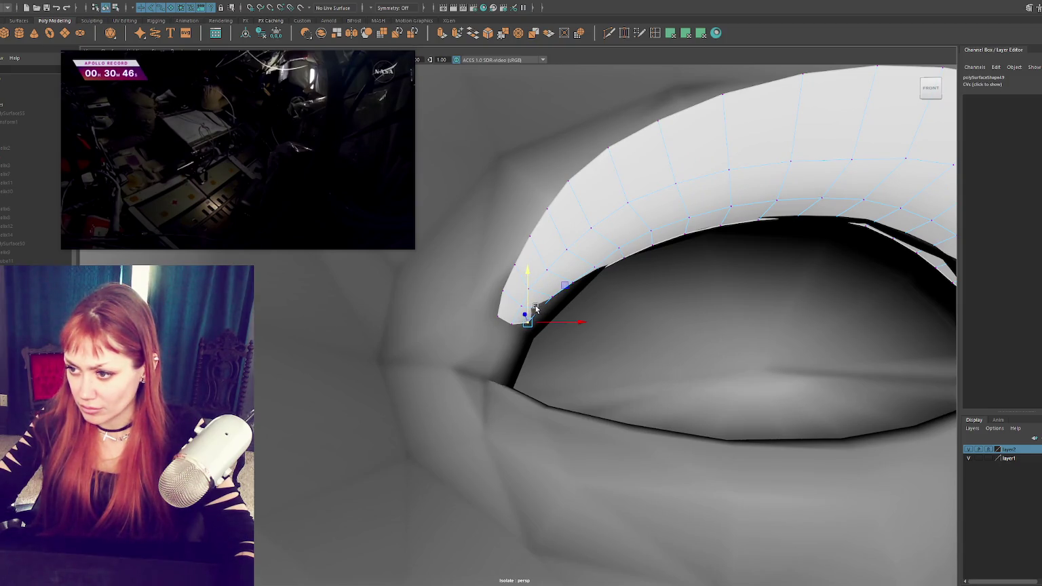
alt+drag(562, 310, 473, 315)
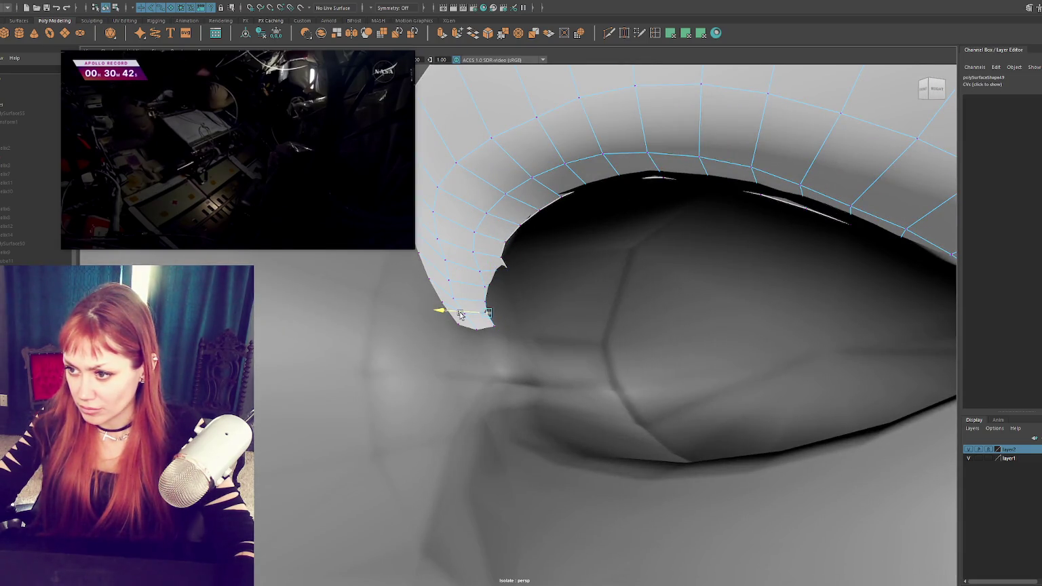
key(F8)
key(F8)
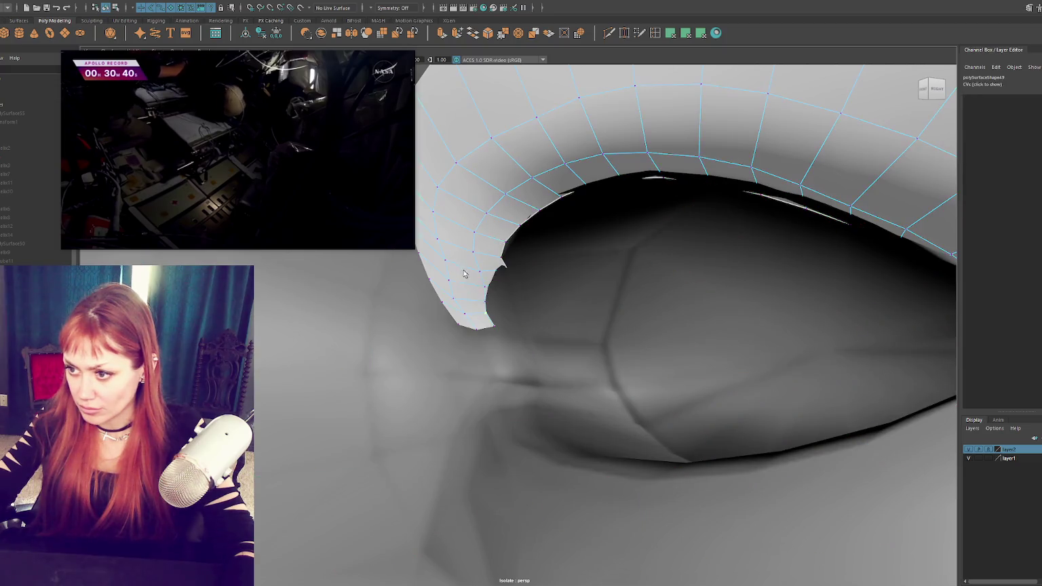
key(F8)
right_click(483, 288)
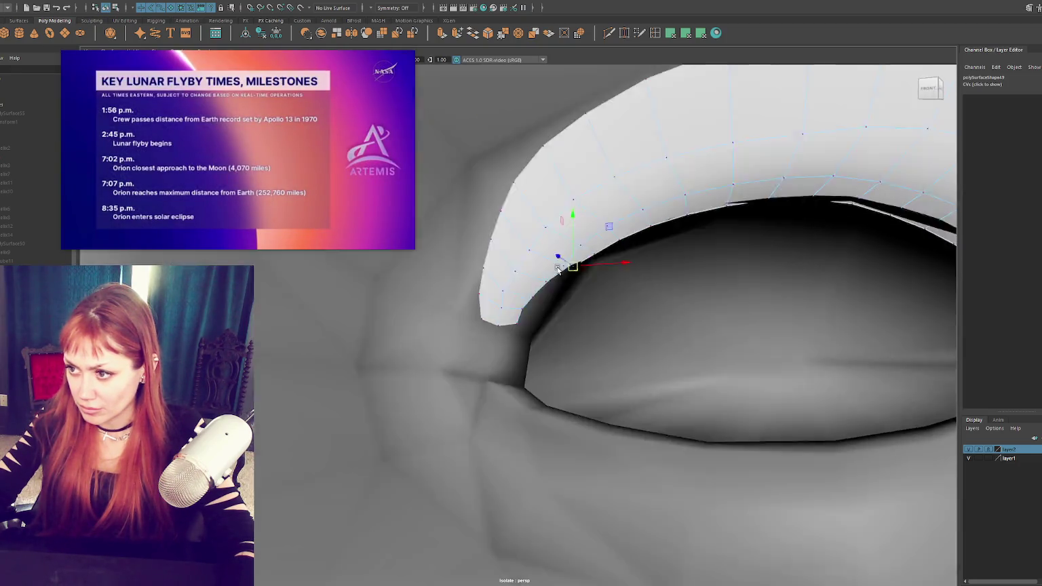
Step: Raise the selected lash edge points along Y toward the eyelid
alt+drag(508, 273, 588, 261)
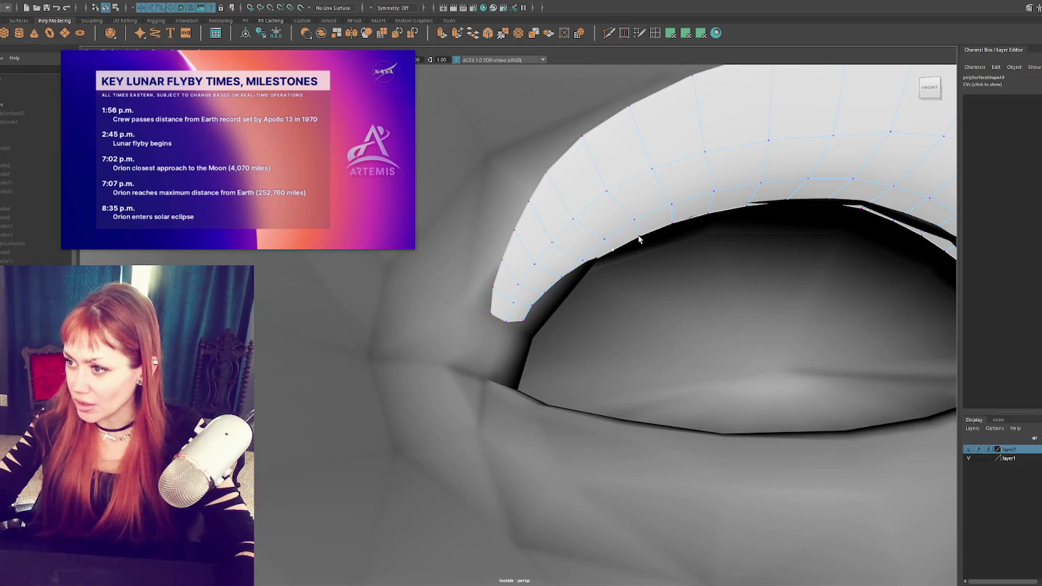
key(F8)
key(F8)
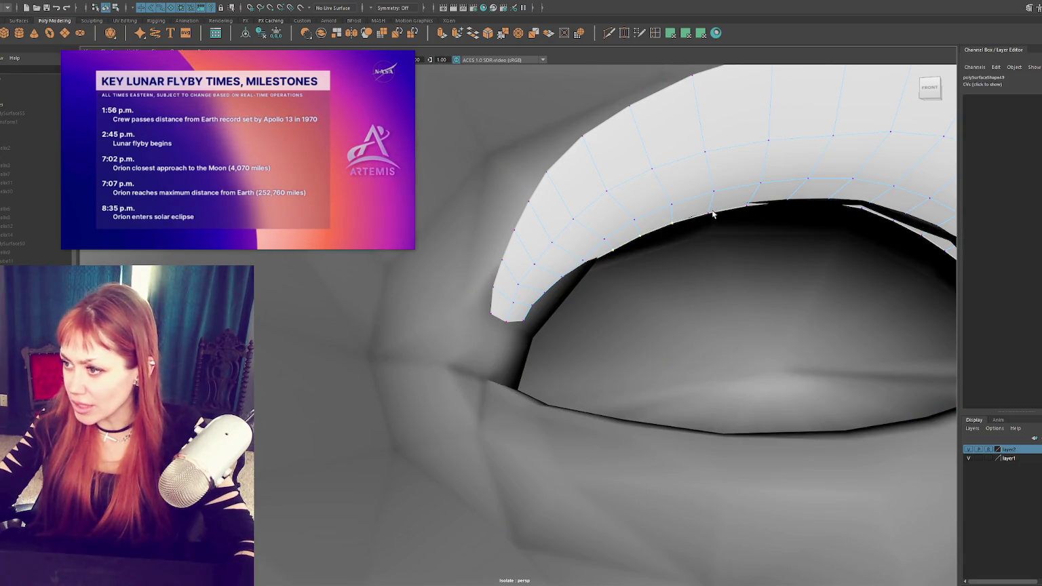
key(w)
drag(665, 211, 665, 206)
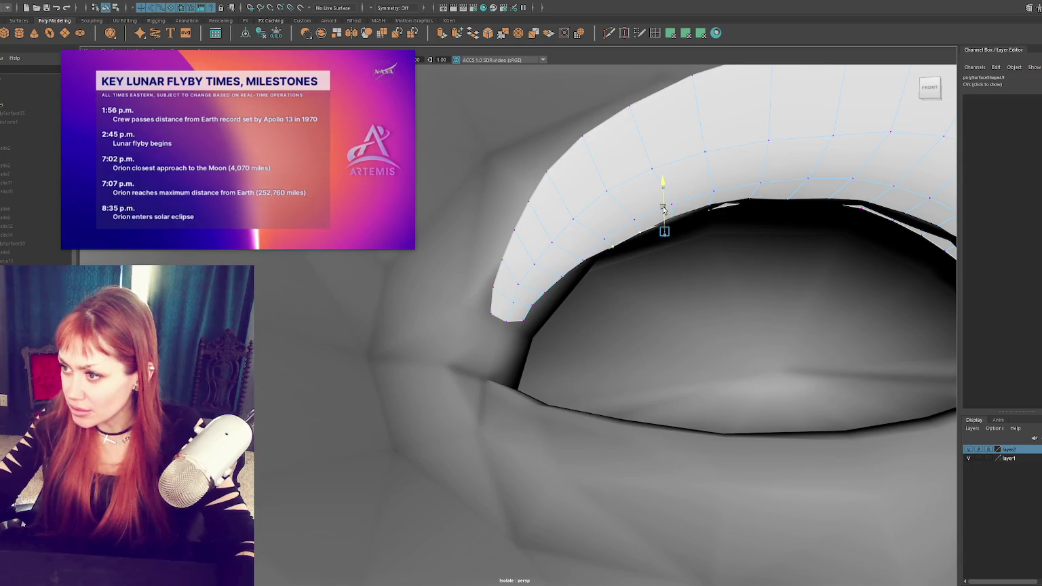
scroll(713, 231, down, 5)
scroll(709, 235, up, 3)
mouse_move(724, 235)
alt+mouse_down()
mouse_move(565, 217)
mouse_move(610, 240)
alt+mouse_up()
Step: Box-select lash points near the outer end and eye corner, checking in wireframe
key(4)
click(576, 259)
key(5)
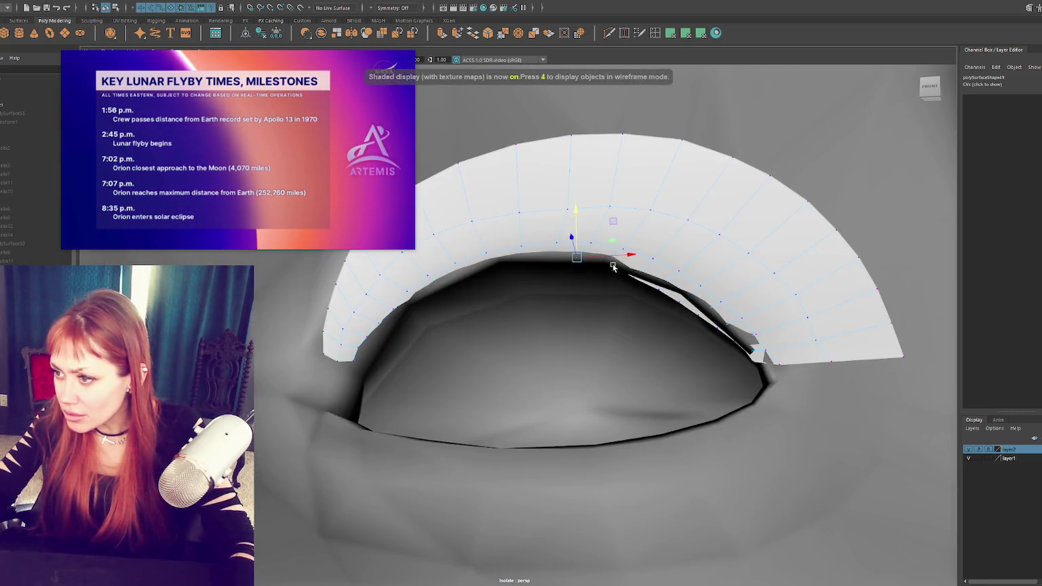
key(4)
drag(610, 273, 663, 314)
key(5)
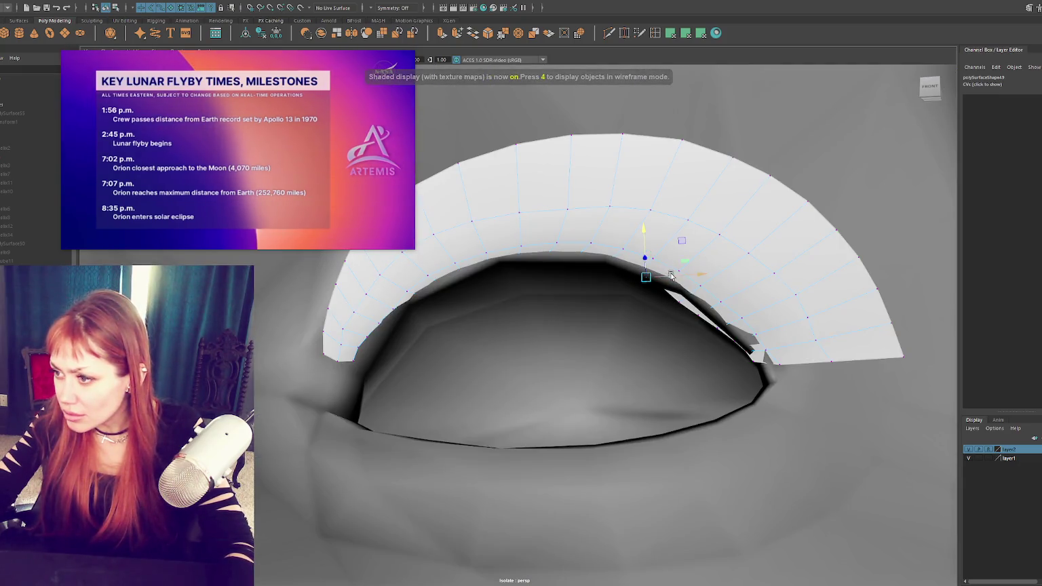
mouse_move(672, 300)
mouse_down()
mouse_move(703, 330)
mouse_move(719, 304)
mouse_up()
key(4)
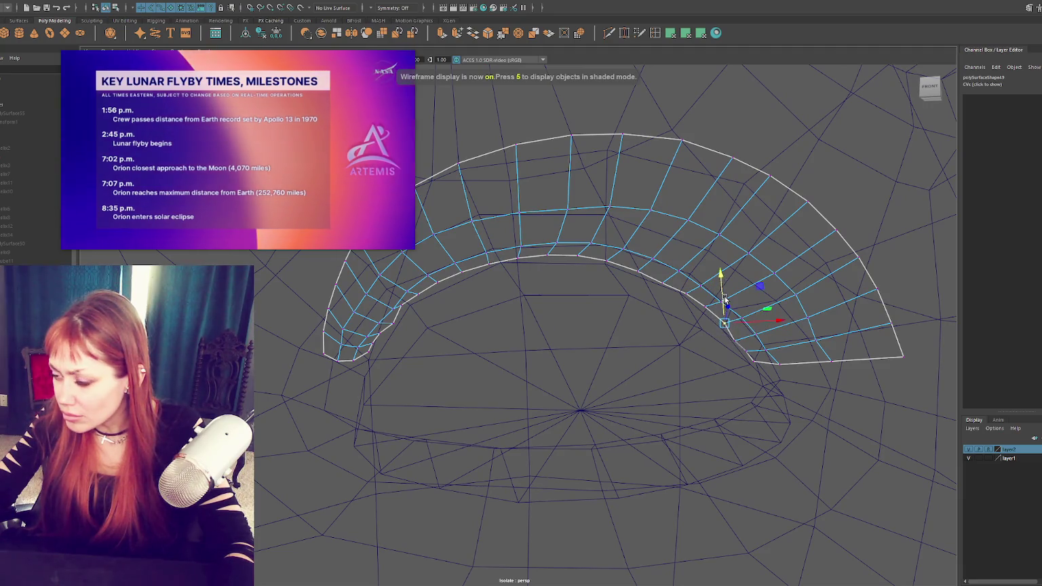
key(5)
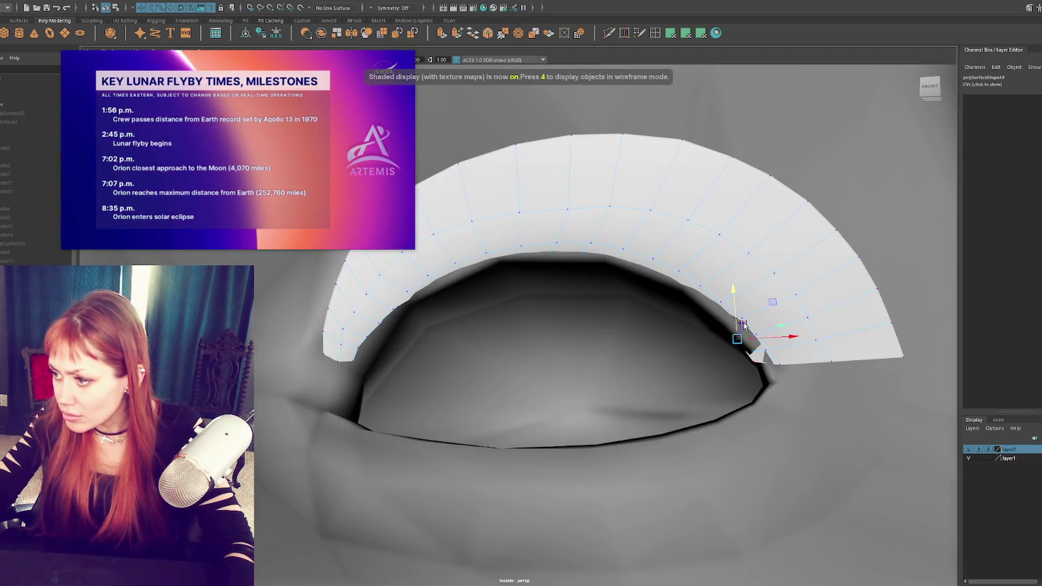
Step: Select the points along the lash's lower edge toward the outer corner
click(753, 351)
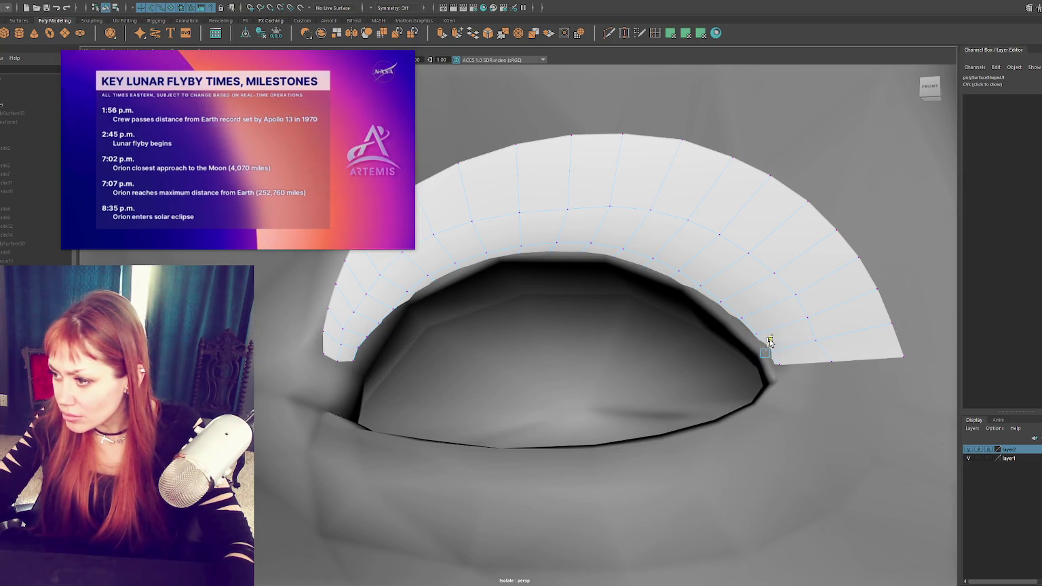
click(772, 339)
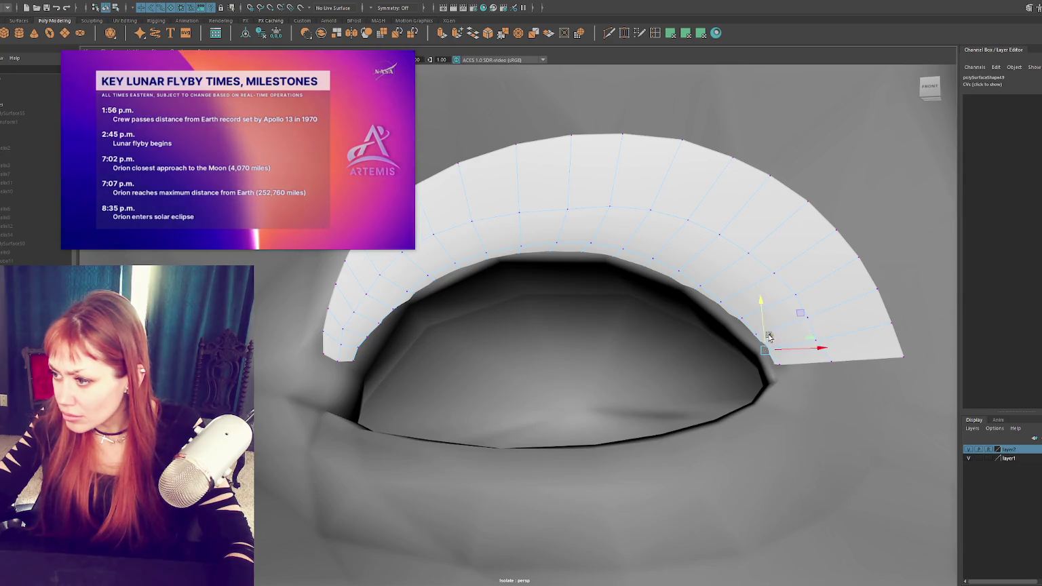
click(769, 336)
click(778, 364)
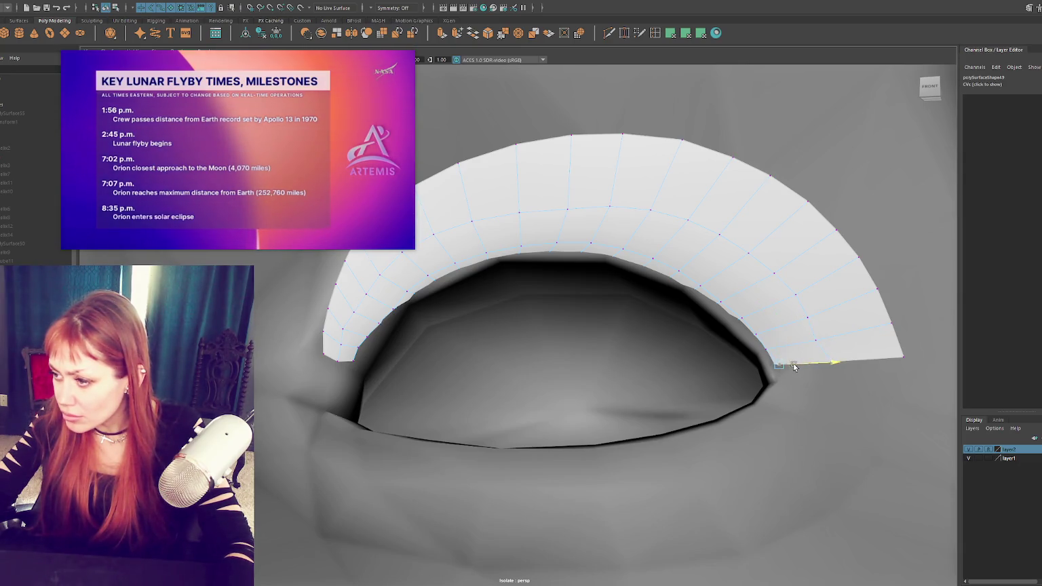
click(829, 367)
alt+drag(846, 367, 740, 393)
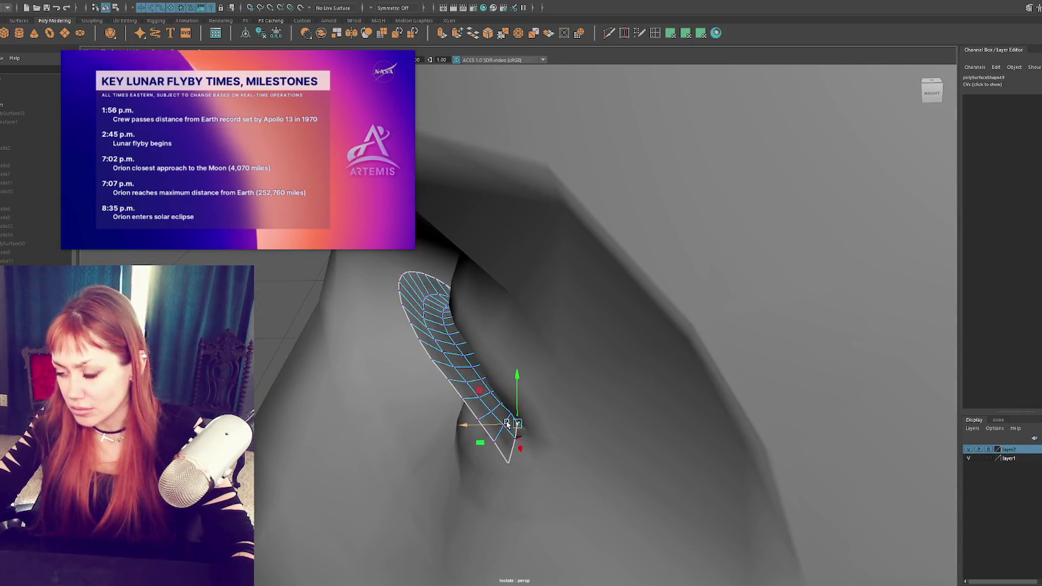
mouse_move(510, 426)
alt+mouse_down()
mouse_move(612, 394)
mouse_move(537, 397)
mouse_move(522, 431)
alt+mouse_up()
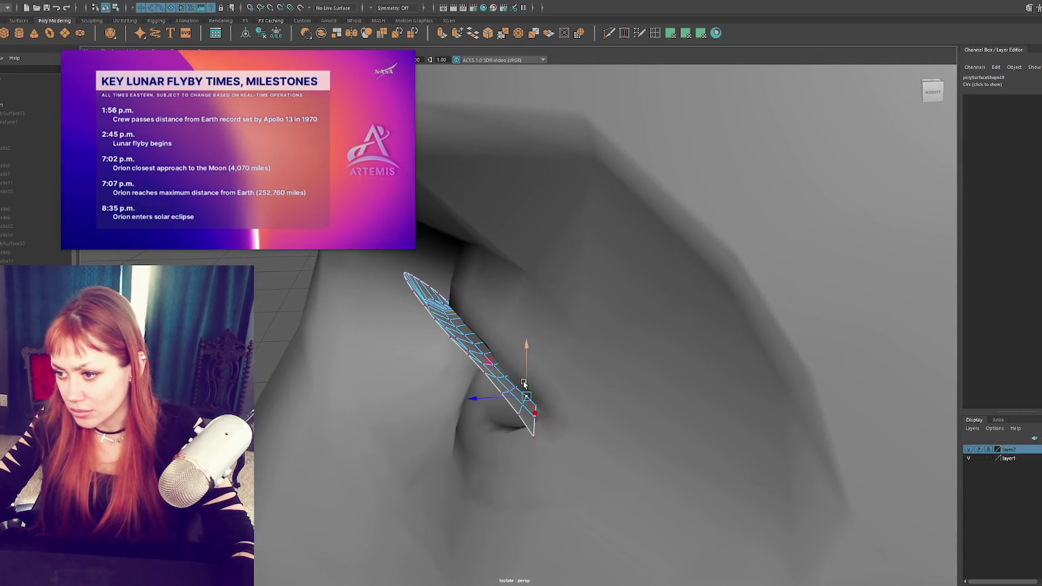
Step: Nudge the lash's outer tip point up against the eyelid
click(517, 415)
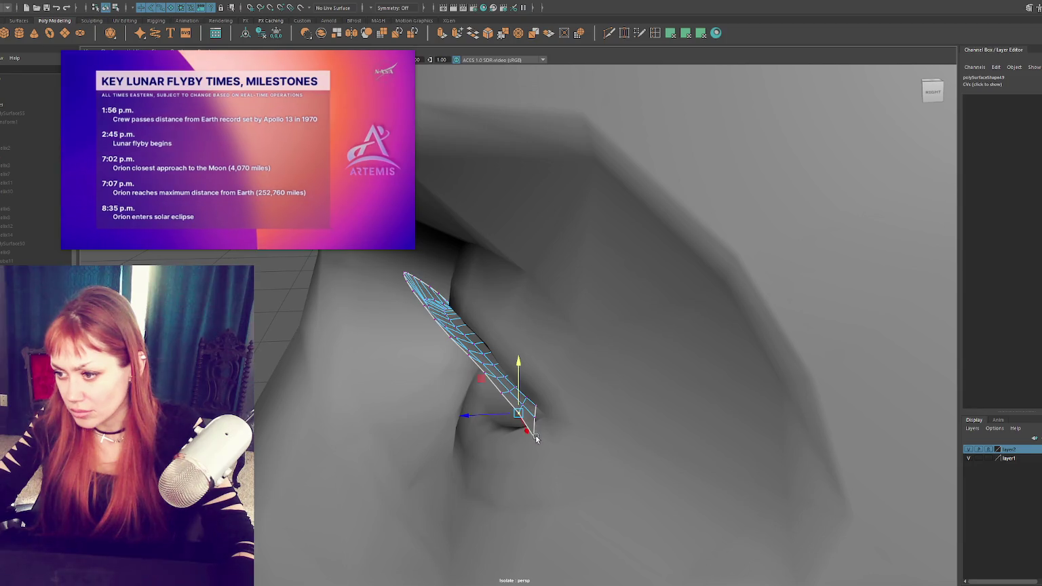
click(535, 437)
click(532, 428)
right_drag(539, 438, 544, 438)
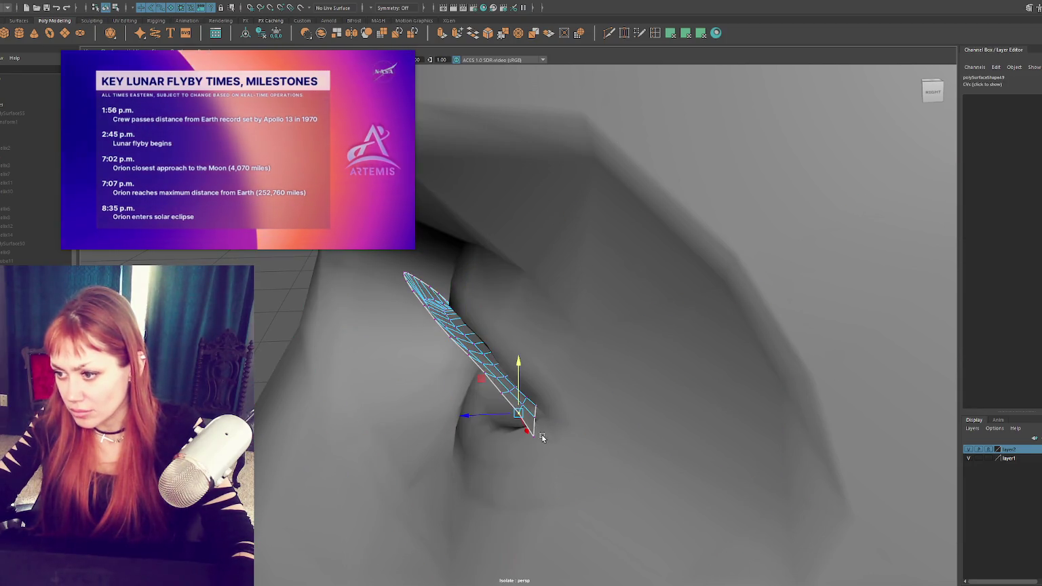
click(533, 437)
drag(535, 403, 627, 397)
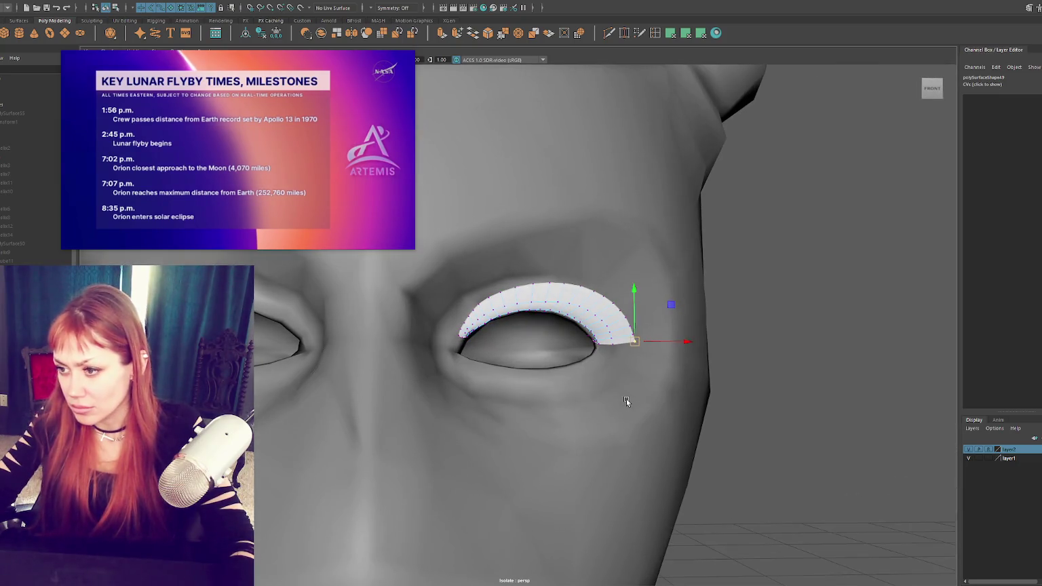
Step: Frame the whole head and select polySurface55 in the scene list
key(F8)
scroll(770, 270, down, 10)
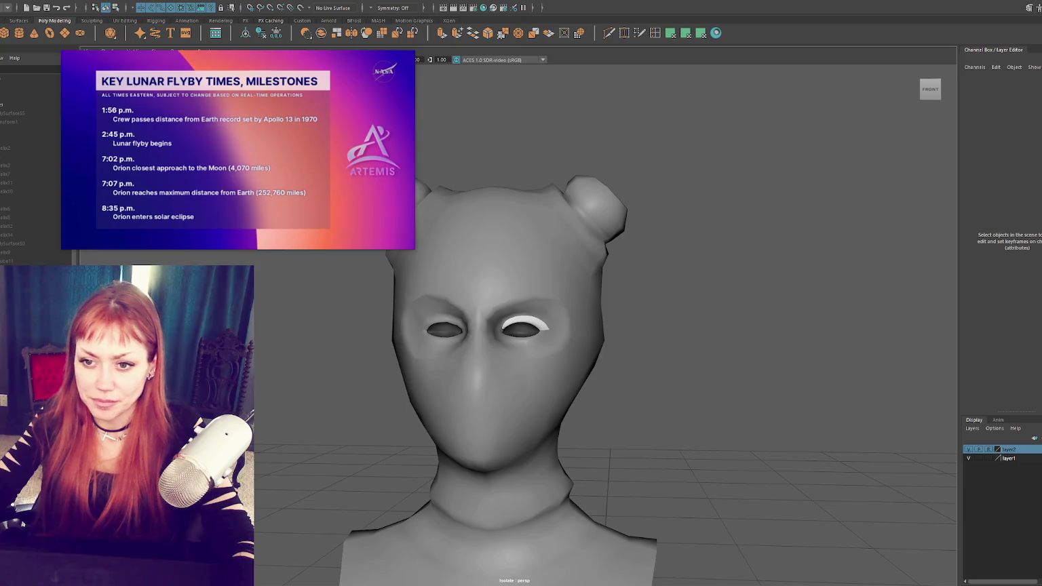
click(31, 115)
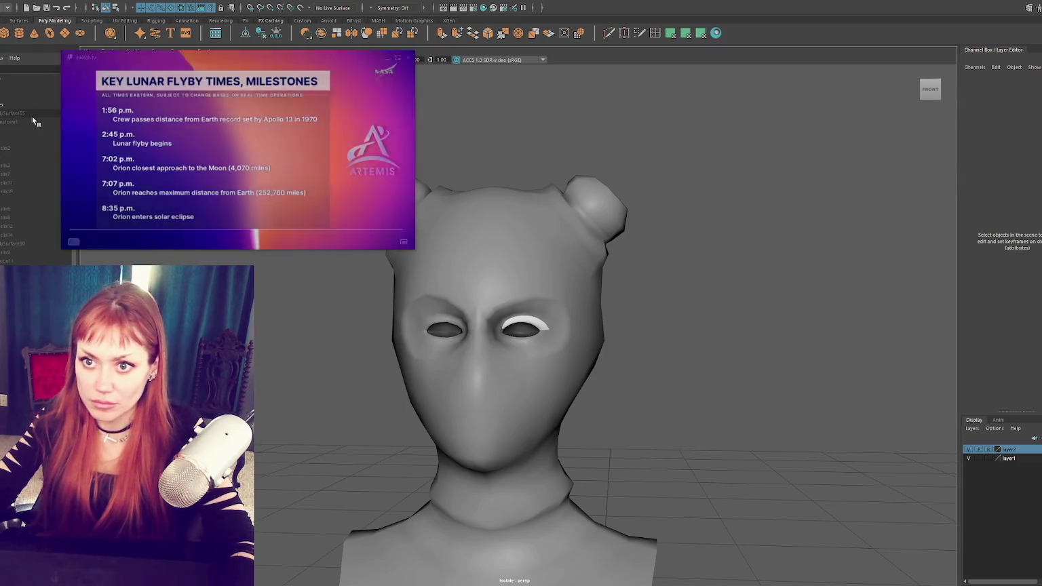
click(29, 113)
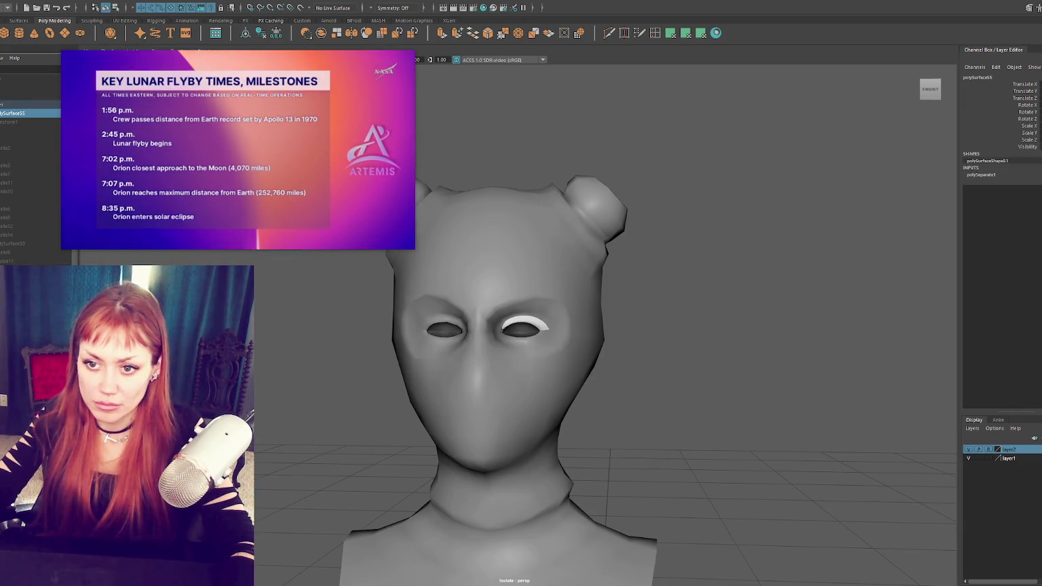
scroll(30, 170, down, 1)
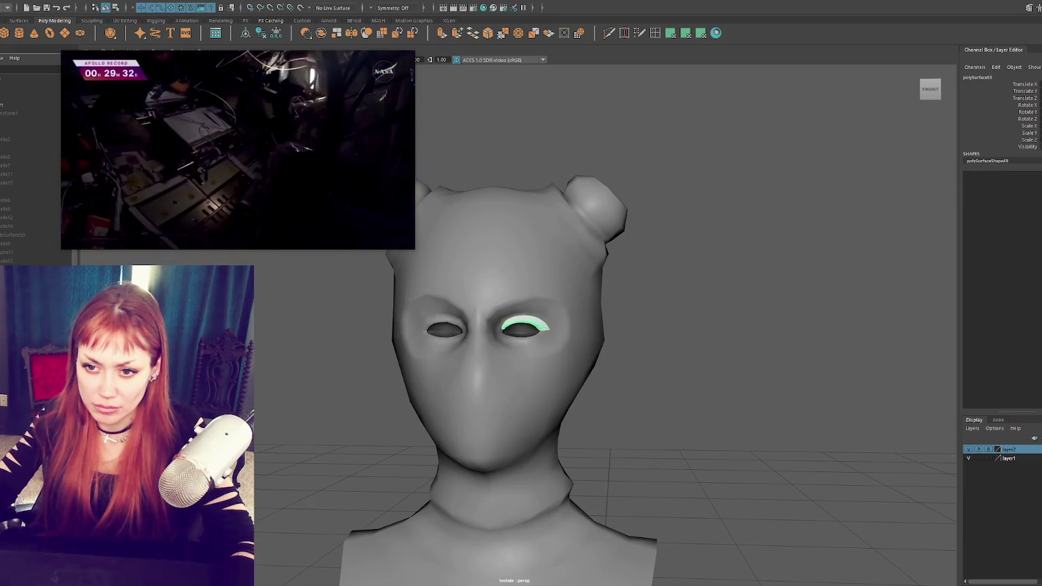
Step: Select just the upper eyelash strip, apart from the head mesh, in object mode
click(524, 304)
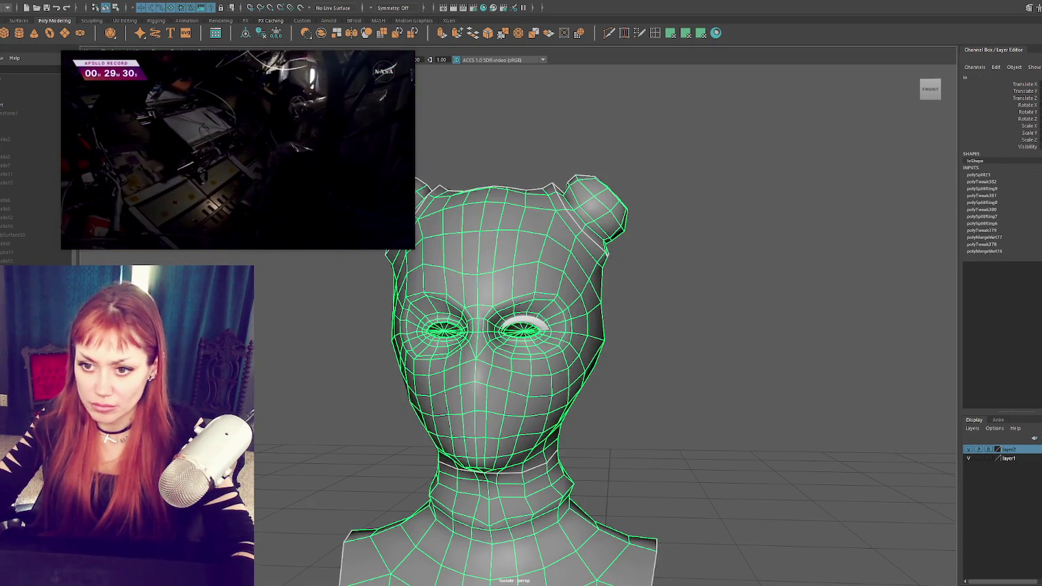
click(525, 318)
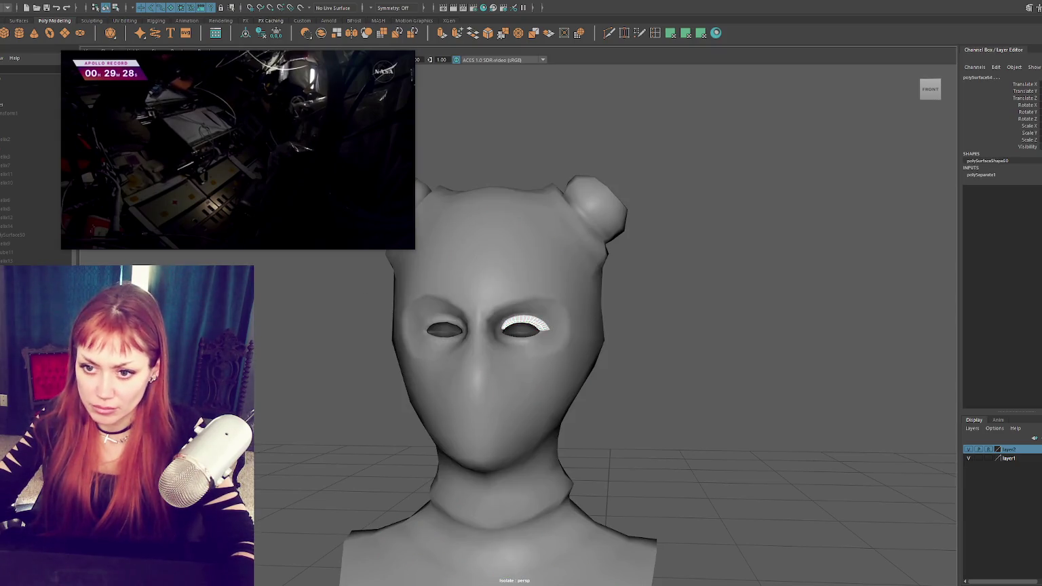
shift+click(496, 270)
scroll(517, 324, up, 5)
scroll(600, 314, up, 5)
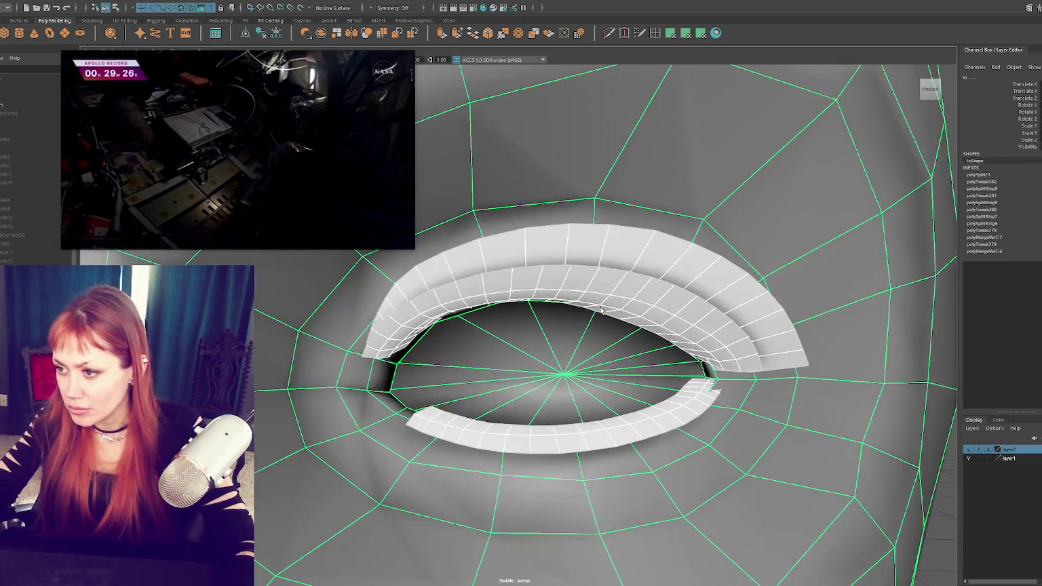
click(644, 279)
alt+drag(645, 279, 641, 287)
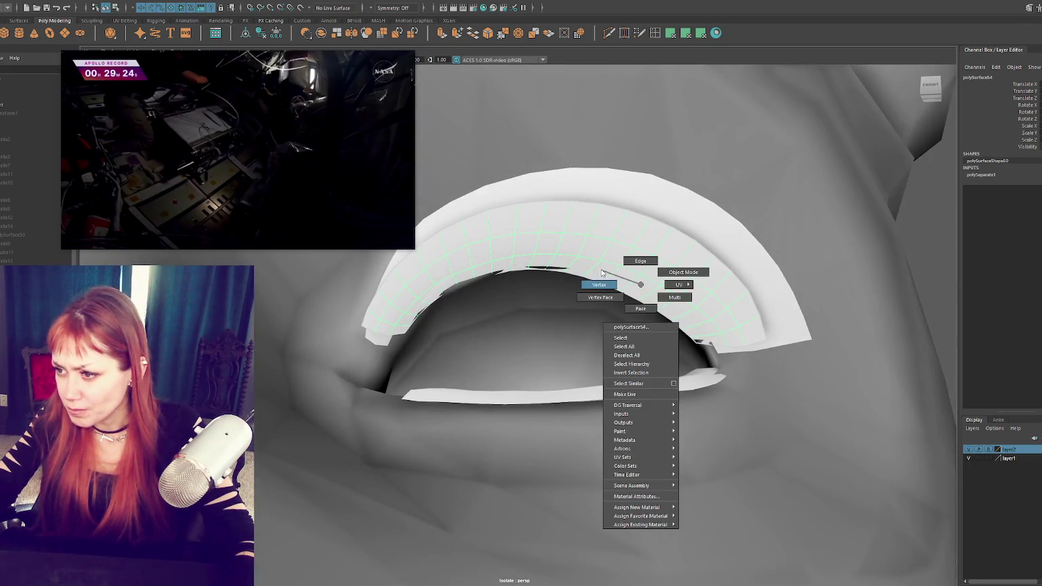
right_drag(641, 288, 614, 281)
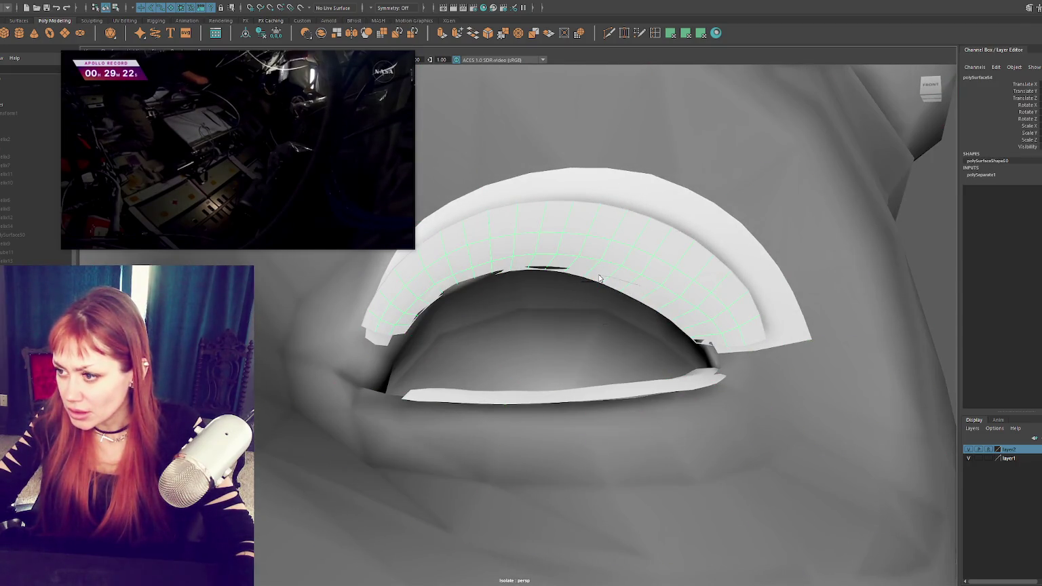
right_click(647, 260)
click(686, 247)
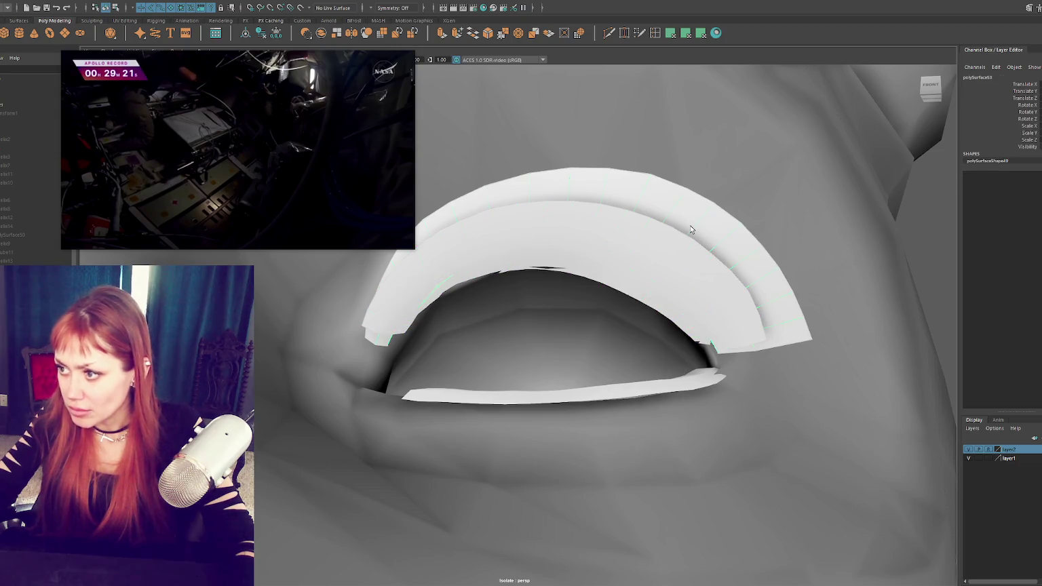
Step: In edge mode, select the edge loop through polySurface54's middle for moving
right_click(634, 254)
click(634, 254)
alt+drag(624, 261, 617, 238)
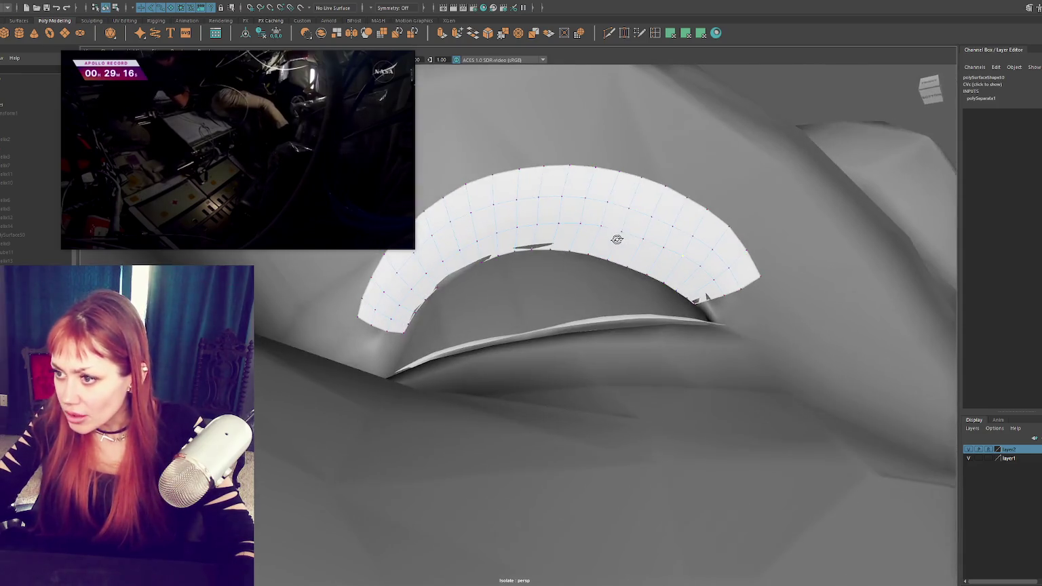
right_click(601, 242)
click(599, 220)
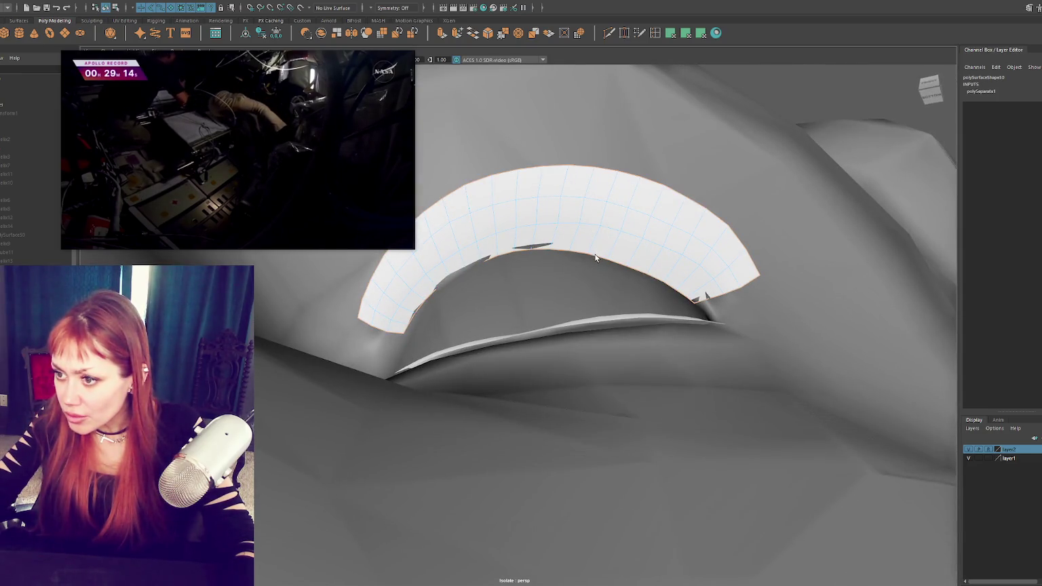
double_click(593, 231)
key(w)
key(w)
alt+drag(596, 276, 597, 289)
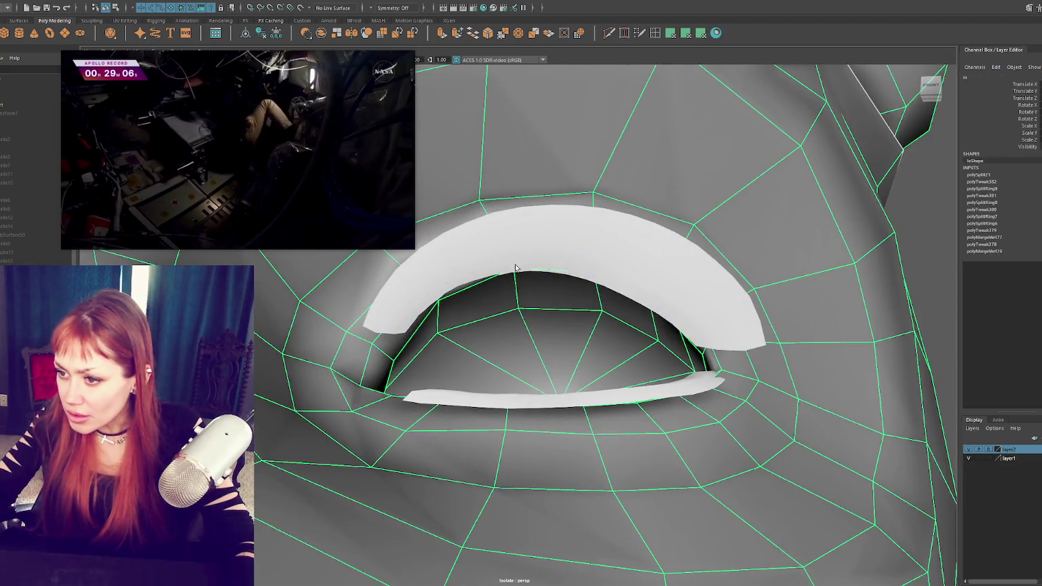
Step: Move the lid's inner-edge vertex so it tucks under the lash
right_click(576, 232)
alt+drag(577, 232, 524, 235)
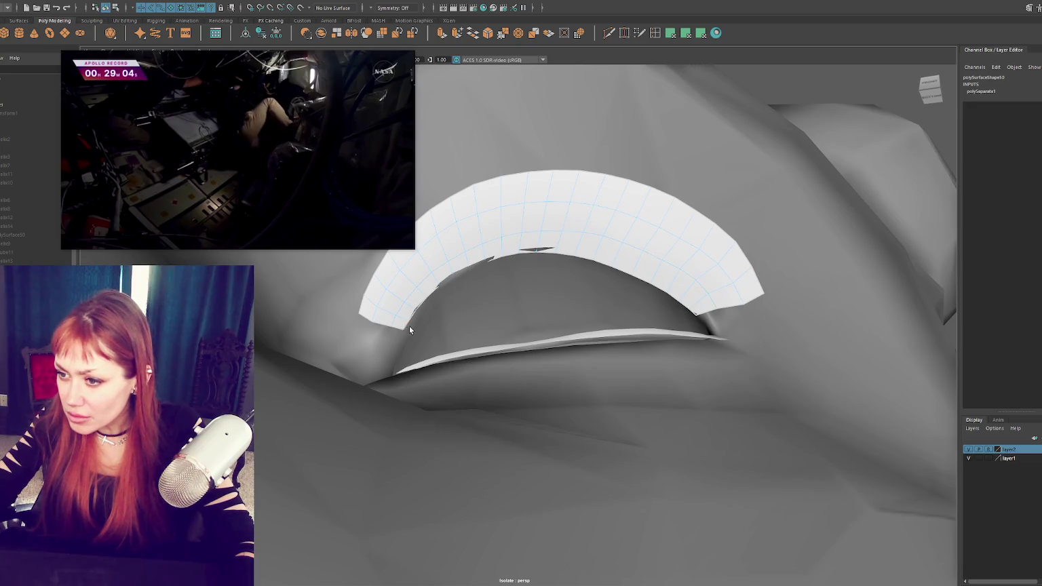
alt+drag(693, 314, 536, 265)
click(527, 253)
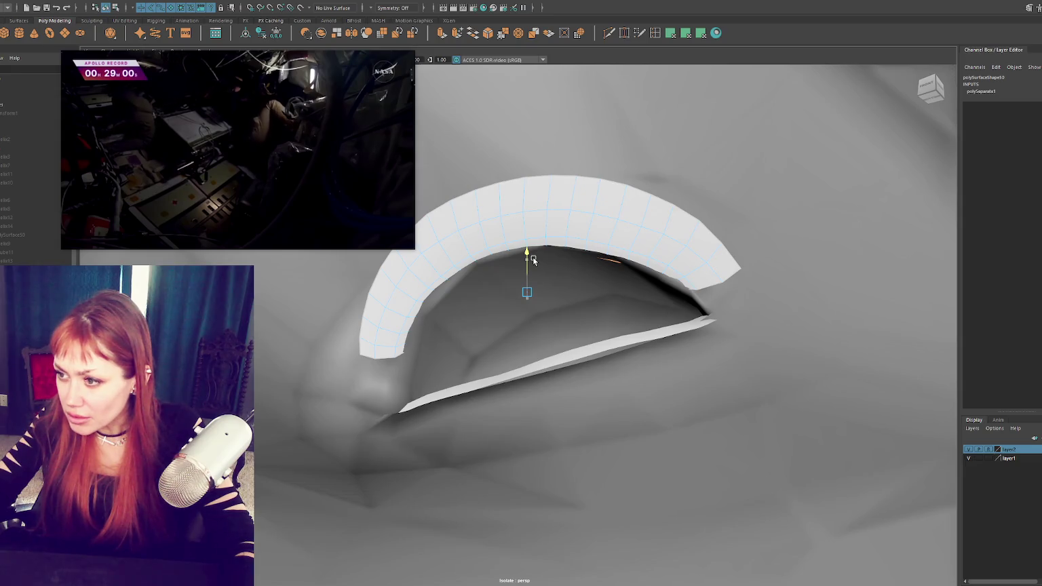
drag(533, 262, 544, 285)
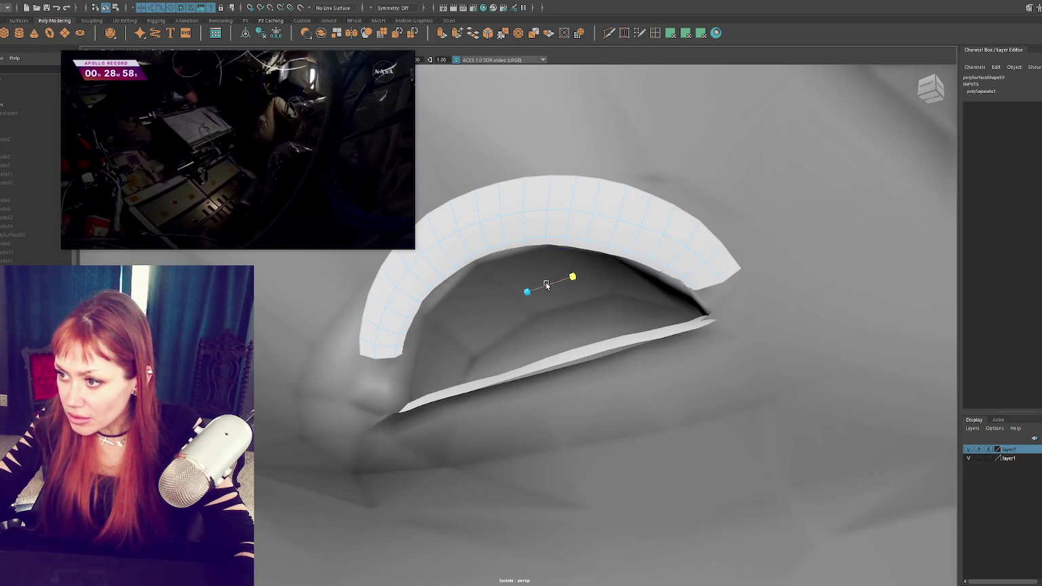
Step: Pull the soft-selected upper strip vertices slightly down onto the lid
drag(546, 284, 503, 267)
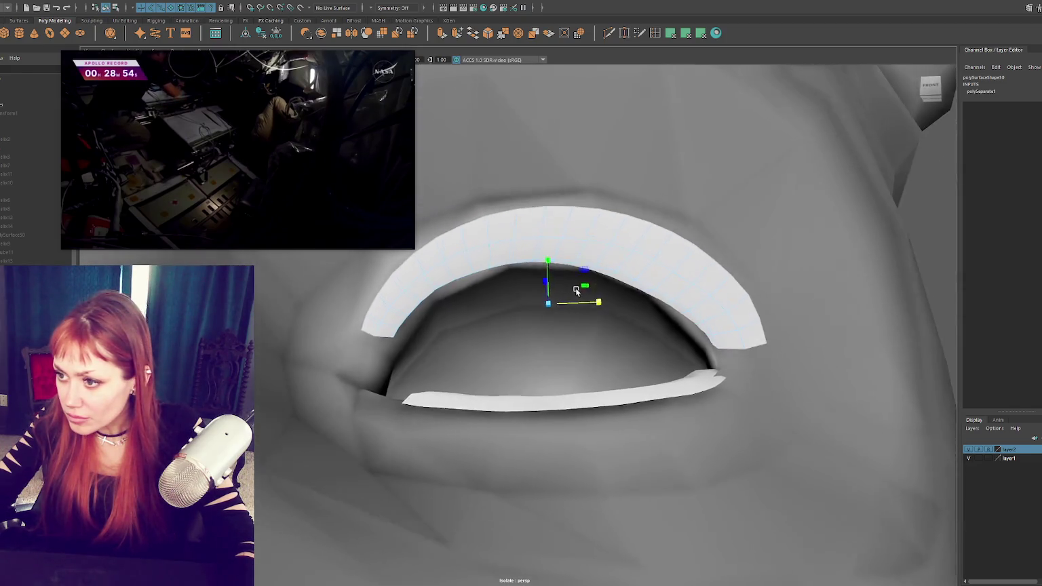
right_drag(502, 267, 433, 293)
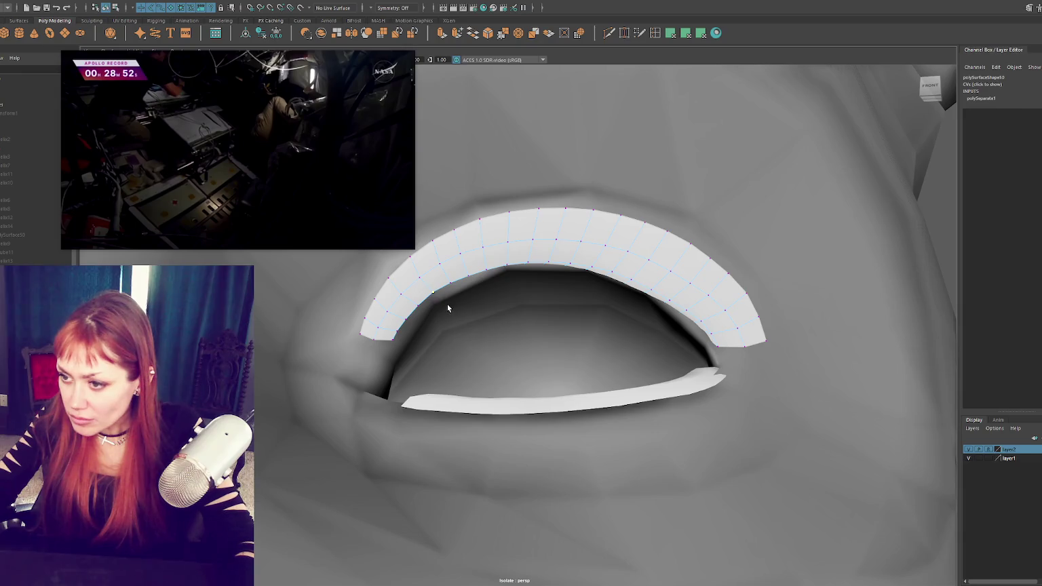
click(432, 293)
drag(441, 270, 403, 325)
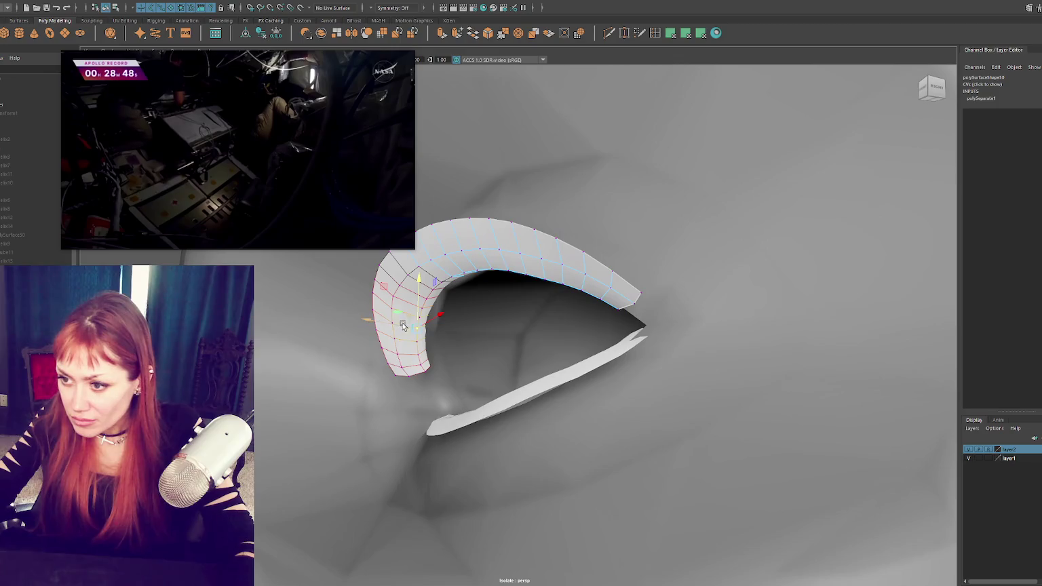
click(420, 330)
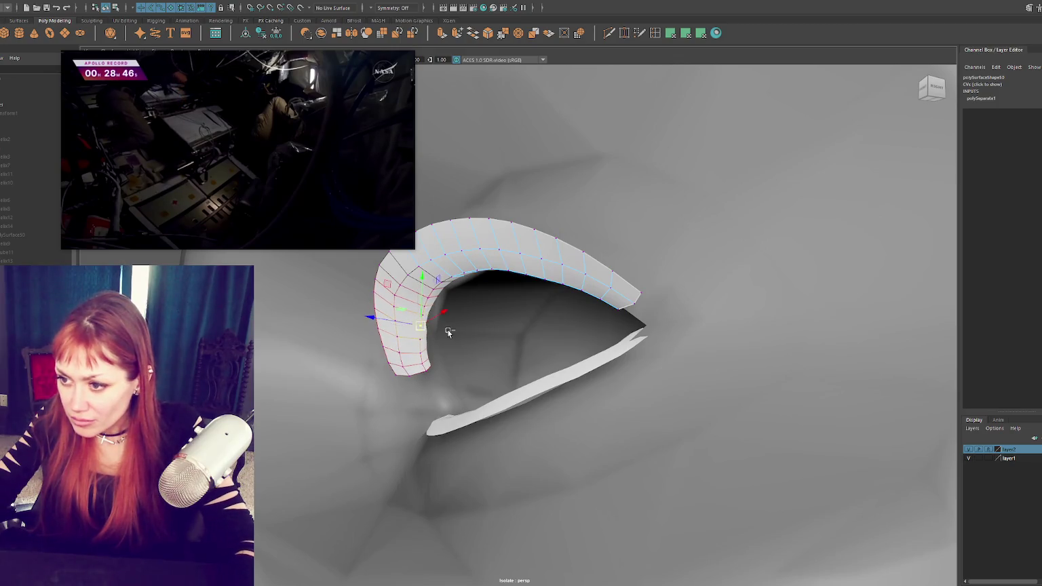
Step: Move the strip's outer-end vertices vertically down toward the eye's outer corner
mouse_move(478, 338)
alt+mouse_down()
mouse_move(420, 346)
mouse_move(428, 374)
alt+mouse_up()
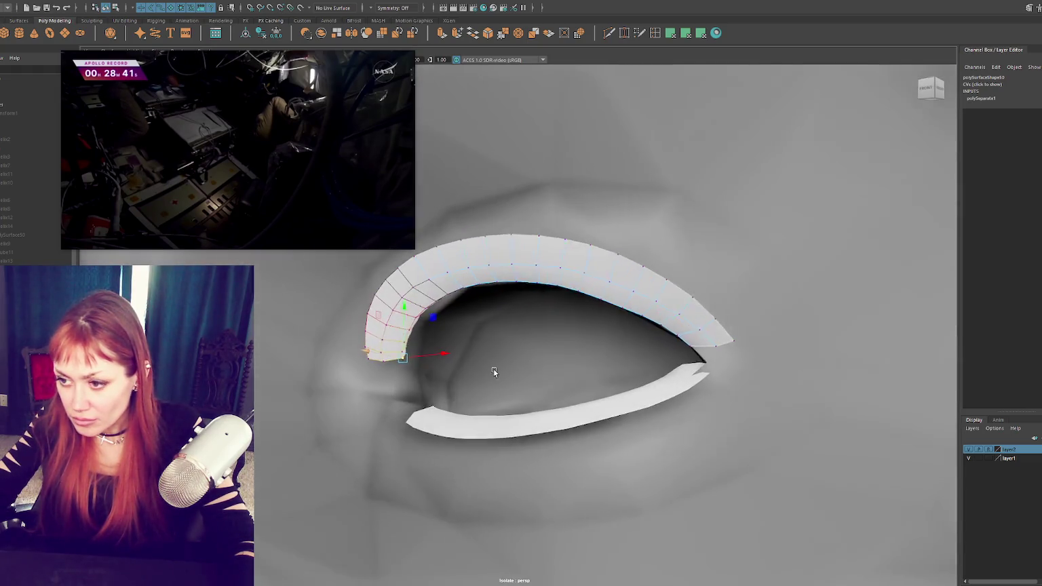
alt+drag(424, 371, 493, 373)
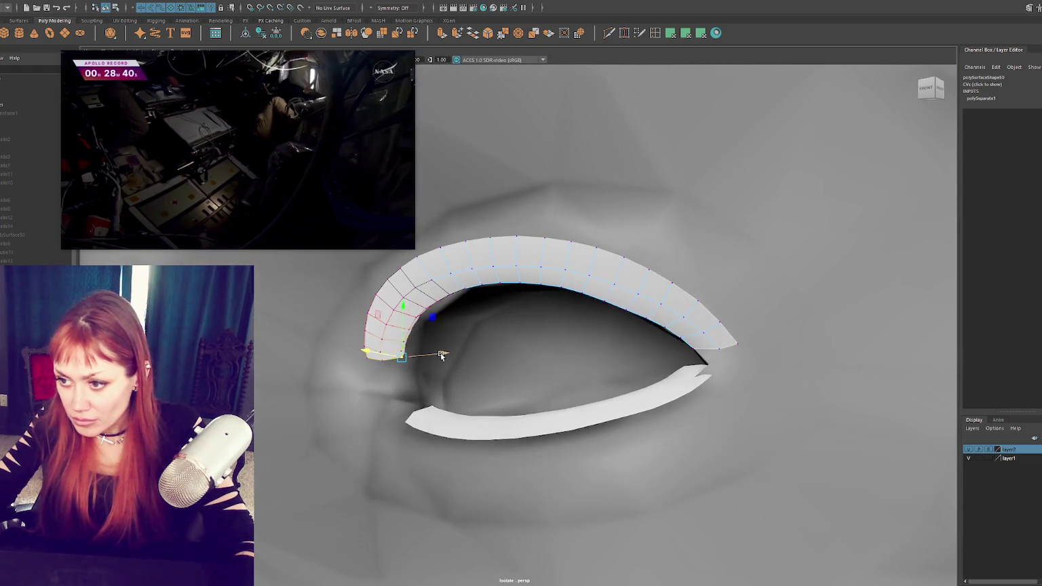
alt+drag(435, 358, 481, 353)
click(703, 346)
click(701, 330)
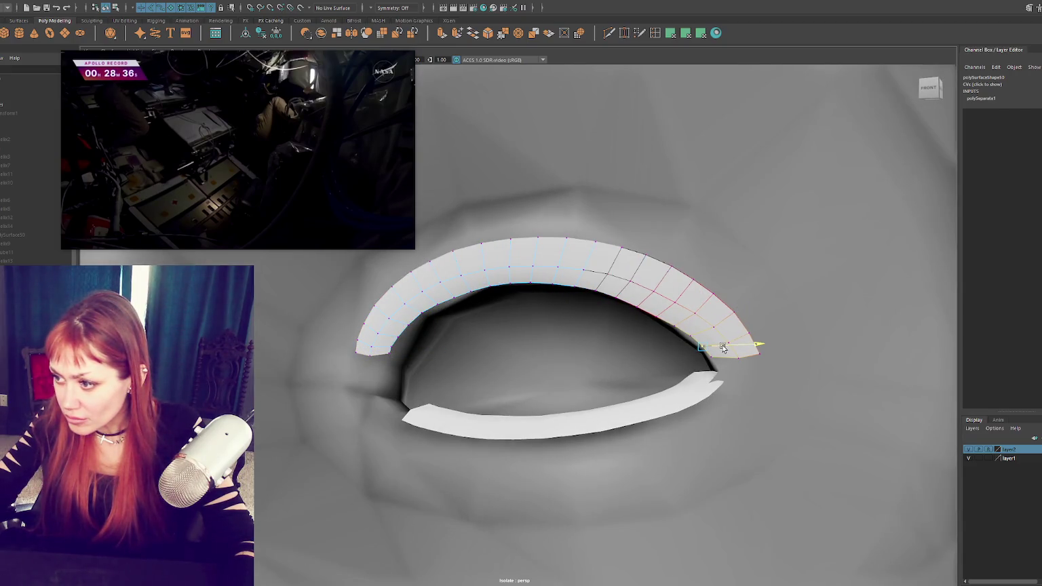
alt+drag(723, 348, 636, 299)
Step: Adjust the strip's middle vertex with a smaller falloff, then return to object mode
click(630, 288)
key(4)
key(6)
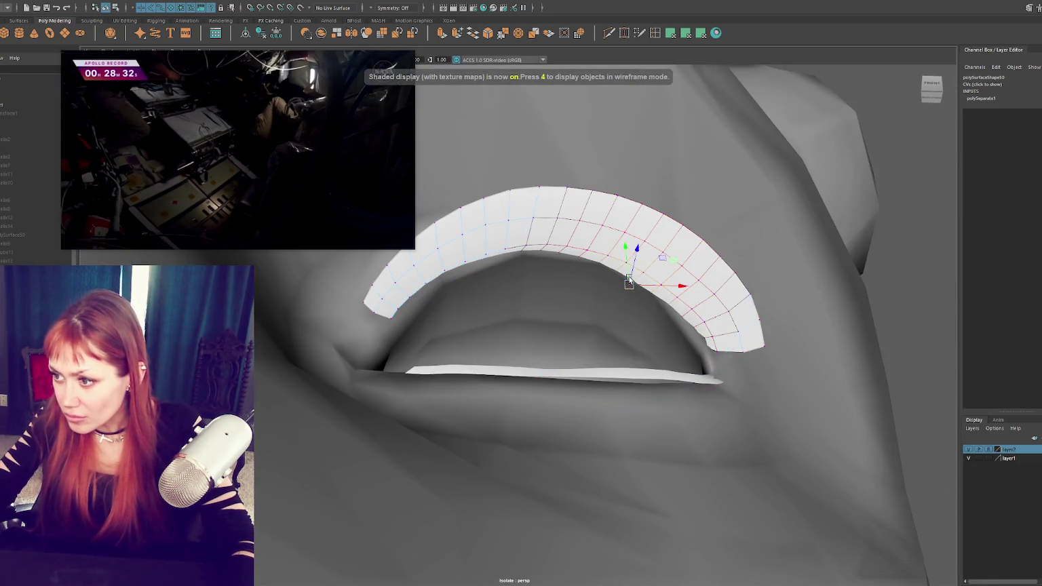
mouse_move(640, 297)
mouse_down()
mouse_move(614, 301)
mouse_move(623, 278)
mouse_up()
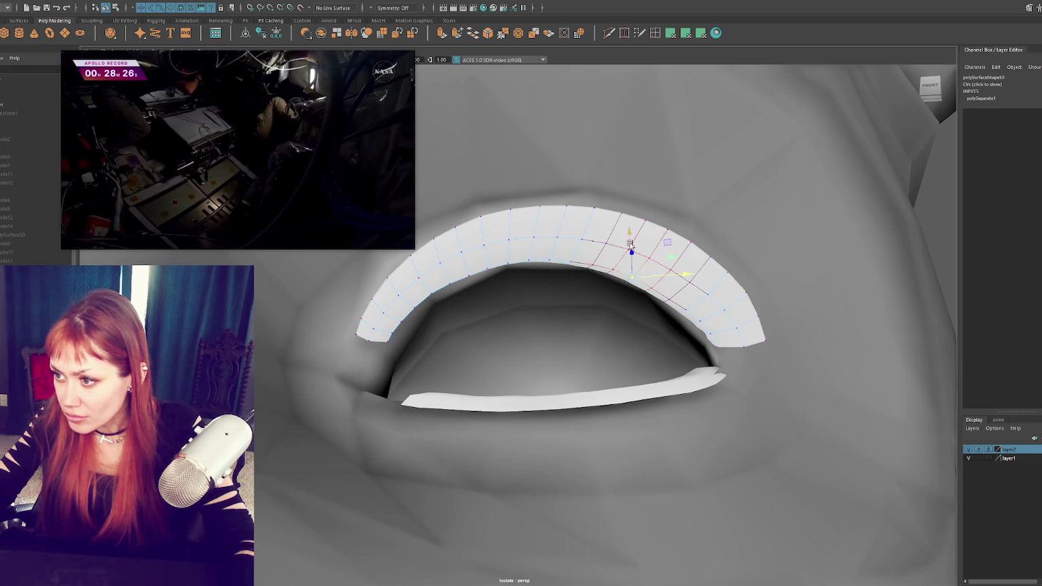
alt+drag(589, 258, 535, 265)
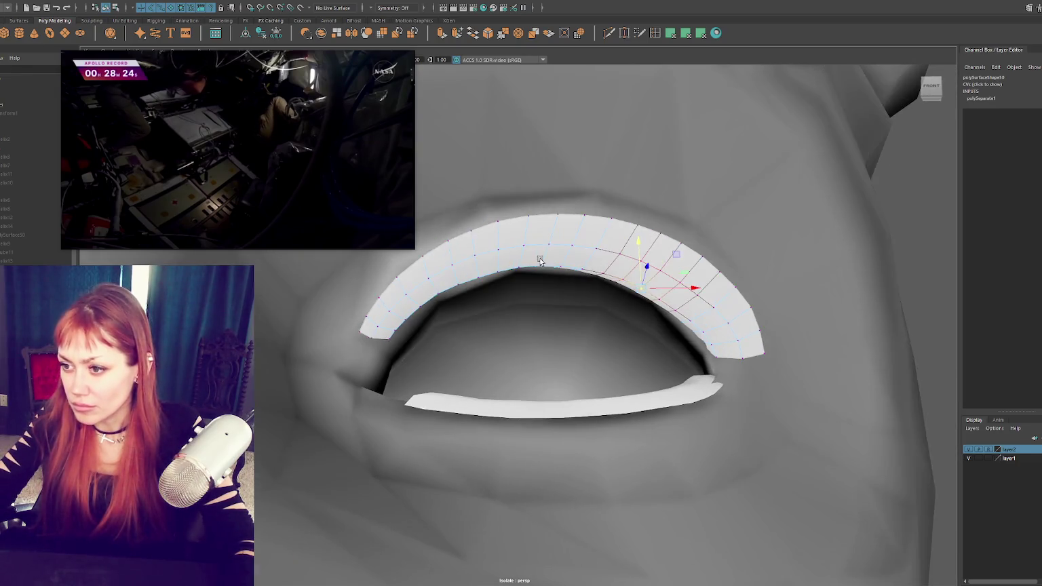
right_drag(535, 265, 576, 240)
scroll(588, 283, down, 5)
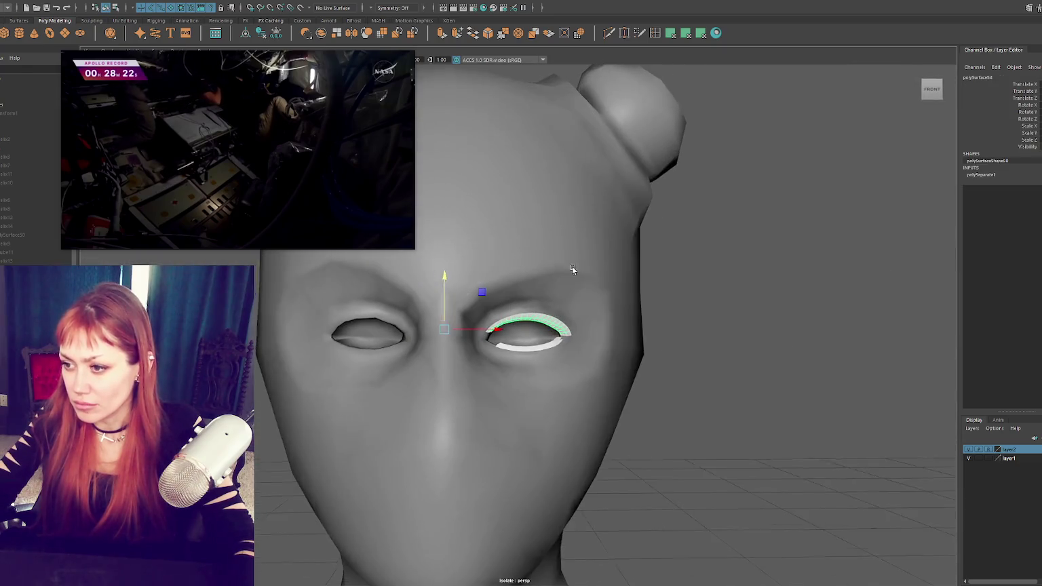
Step: Delete the lower lash strip's history and shift it slightly to the left
scroll(648, 280, up, 5)
click(614, 410)
scroll(622, 375, up, 3)
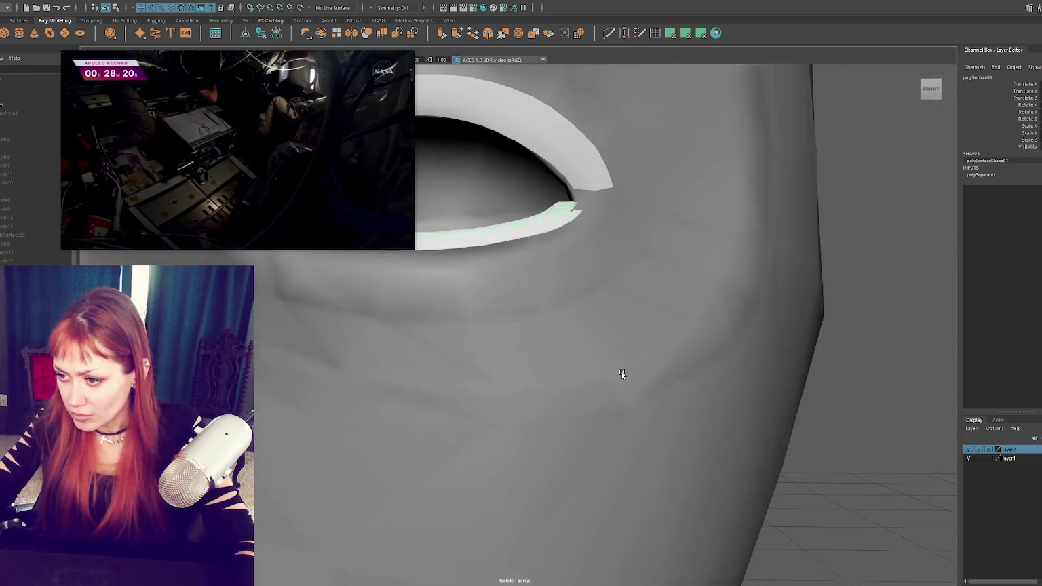
alt+drag(583, 359, 607, 372)
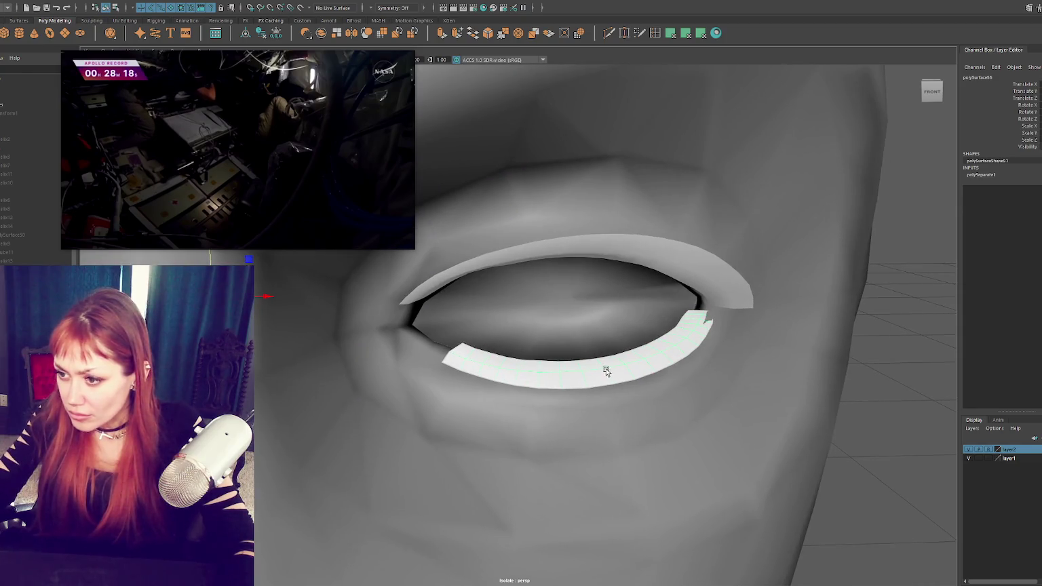
click(276, 32)
key(w)
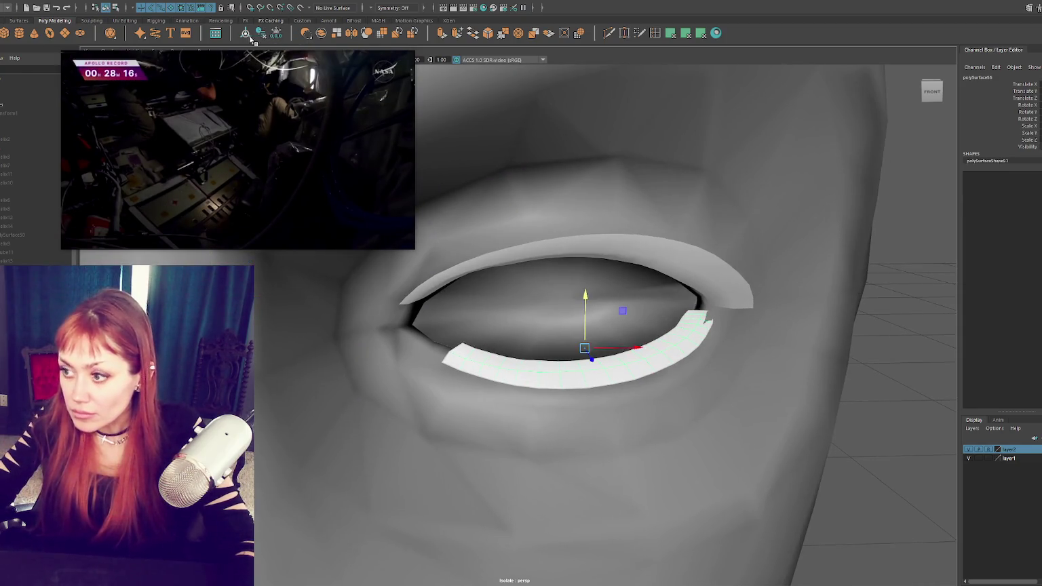
drag(608, 355, 603, 357)
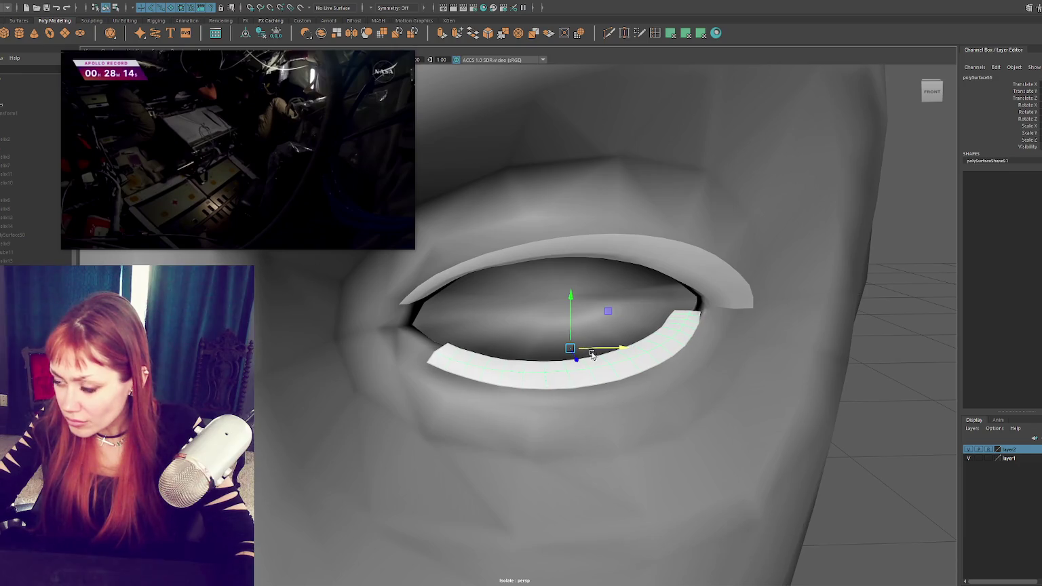
Step: Rotate and lower the strip so it follows the lower lid line
key(e)
drag(593, 357, 588, 370)
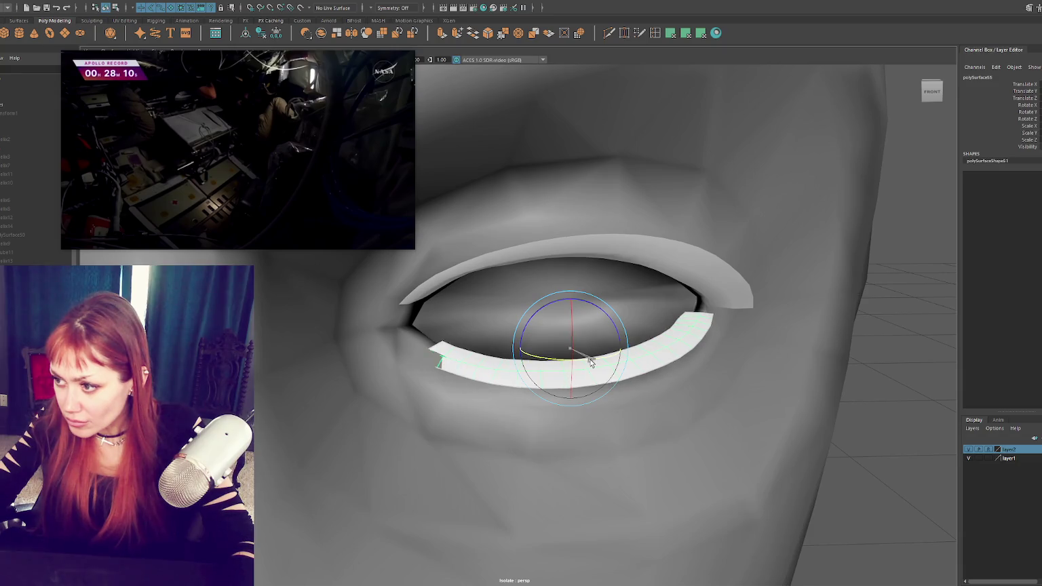
key(w)
mouse_move(572, 327)
mouse_down()
mouse_move(586, 358)
mouse_move(580, 394)
mouse_move(605, 373)
mouse_move(591, 388)
mouse_up()
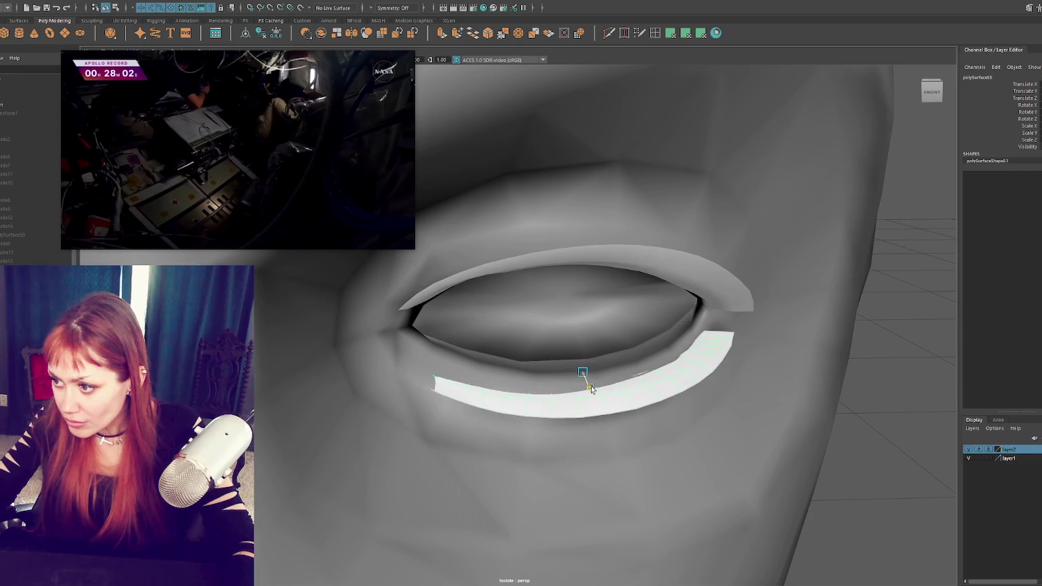
key(e)
mouse_move(600, 342)
mouse_down()
mouse_move(610, 334)
mouse_move(592, 327)
mouse_move(614, 359)
mouse_up()
key(w)
key(e)
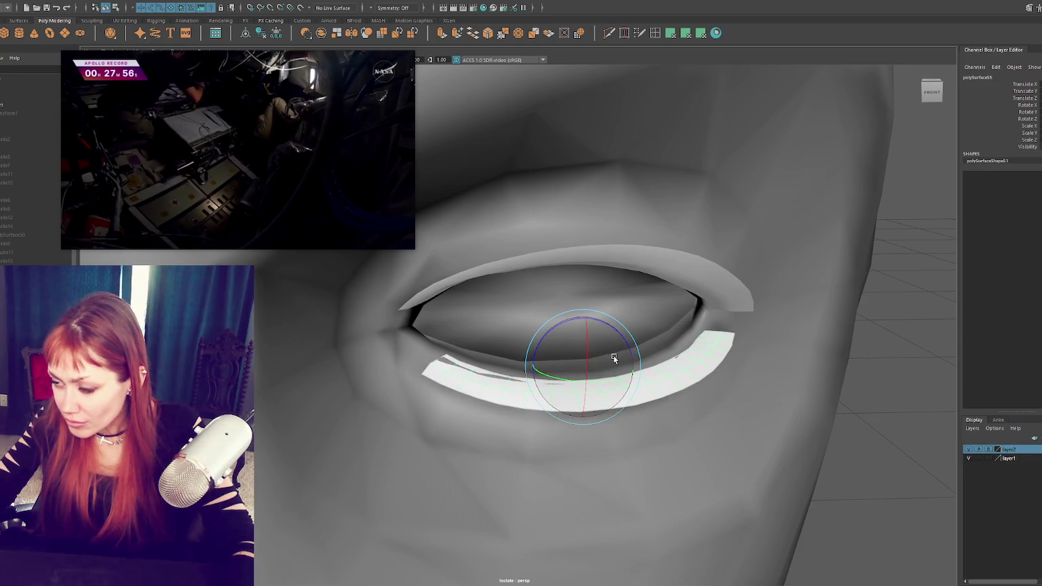
Step: Insert an extra edge loop along the lower lash strip
click(658, 32)
alt+drag(703, 292, 658, 418)
click(668, 393)
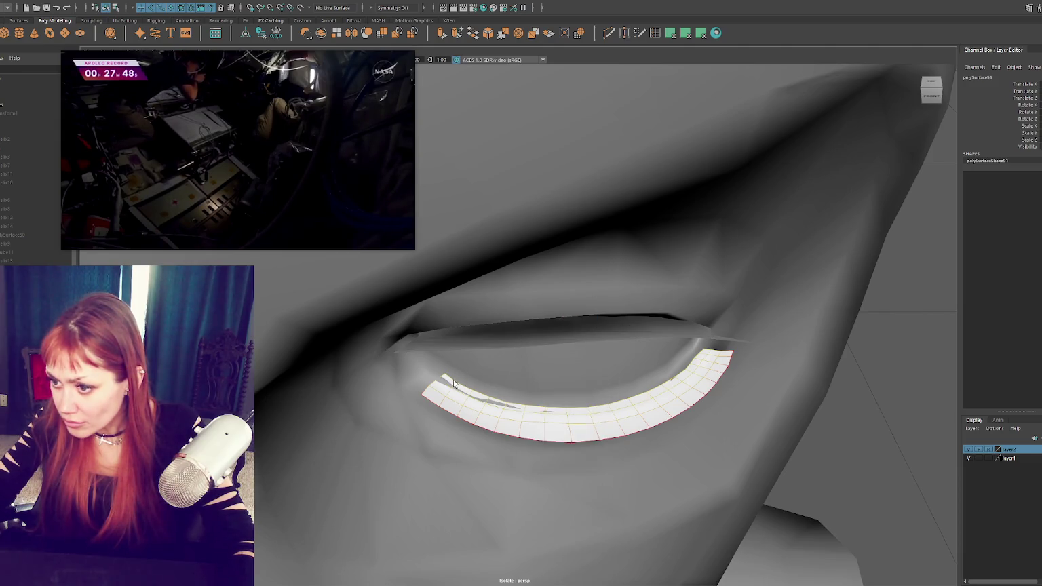
right_drag(676, 378, 675, 353)
mouse_move(675, 366)
alt+mouse_down()
mouse_move(657, 395)
mouse_move(709, 365)
mouse_move(717, 377)
alt+mouse_up()
click(682, 387)
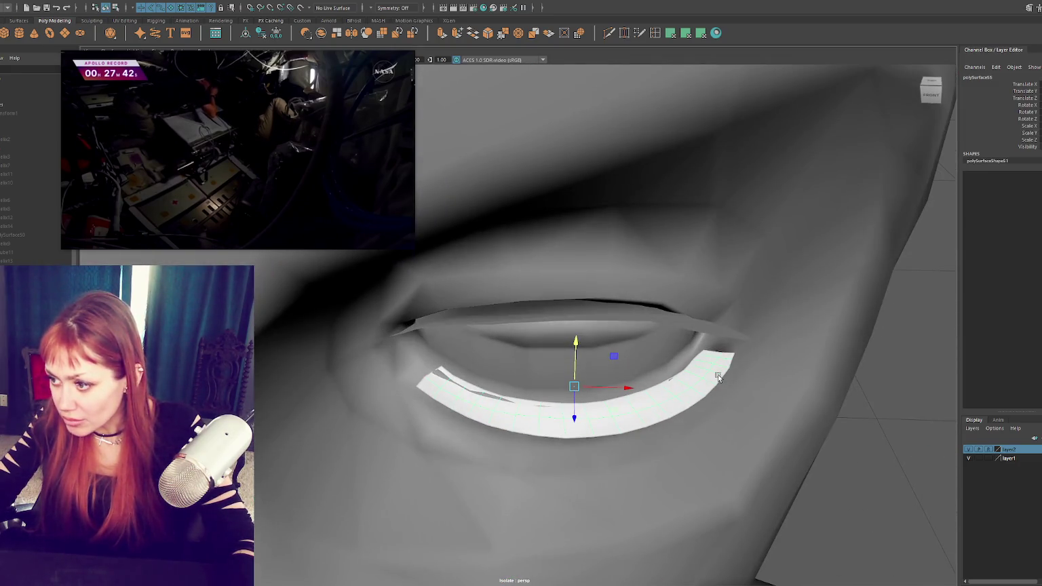
right_drag(498, 393, 456, 352)
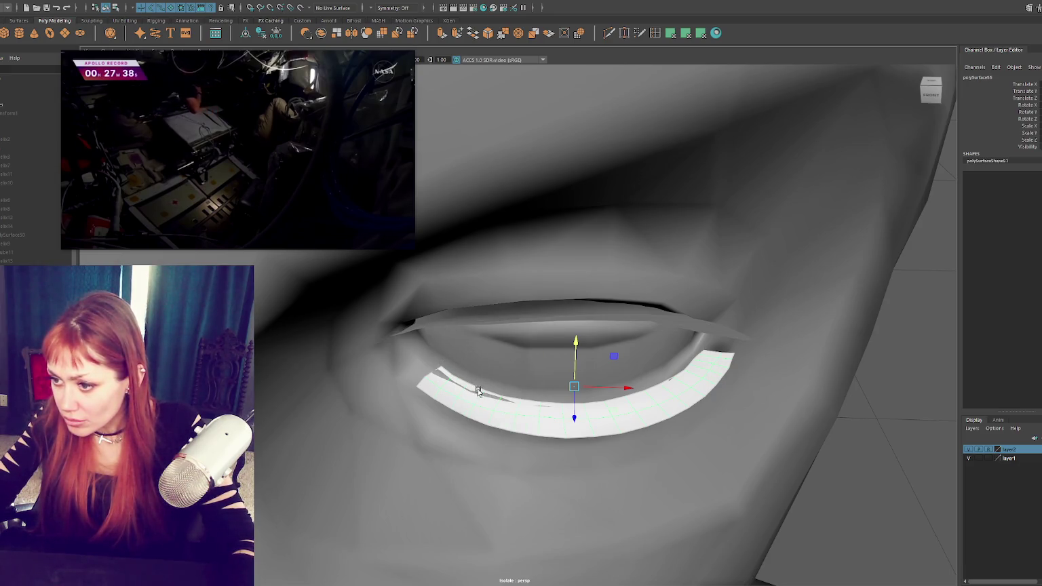
alt+drag(809, 295, 528, 326)
click(528, 325)
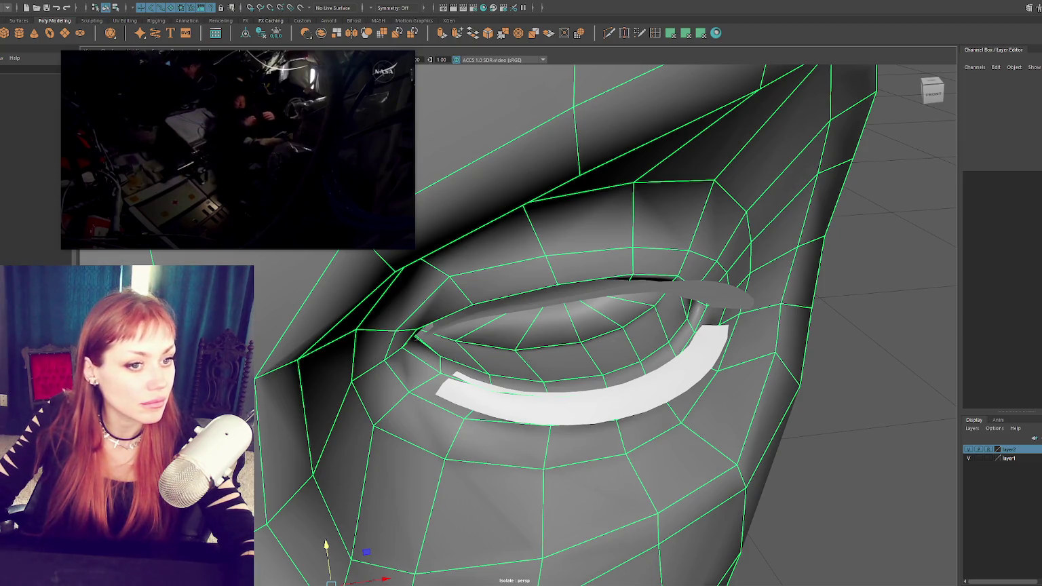
Step: In Unity, orbit and zoom the Scene view to inspect the masked head from the left
key(alt+Tab)
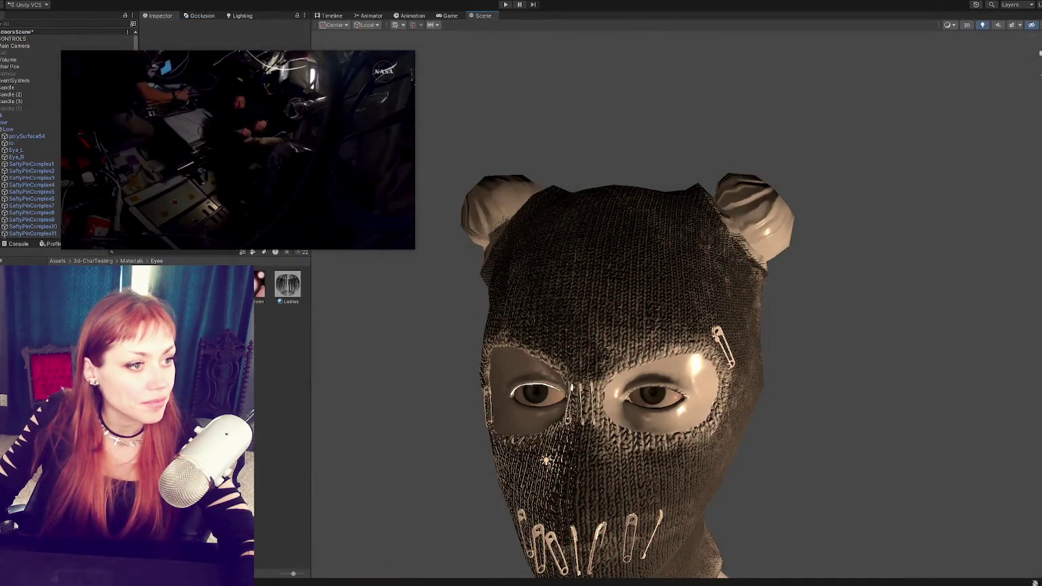
scroll(616, 239, down, 2)
mouse_move(616, 240)
alt+mouse_down()
mouse_move(677, 225)
mouse_move(634, 232)
mouse_move(645, 384)
alt+mouse_up()
scroll(634, 232, up, 2)
scroll(646, 384, up, 1)
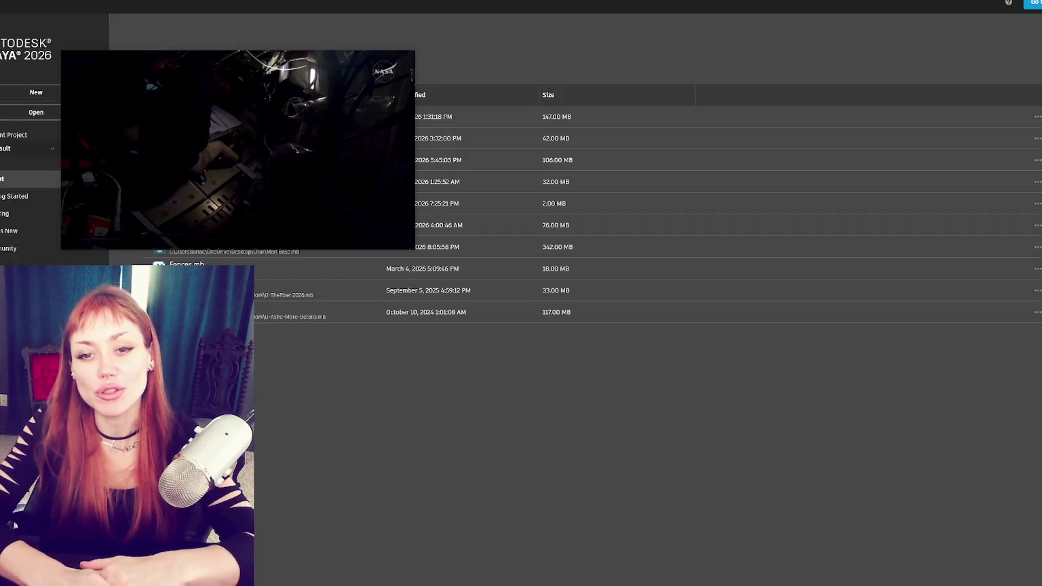
mouse_move(297, 137)
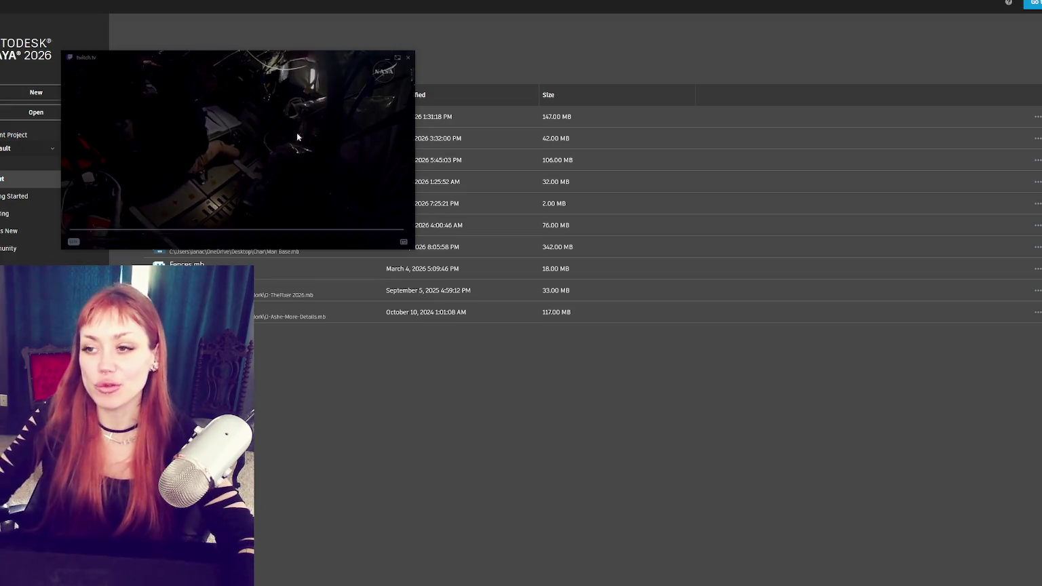
Step: Open the detailed knitted-mask scene from Maya's recent files list
click(408, 57)
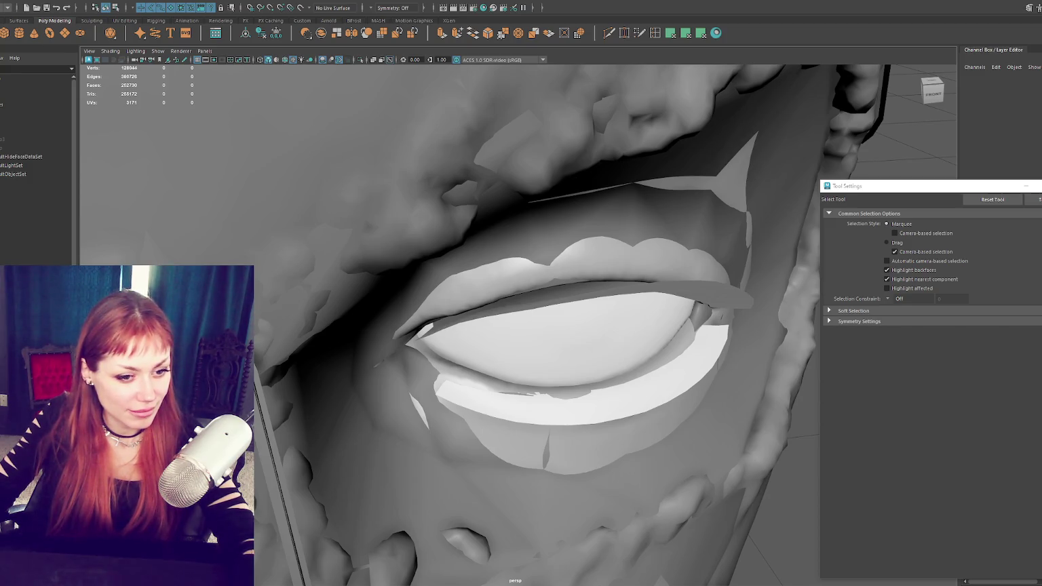
Step: Zoom in on the eye and select the lower lash strip from a low angle
click(673, 282)
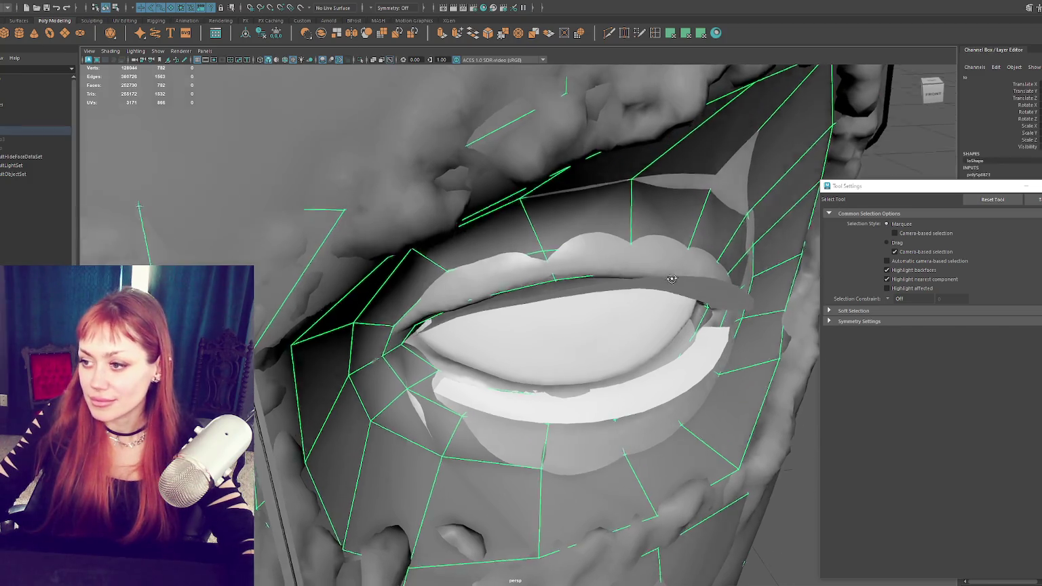
alt+drag(673, 282, 620, 255)
click(560, 325)
alt+drag(560, 326, 516, 319)
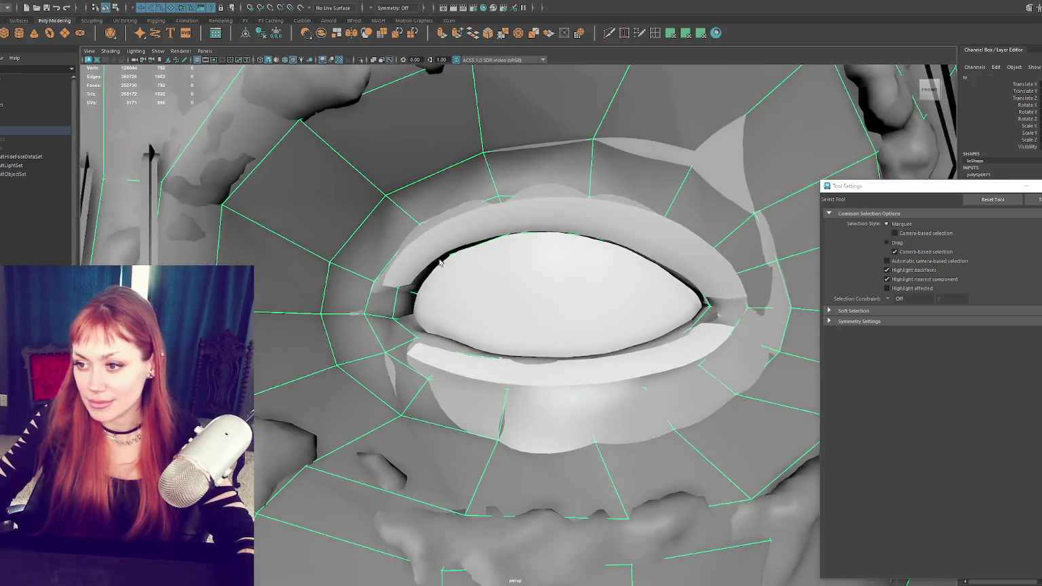
click(513, 259)
alt+drag(513, 260, 488, 232)
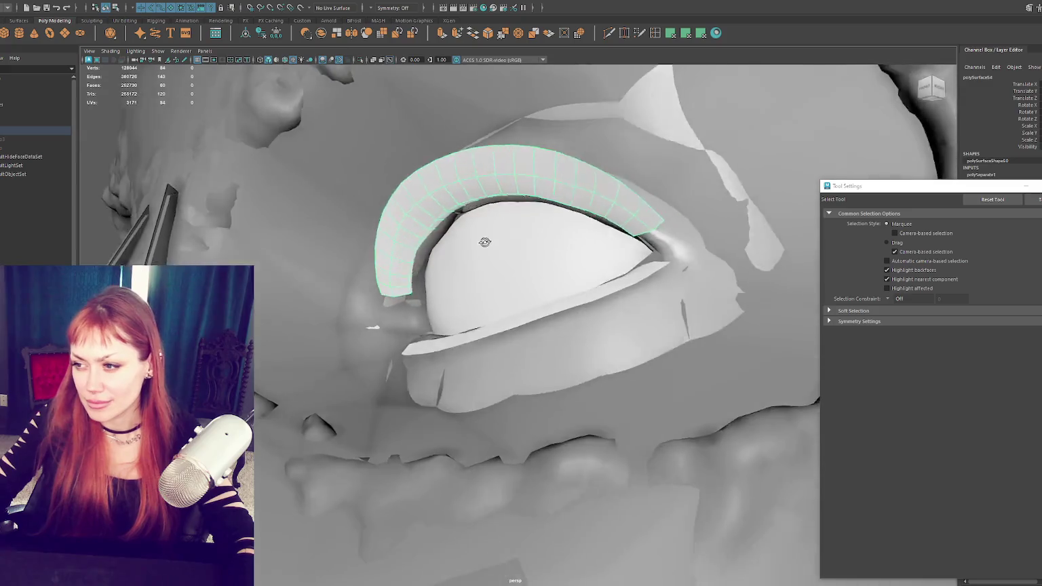
click(536, 391)
mouse_move(536, 391)
alt+mouse_down()
mouse_move(554, 403)
mouse_move(438, 343)
alt+mouse_up()
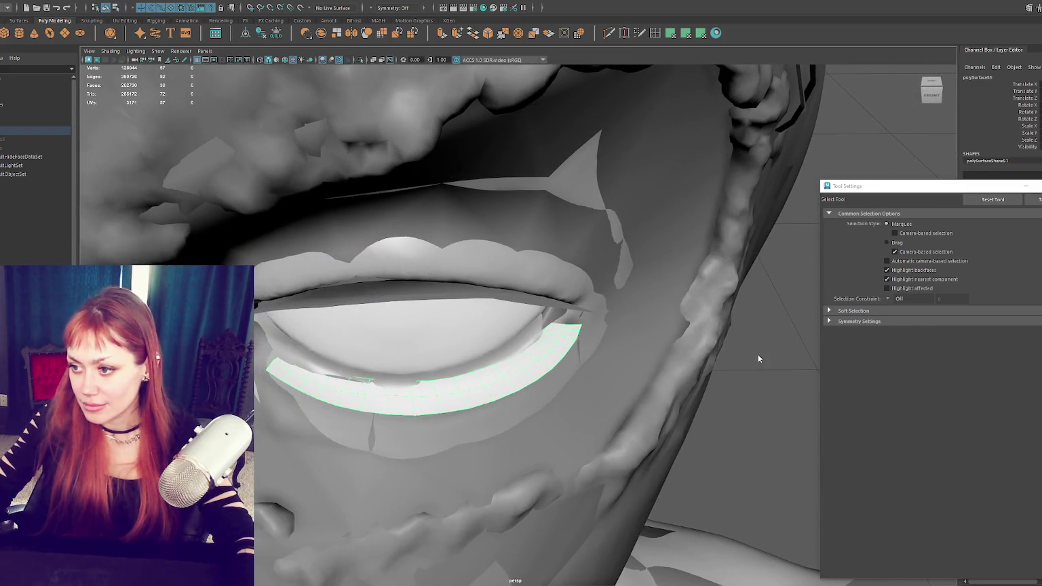
Step: In vertex mode, select and move the vertices at the strip's right and left ends
key(F8)
drag(649, 365, 576, 310)
alt+drag(509, 354, 275, 330)
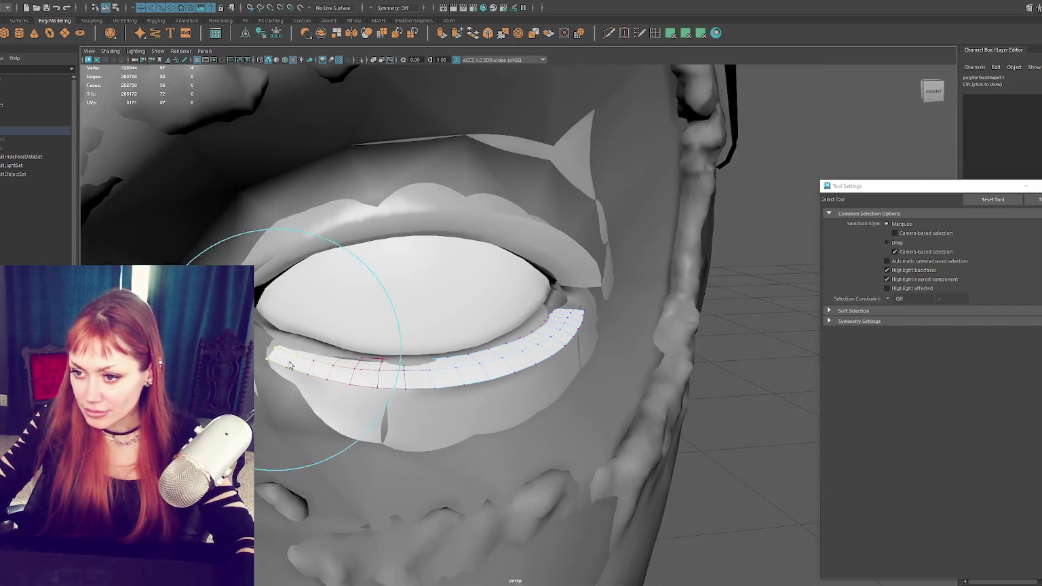
key(w)
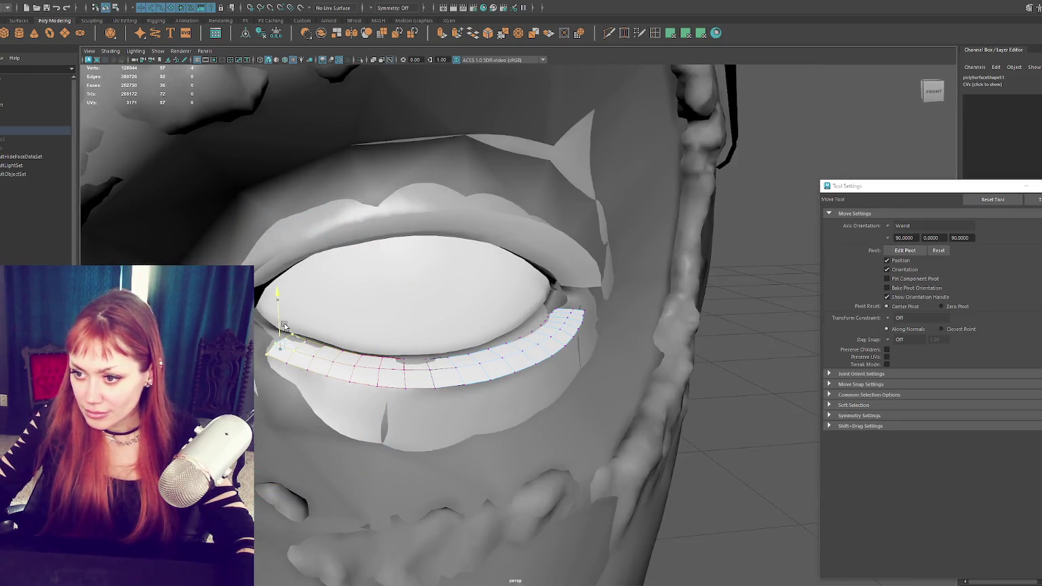
click(278, 354)
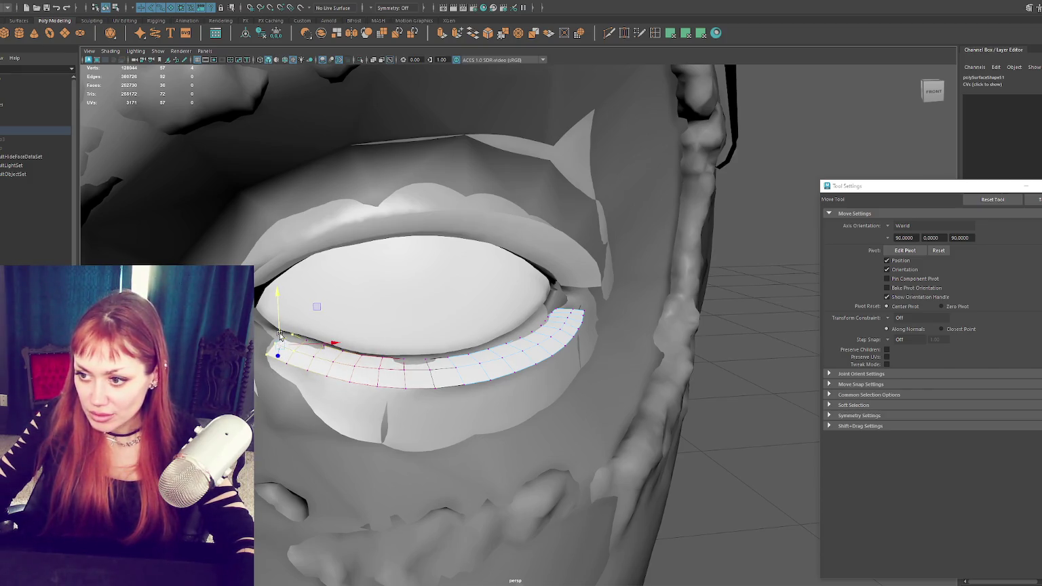
key(q)
key(w)
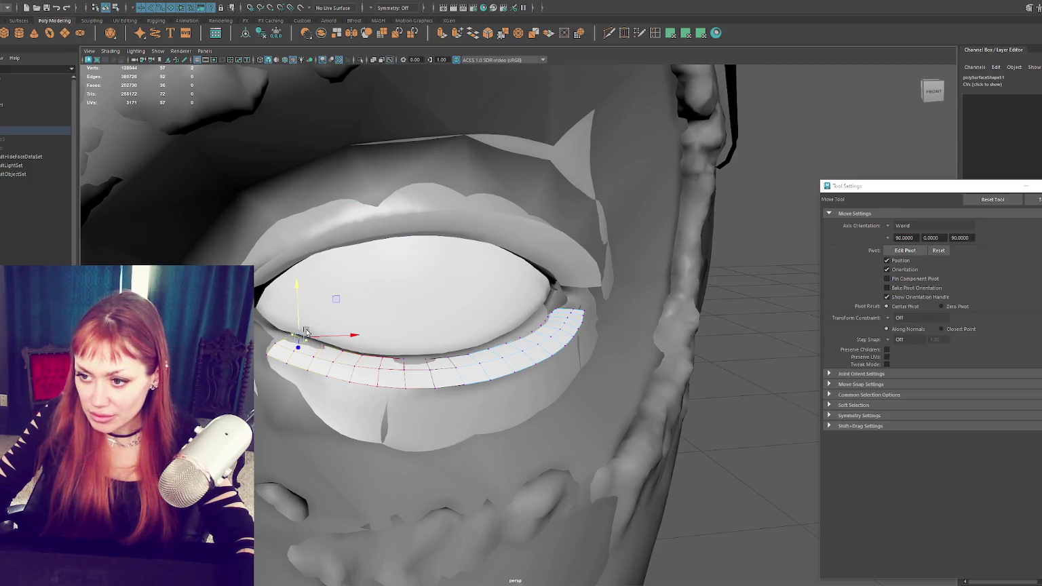
Step: Shrink soft-selection falloff to a few vertices and bend the outer end toward the eye corner
shift+click(411, 358)
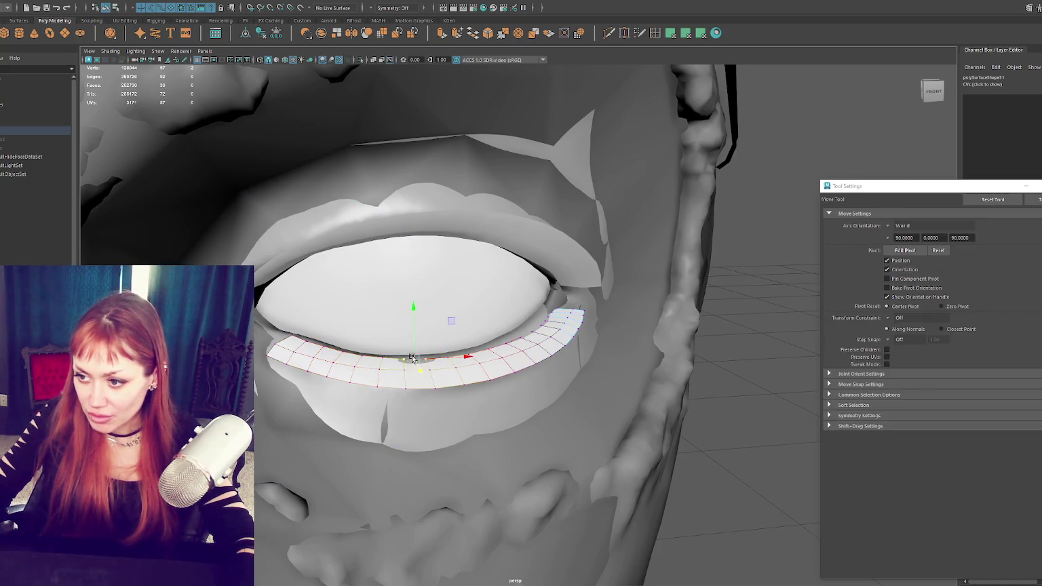
drag(534, 302, 557, 328)
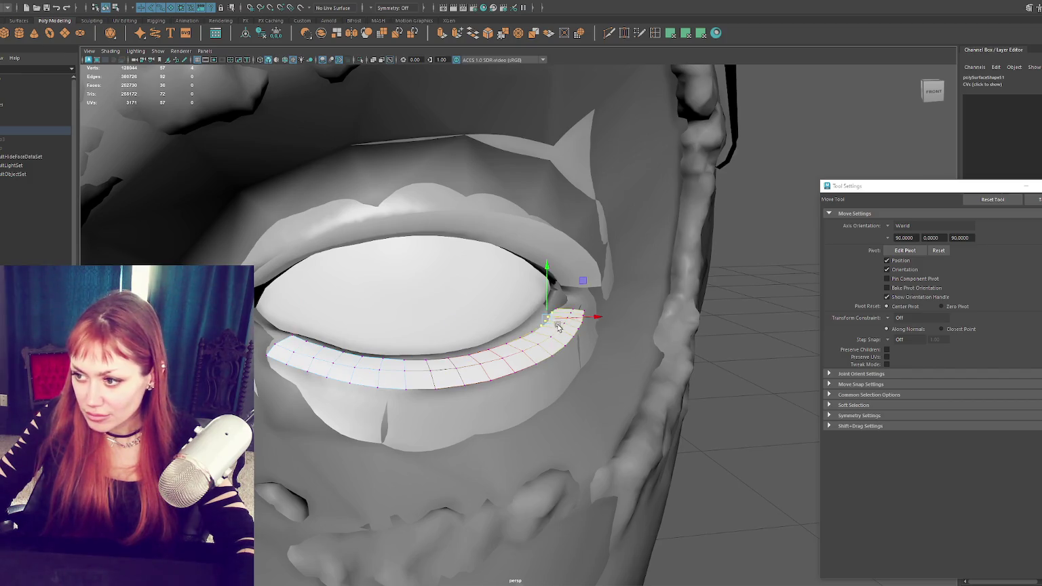
click(555, 297)
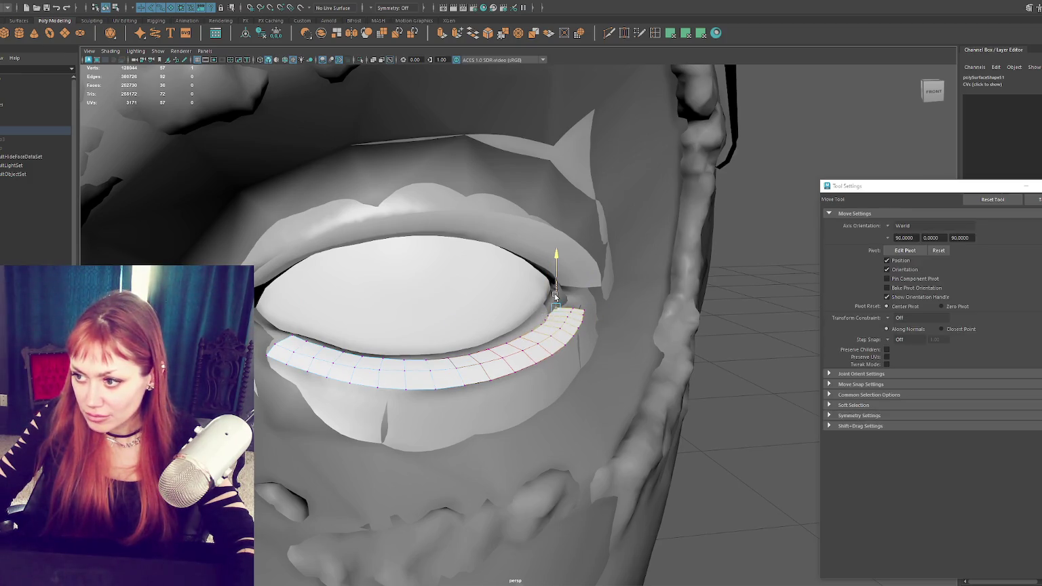
mouse_move(555, 296)
mouse_down()
mouse_move(465, 309)
mouse_move(517, 310)
mouse_up()
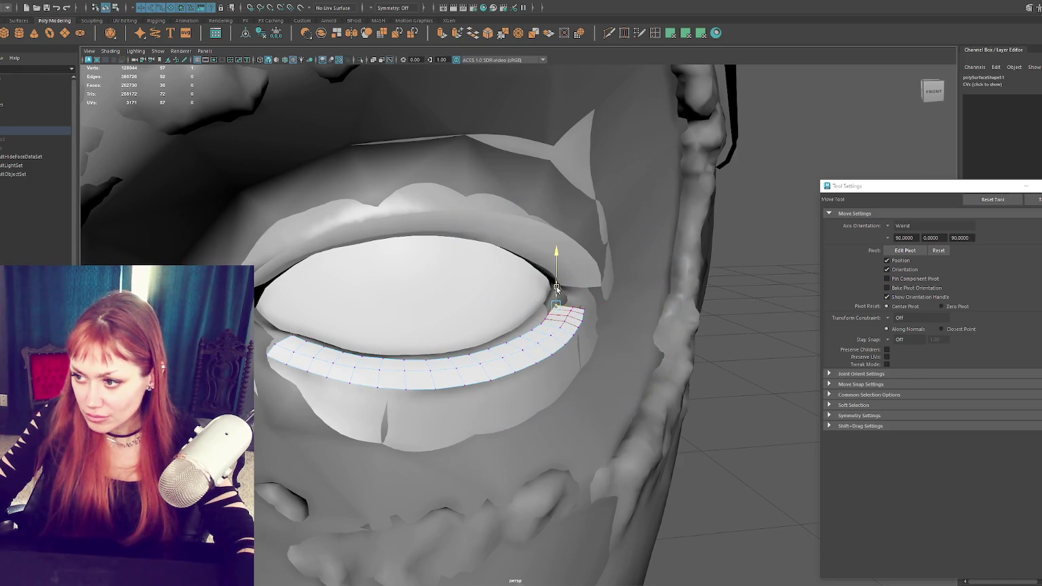
key(q)
key(w)
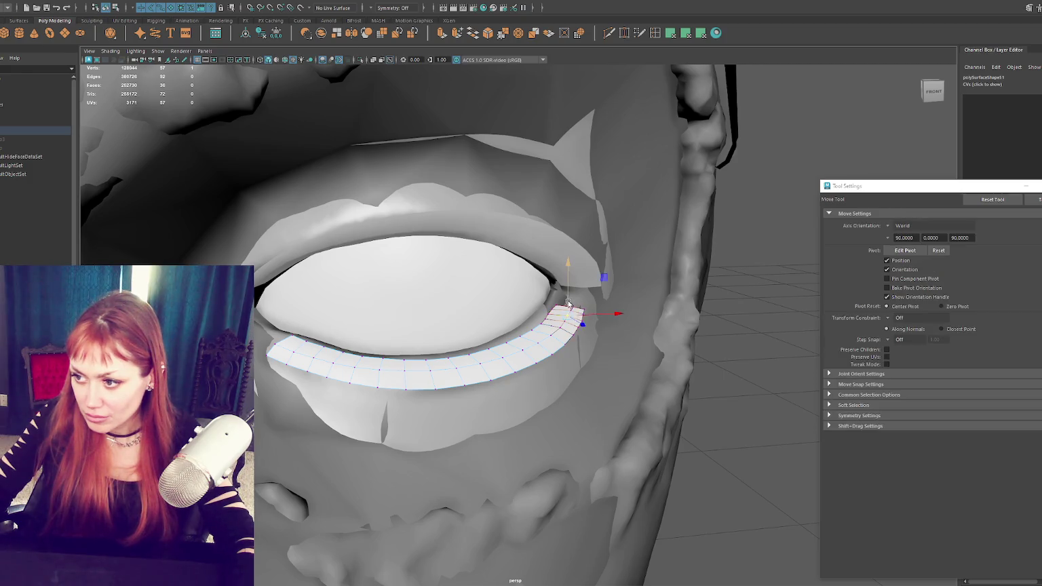
click(777, 131)
Step: Select the three lash pieces and combine them into one mesh
key(f)
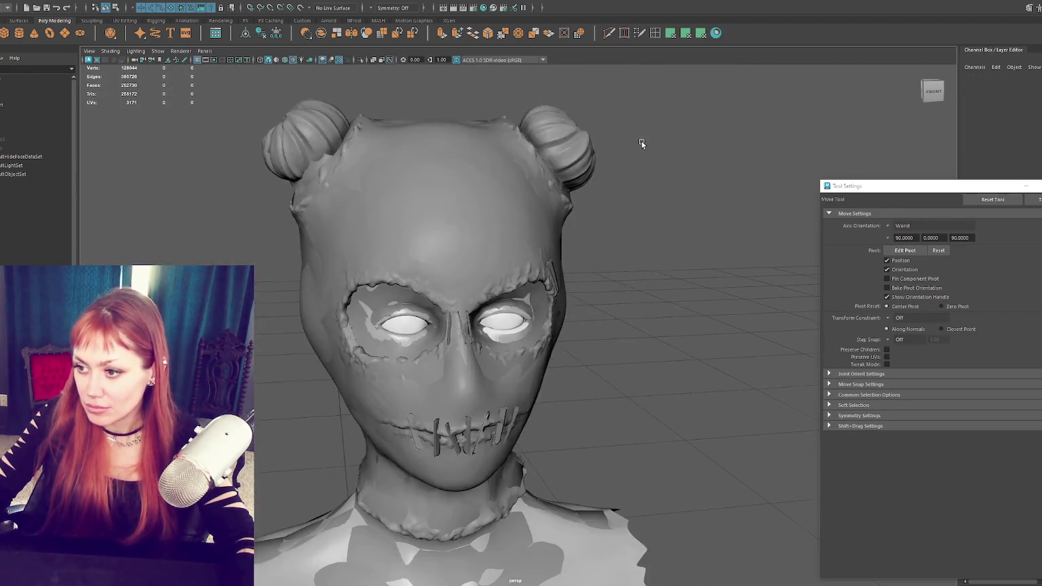
key(bracketleft)
key(q)
click(14, 131)
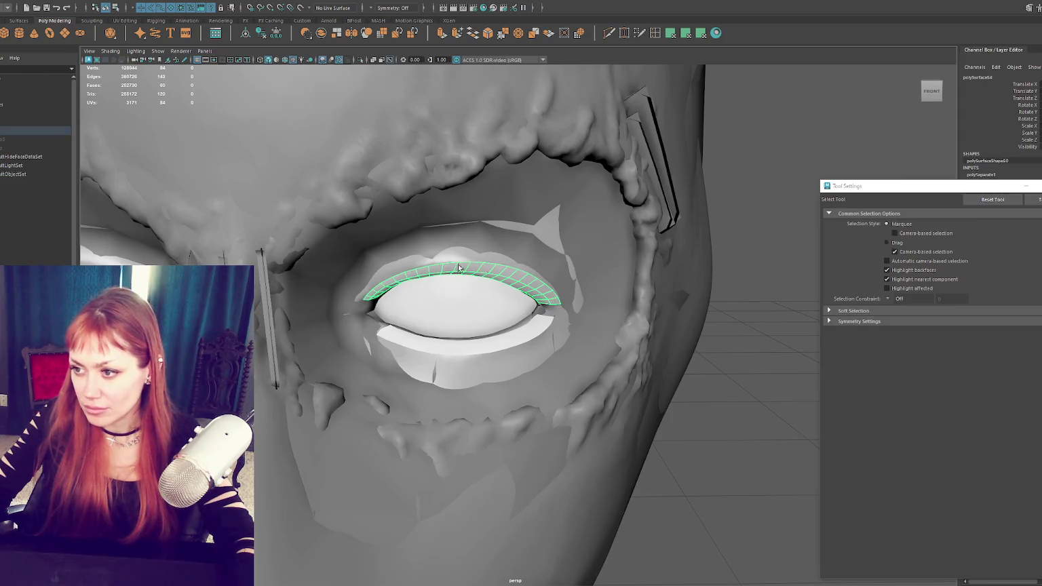
click(12, 156)
shift+click(12, 139)
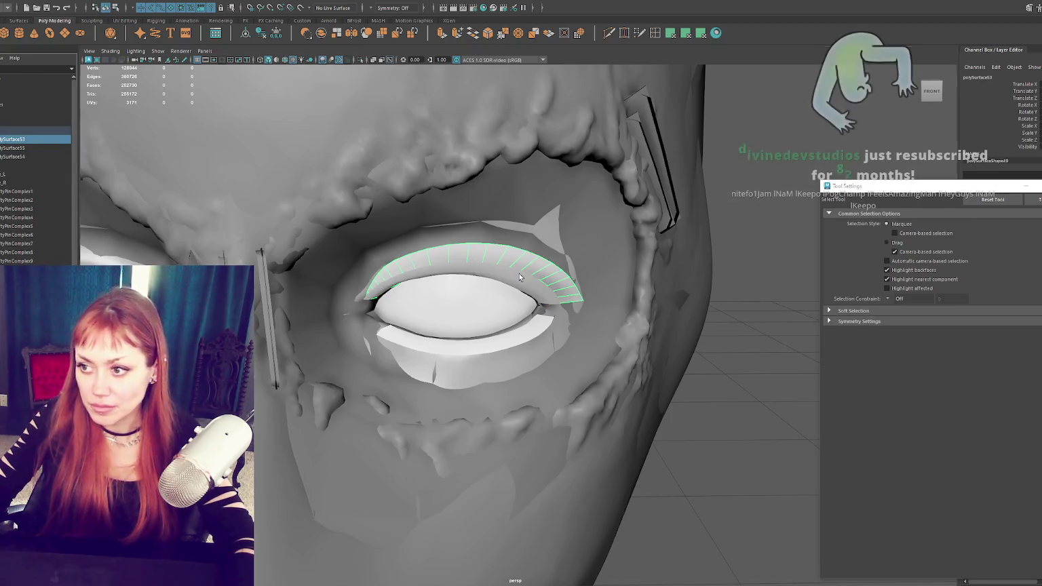
click(174, 15)
click(145, 20)
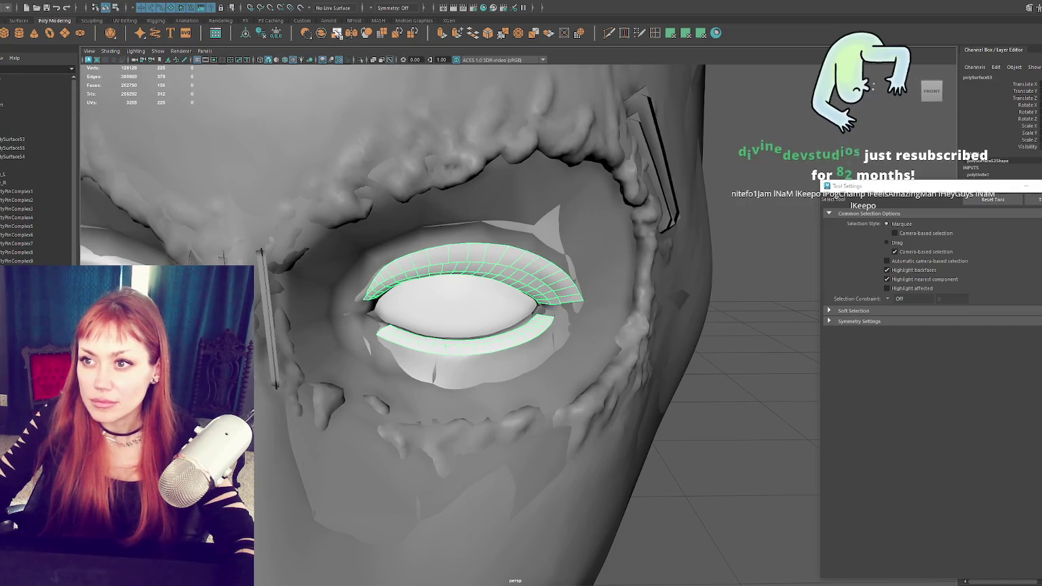
Step: Move the lash pivot to the face's centre line and mirror it onto the other eye
key(w)
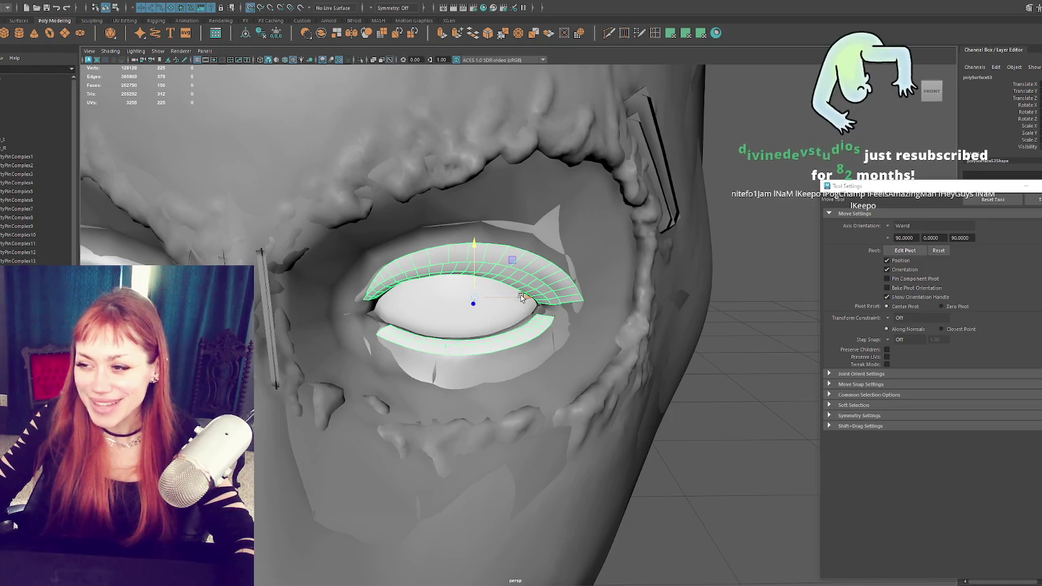
key(d)
drag(528, 301, 264, 297)
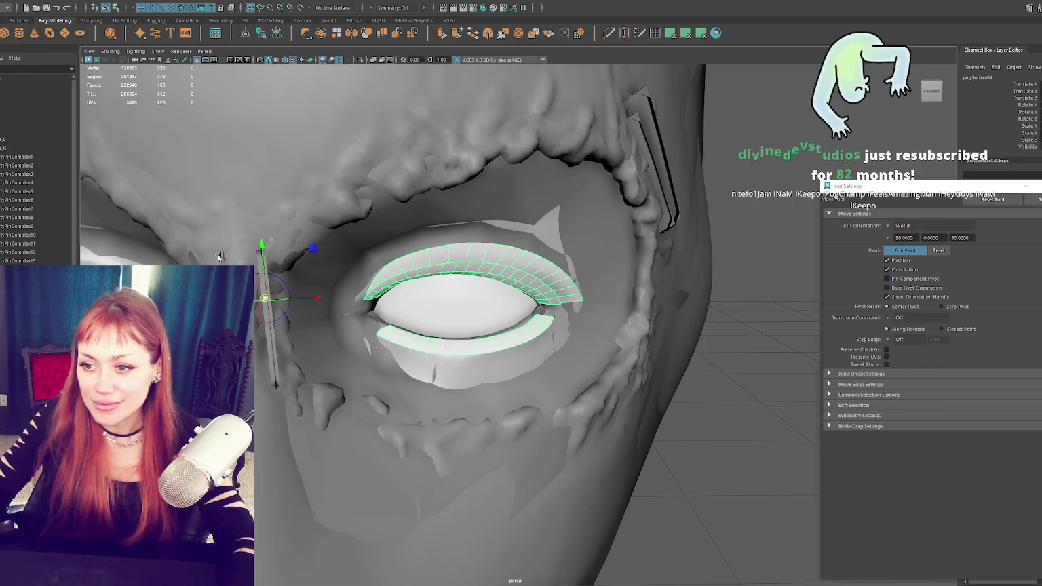
click(139, 2)
click(164, 140)
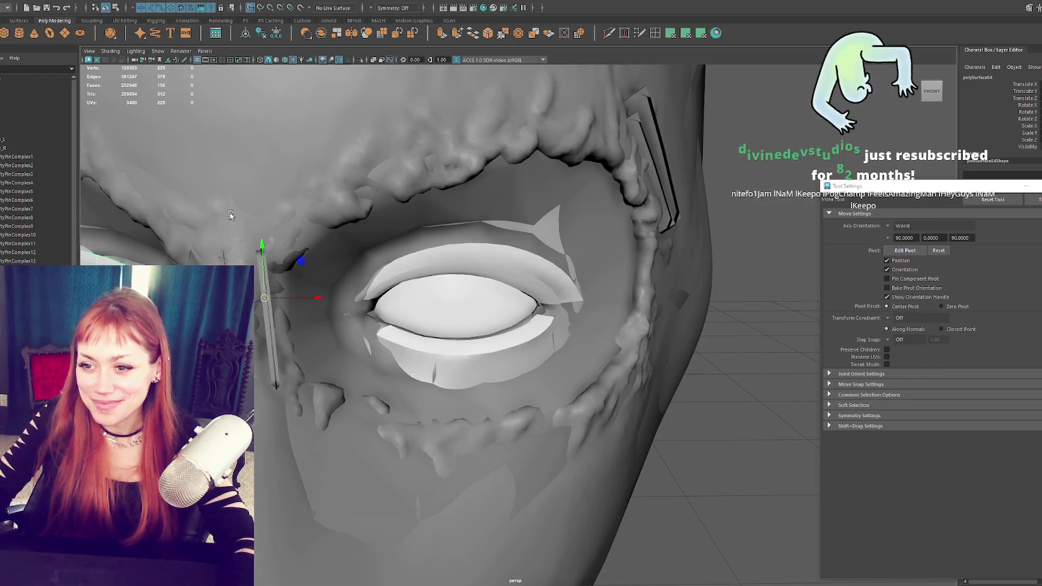
key(f)
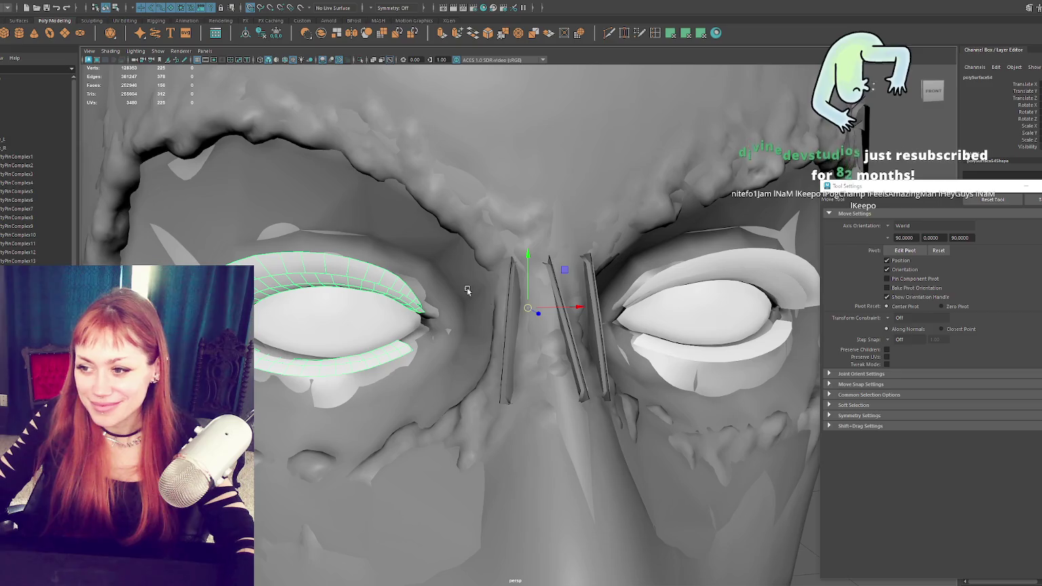
Step: Combine both eyes' lashes into one object and rename it 'Lashes'
shift+click(677, 286)
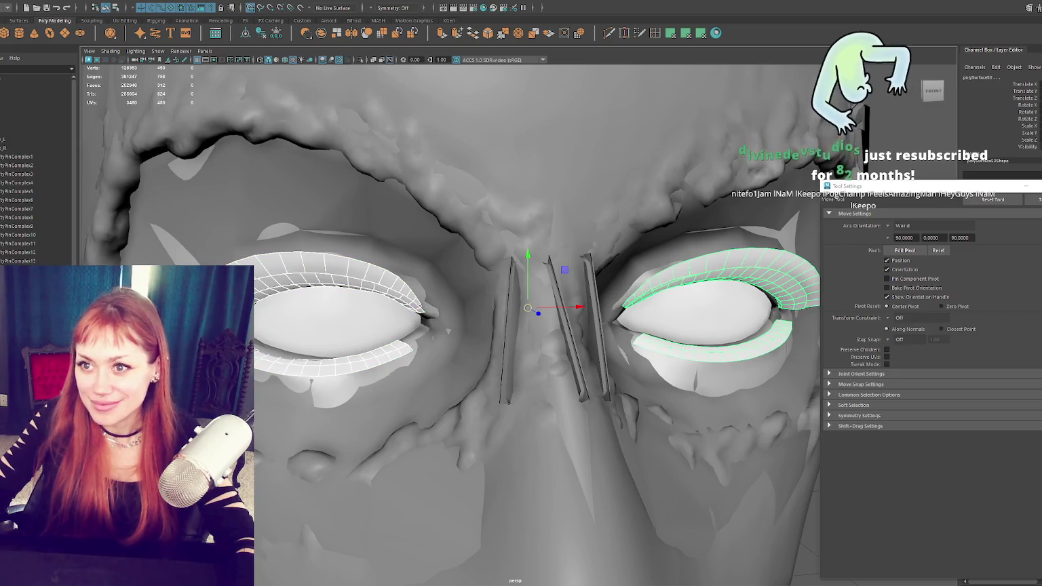
click(135, 6)
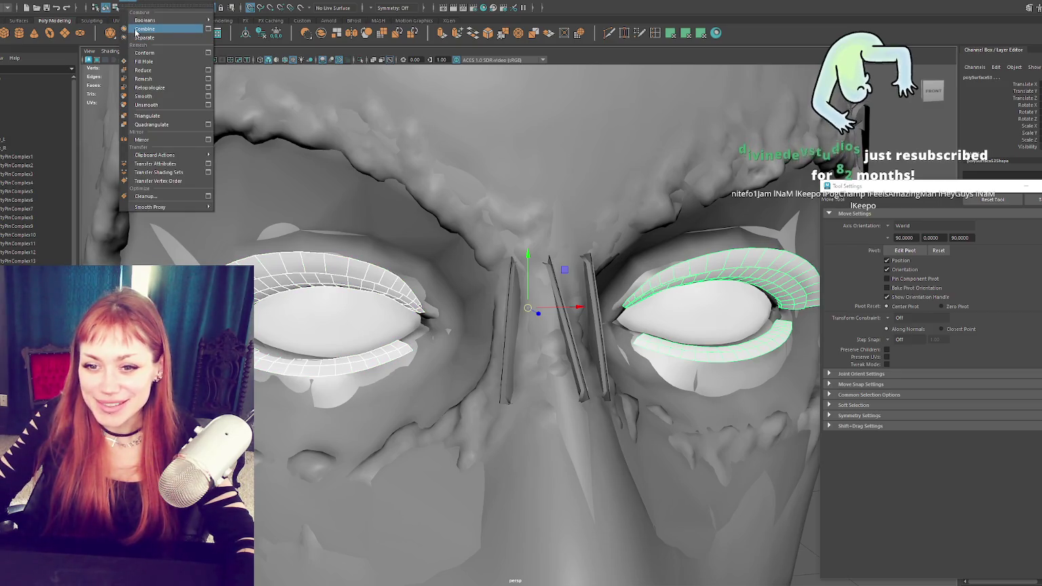
click(138, 29)
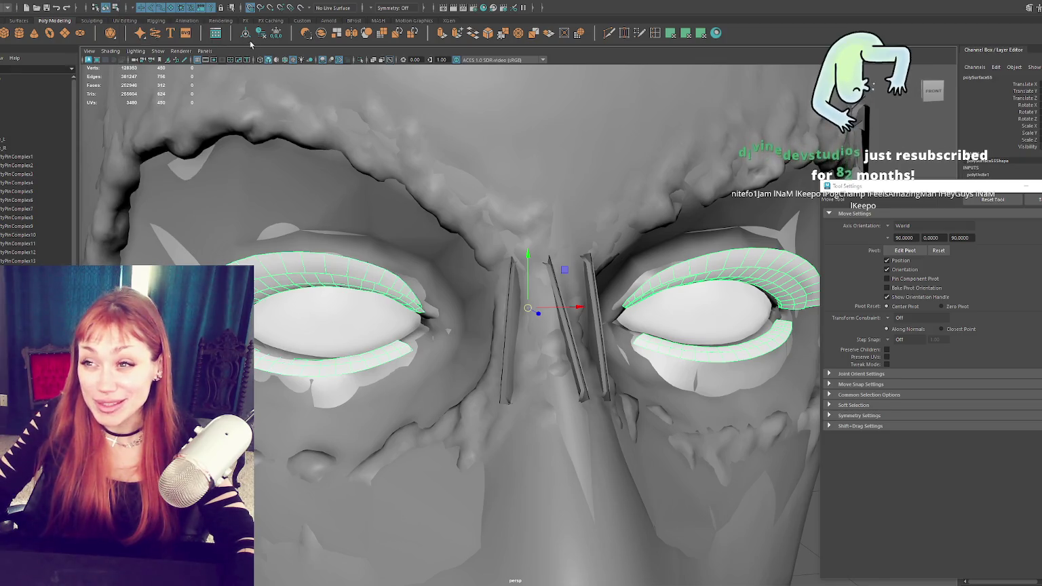
scroll(406, 131, down, 5)
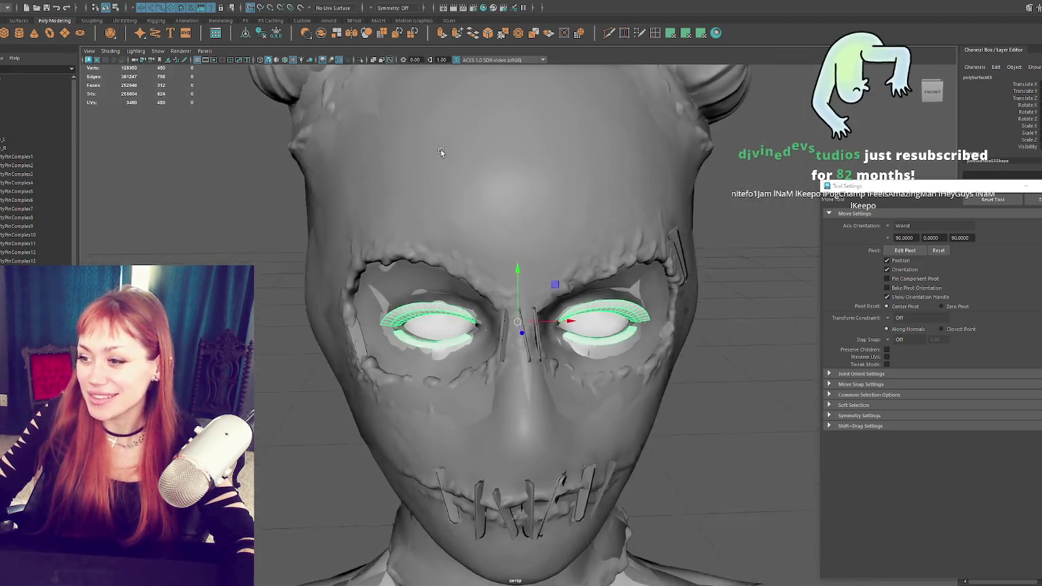
key(ctrl+z)
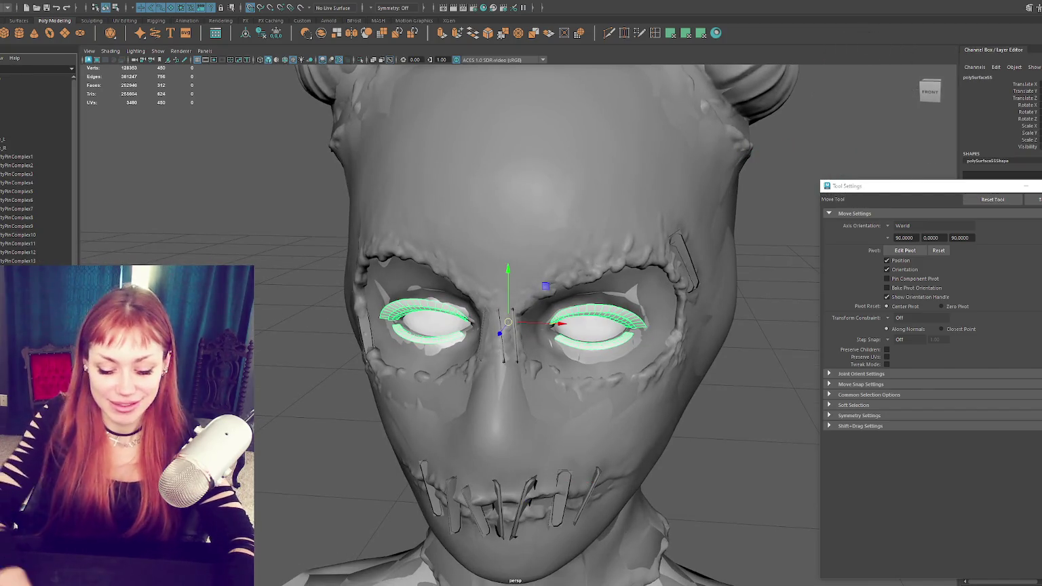
text(Lashes)
key(Return)
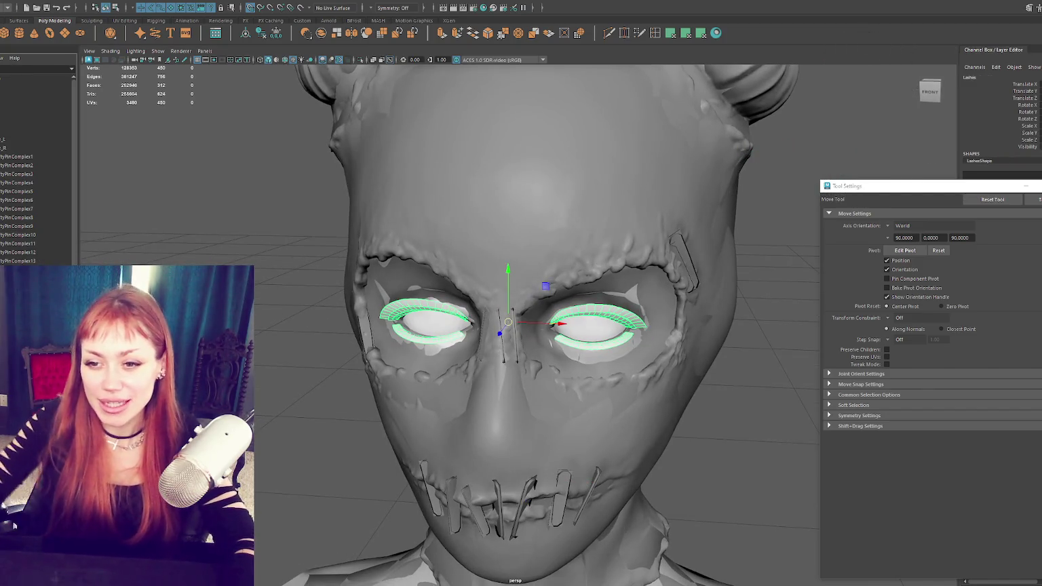
Step: Select the Low mask mesh, run File > Export All, then clear the selection
click(51, 126)
click(13, 2)
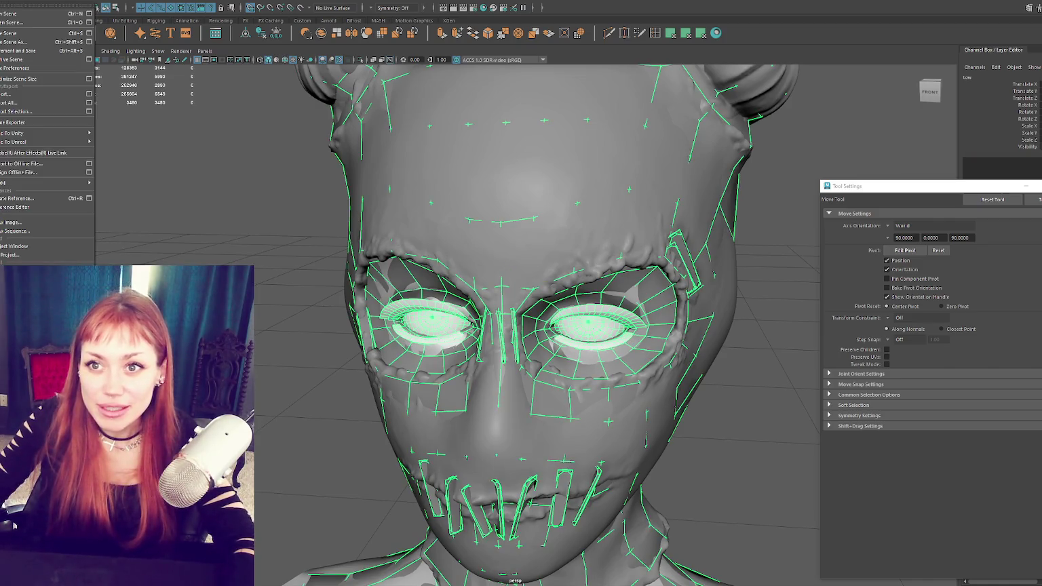
click(16, 103)
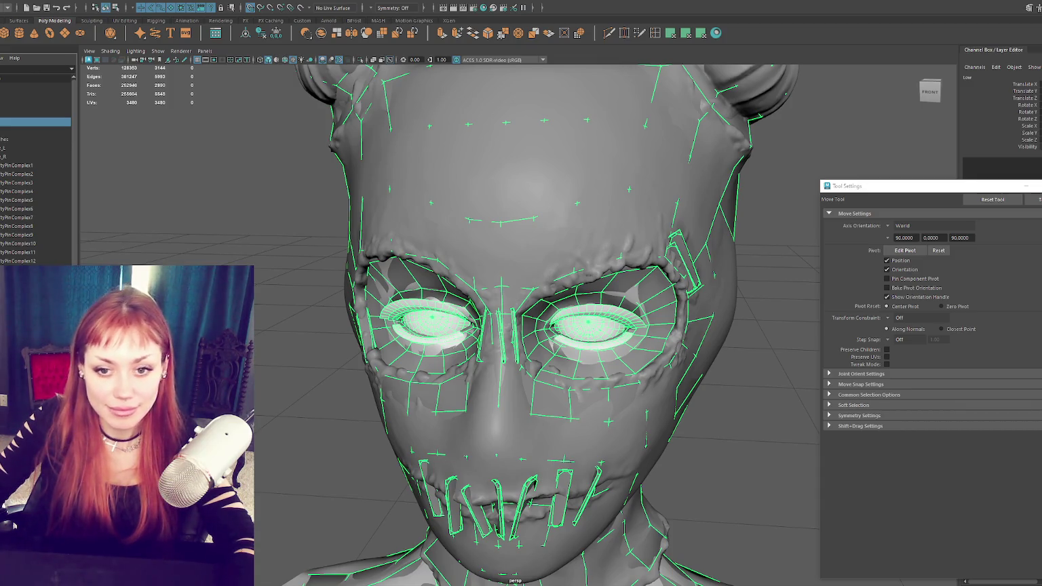
key(Escape)
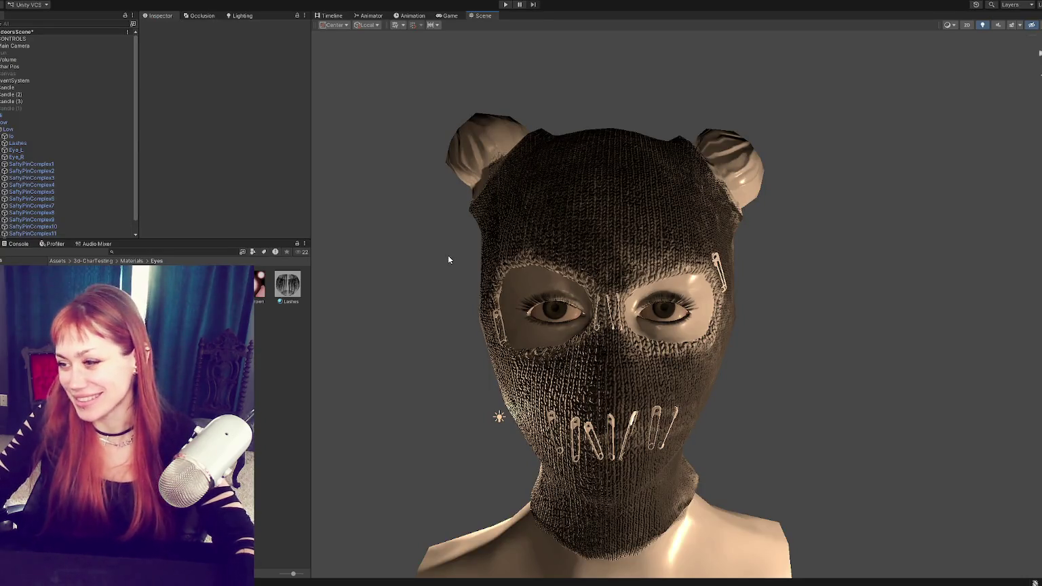
Step: Orbit around the masked head in Unity and view the high-poly Hi head from above and side
mouse_move(490, 362)
alt+mouse_down()
mouse_move(565, 339)
mouse_move(458, 428)
mouse_move(442, 326)
mouse_move(545, 293)
mouse_move(761, 287)
mouse_move(701, 270)
mouse_move(742, 249)
mouse_move(763, 283)
alt+mouse_up()
scroll(760, 292, up, 2)
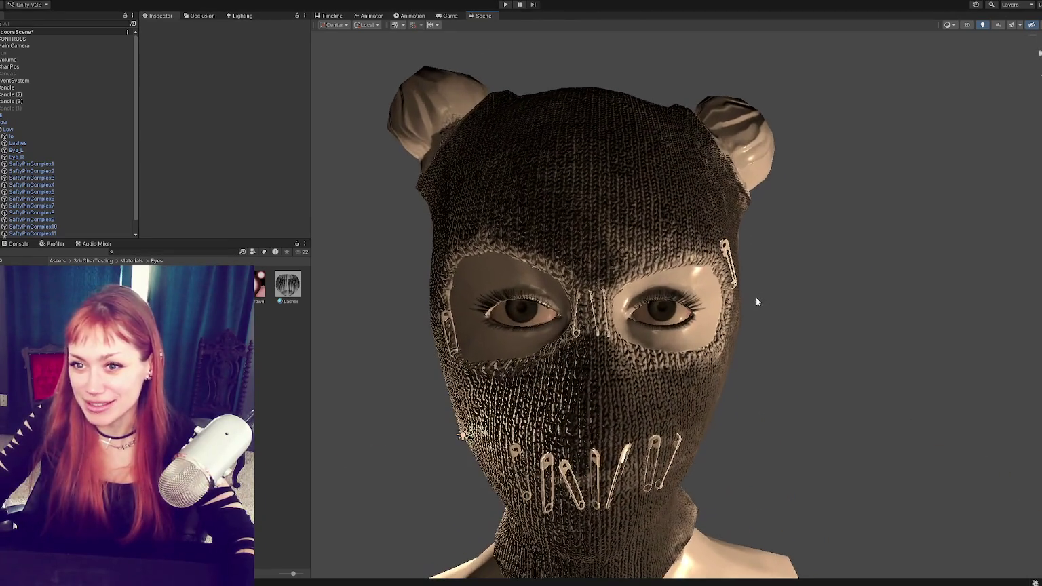
click(76, 118)
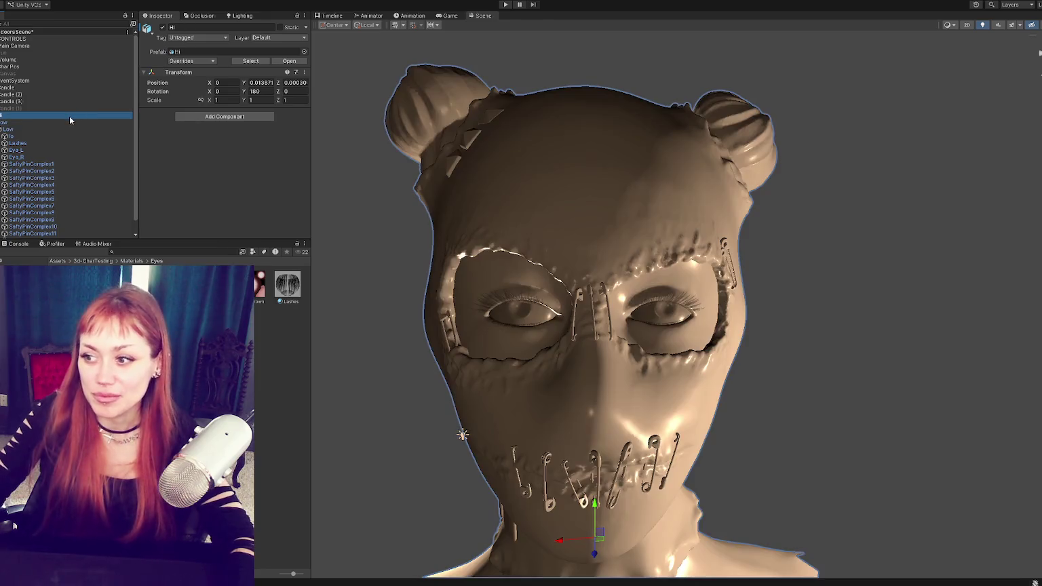
mouse_move(629, 299)
alt+mouse_down()
mouse_move(832, 261)
mouse_move(678, 248)
mouse_move(865, 321)
mouse_move(422, 83)
alt+mouse_up()
mouse_move(600, 233)
alt+mouse_down()
mouse_move(536, 204)
mouse_move(572, 283)
mouse_move(669, 290)
mouse_move(745, 280)
mouse_move(780, 261)
mouse_move(679, 298)
mouse_move(719, 309)
alt+mouse_up()
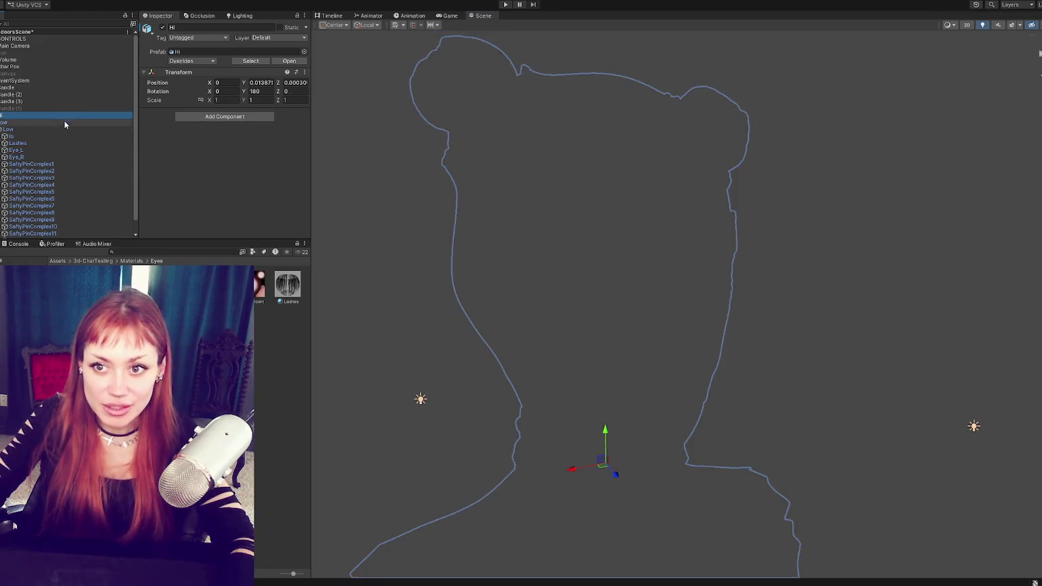
Step: Select the Lo knit mask and orbit it between side and front views
click(68, 135)
mouse_move(797, 270)
alt+mouse_down()
mouse_move(633, 273)
mouse_move(908, 251)
alt+mouse_up()
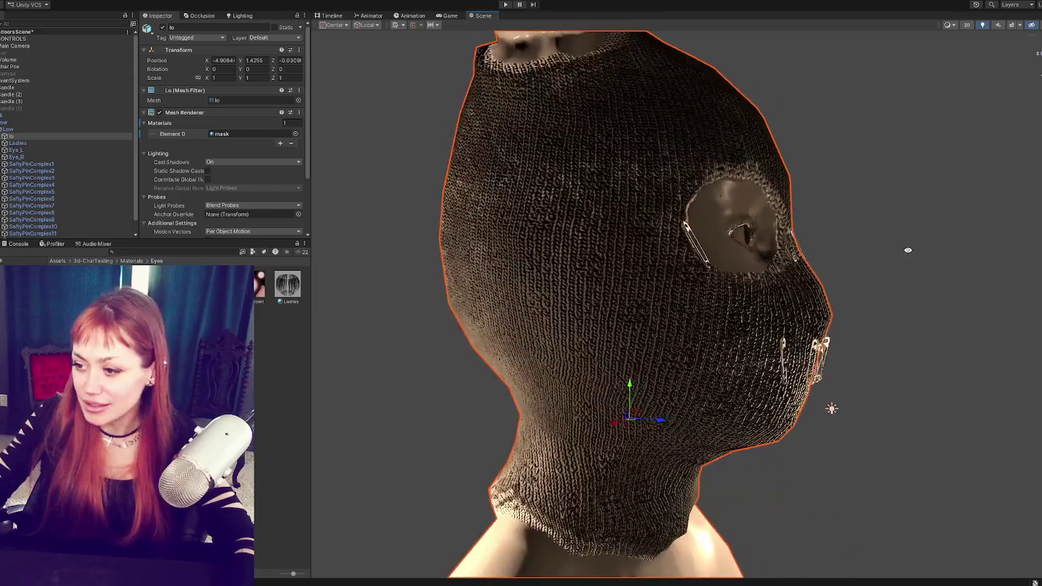
alt+drag(564, 409, 614, 364)
alt+drag(642, 402, 678, 200)
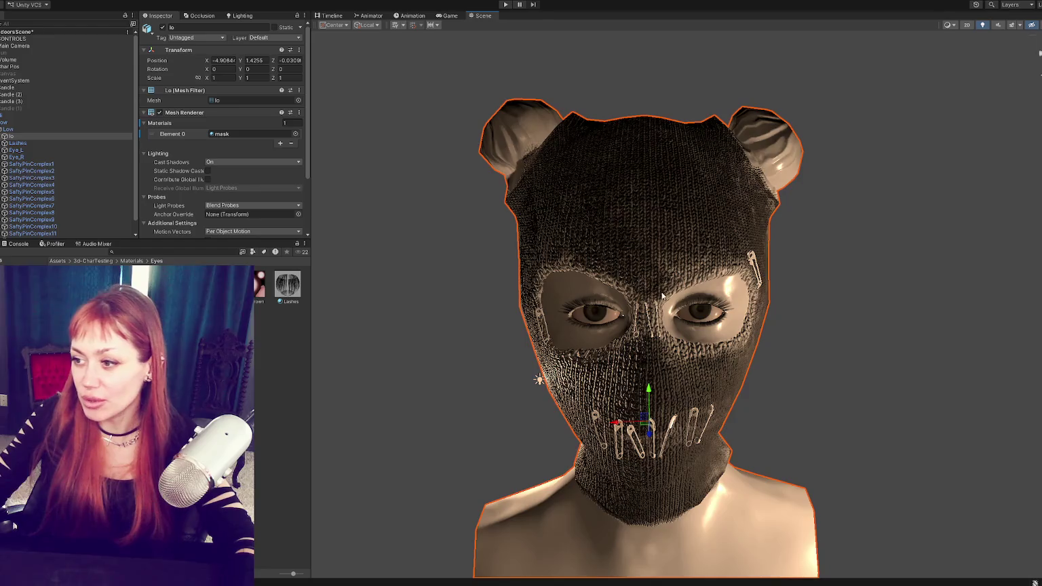
scroll(658, 283, up, 3)
mouse_move(886, 312)
alt+mouse_down()
mouse_move(768, 293)
mouse_move(905, 293)
mouse_move(890, 317)
mouse_move(789, 353)
alt+mouse_up()
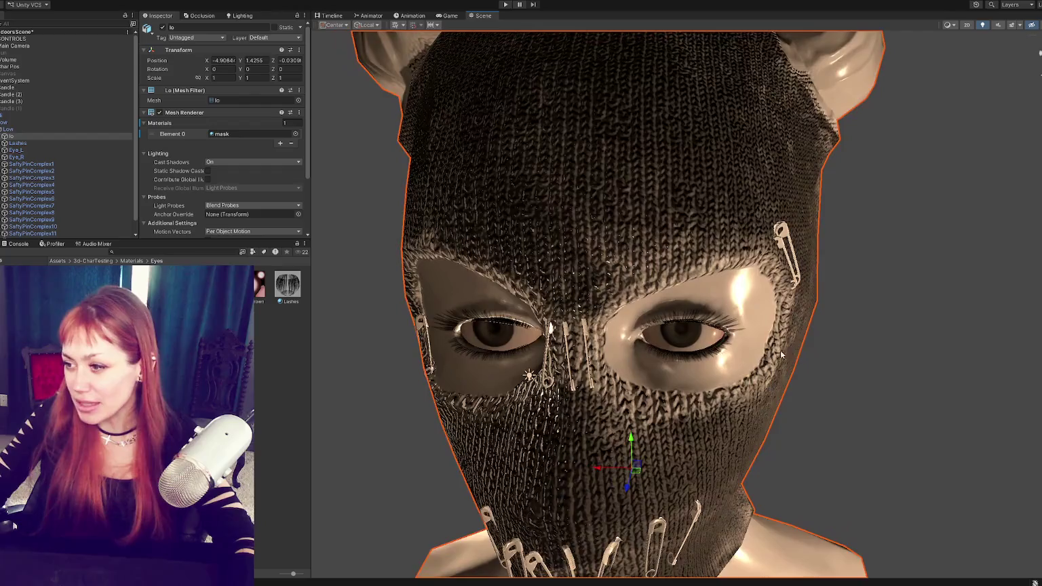
scroll(789, 352, up, 3)
scroll(789, 353, down, 3)
scroll(696, 341, up, 2)
Step: Orbit to the mask's left side, zoom on the eyes, and select the eyelash strips
mouse_move(696, 341)
alt+mouse_down()
mouse_move(597, 341)
mouse_move(559, 402)
mouse_move(395, 378)
mouse_move(498, 244)
mouse_move(427, 217)
alt+mouse_up()
scroll(433, 226, down, 5)
scroll(414, 249, up, 1)
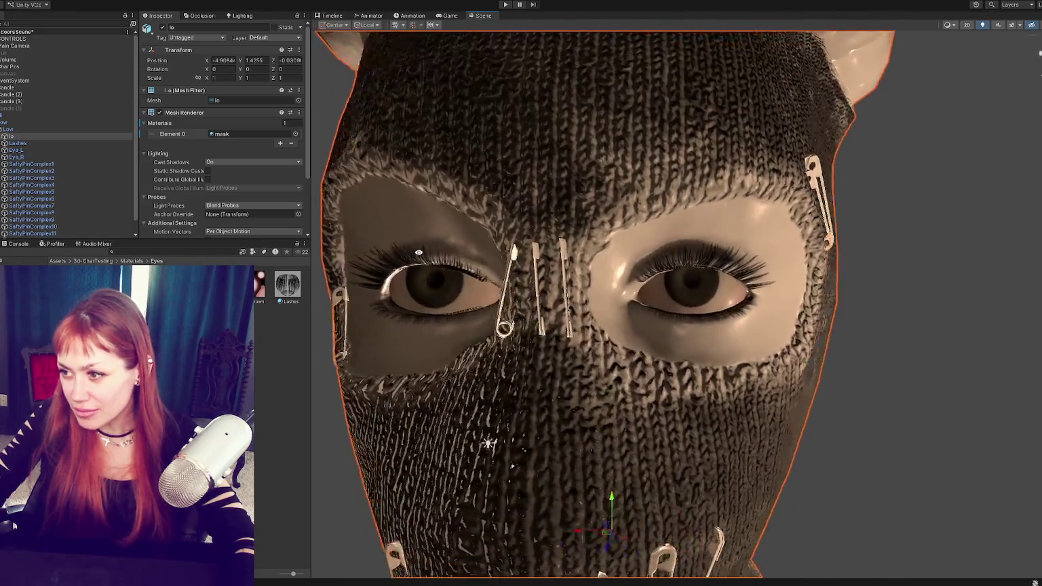
scroll(444, 320, up, 5)
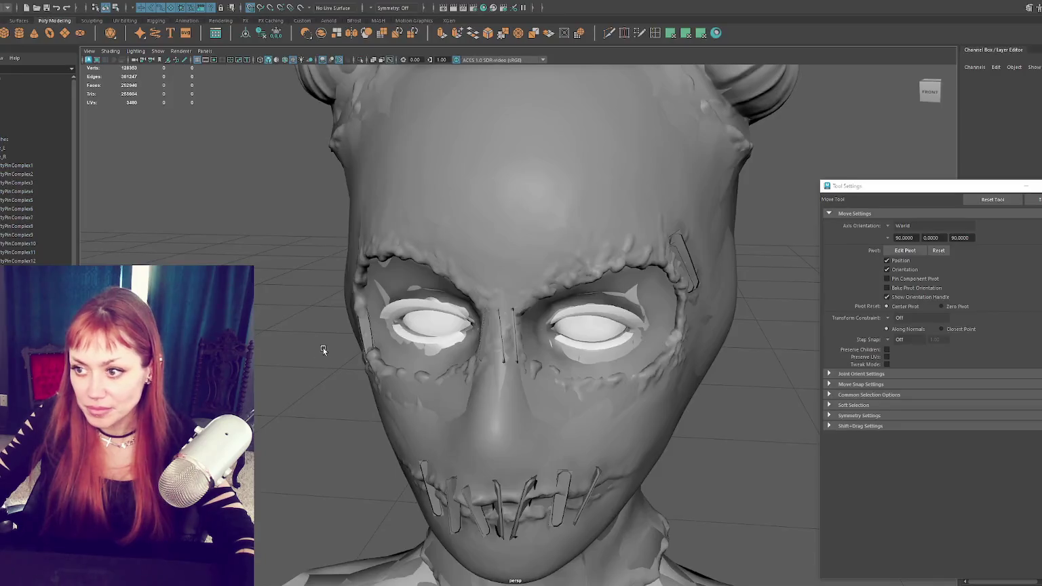
click(411, 325)
Step: Frame the lashes in face mode and delete, then undo, some lower-lash faces
key(f)
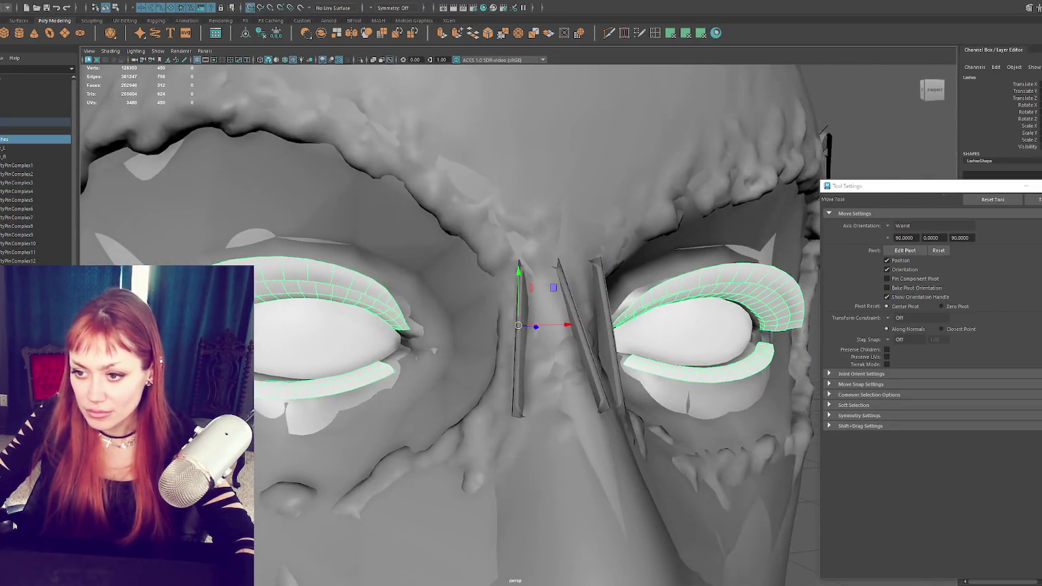
alt+drag(411, 325, 278, 342)
key(F11)
alt+drag(303, 278, 407, 292)
click(540, 368)
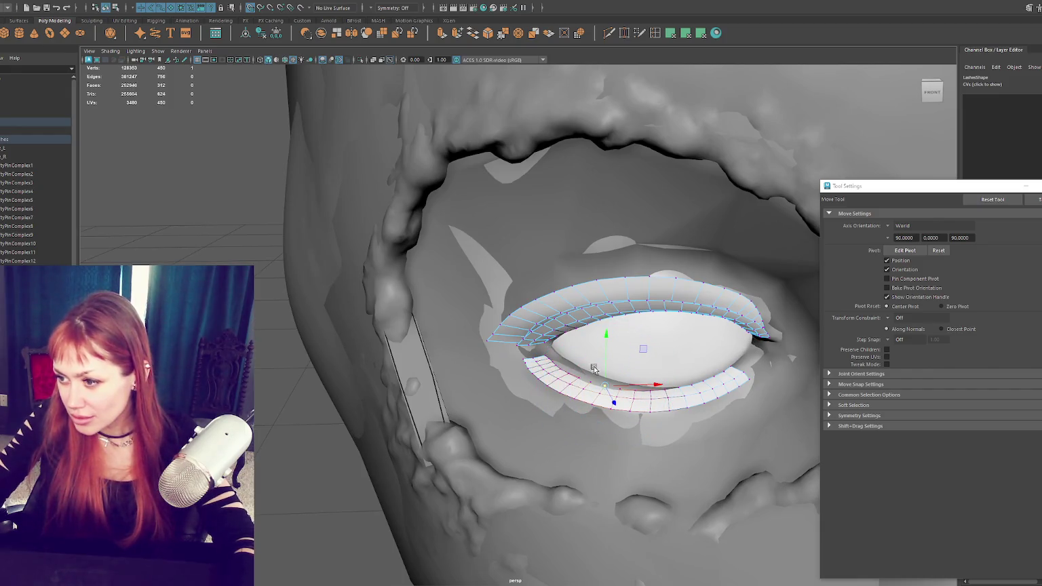
key(Delete)
key(ctrl+z)
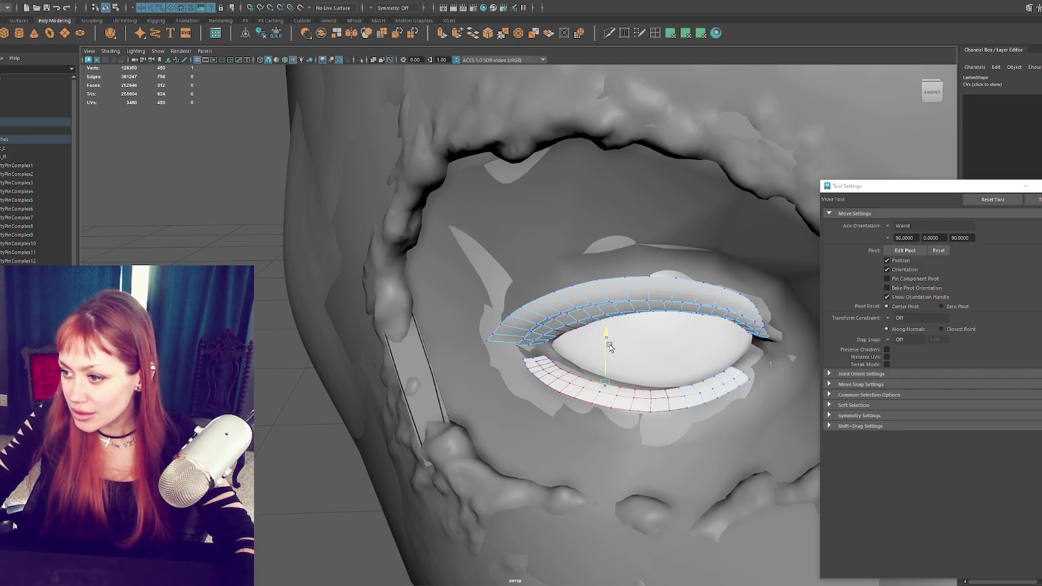
Step: Select the inner ends of both lash strips and inspect them from below
drag(562, 370, 488, 314)
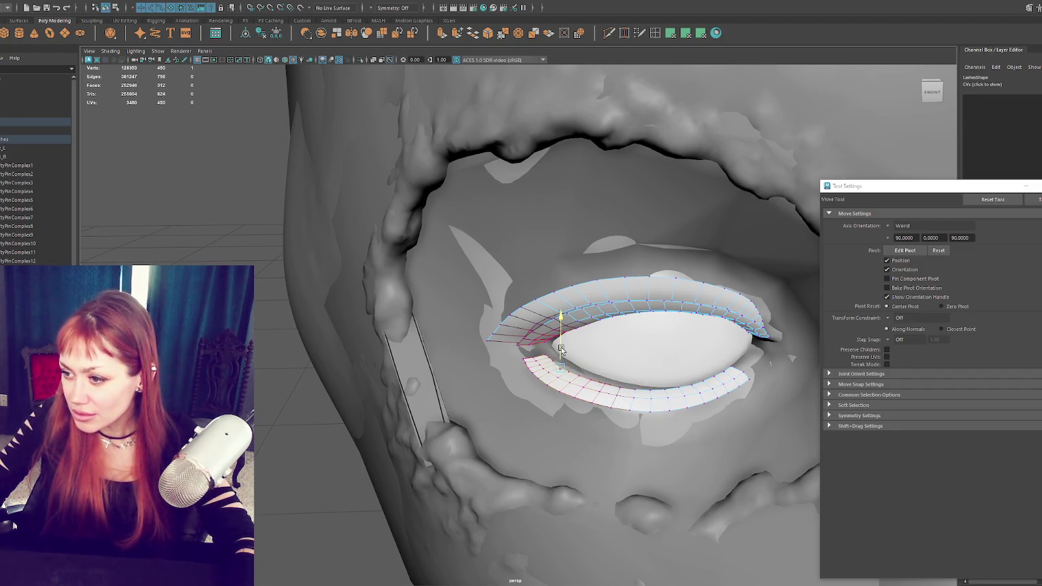
alt+drag(561, 350, 583, 264)
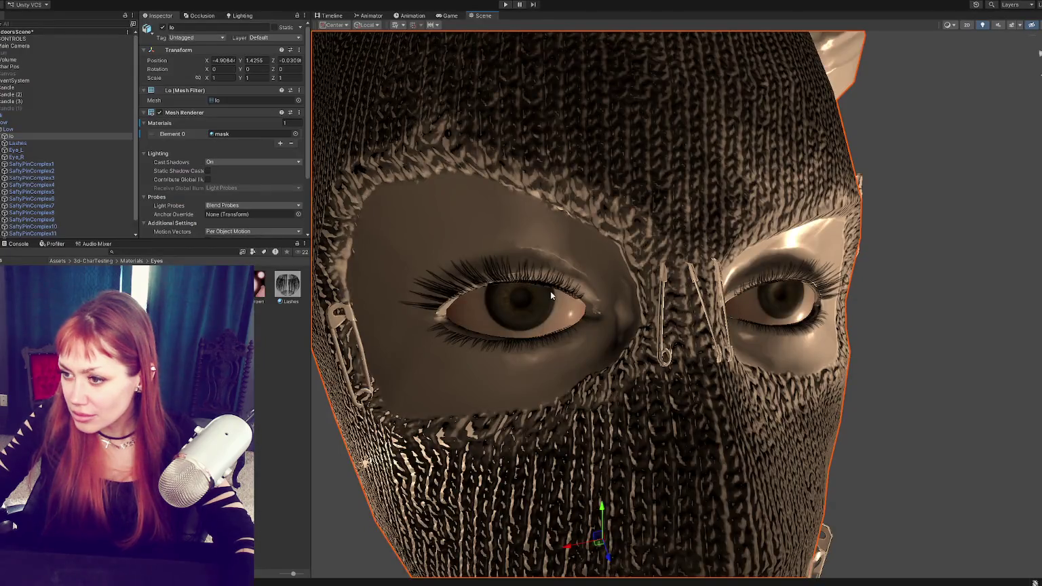
alt+drag(550, 295, 554, 242)
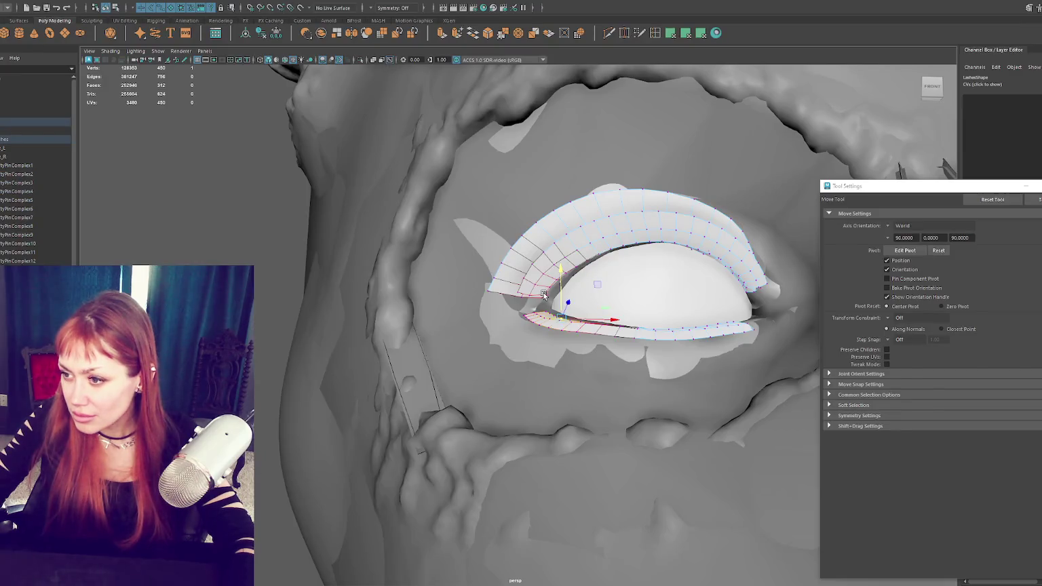
alt+drag(543, 294, 496, 256)
key(q)
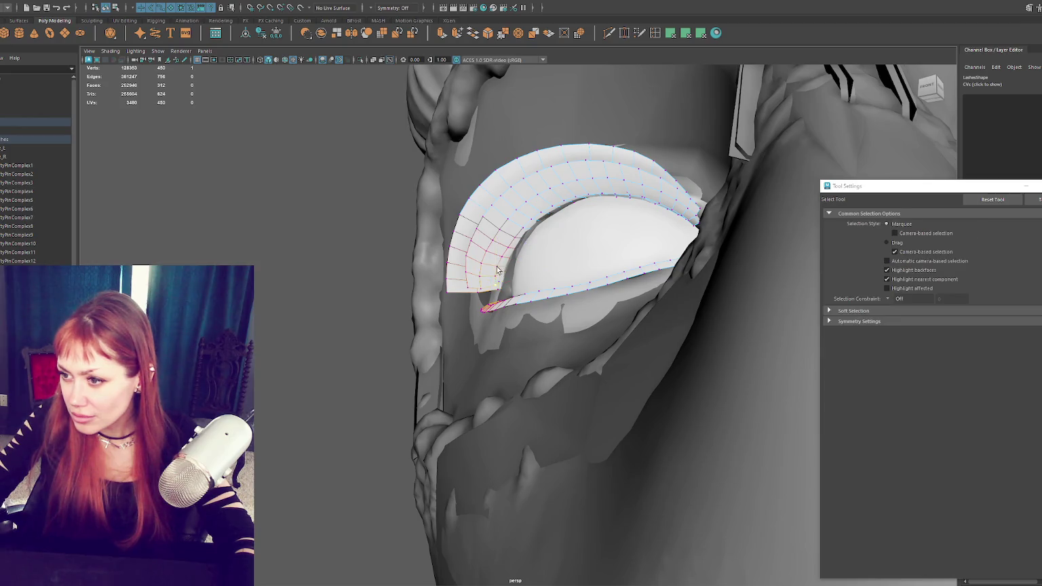
key(w)
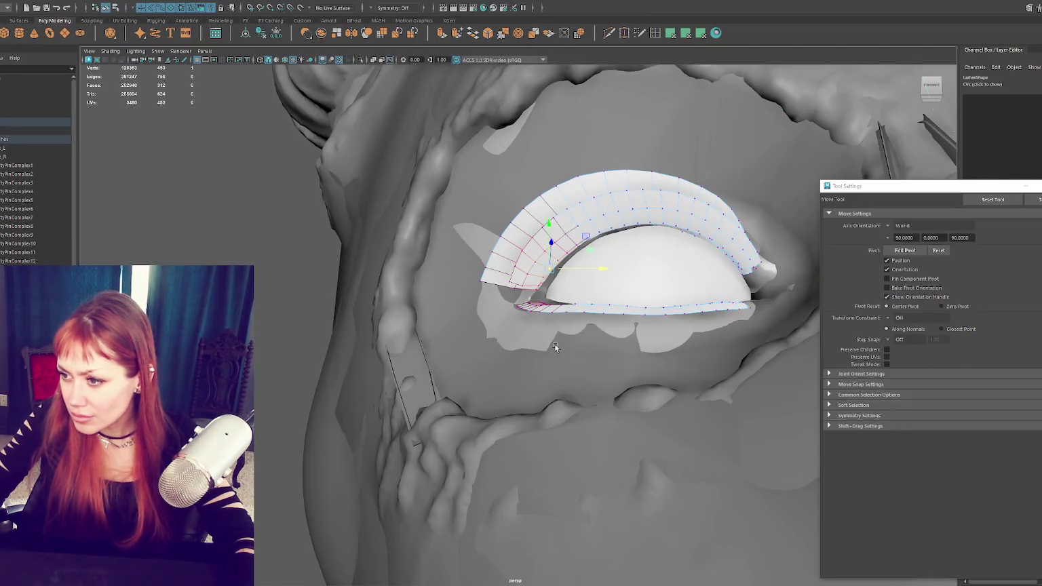
Step: Isolate the face mesh and move an upper-eyelid vertex in vertex mode
click(554, 347)
key(ctrl+1)
right_drag(271, 208, 235, 205)
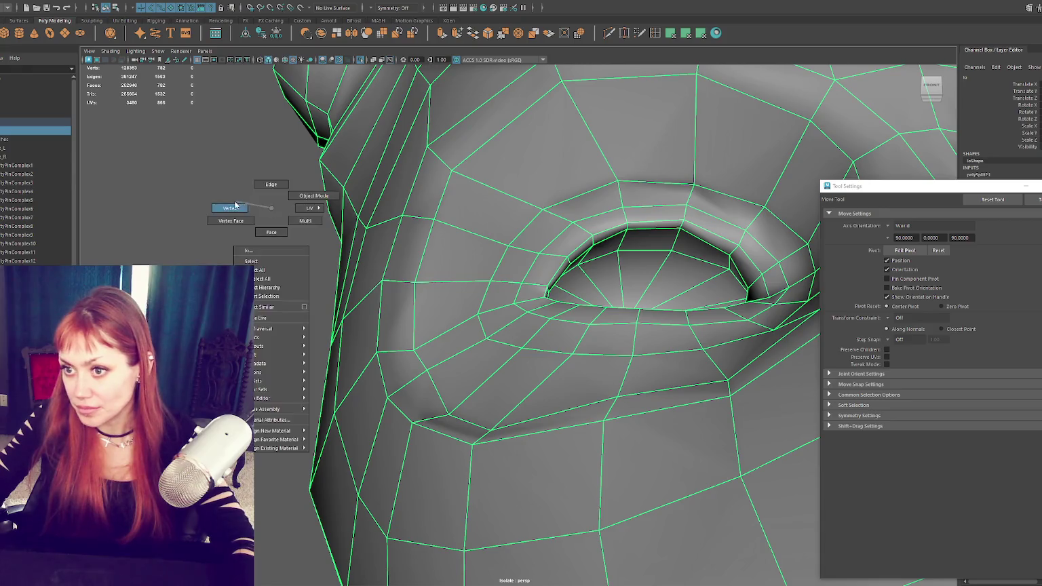
click(624, 232)
mouse_move(620, 234)
alt+mouse_down()
mouse_move(630, 260)
mouse_move(586, 275)
mouse_move(609, 242)
mouse_move(601, 254)
mouse_move(527, 259)
mouse_move(496, 279)
mouse_move(510, 291)
mouse_move(554, 247)
mouse_move(531, 247)
mouse_move(514, 259)
mouse_move(523, 272)
mouse_move(506, 273)
mouse_move(521, 292)
mouse_move(593, 272)
mouse_move(588, 298)
mouse_move(552, 293)
mouse_move(586, 287)
alt+mouse_up()
key(q)
key(w)
Step: Adjust an eyelid-rim vertex in wireframe, then return to textured shading
key(4)
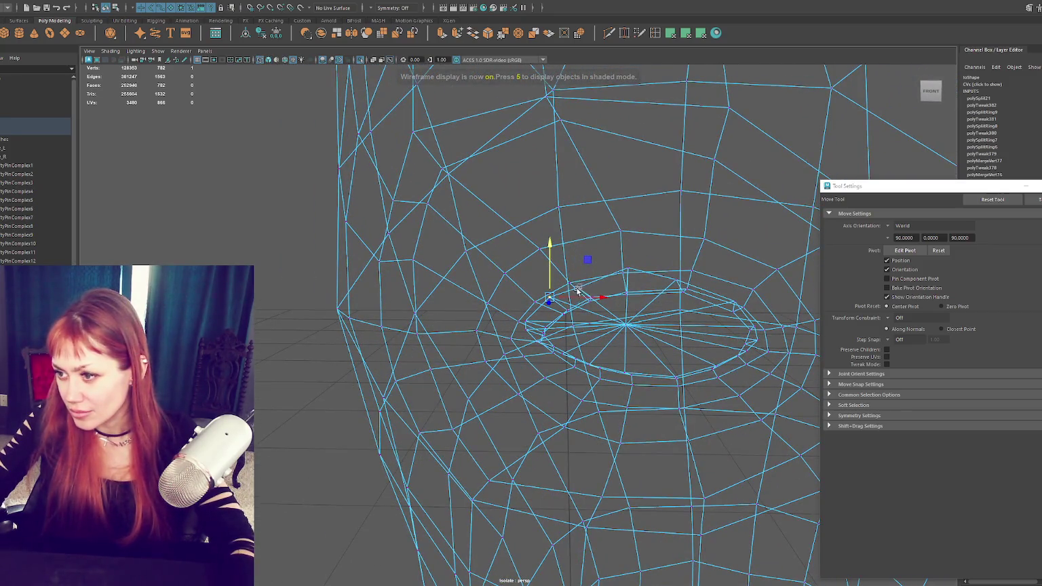
click(676, 272)
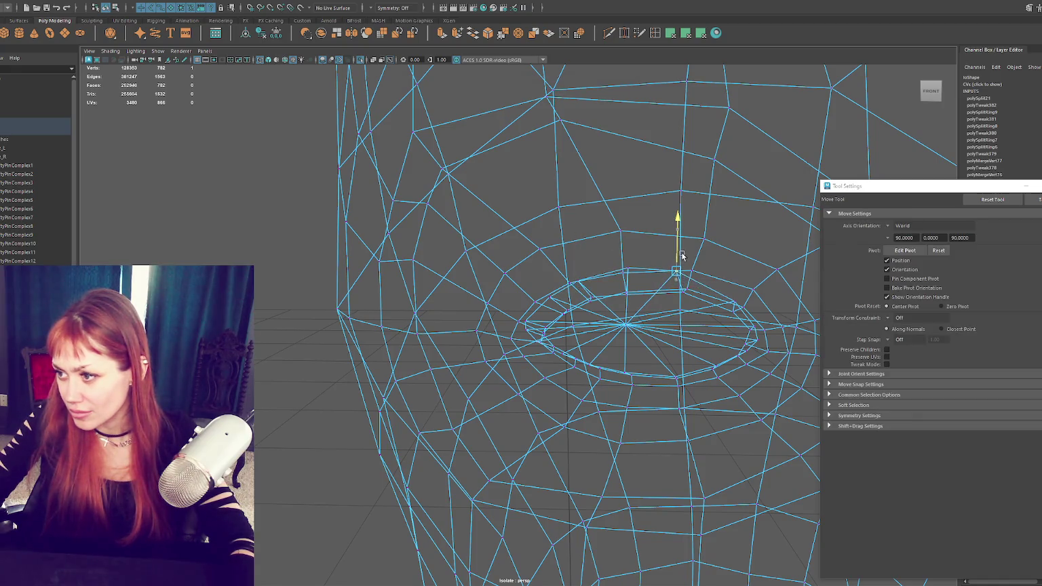
key(6)
mouse_move(694, 279)
alt+mouse_down()
mouse_move(698, 286)
mouse_move(694, 270)
mouse_move(682, 303)
mouse_move(633, 305)
mouse_move(649, 308)
alt+mouse_up()
Step: Return the face mesh to object mode and select the left-eye lashes and Eye_R eyeball
right_drag(301, 234, 344, 216)
mouse_move(344, 216)
alt+mouse_down()
mouse_move(440, 240)
mouse_move(476, 235)
alt+mouse_up()
scroll(477, 235, up, 5)
click(563, 234)
mouse_move(563, 234)
alt+mouse_down()
mouse_move(644, 229)
mouse_move(623, 209)
mouse_move(533, 215)
alt+mouse_up()
click(351, 235)
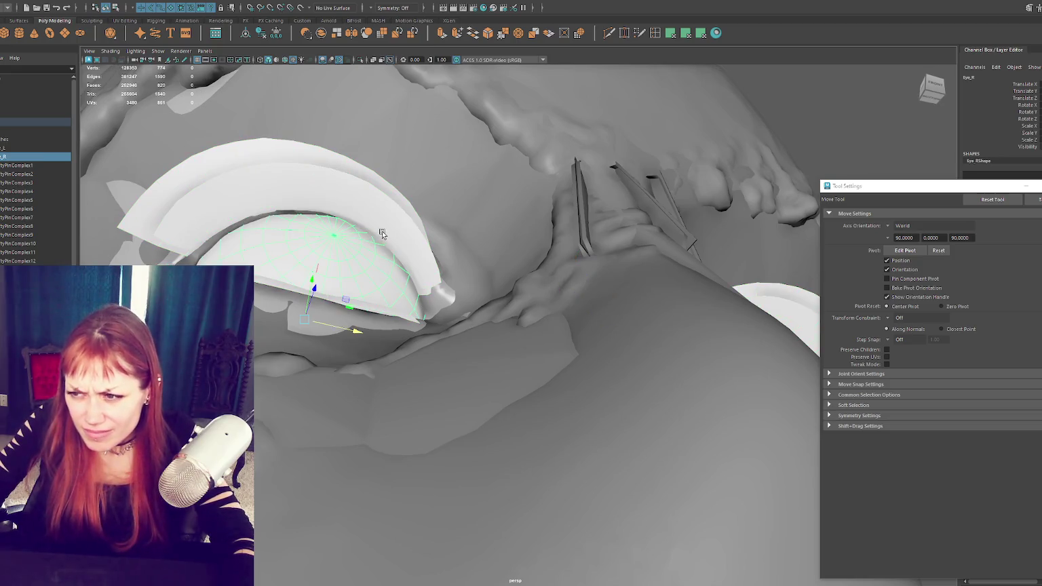
Step: Switch the lashes to CV editing and shift the lash-tip CVs sideways with soft selection
click(382, 233)
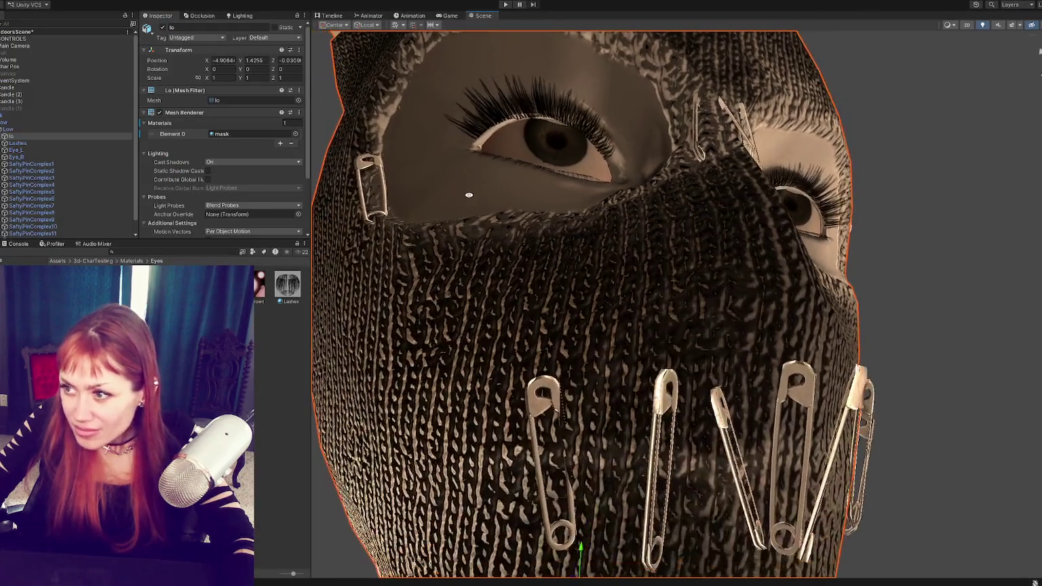
right_drag(393, 221, 349, 226)
drag(499, 186, 361, 296)
key(b)
drag(441, 257, 420, 247)
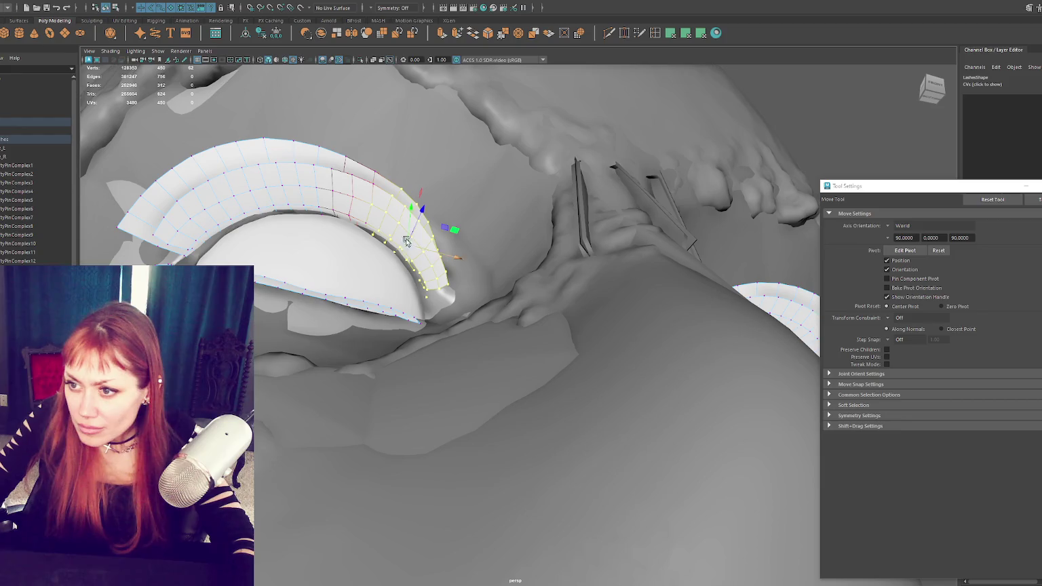
Step: From a frontal view, raise the outer lash-tip control vertices slightly
mouse_move(333, 141)
mouse_down()
mouse_move(383, 177)
mouse_move(346, 186)
mouse_up()
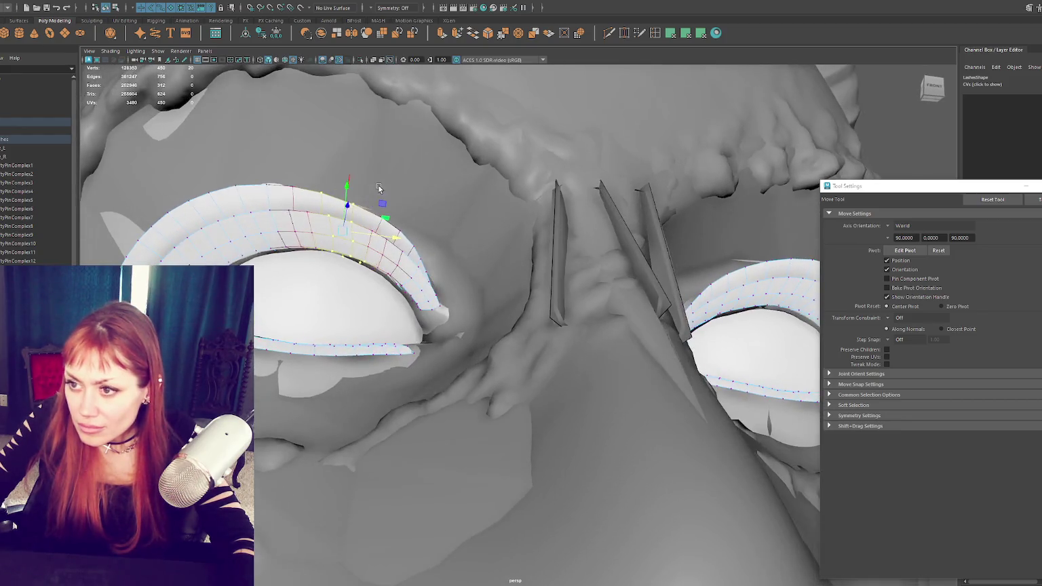
click(346, 186)
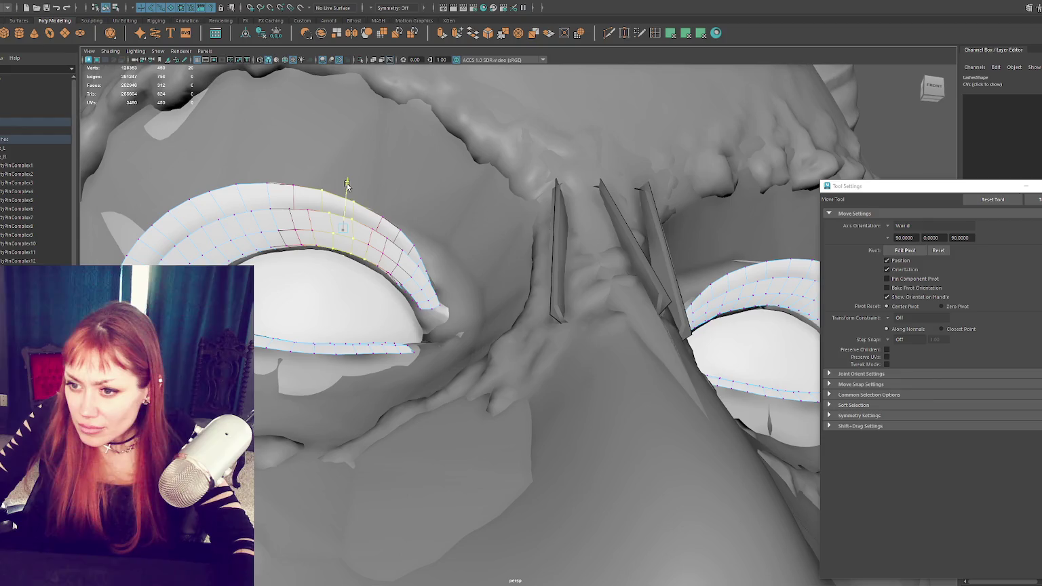
drag(435, 306, 461, 295)
click(397, 284)
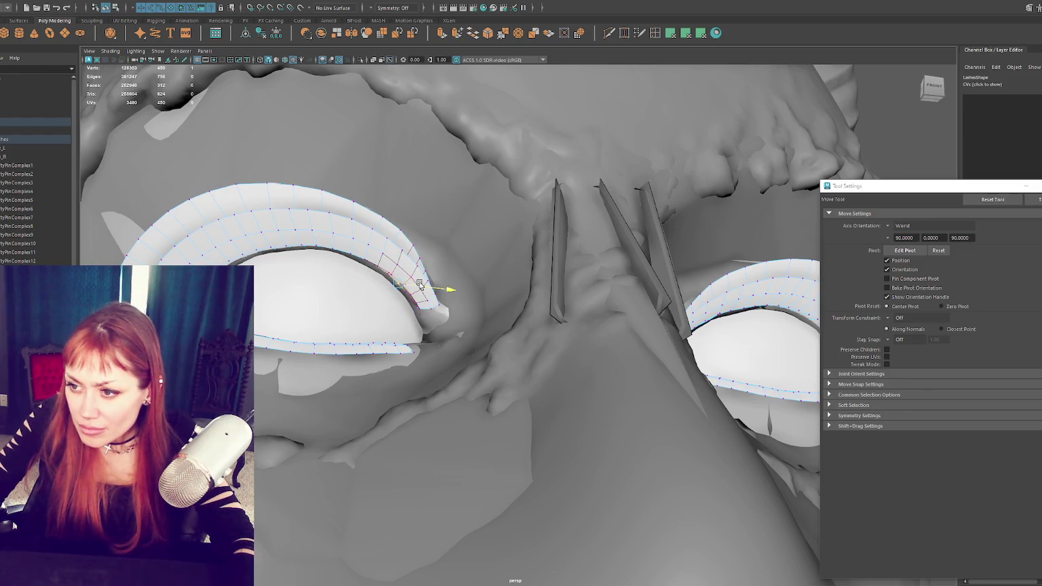
drag(403, 256, 407, 252)
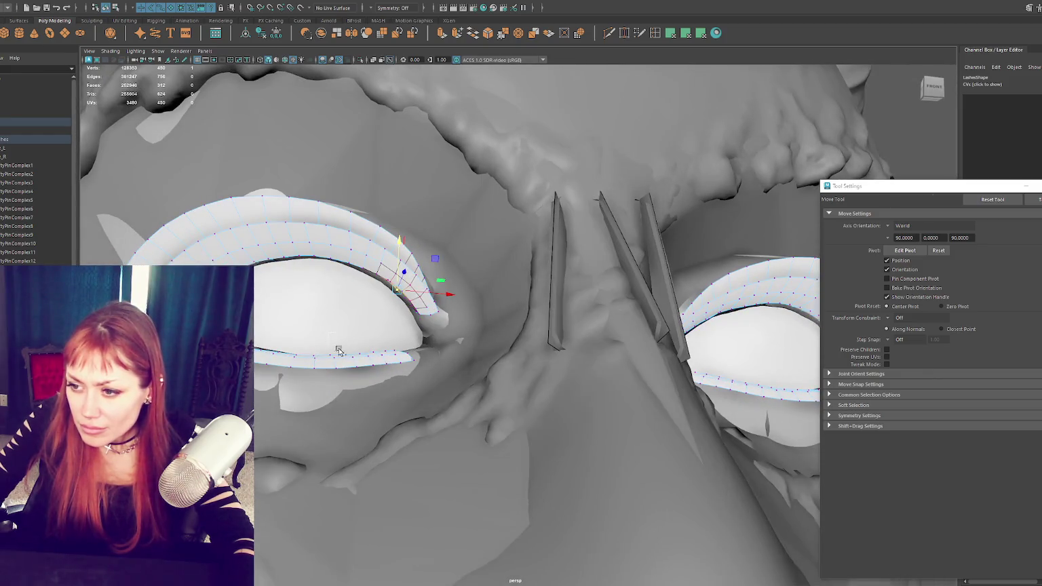
Step: Rotate the lower-lash CVs to tilt that section against the lid
drag(419, 383, 420, 385)
mouse_move(421, 387)
alt+mouse_down()
mouse_move(372, 360)
mouse_move(384, 397)
mouse_move(405, 395)
mouse_move(397, 411)
alt+mouse_up()
key(e)
click(396, 434)
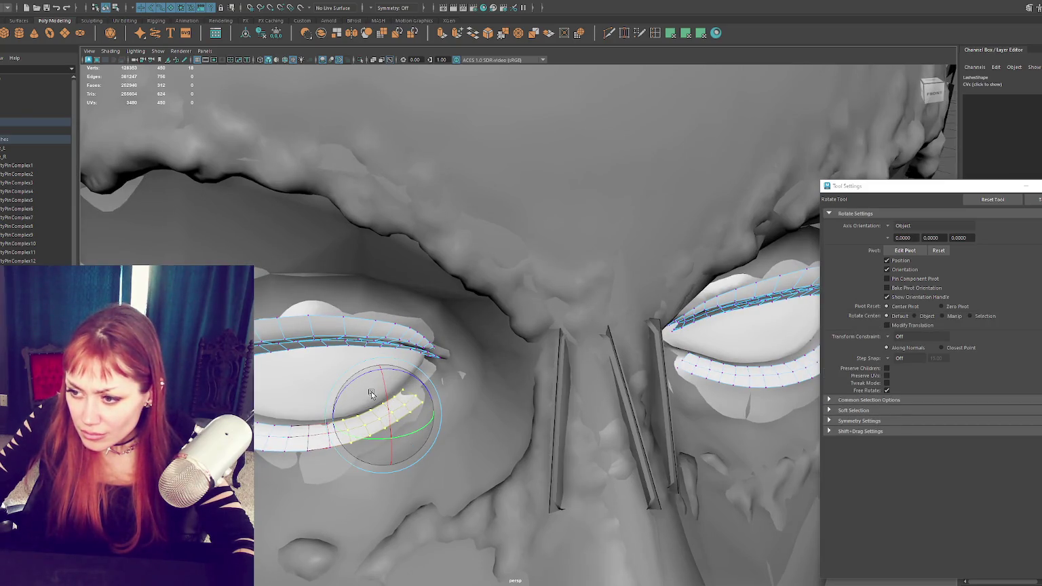
drag(372, 394, 379, 409)
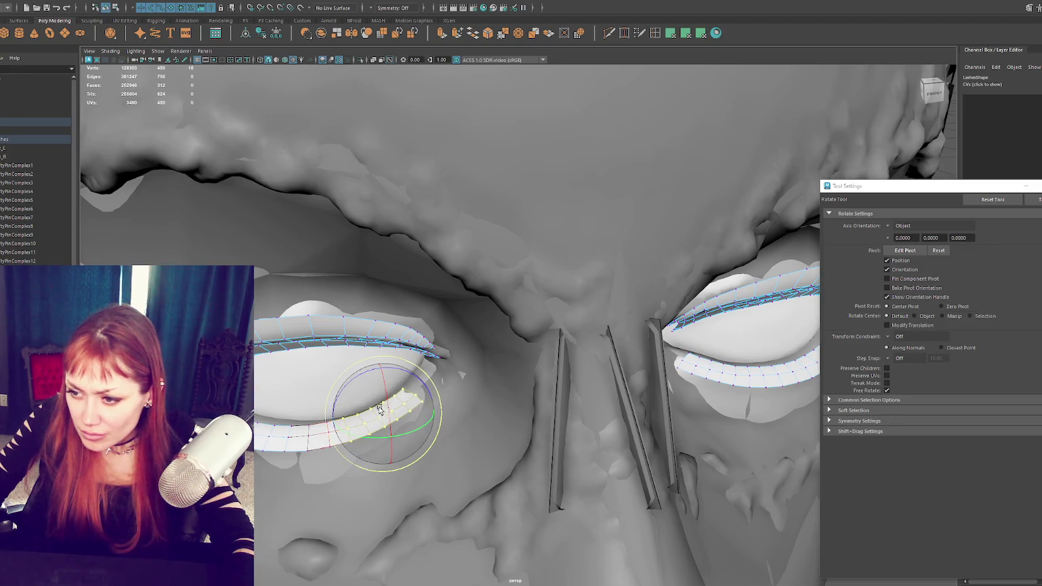
key(q)
Step: Reposition the remaining lower-lash points, then return the lashes to Object Mode
alt+drag(410, 395, 404, 374)
key(w)
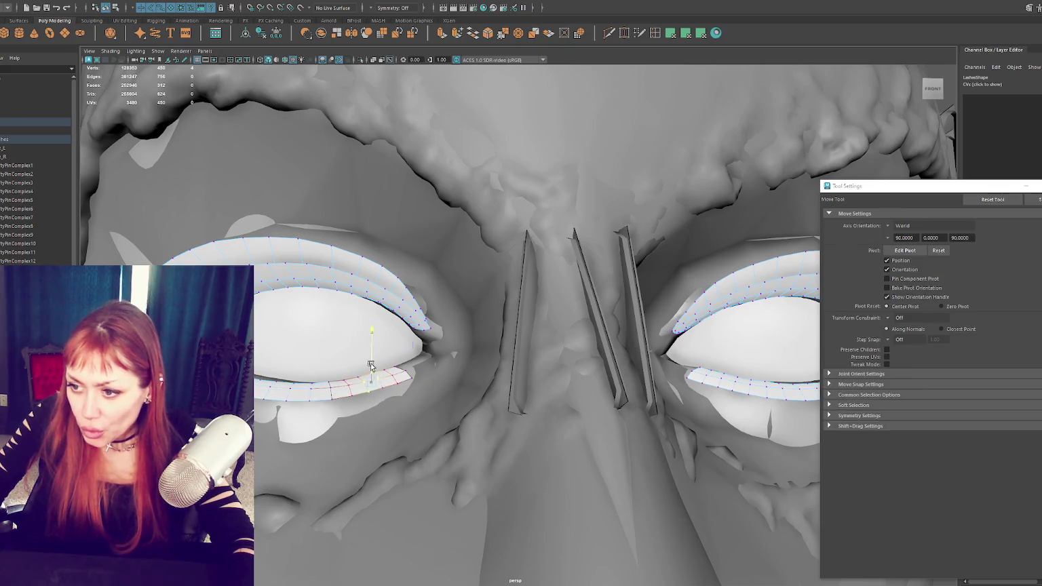
key(q)
drag(325, 377, 337, 409)
key(w)
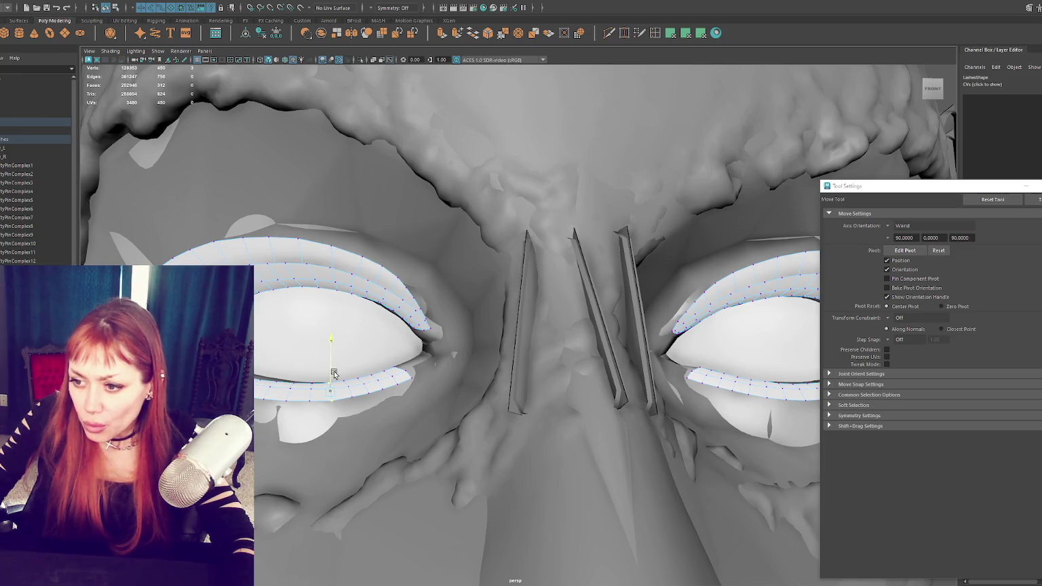
key(r)
key(w)
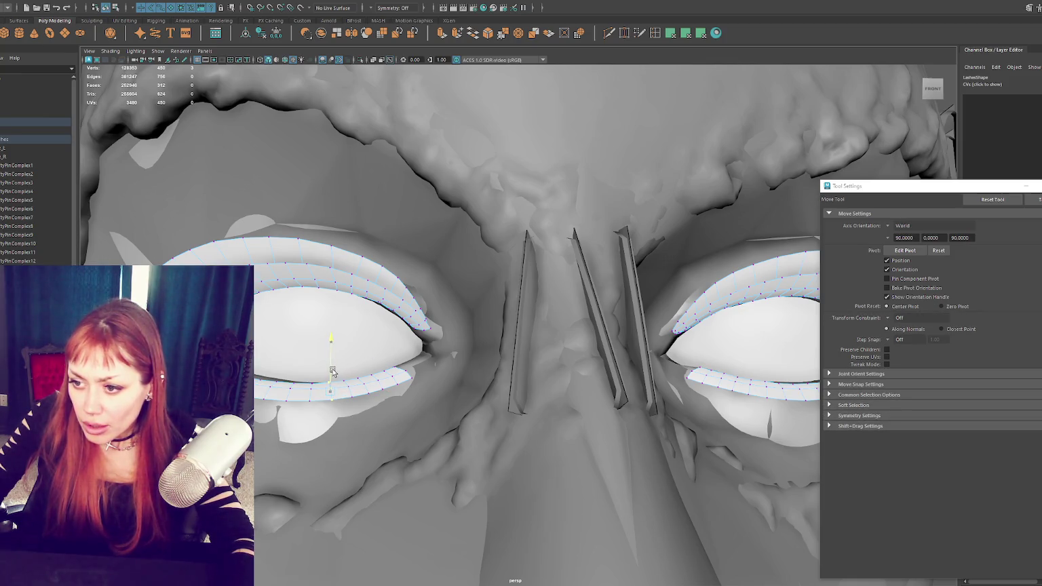
mouse_move(330, 373)
alt+mouse_down()
mouse_move(419, 366)
mouse_move(299, 382)
alt+mouse_up()
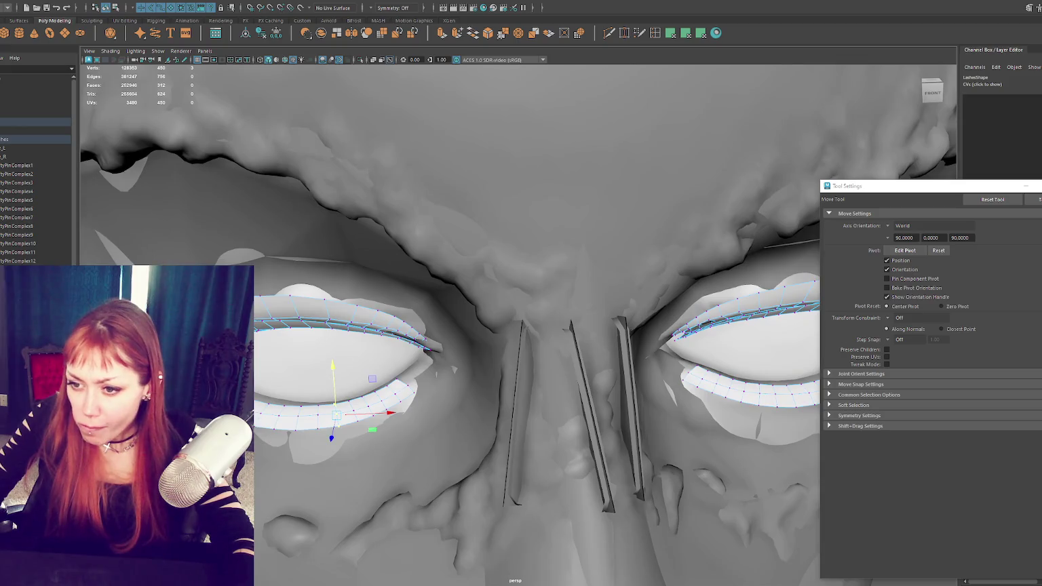
click(204, 373)
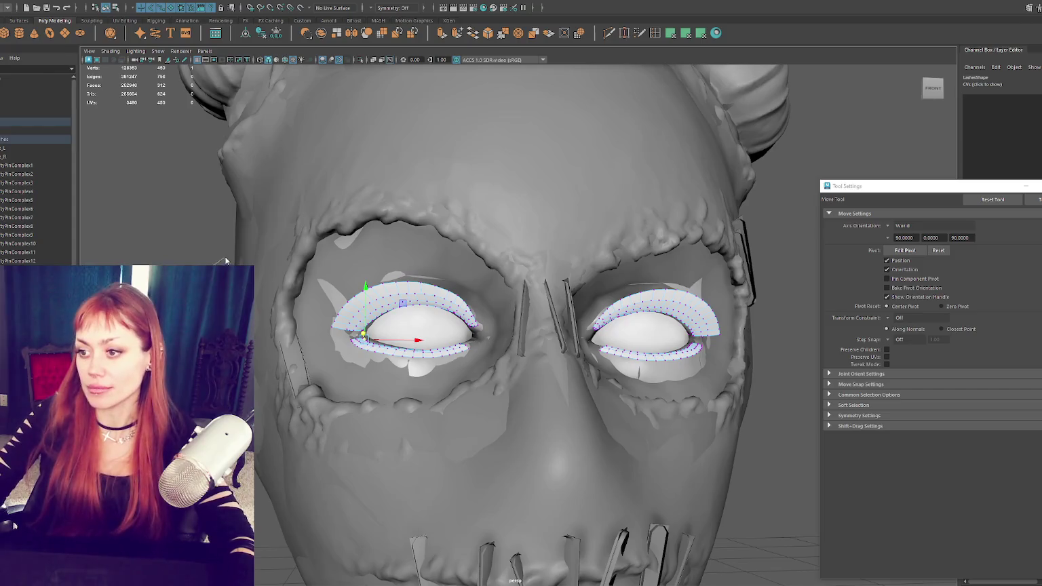
right_drag(207, 266, 231, 256)
click(197, 233)
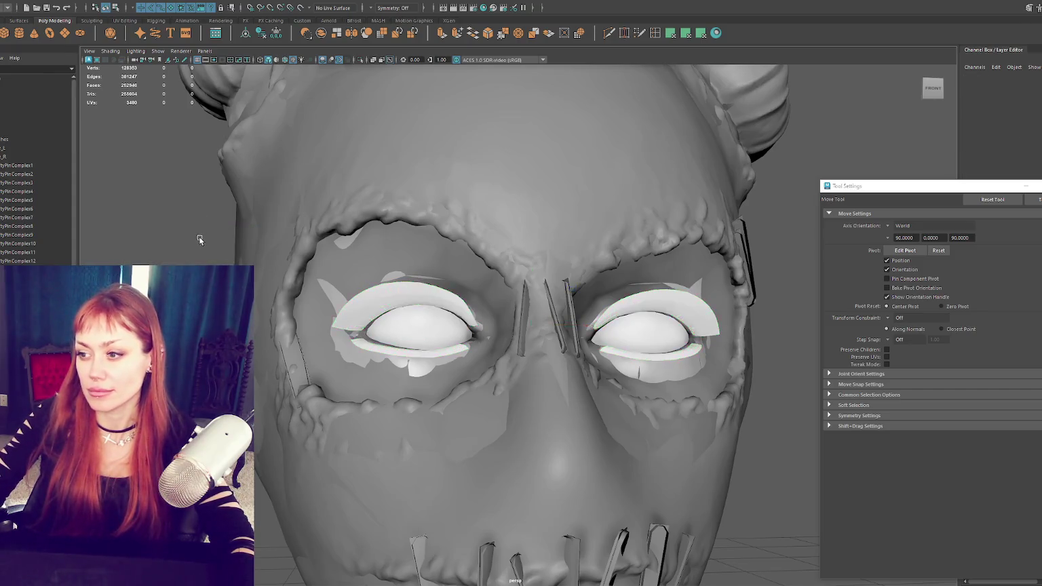
Step: Frame the head and select the full masked head mesh, orbiting to inspect it
key(f)
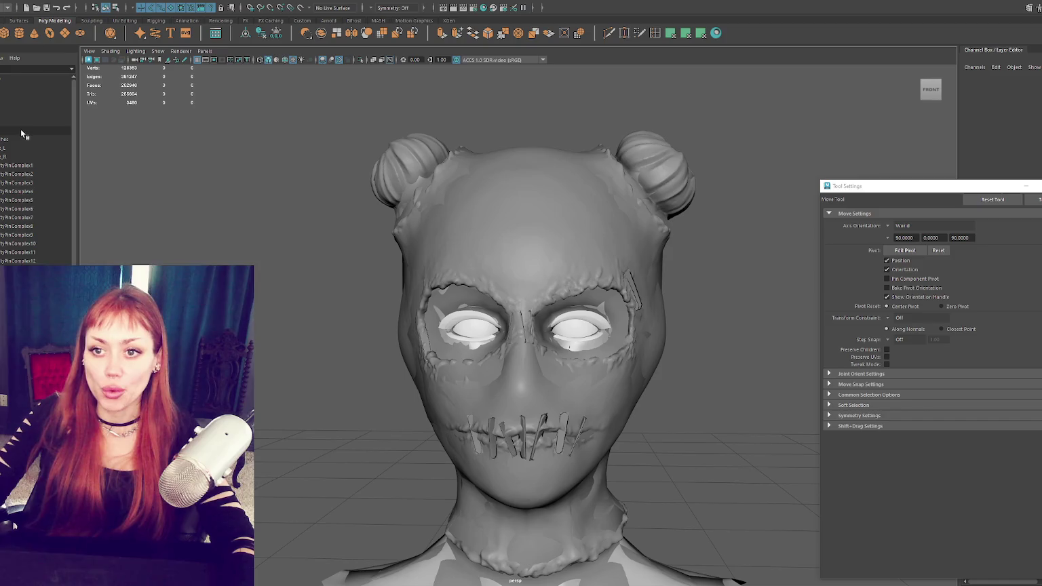
click(24, 123)
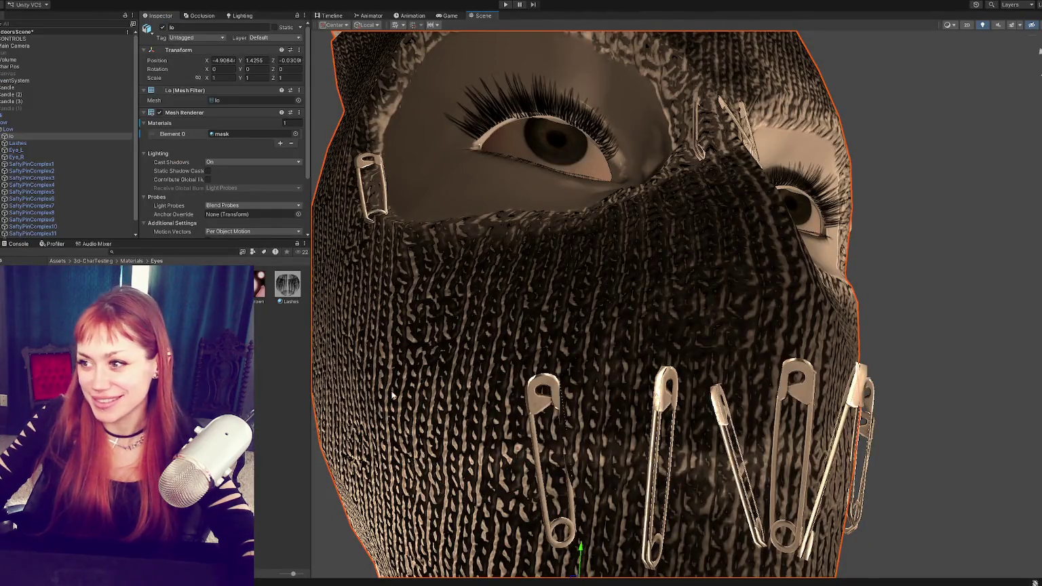
mouse_move(515, 319)
alt+mouse_down()
mouse_move(542, 297)
mouse_move(516, 276)
alt+mouse_up()
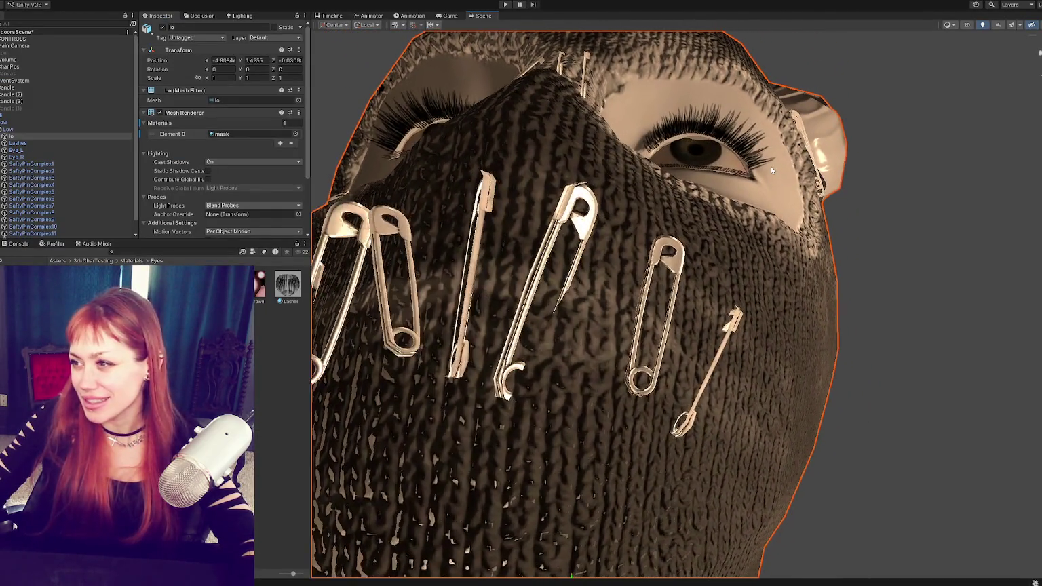
scroll(753, 187, up, 5)
scroll(753, 187, up, 3)
alt+drag(753, 187, 656, 153)
scroll(657, 152, up, 5)
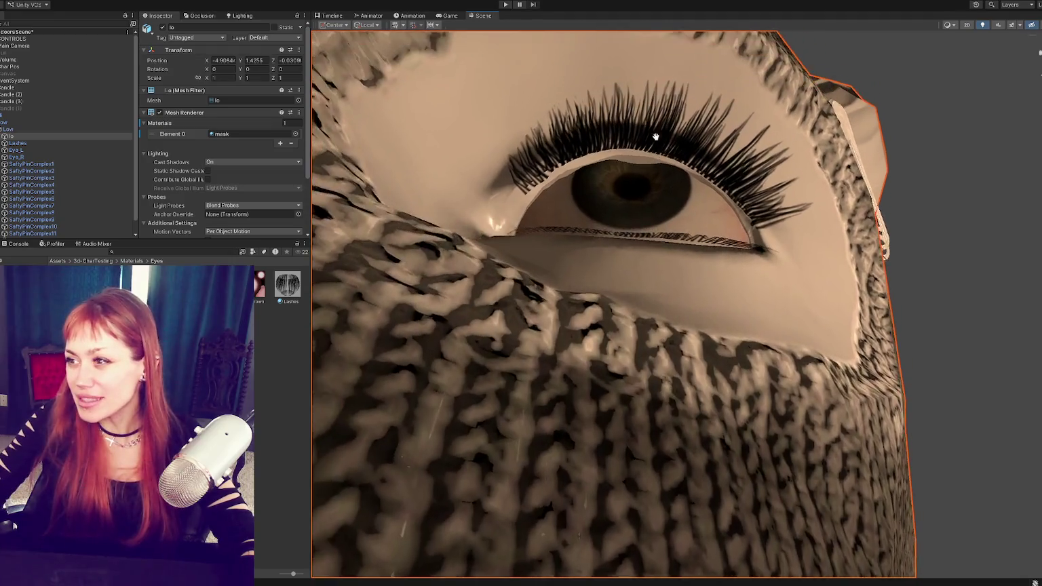
click(585, 76)
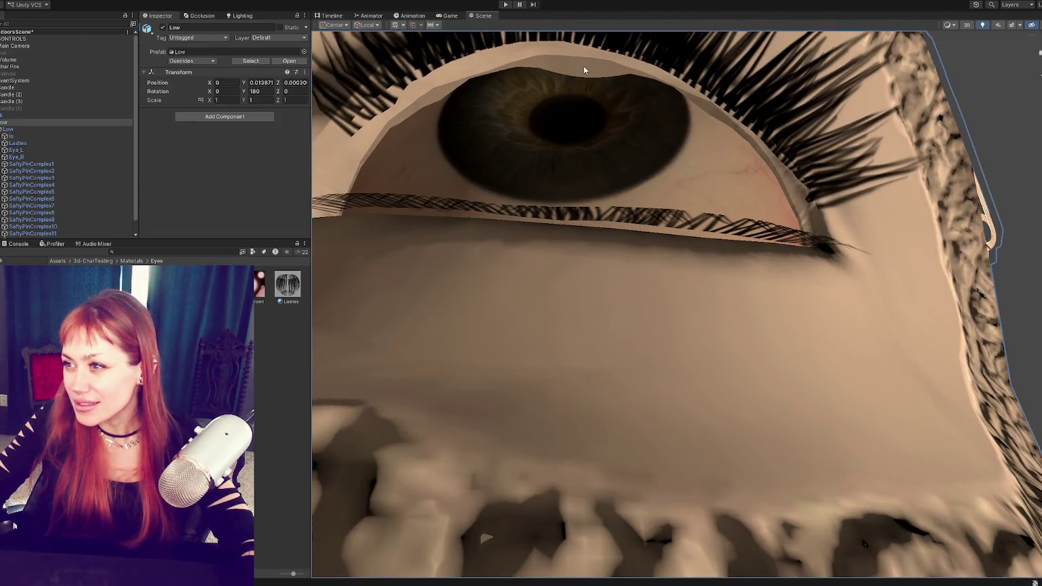
click(583, 66)
click(162, 28)
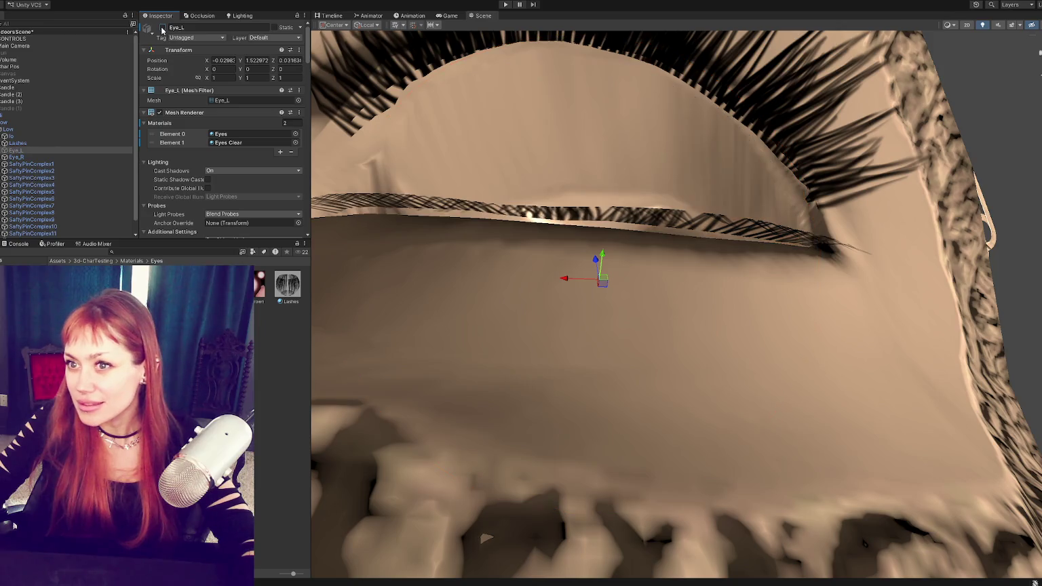
click(162, 28)
click(163, 27)
click(162, 27)
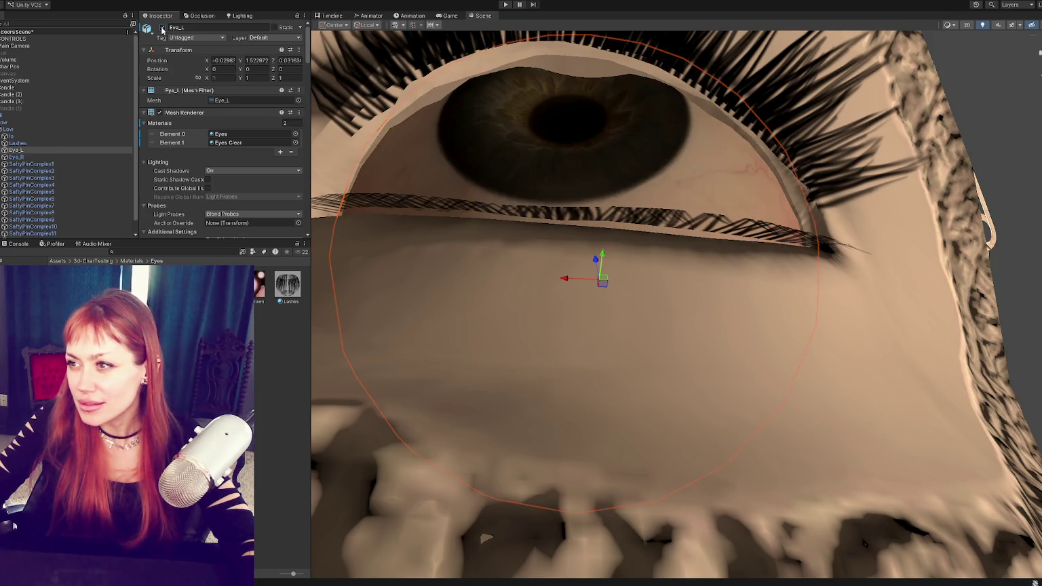
click(162, 27)
click(162, 28)
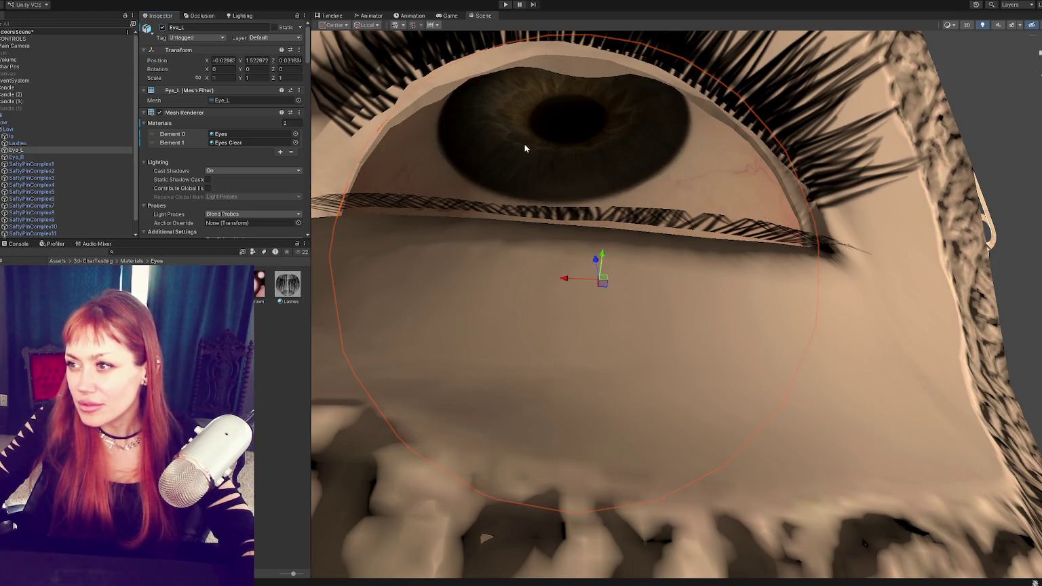
scroll(525, 148, down, 10)
mouse_move(524, 148)
alt+mouse_down()
mouse_move(500, 220)
mouse_move(717, 302)
alt+mouse_up()
click(474, 360)
mouse_move(474, 360)
alt+mouse_down()
mouse_move(543, 403)
mouse_move(780, 339)
alt+mouse_up()
scroll(780, 340, down, 5)
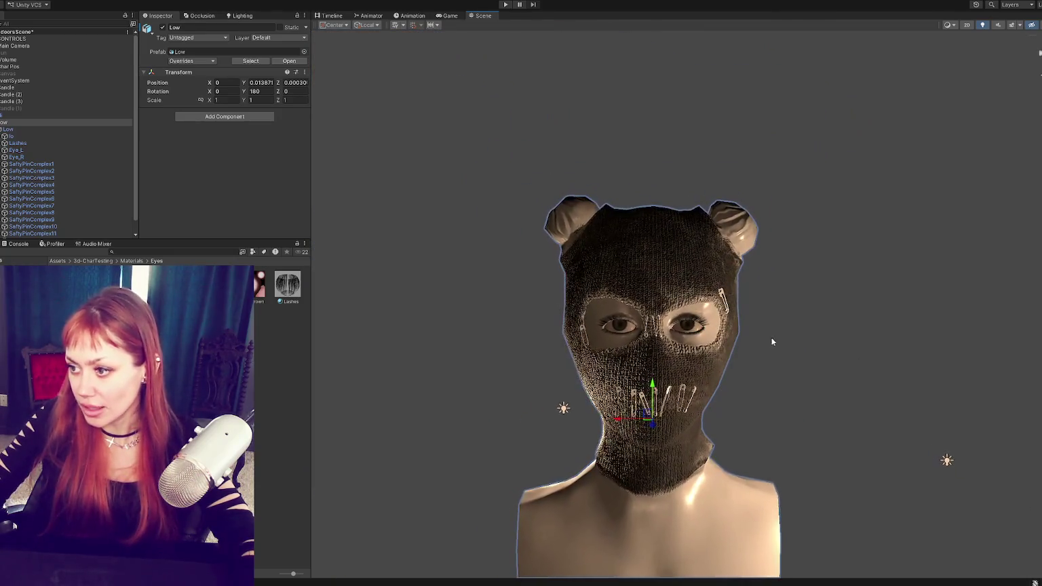
scroll(926, 333, up, 3)
mouse_move(926, 332)
alt+mouse_down()
mouse_move(893, 337)
mouse_move(916, 339)
alt+mouse_up()
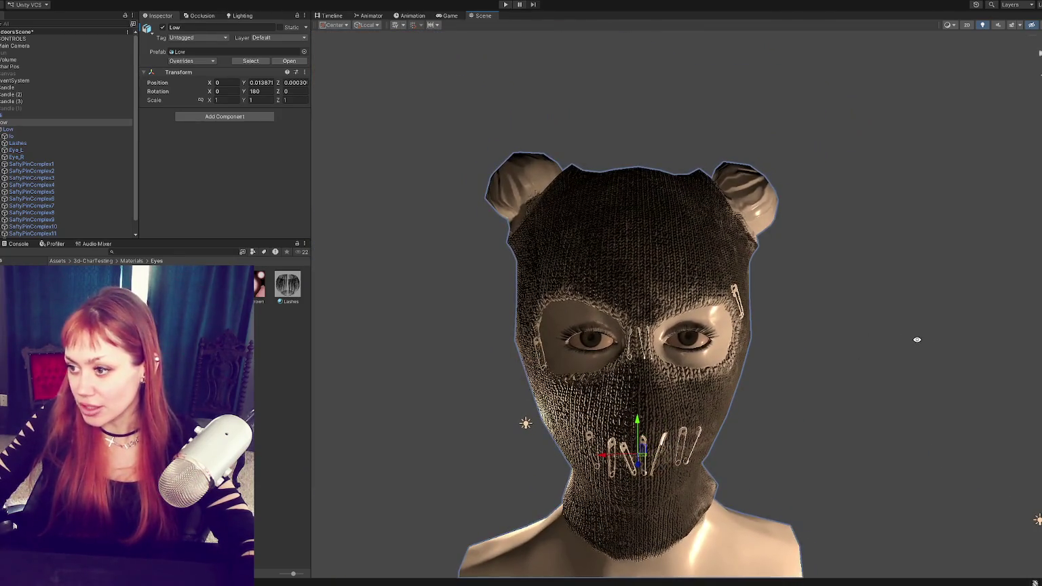
alt+drag(690, 368, 691, 346)
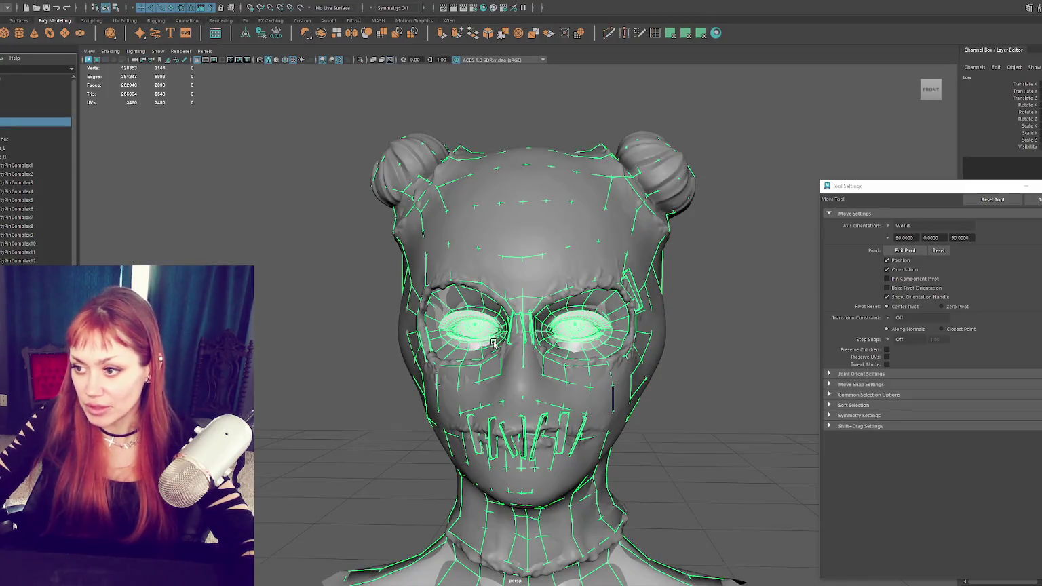
click(491, 331)
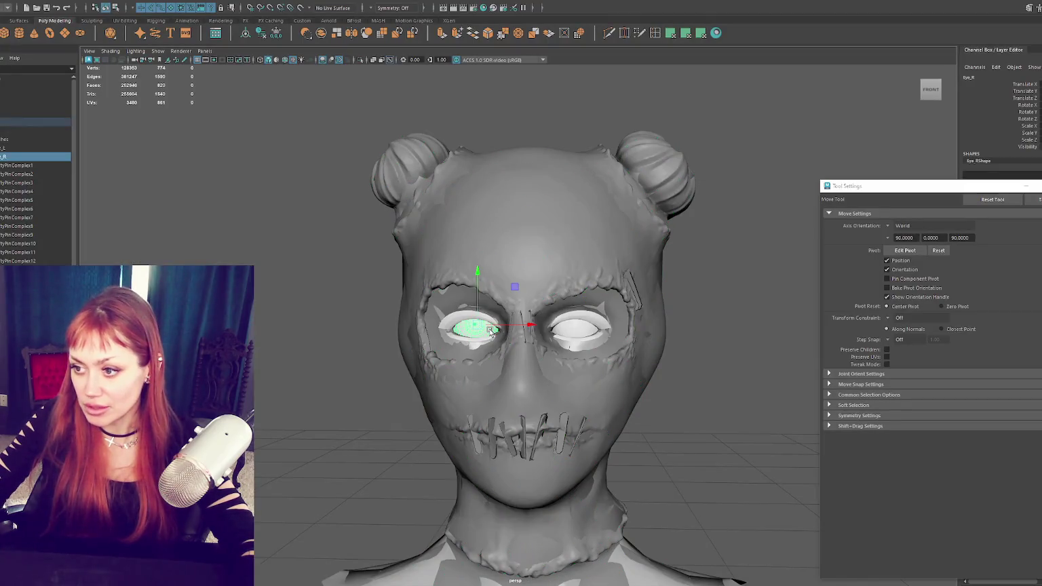
Step: Rotate the right eyeball Eye_R using a four-pane layout with a wireframe top view
key(f)
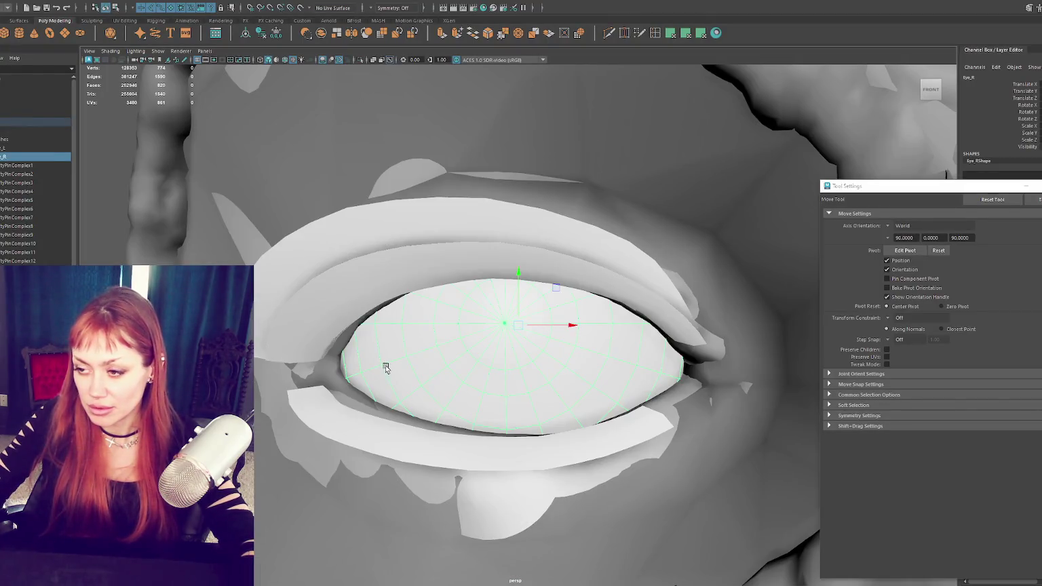
key(space)
key(f)
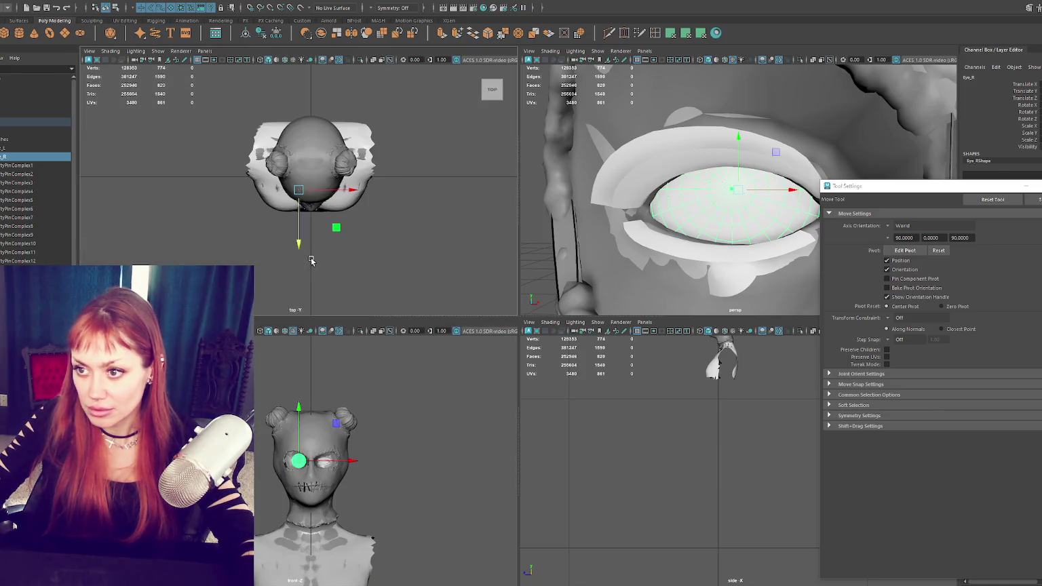
scroll(302, 186, up, 5)
scroll(301, 186, up, 5)
key(4)
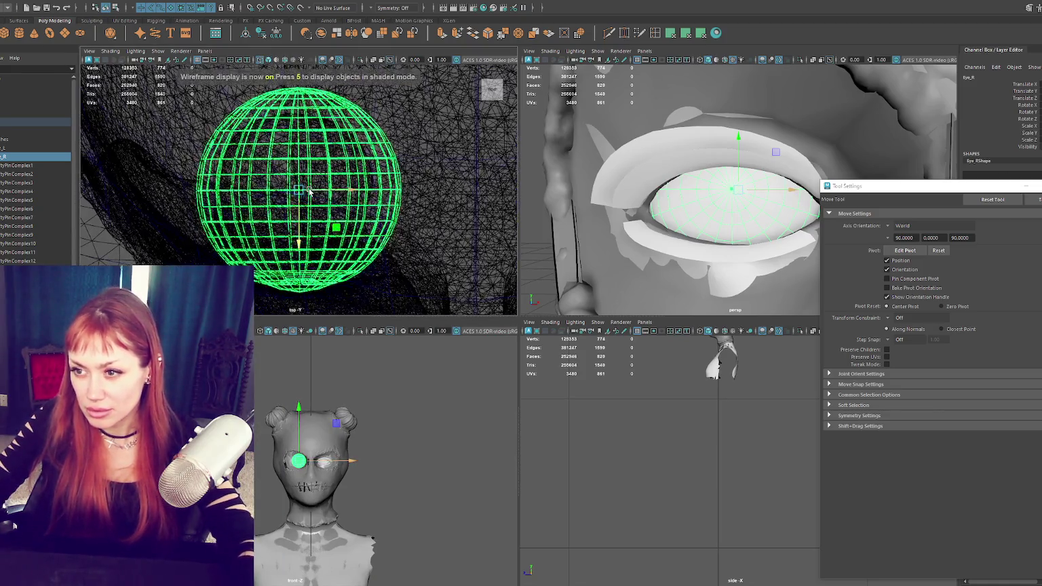
scroll(312, 203, up, 2)
key(e)
drag(315, 236, 316, 237)
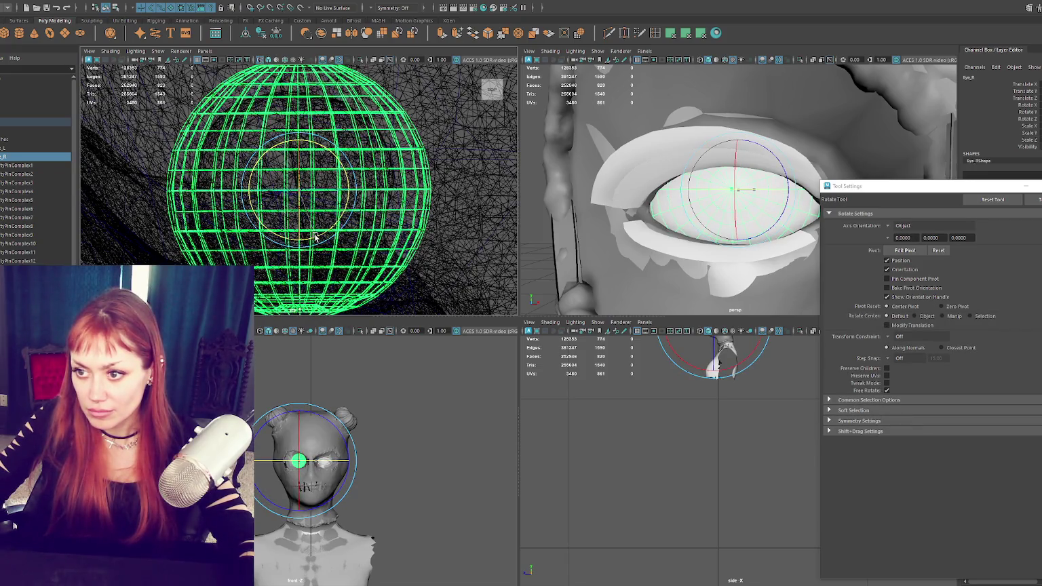
Step: Select the Low head mesh and send it to Unity via File > Send To Unity
click(25, 121)
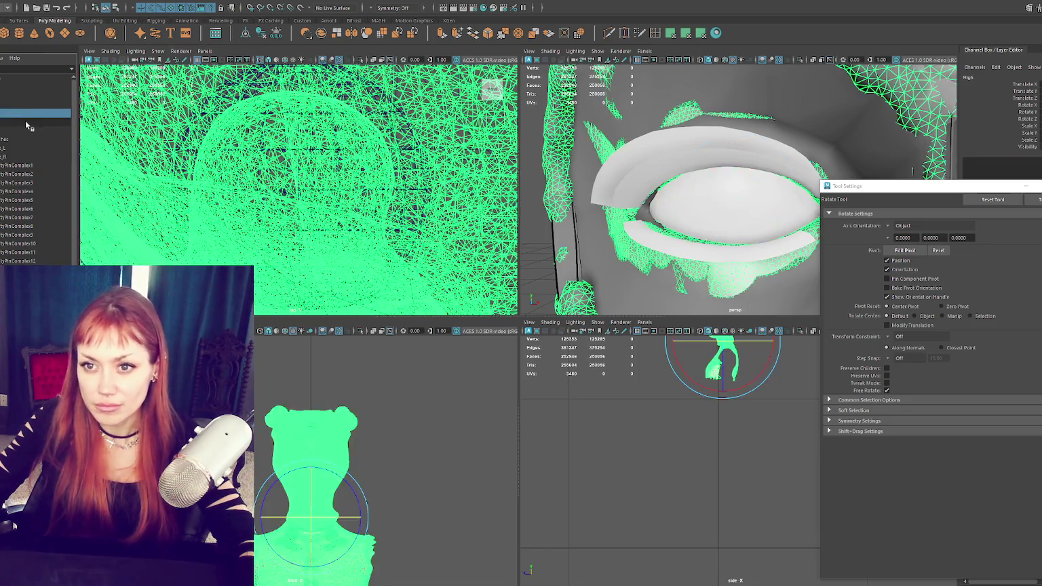
click(27, 129)
click(14, 4)
click(20, 111)
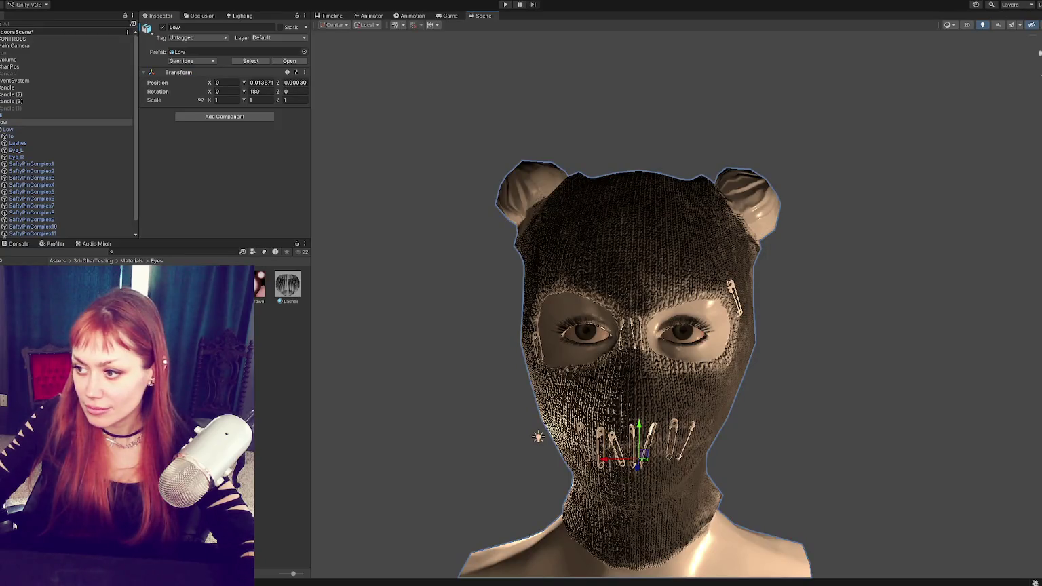
Step: Select the left eyeball Eye_L and adjust its rotation around a chosen axis
alt+drag(638, 367, 611, 367)
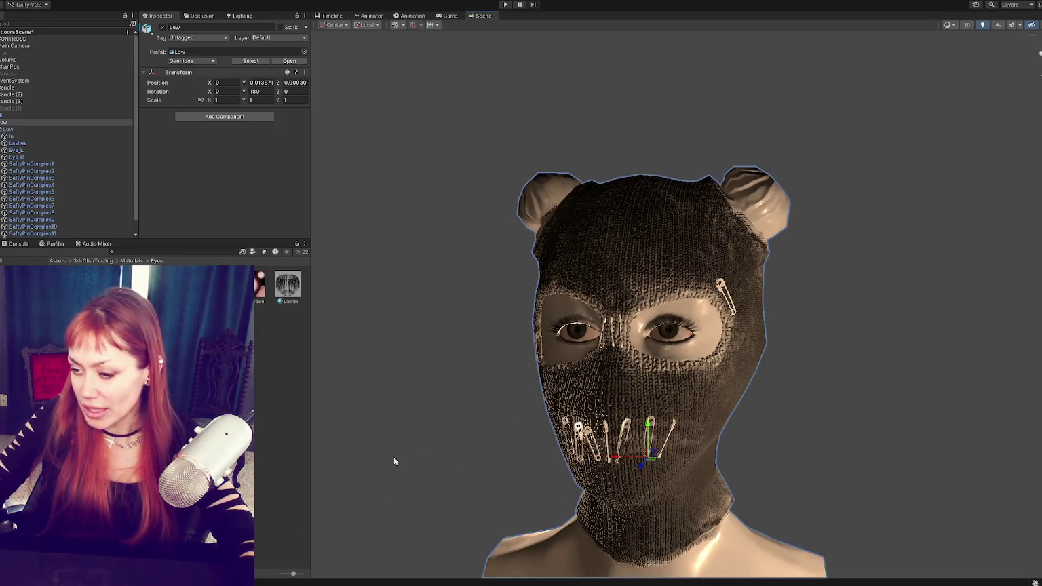
scroll(655, 248, up, 3)
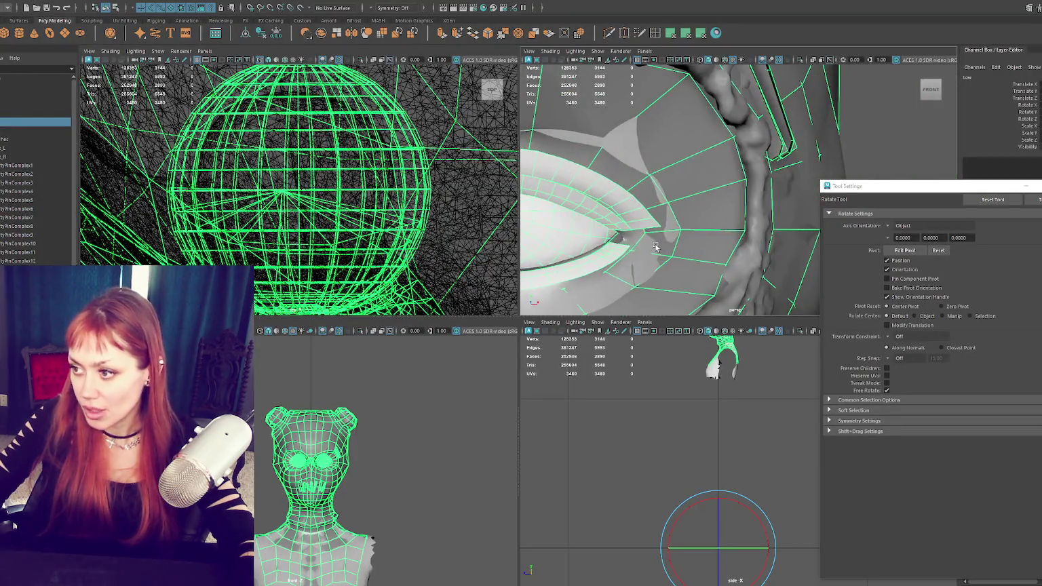
click(324, 212)
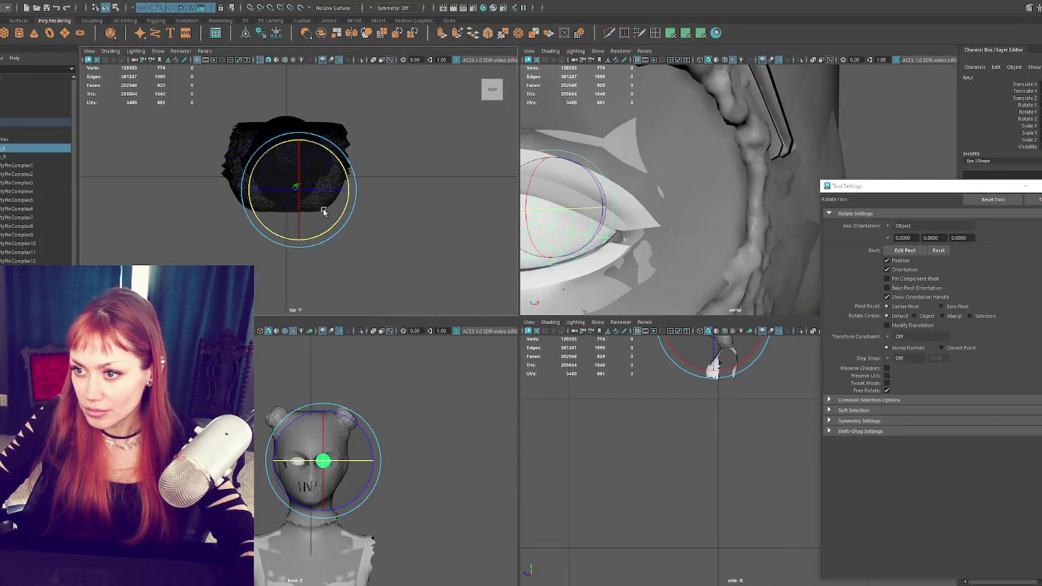
scroll(324, 212, up, 2)
scroll(319, 221, up, 2)
scroll(312, 234, up, 2)
click(308, 240)
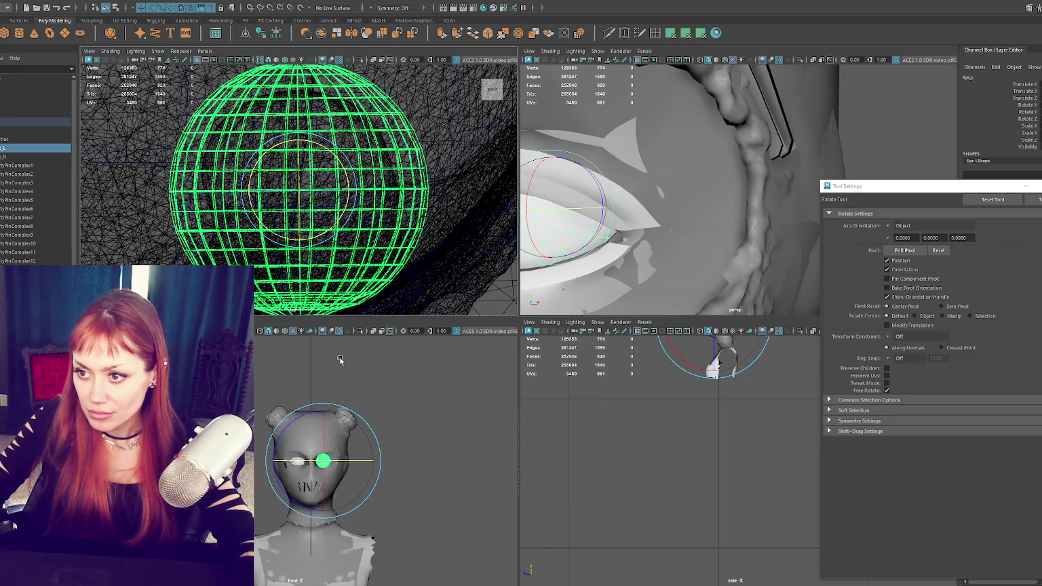
key(w)
Step: Select the Low head mesh again and export the update to Unity
click(9, 123)
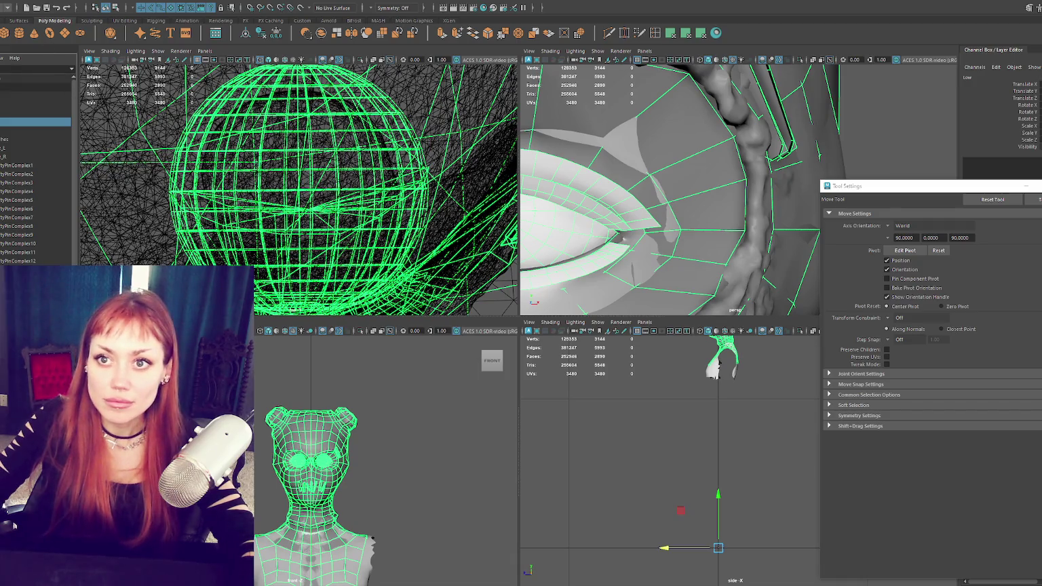
click(6, 2)
click(4, 112)
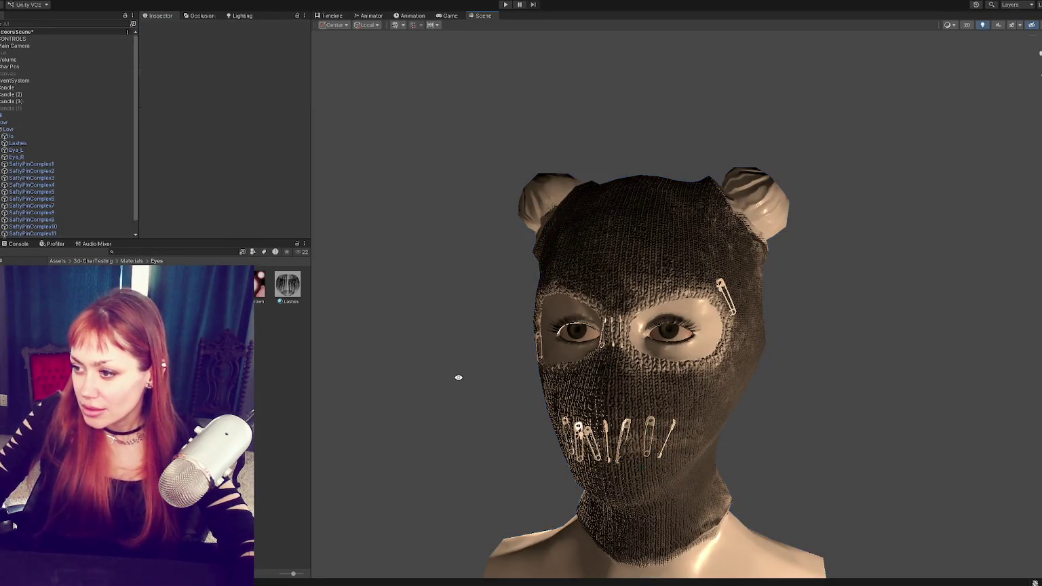
Step: Zoom onto the eye, select the Lashes mesh, and scroll to its material's Surface Options
mouse_move(508, 382)
alt+mouse_down()
mouse_move(579, 397)
mouse_move(675, 375)
mouse_move(485, 397)
alt+mouse_up()
scroll(674, 374, up, 5)
scroll(486, 397, down, 5)
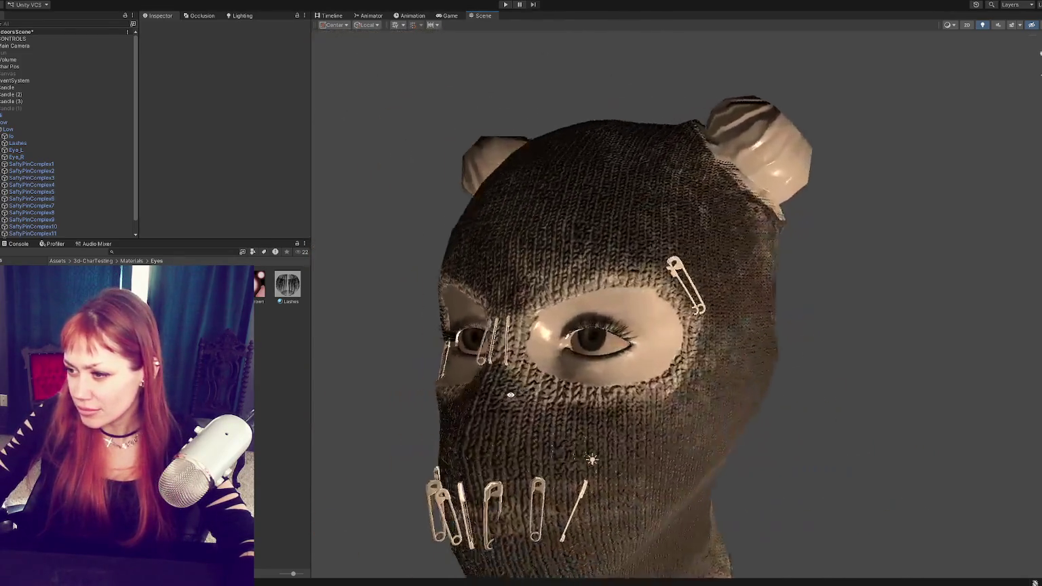
scroll(485, 397, up, 5)
mouse_move(485, 397)
alt+mouse_down()
mouse_move(730, 389)
mouse_move(680, 395)
mouse_move(651, 380)
alt+mouse_up()
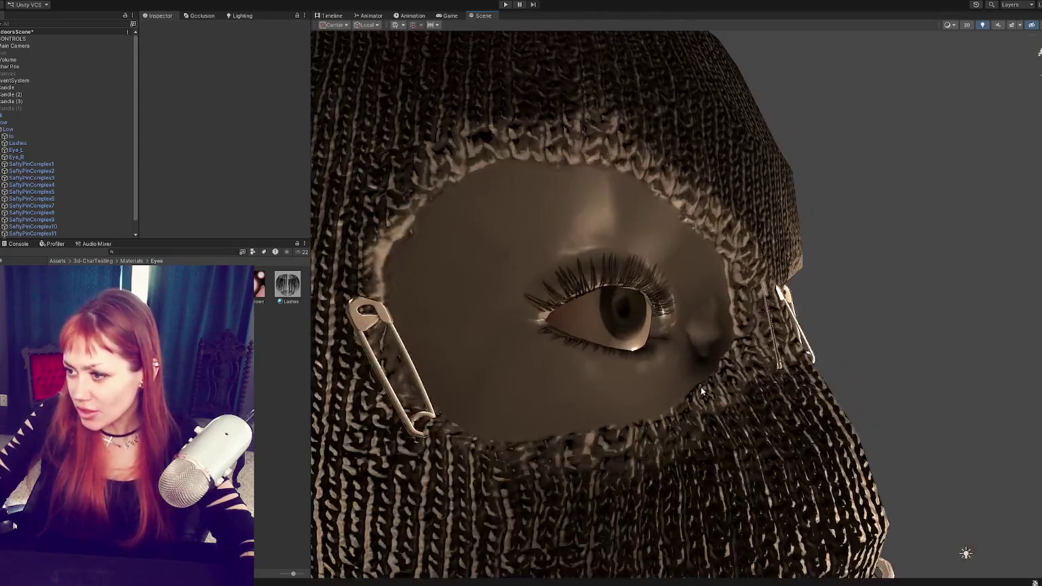
click(651, 278)
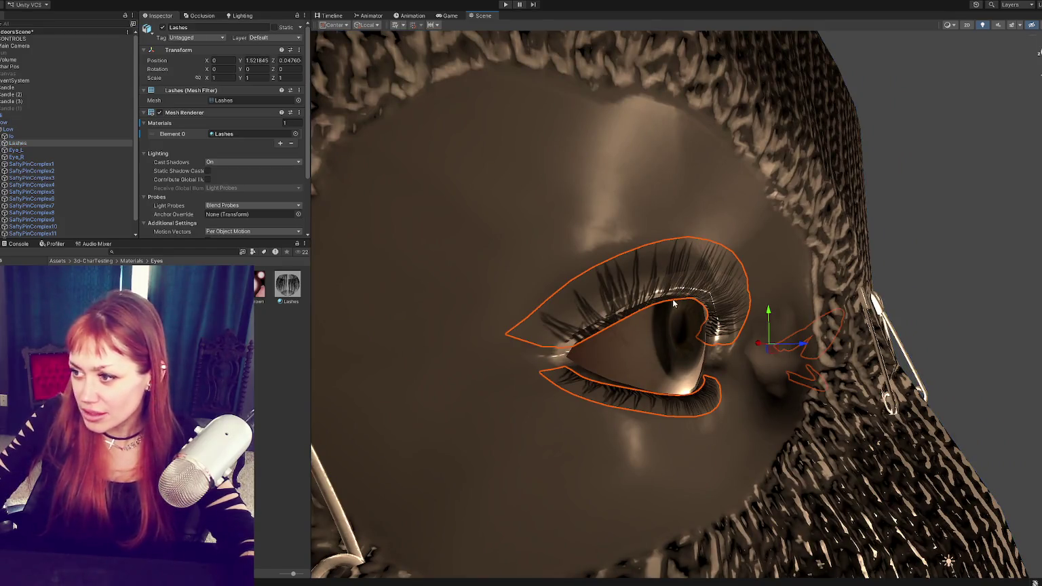
scroll(231, 156, down, 3)
scroll(241, 135, down, 3)
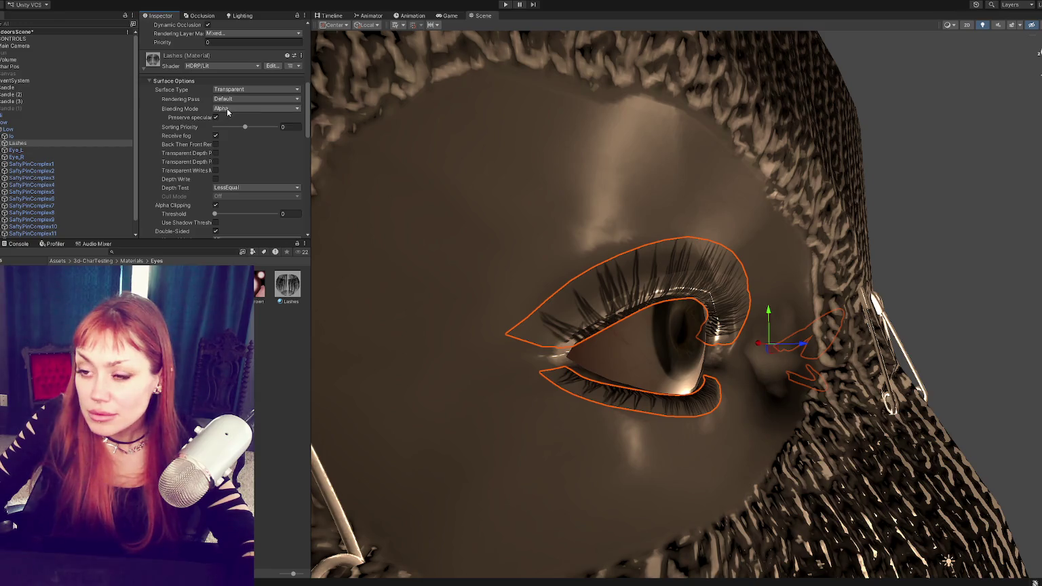
Step: Make the Lashes material opaque and raise alpha clipping to 0.588 so strands appear
click(226, 107)
click(234, 89)
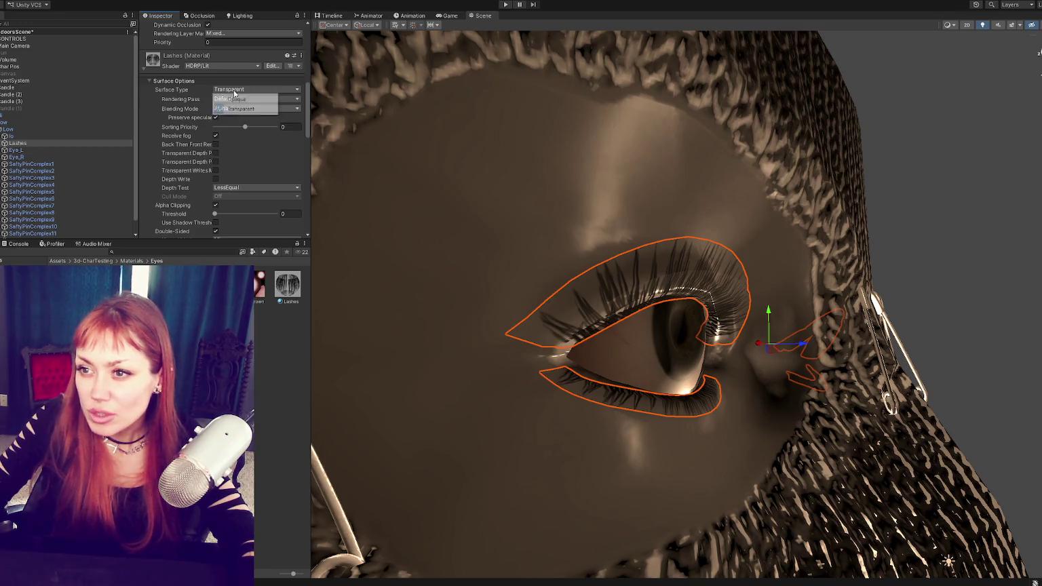
click(238, 100)
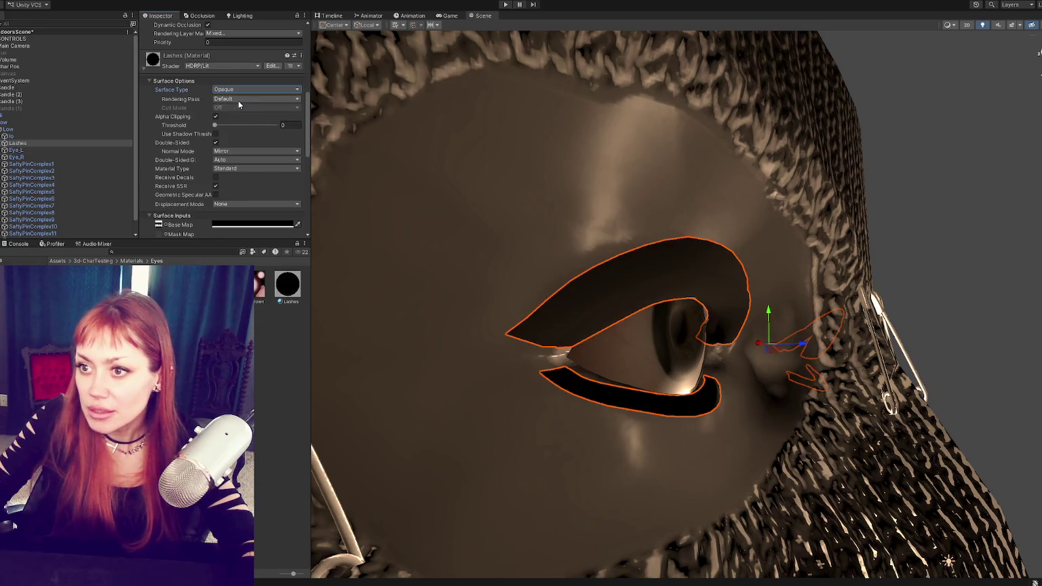
drag(218, 124, 250, 125)
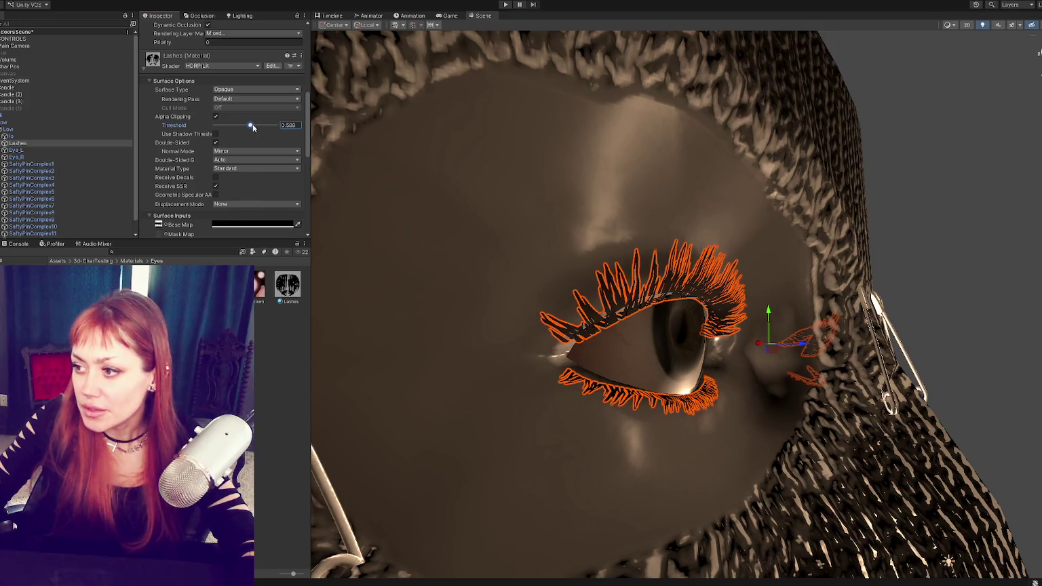
Step: Reselect the Lashes object and frame the view closely around both eyes
scroll(947, 261, down, 5)
mouse_move(919, 256)
alt+mouse_down()
mouse_move(842, 258)
mouse_move(790, 274)
mouse_move(814, 272)
alt+mouse_up()
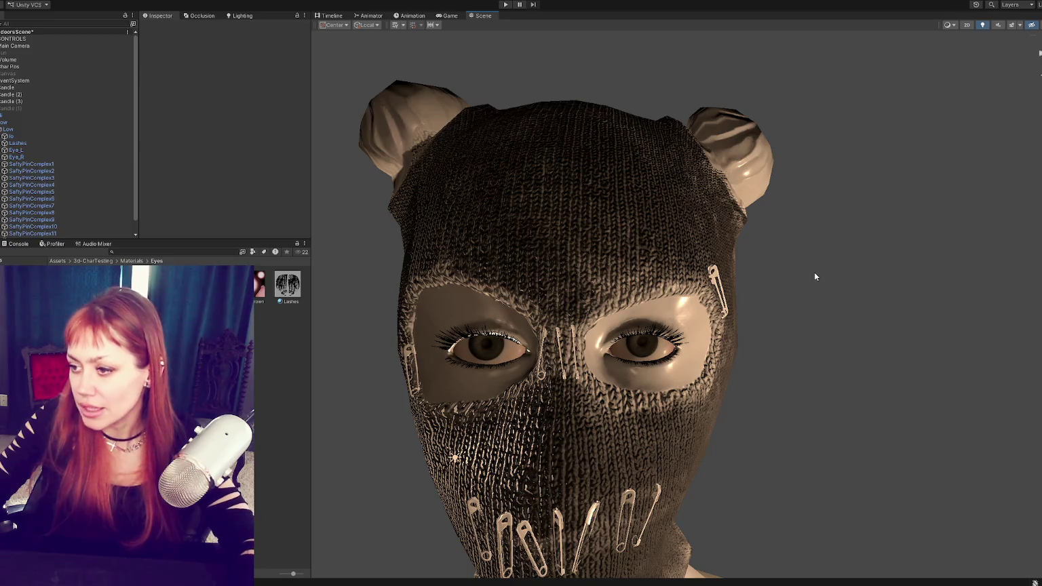
key(ctrl+z)
key(ctrl+z)
key(ctrl+y)
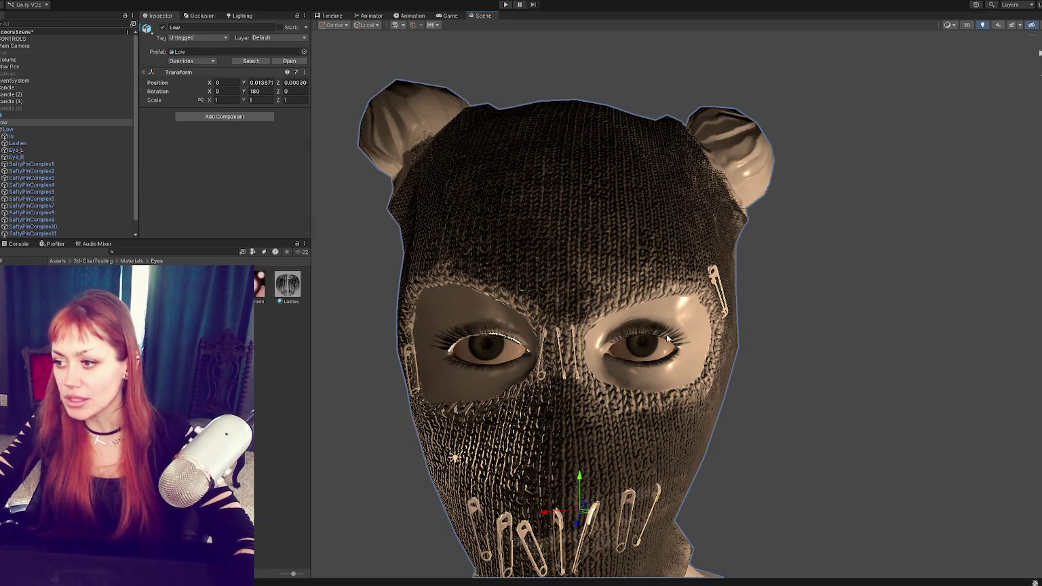
alt+drag(751, 344, 422, 270)
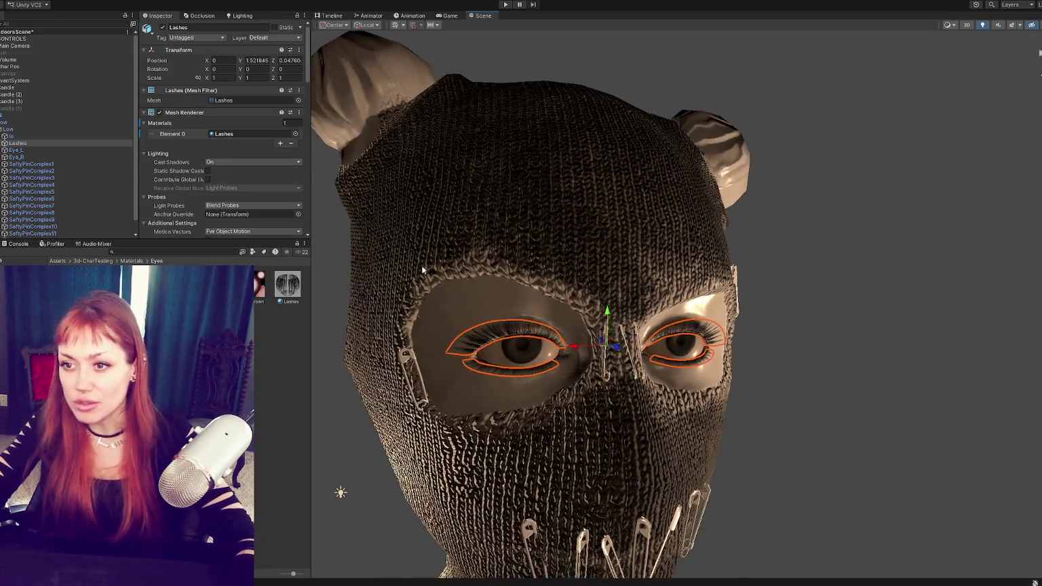
Step: Set the lashes' Mesh Renderer Cast Shadows to Off
click(219, 164)
click(219, 174)
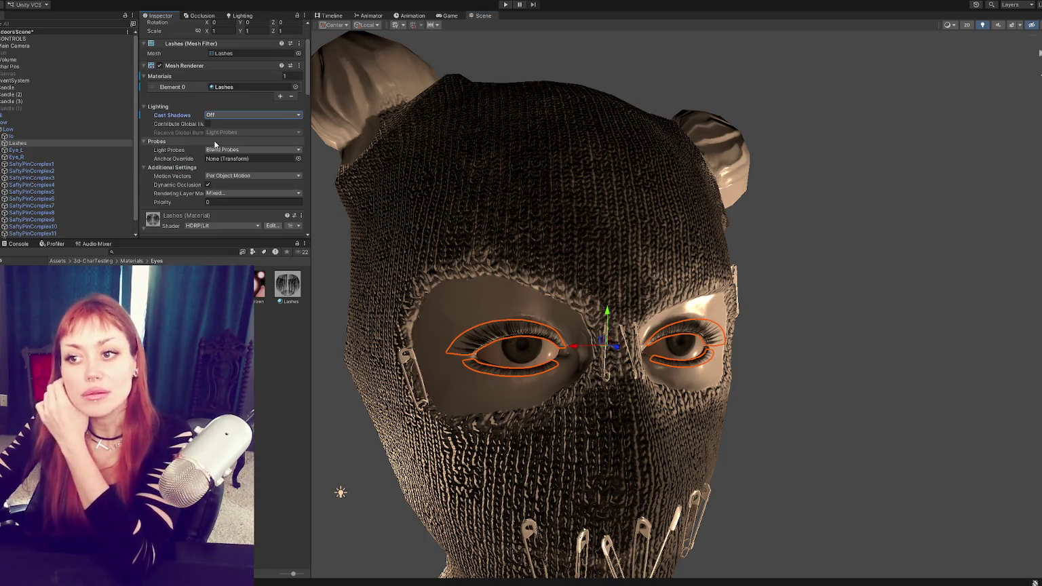
click(192, 114)
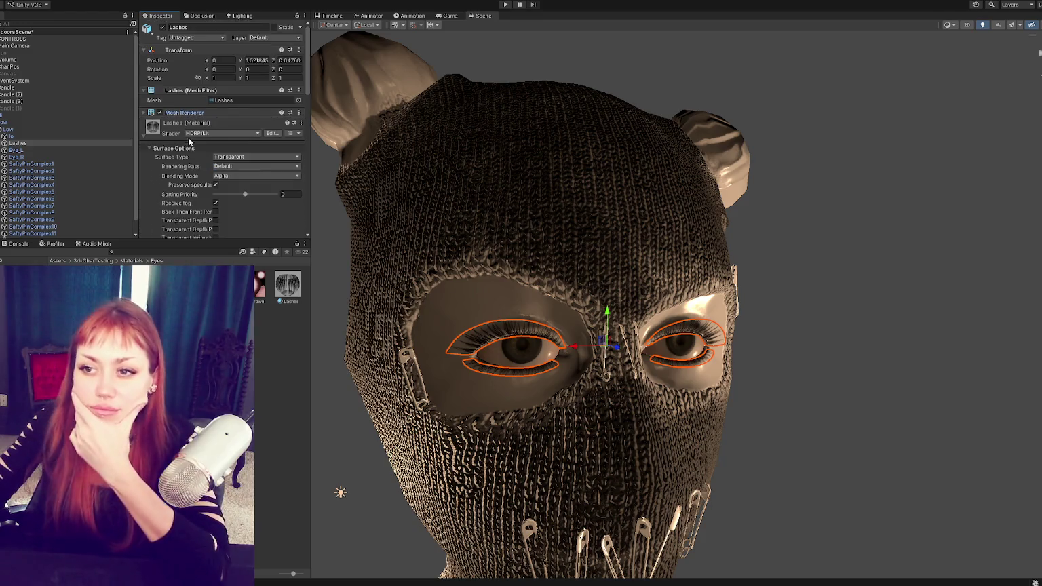
Step: Set the Lashes material's Normal Mode to None
scroll(193, 142, down, 1)
scroll(203, 156, down, 1)
scroll(210, 156, down, 2)
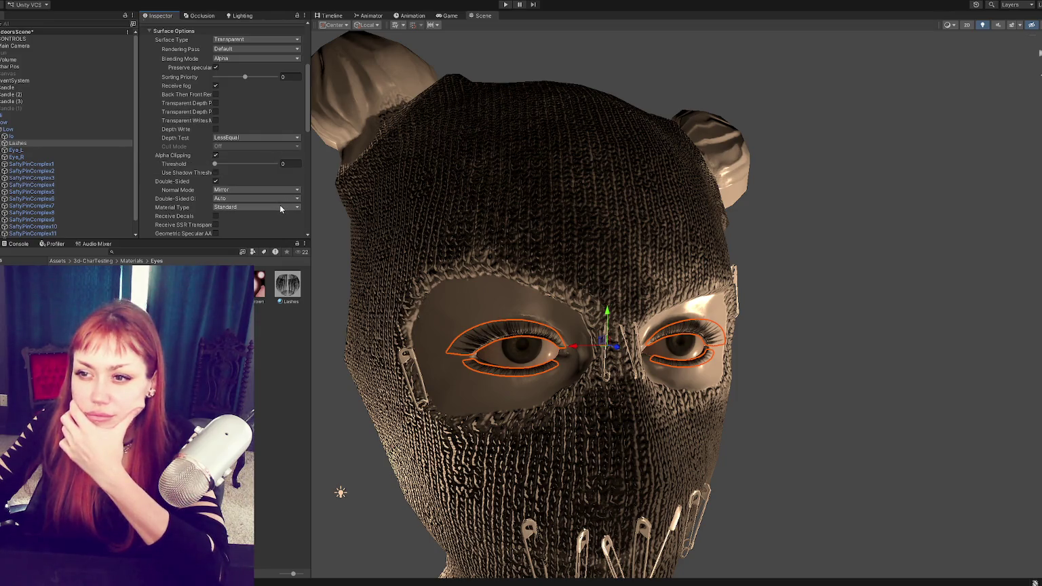
scroll(232, 186, down, 4)
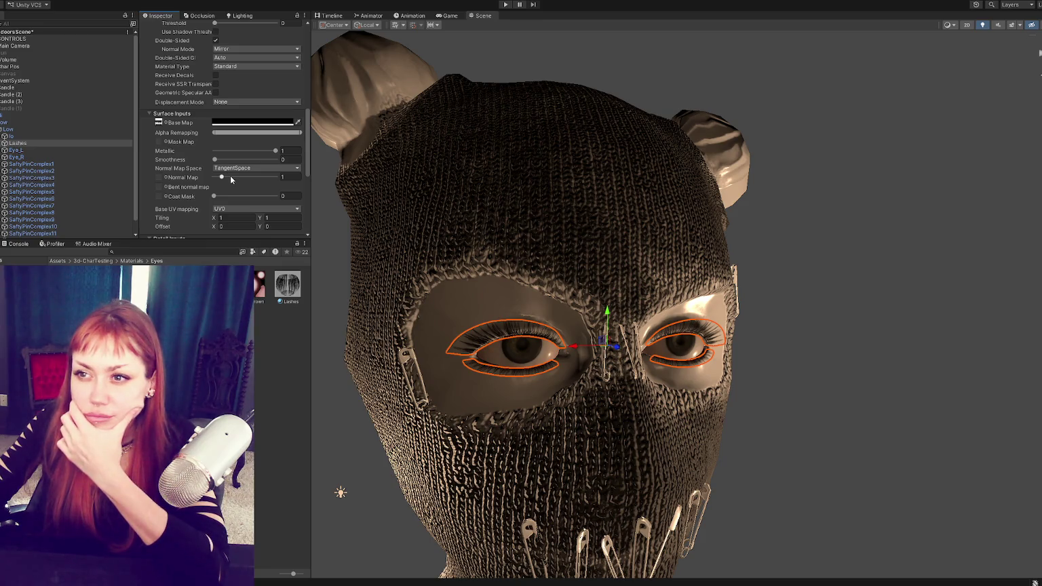
scroll(229, 175, up, 3)
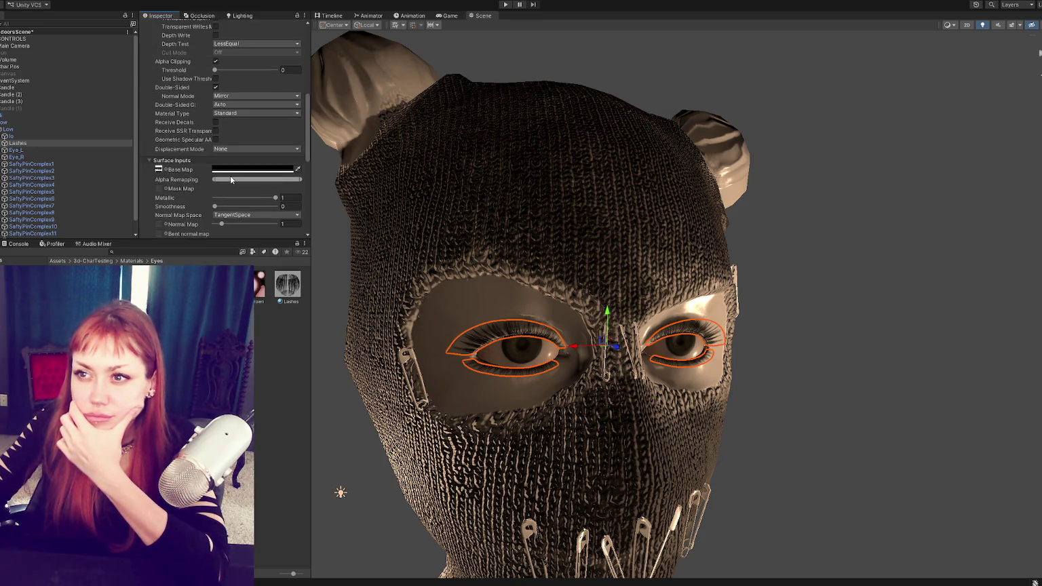
click(230, 96)
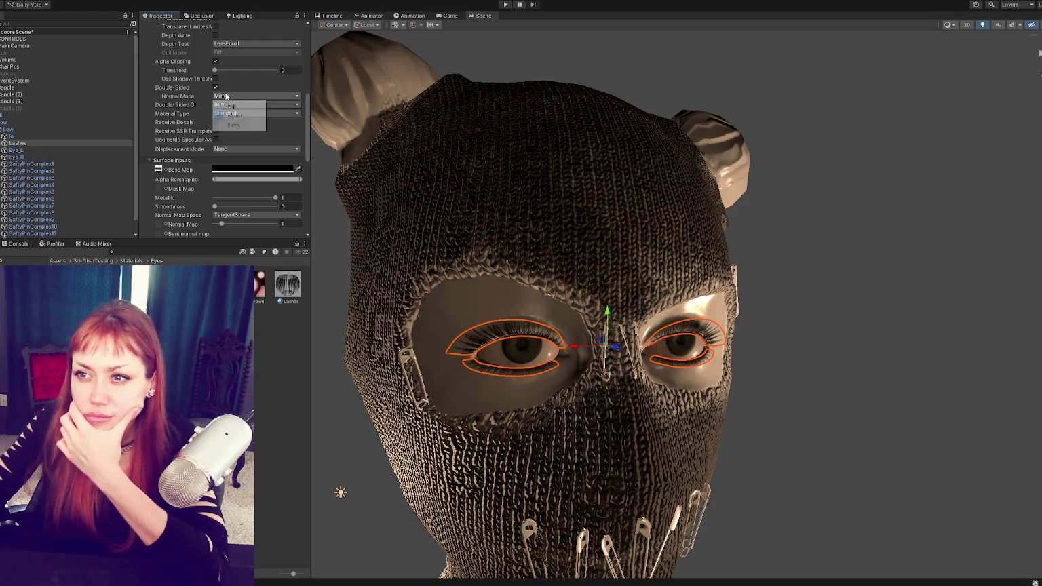
click(236, 125)
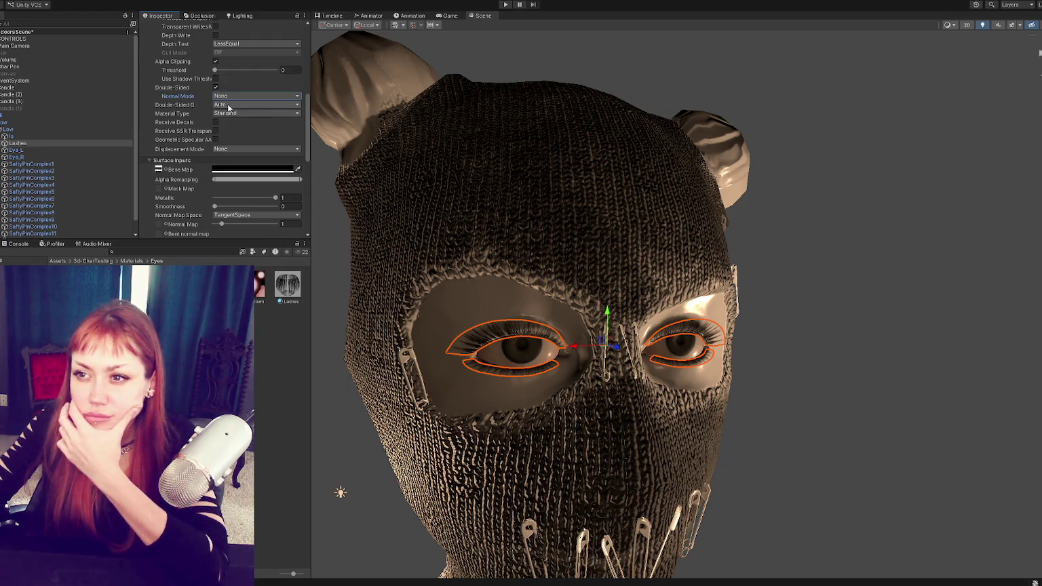
Step: Try Double-Sided GI set to On, then restore it to Auto
click(230, 105)
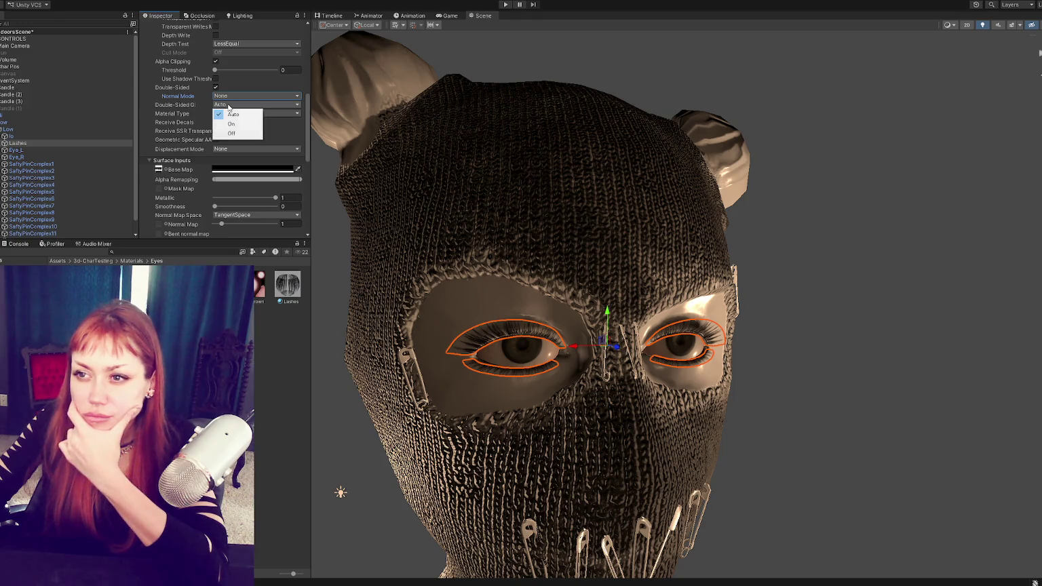
click(231, 124)
click(229, 105)
click(231, 116)
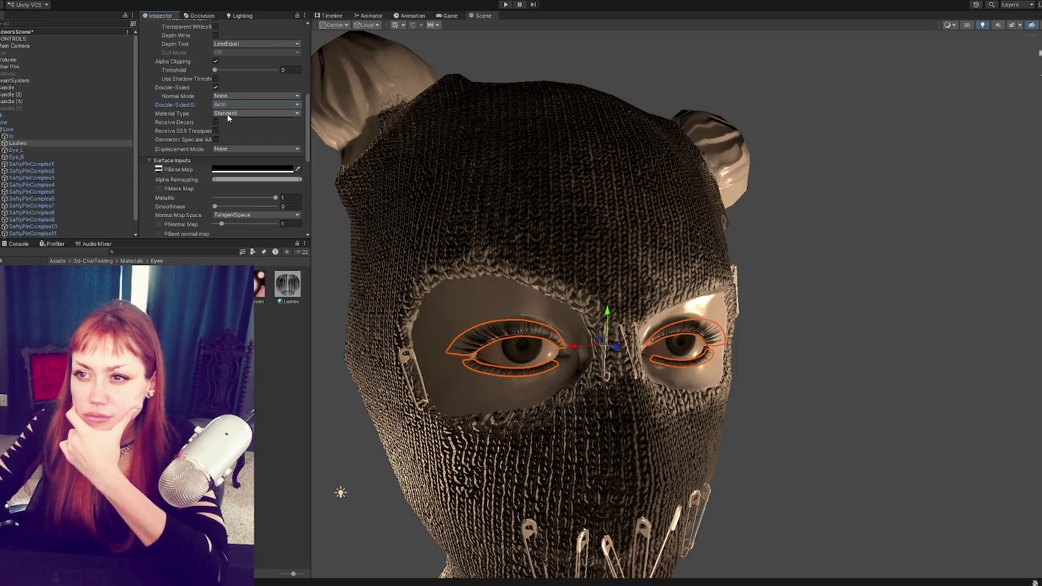
Step: Set the alpha clipping threshold to 0.394 and deselect the lashes
scroll(228, 118, up, 2)
click(217, 102)
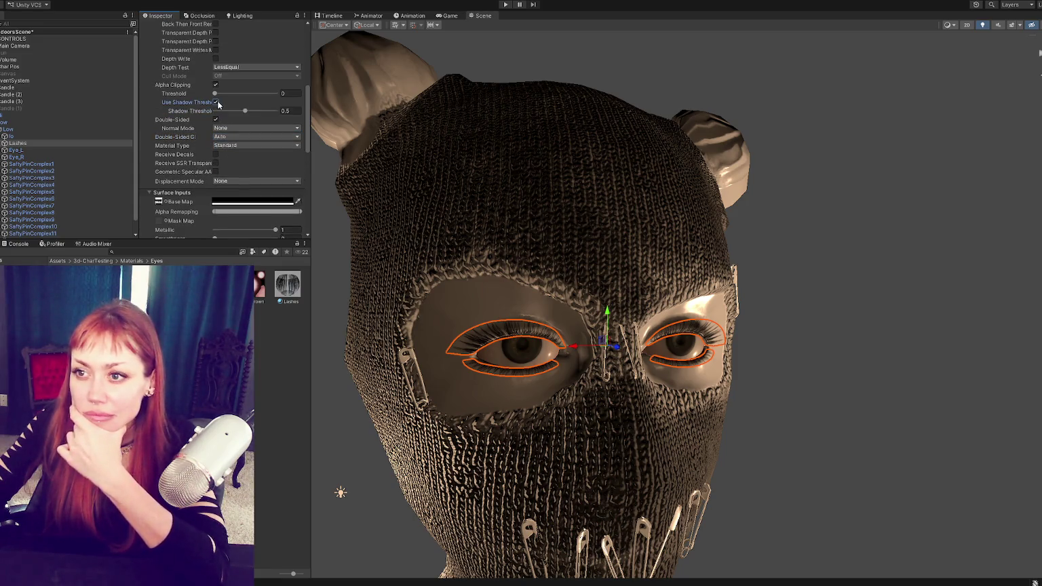
click(215, 102)
drag(214, 93, 234, 99)
click(807, 258)
mouse_move(799, 261)
alt+mouse_down()
mouse_move(656, 355)
mouse_move(576, 181)
alt+mouse_up()
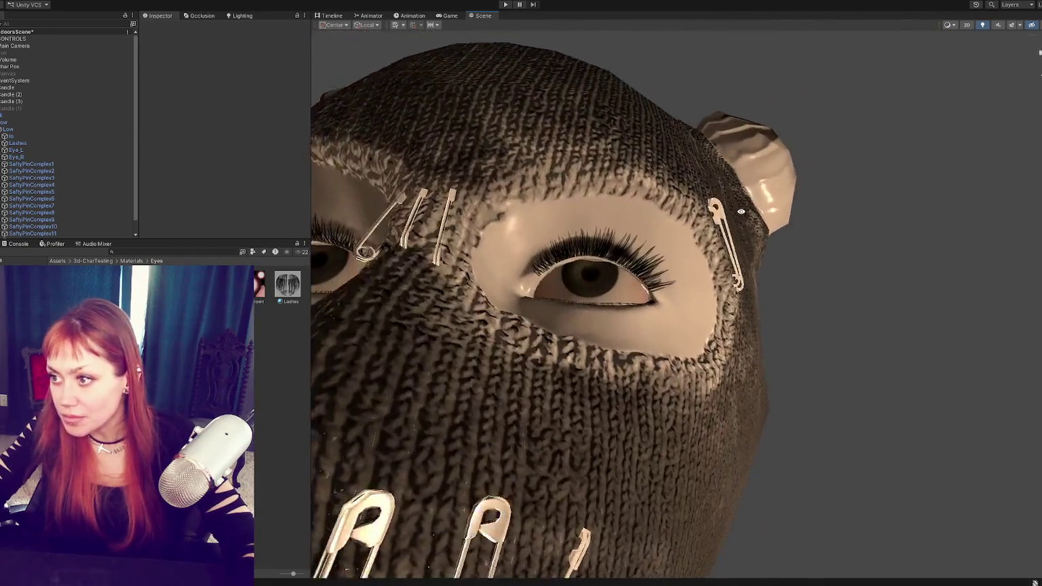
mouse_move(576, 181)
alt+right_down()
mouse_move(726, 253)
mouse_move(860, 269)
mouse_move(801, 258)
alt+right_up()
alt+drag(801, 257, 882, 285)
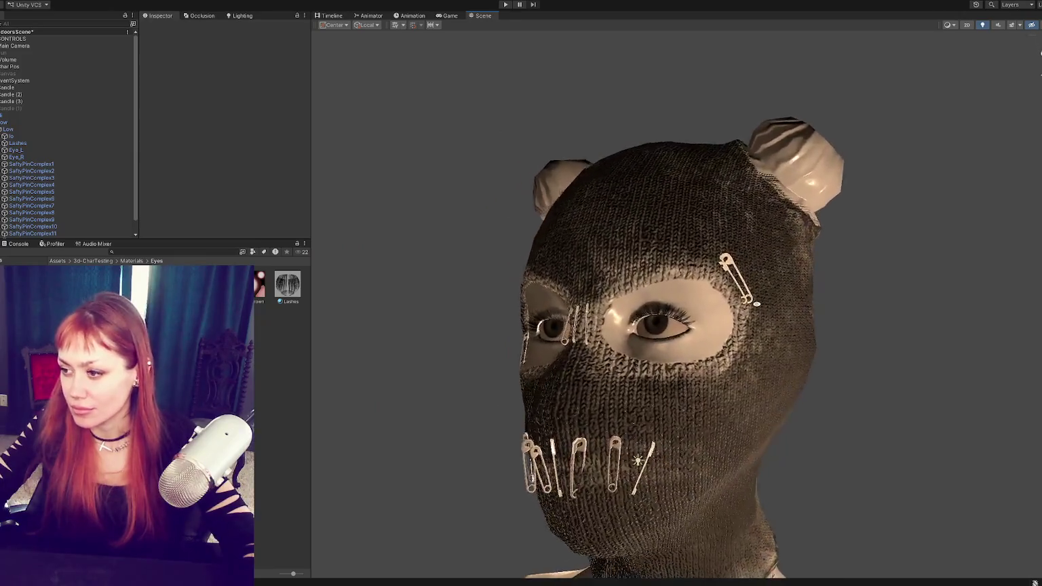
alt+right_drag(882, 285, 1024, 319)
alt+drag(1024, 319, 926, 325)
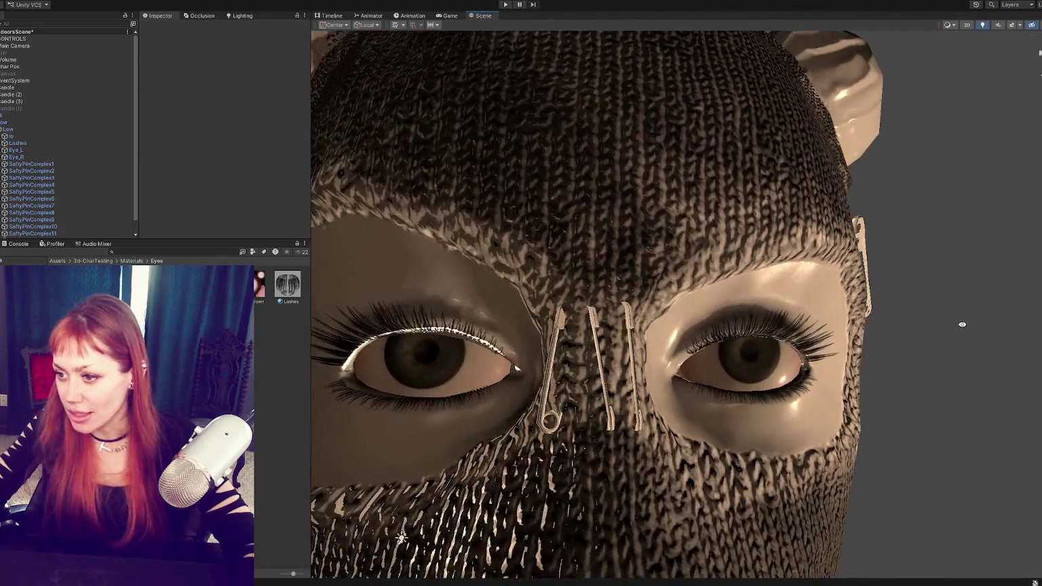
alt+drag(926, 324, 933, 336)
mouse_move(933, 336)
alt+right_down()
mouse_move(874, 335)
mouse_move(897, 328)
alt+right_up()
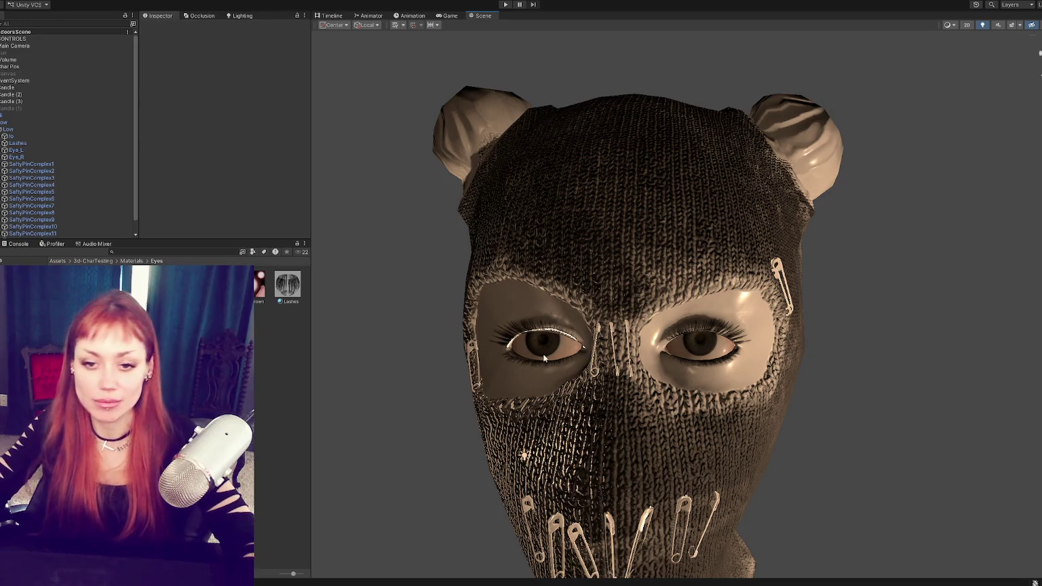
alt+right_drag(758, 340, 582, 370)
alt+drag(582, 370, 687, 363)
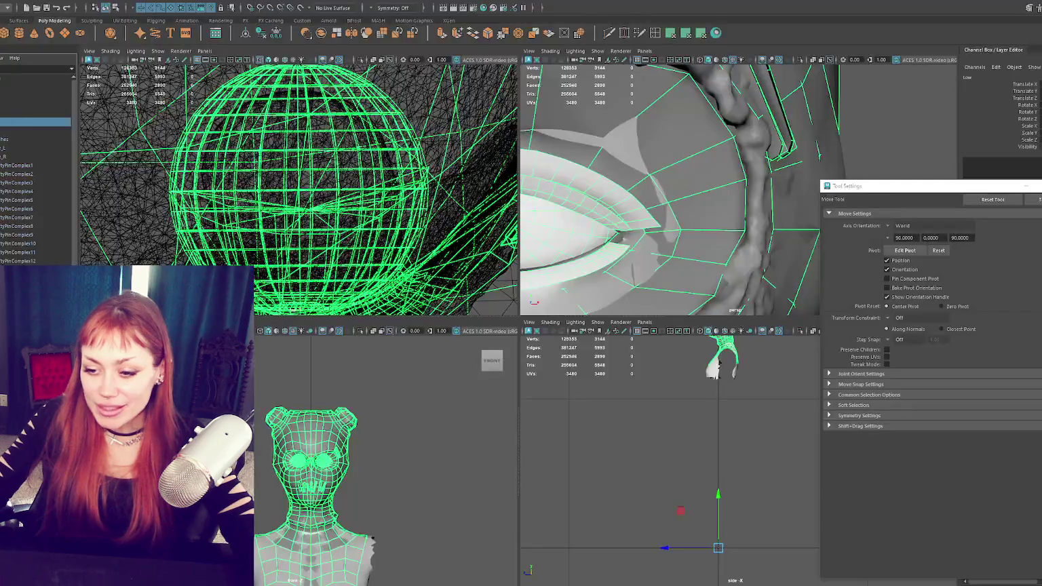
Step: Maximize the perspective view and pick a mask vertex near the eye hole
key(space)
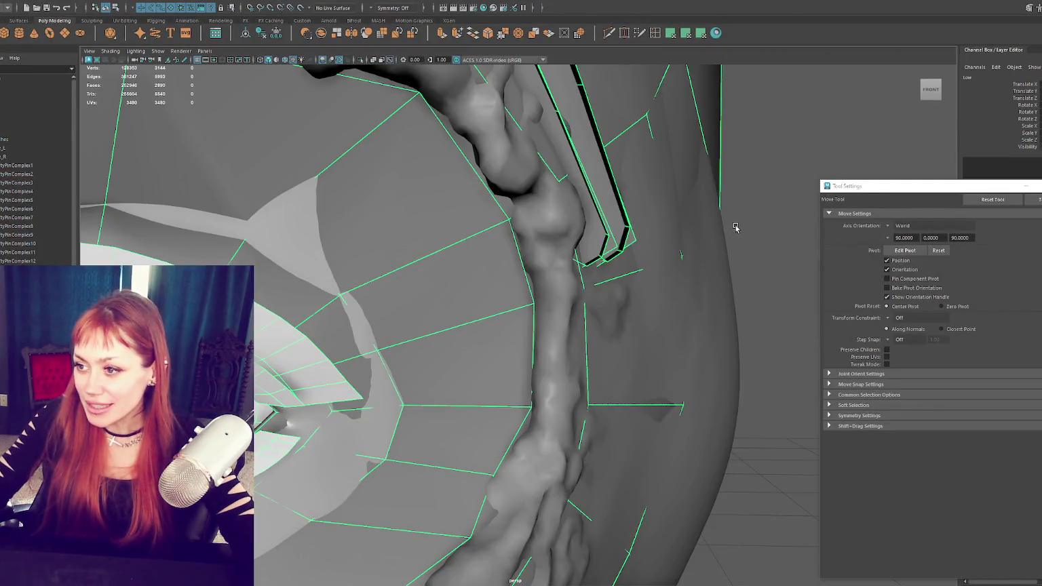
scroll(706, 231, down, 5)
scroll(706, 231, down, 5)
click(550, 293)
mouse_move(550, 293)
alt+mouse_down()
mouse_move(605, 289)
mouse_move(550, 293)
mouse_move(398, 341)
alt+mouse_up()
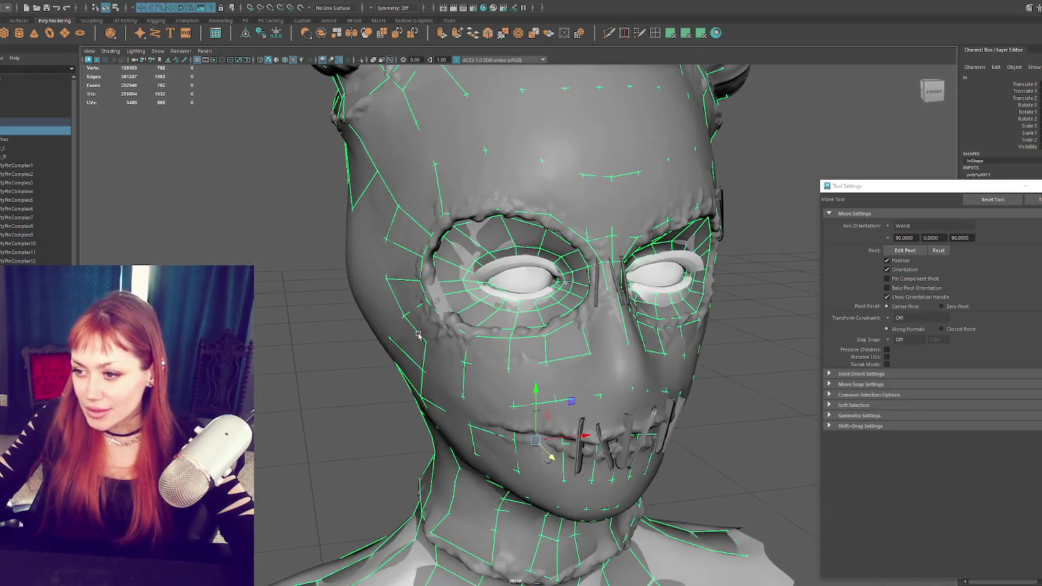
scroll(398, 341, up, 3)
scroll(407, 333, up, 2)
scroll(419, 326, up, 2)
scroll(419, 326, down, 3)
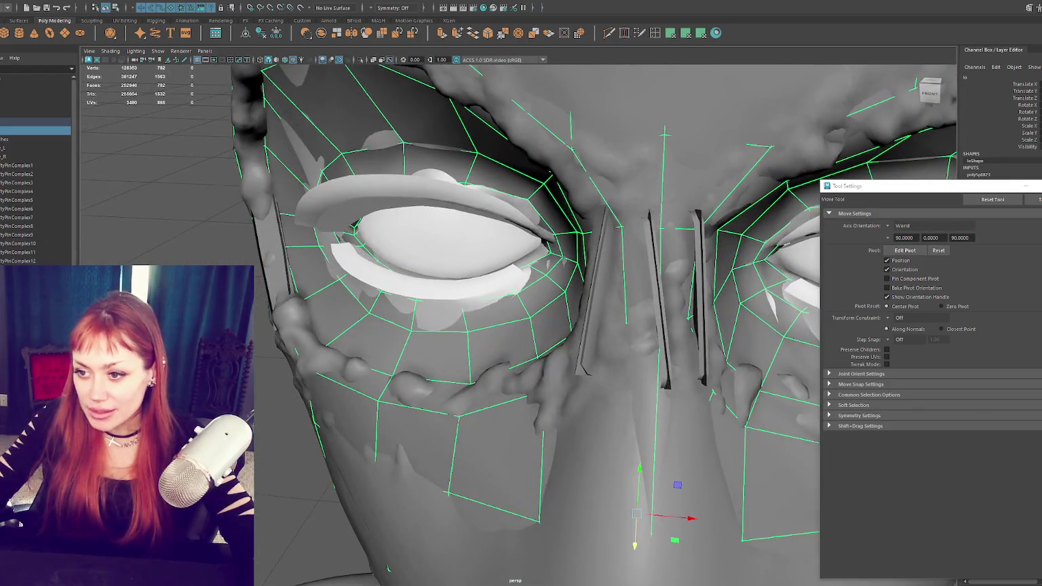
key(4)
click(319, 353)
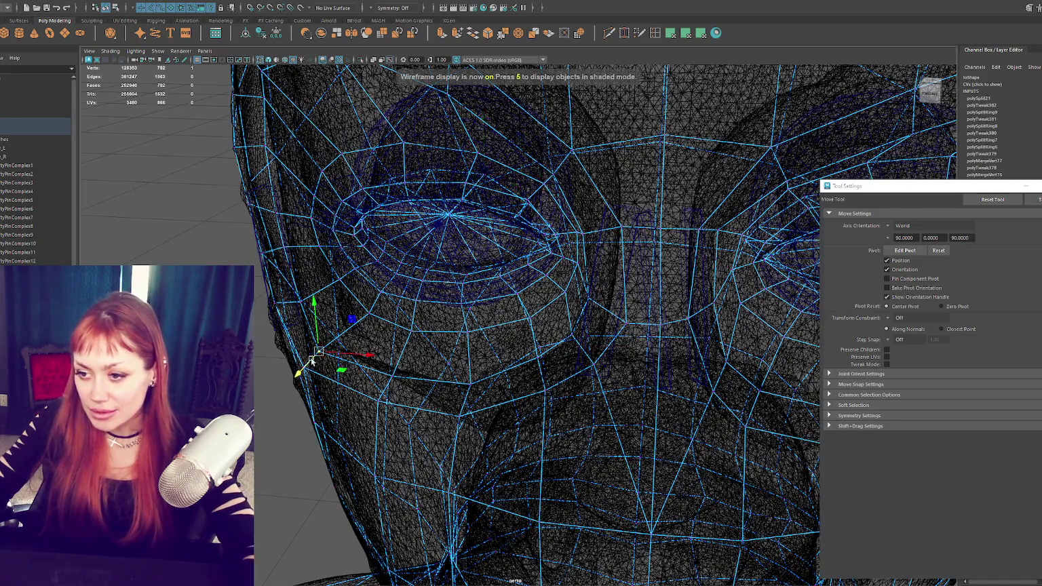
key(5)
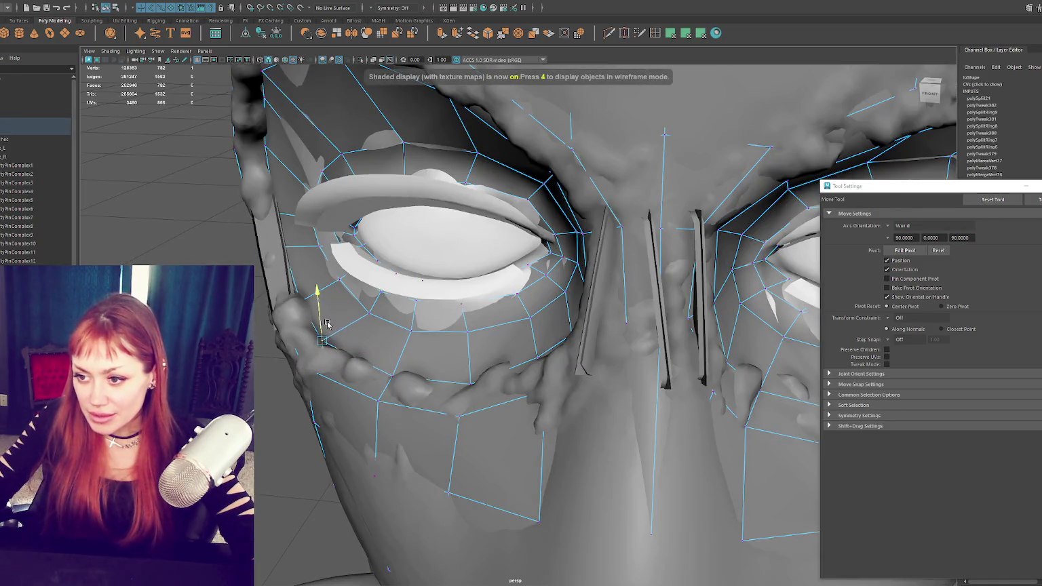
Step: Select vertices along the eye hole's rim, then clear the selection
mouse_move(326, 327)
alt+mouse_down()
mouse_move(358, 407)
mouse_move(339, 417)
alt+mouse_up()
click(351, 404)
click(409, 432)
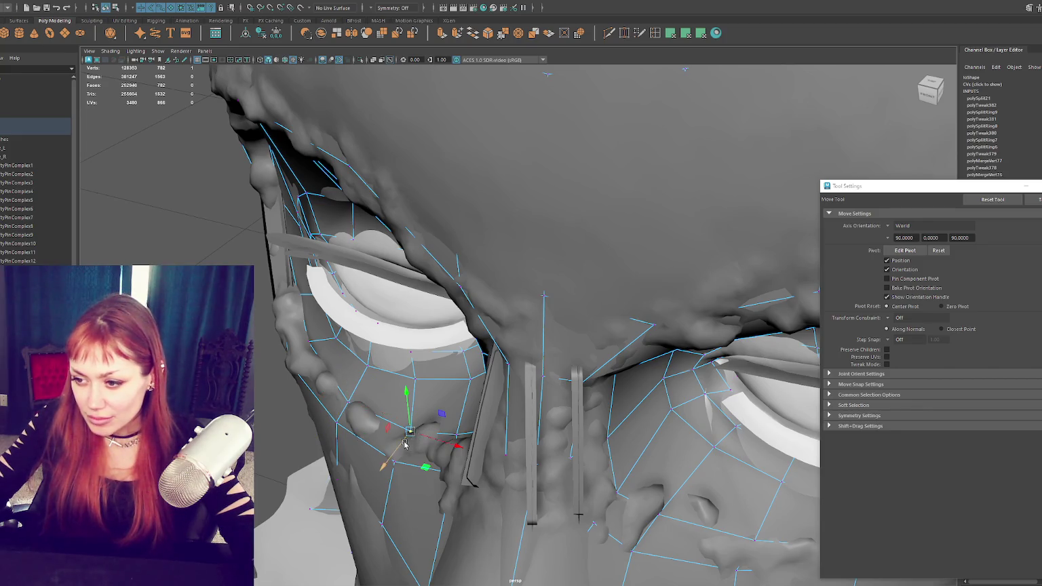
mouse_move(455, 434)
mouse_down()
mouse_move(449, 442)
mouse_move(496, 424)
mouse_move(470, 365)
mouse_move(478, 370)
mouse_up()
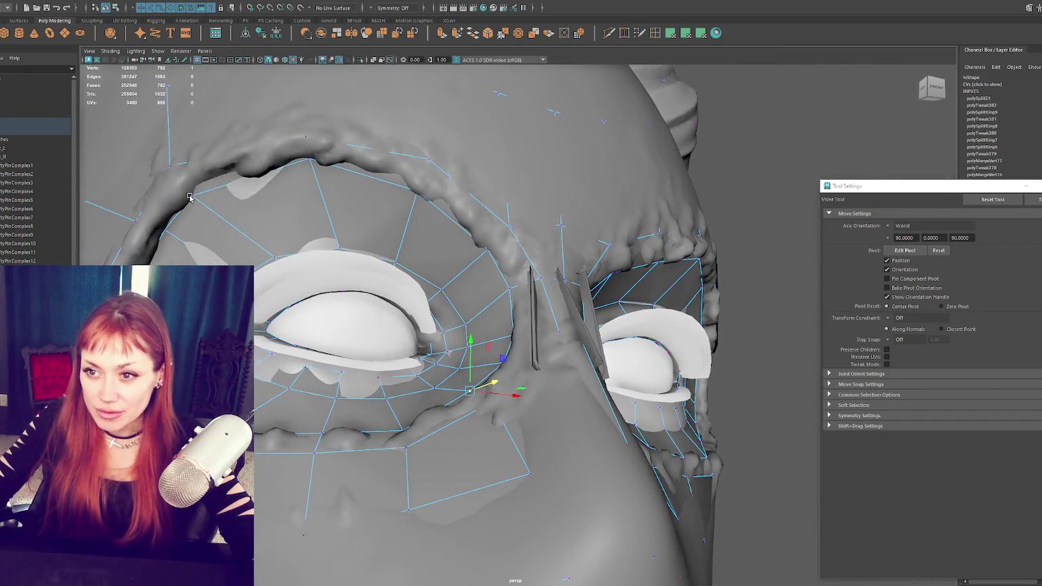
click(191, 197)
Step: Pull the upper eye-rim vertices up and outward over the brow, checking in wireframe
click(191, 196)
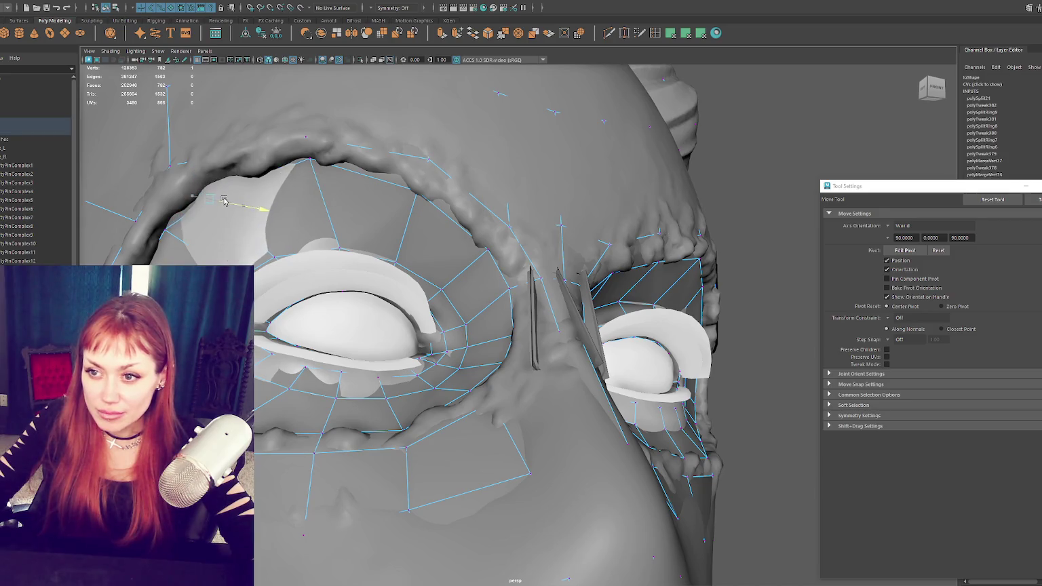
mouse_move(197, 195)
mouse_down()
mouse_move(209, 184)
mouse_move(222, 190)
mouse_move(218, 176)
mouse_up()
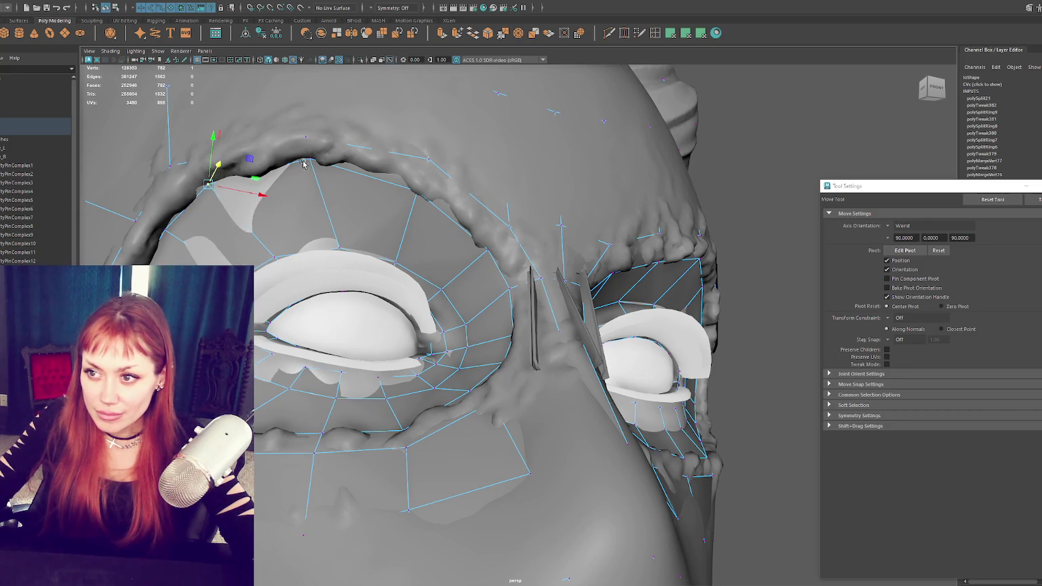
drag(304, 164, 325, 164)
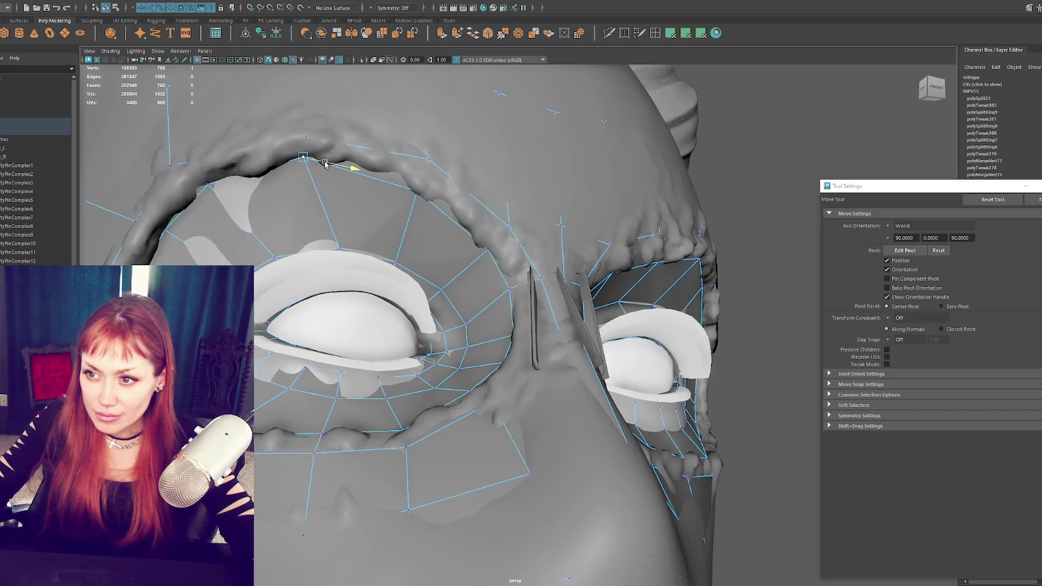
click(244, 232)
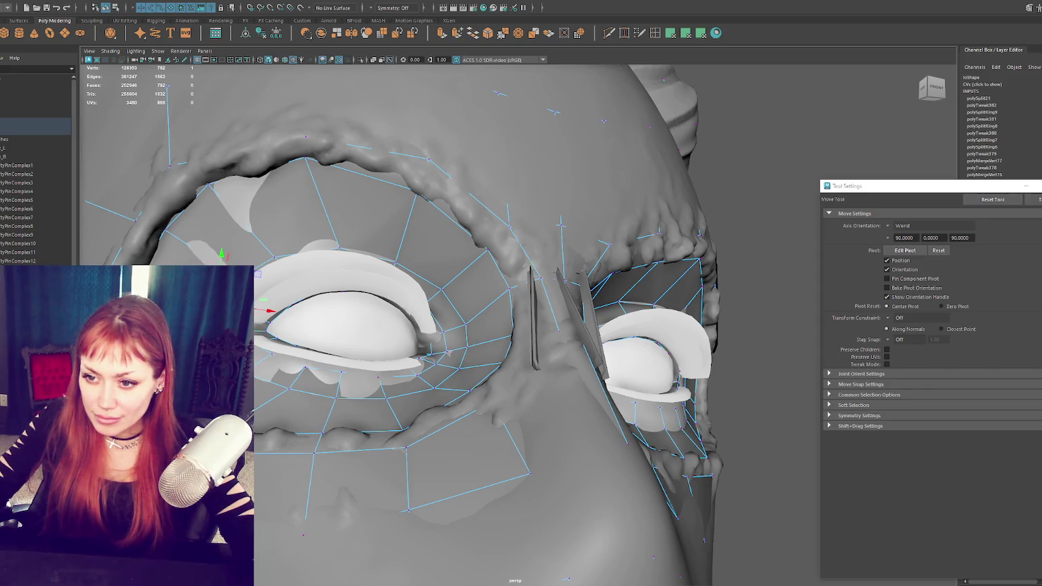
key(4)
key(6)
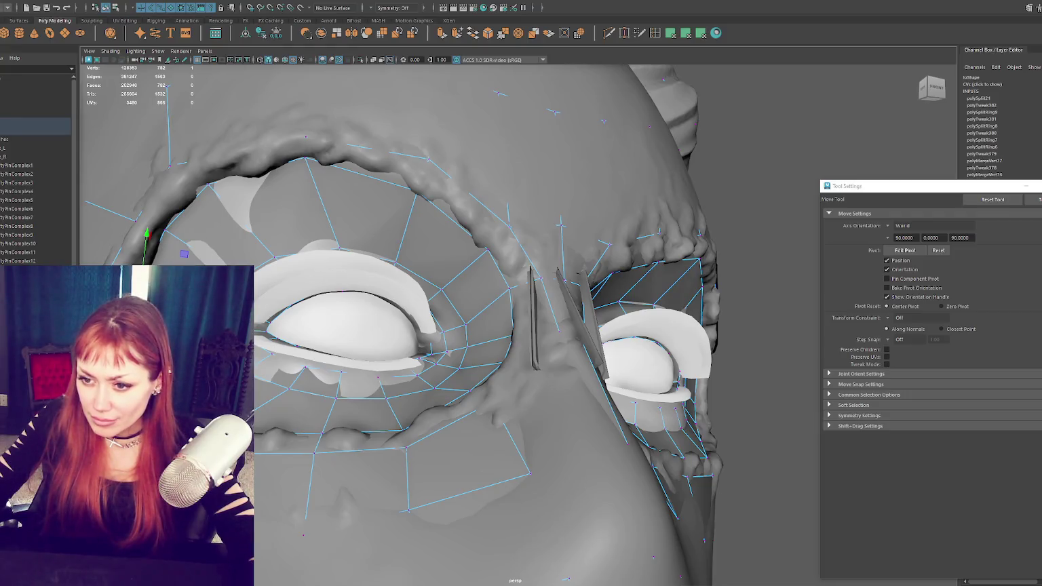
alt+drag(475, 326, 434, 319)
Step: Select the low-poly lo1 head cage and zoom in close on the left eye
scroll(515, 326, up, 3)
scroll(515, 325, up, 3)
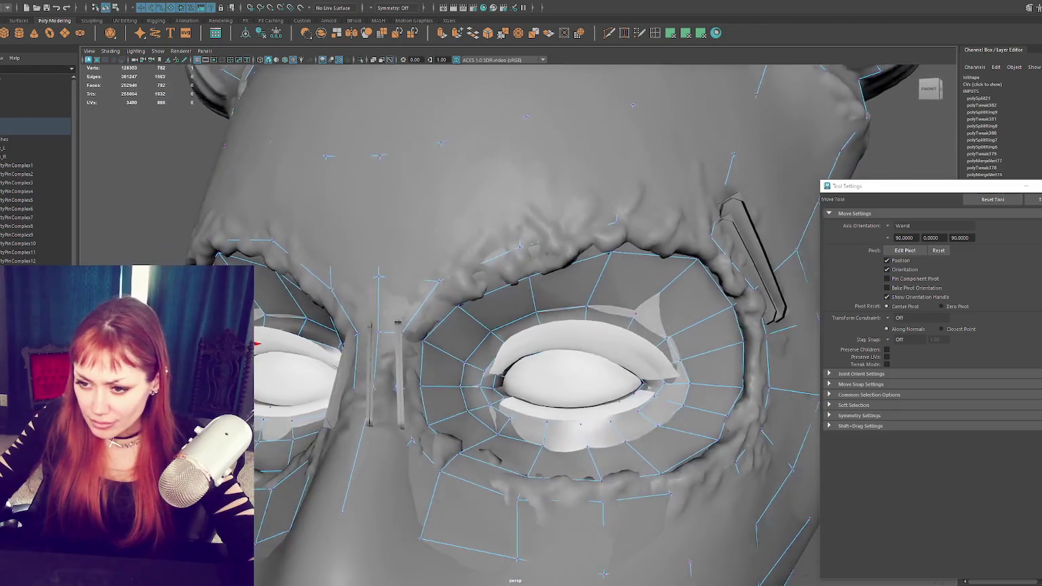
scroll(396, 324, down, 3)
click(474, 339)
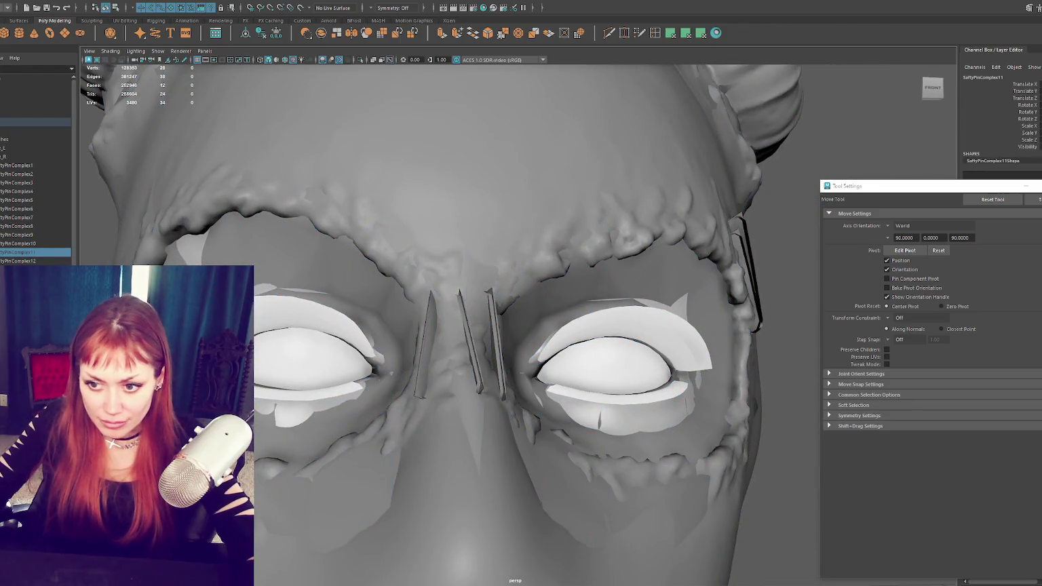
click(475, 380)
alt+drag(169, 380, 261, 422)
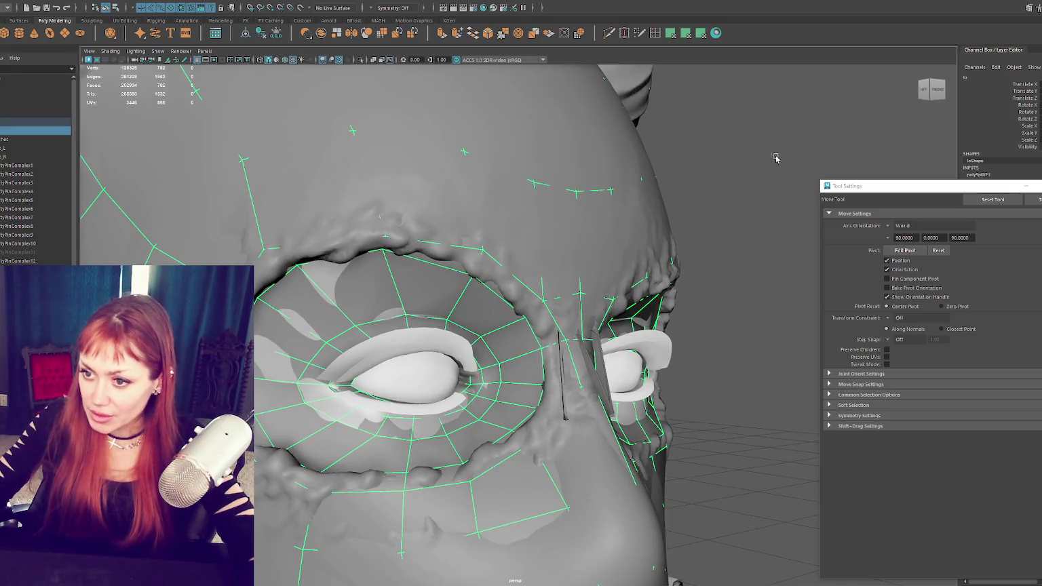
Step: In vertex mode, pull the cheek vertex down and left beside the eye
right_drag(746, 156, 729, 155)
click(257, 337)
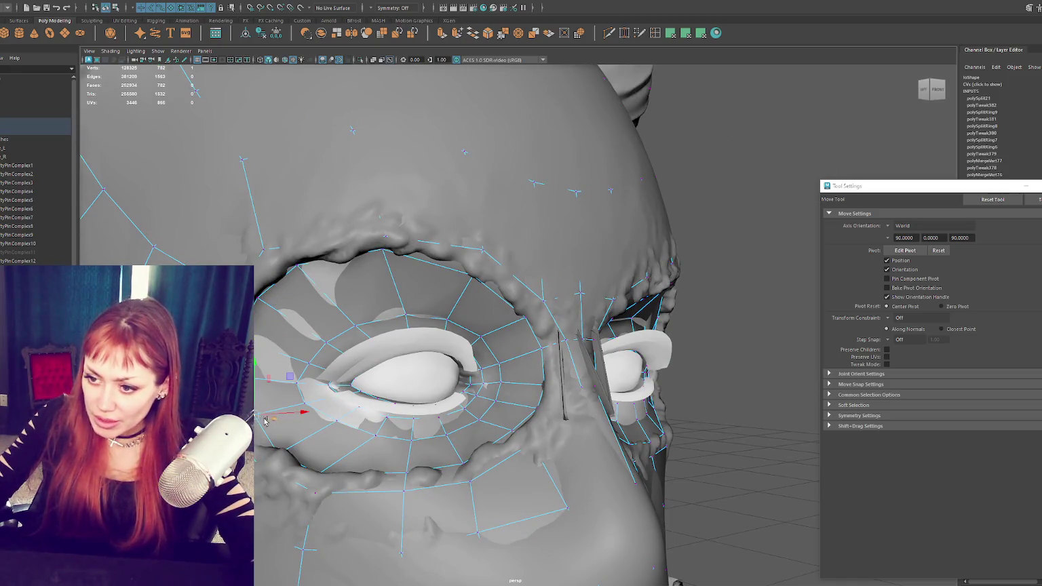
scroll(279, 418, up, 2)
scroll(293, 421, up, 3)
scroll(302, 305, up, 3)
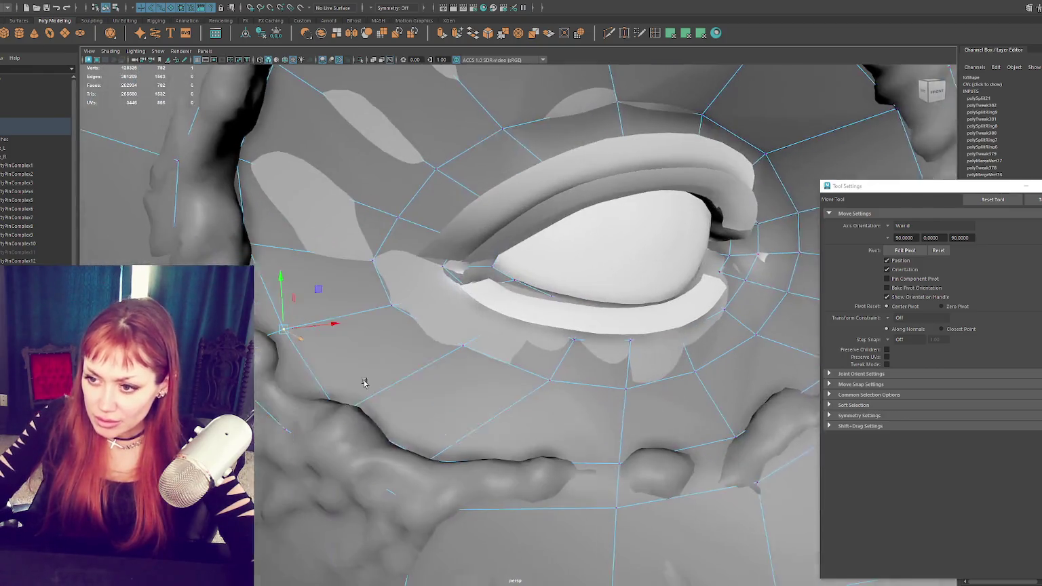
drag(309, 331, 292, 340)
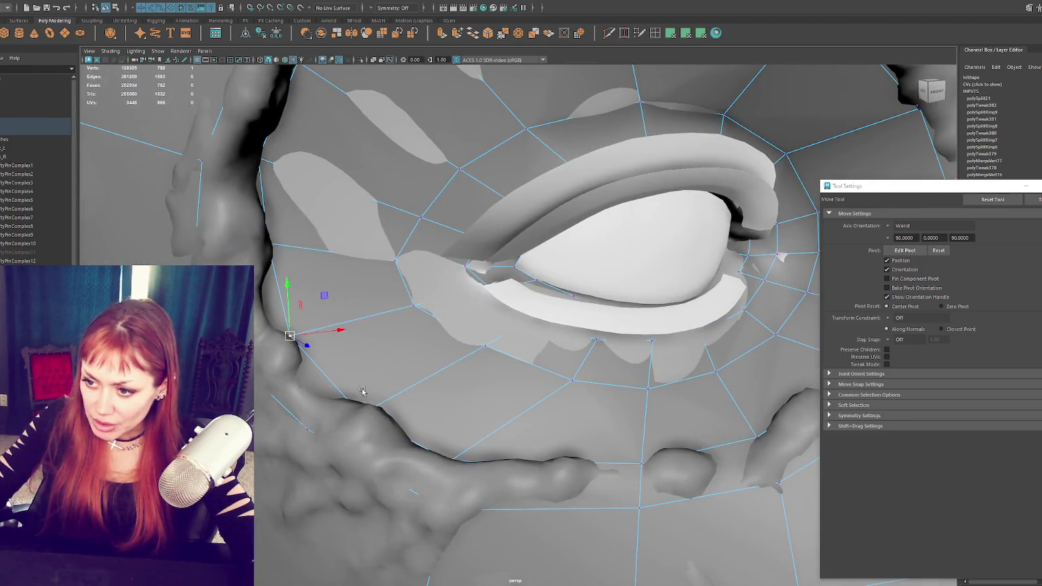
Step: Check the edited eye area in wireframe from below and a three-quarter angle
key(4)
key(6)
mouse_move(359, 389)
alt+mouse_down()
mouse_move(337, 415)
mouse_move(264, 419)
alt+mouse_up()
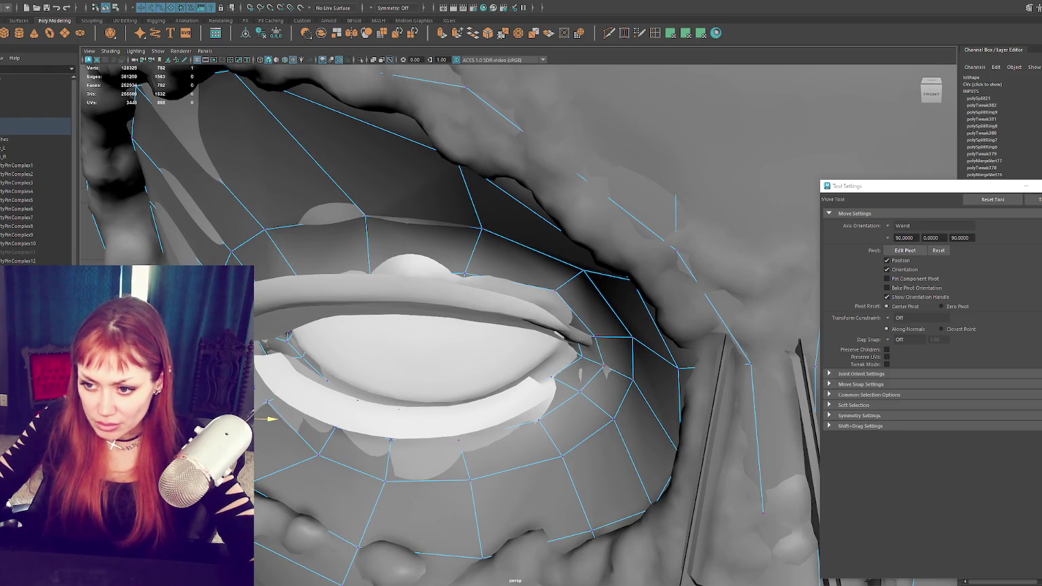
mouse_move(260, 421)
alt+mouse_down()
mouse_move(362, 371)
mouse_move(525, 347)
mouse_move(484, 326)
mouse_move(627, 205)
alt+mouse_up()
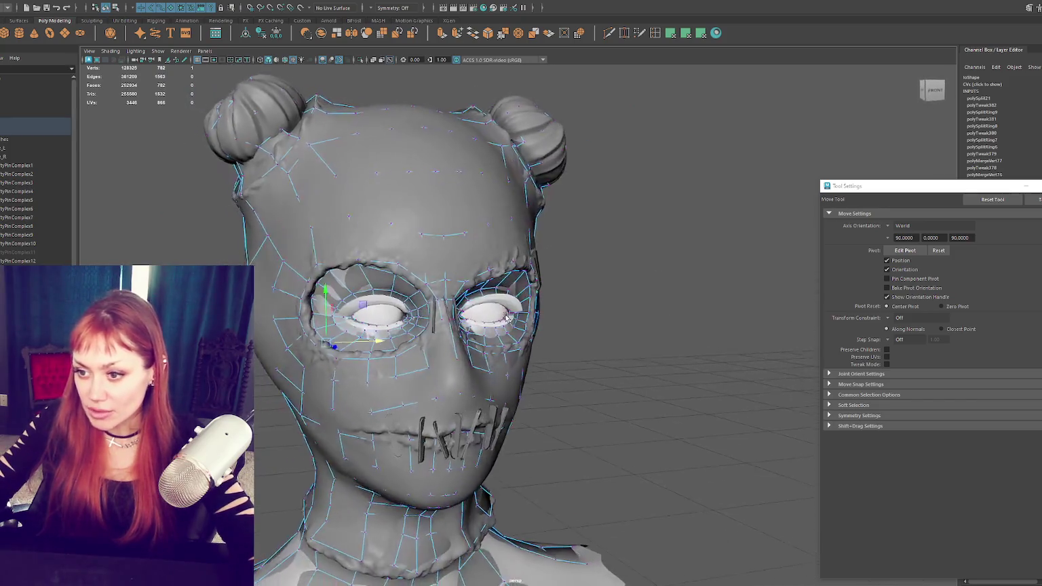
right_drag(628, 205, 610, 217)
mouse_move(611, 217)
alt+mouse_down()
mouse_move(578, 224)
mouse_move(604, 272)
alt+mouse_up()
Step: Pick a cheek vertex in wireframe, then return to a frontal view and deselect
key(4)
click(629, 319)
key(6)
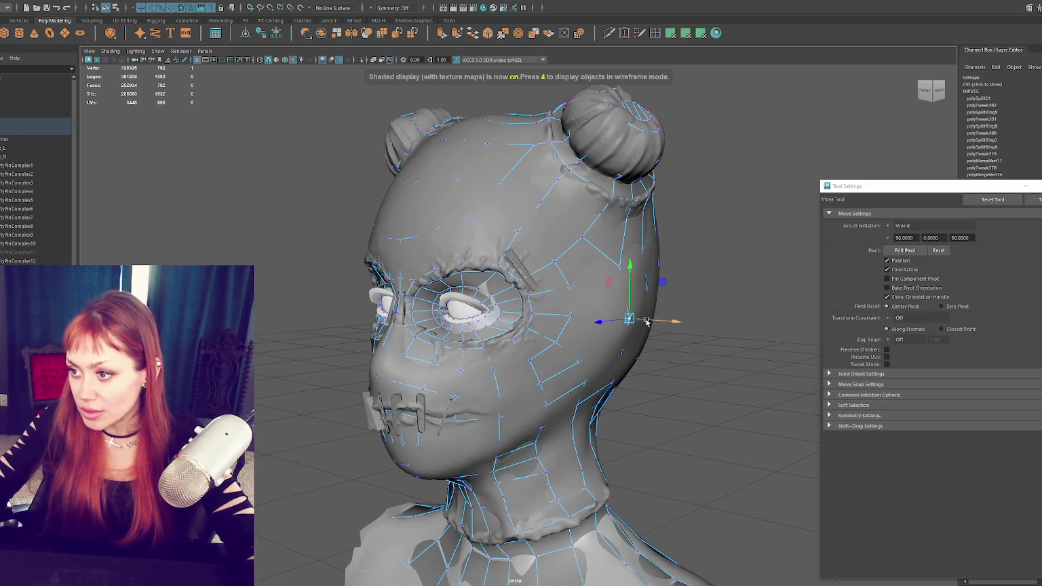
alt+drag(646, 322, 677, 256)
click(676, 256)
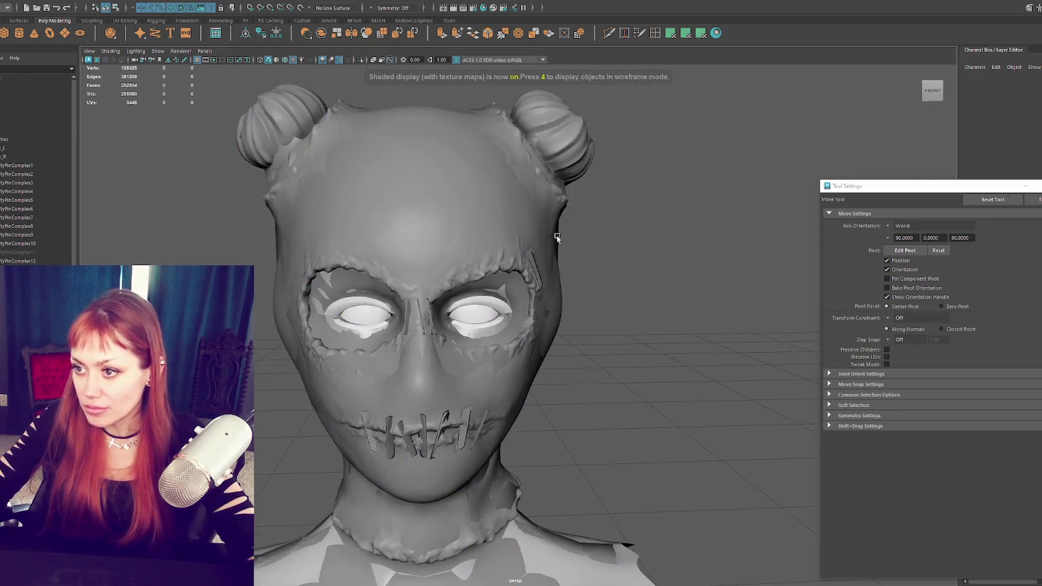
Step: Isolate the lo1 cage so only the low-poly head is visible
click(522, 153)
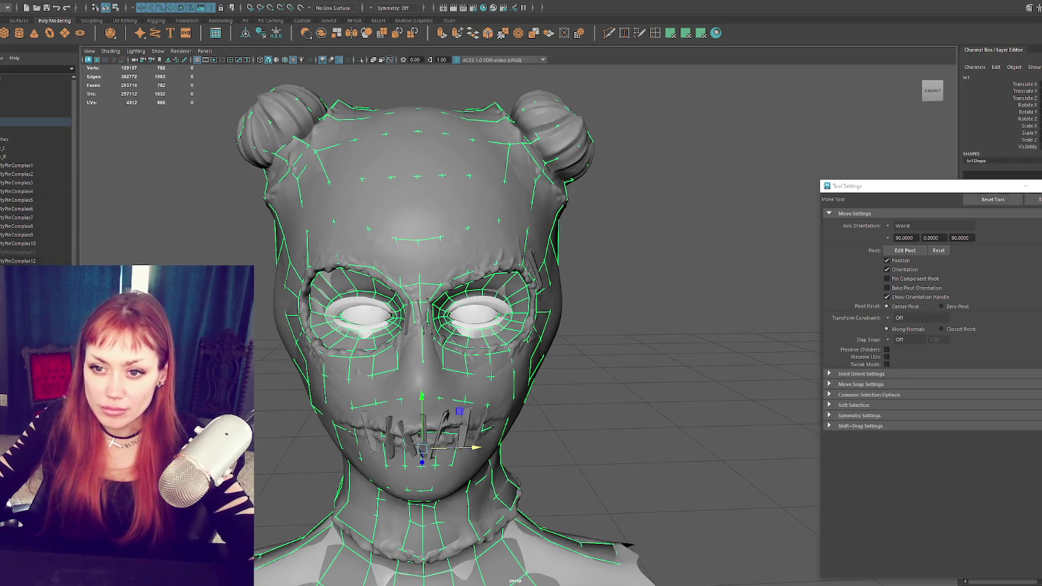
key(ctrl+h)
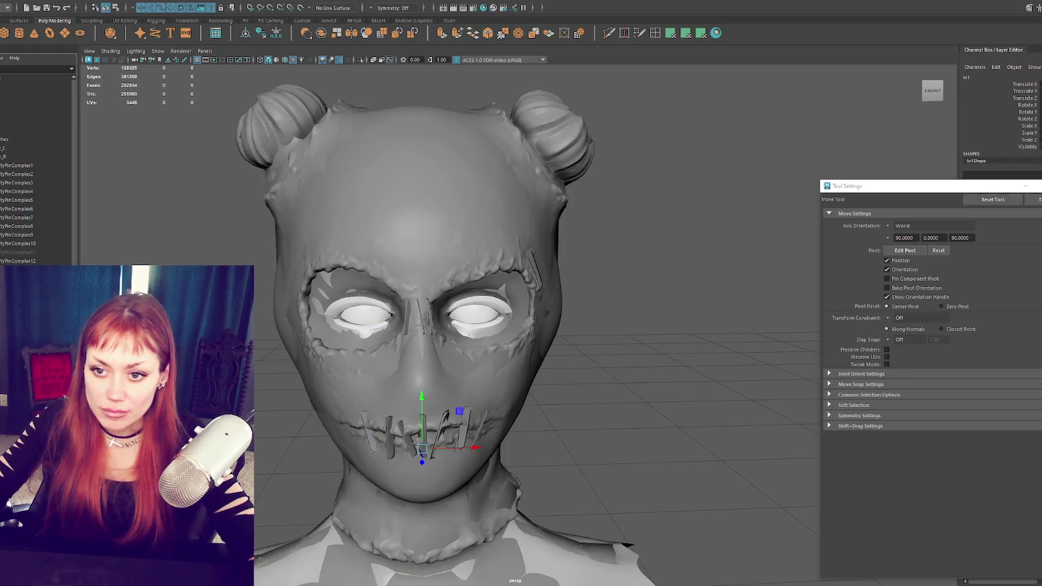
key(shift+h)
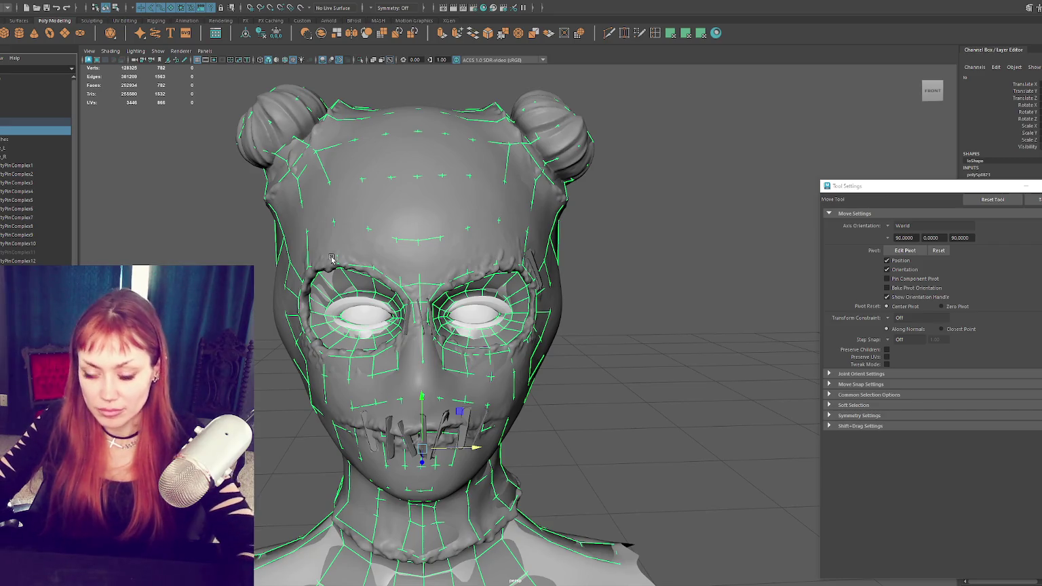
key(ctrl+1)
scroll(502, 281, up, 2)
Step: With Multi-Cut, add an edge from above the eye down to the eye-centre vertex
scroll(489, 285, up, 3)
scroll(468, 290, up, 3)
scroll(448, 296, up, 3)
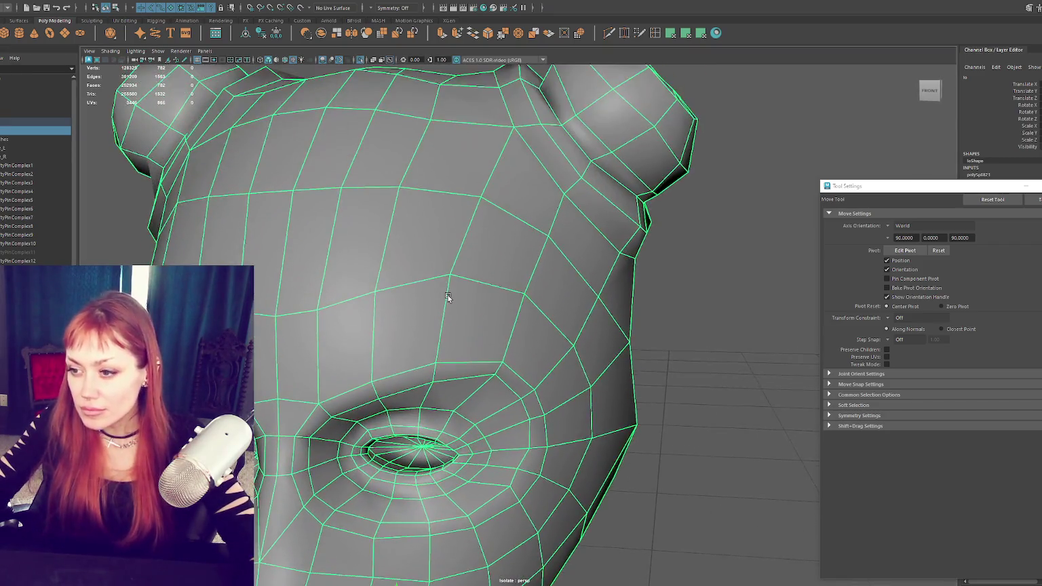
scroll(448, 297, down, 5)
scroll(480, 277, up, 5)
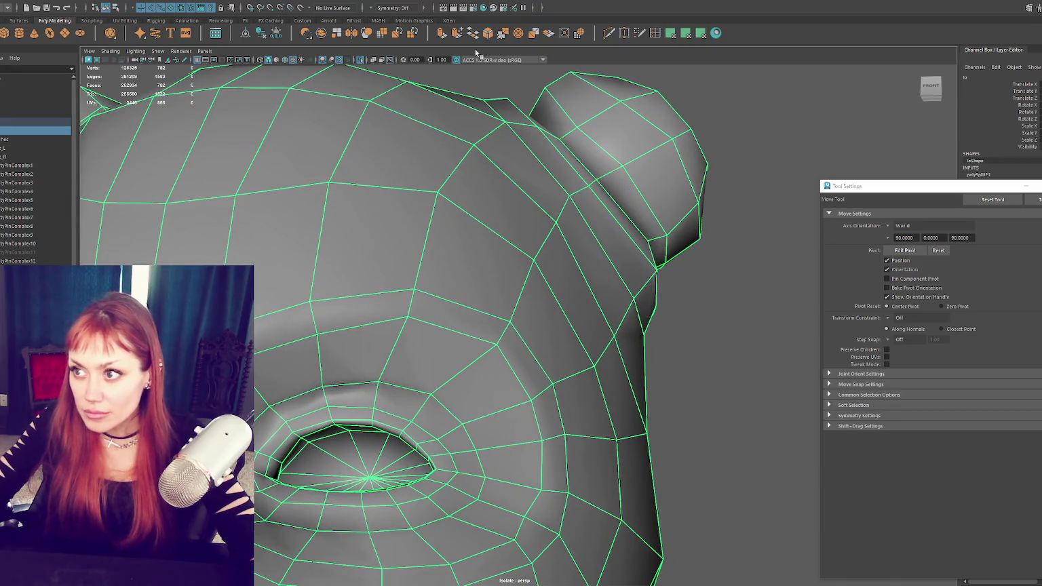
shift+right_drag(409, 224, 314, 304)
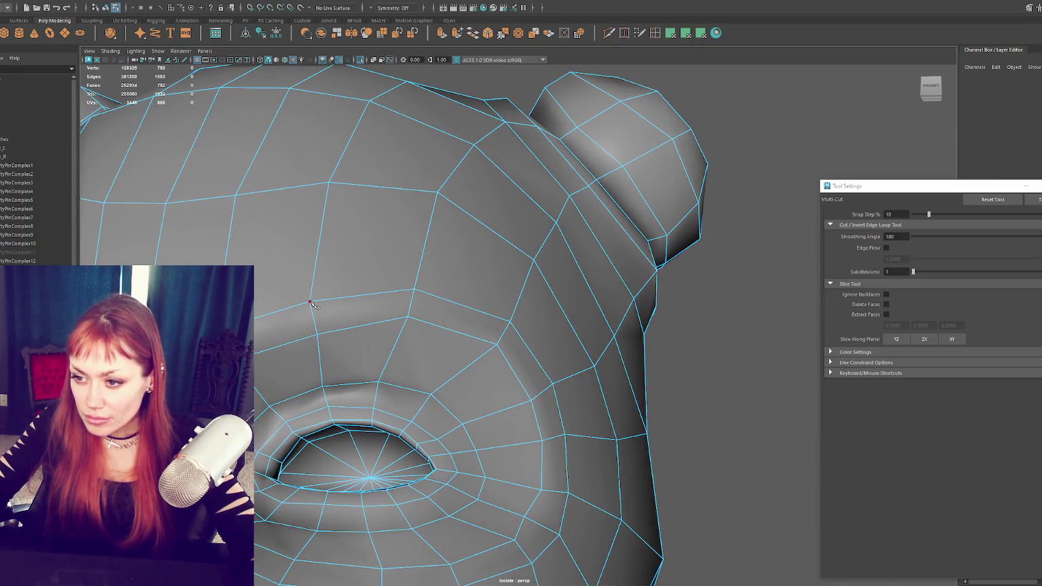
click(342, 332)
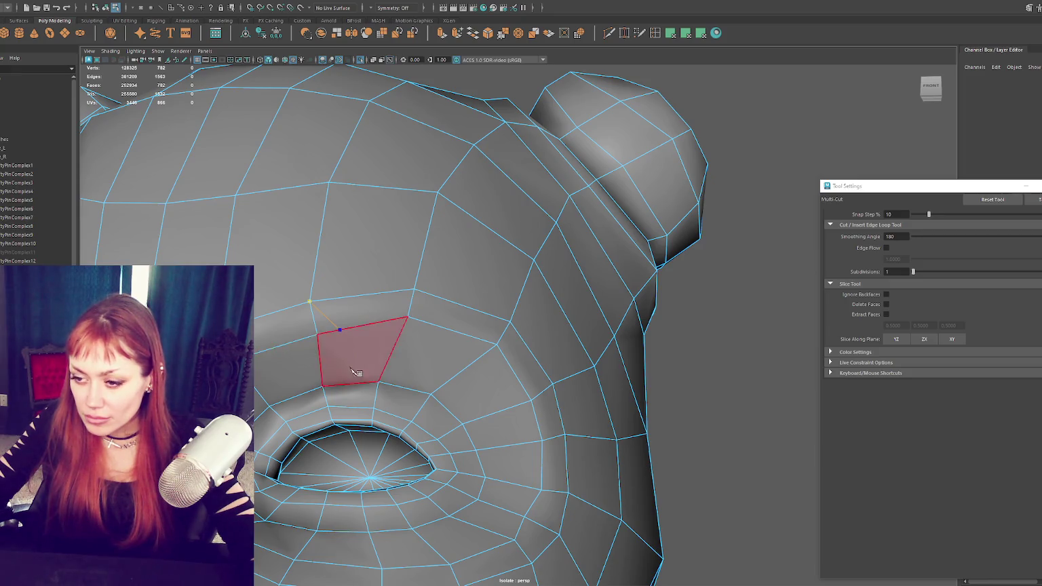
alt+drag(356, 373, 358, 357)
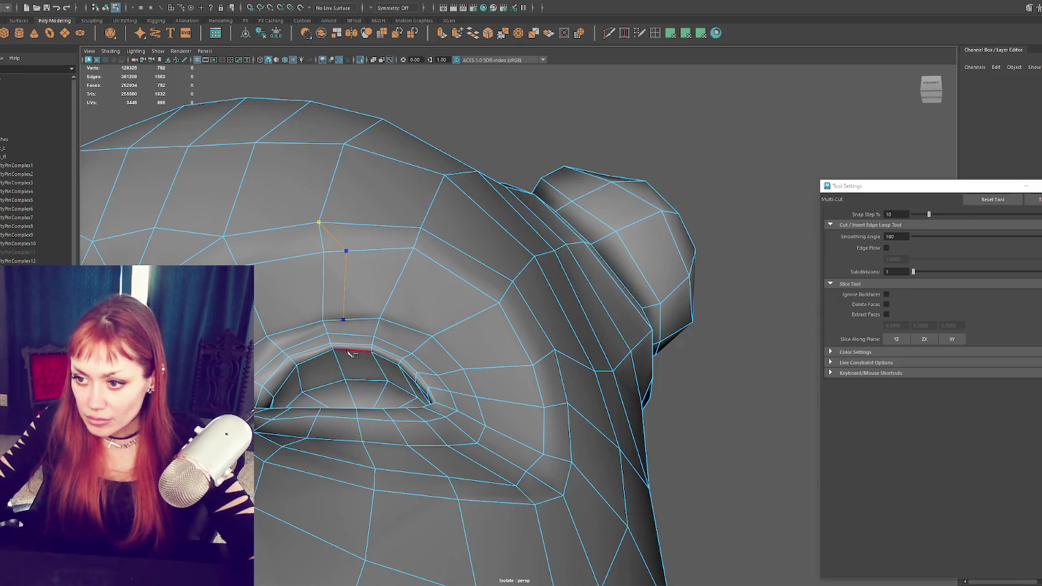
alt+drag(361, 381, 382, 483)
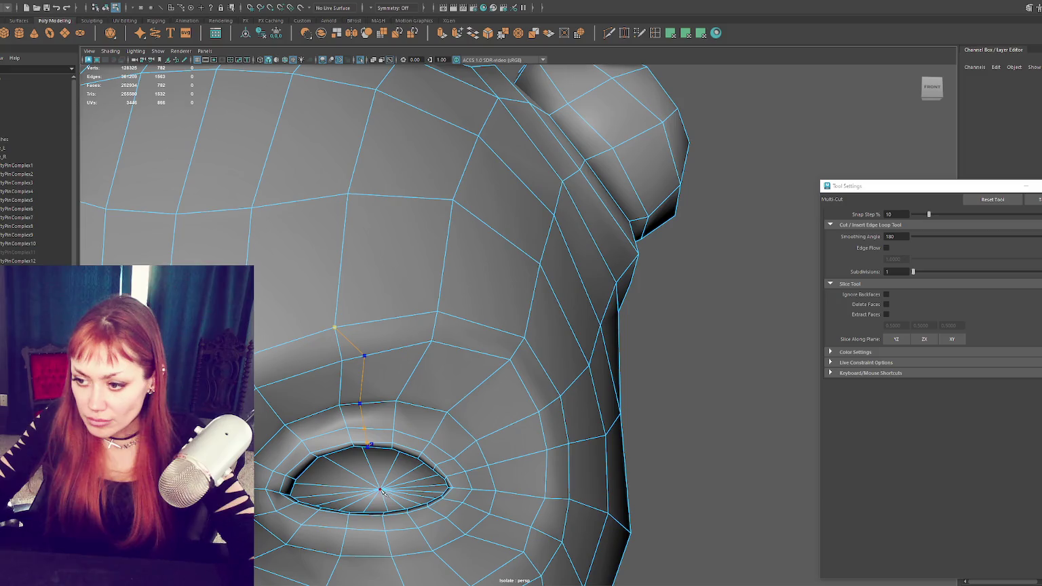
click(385, 502)
key(Return)
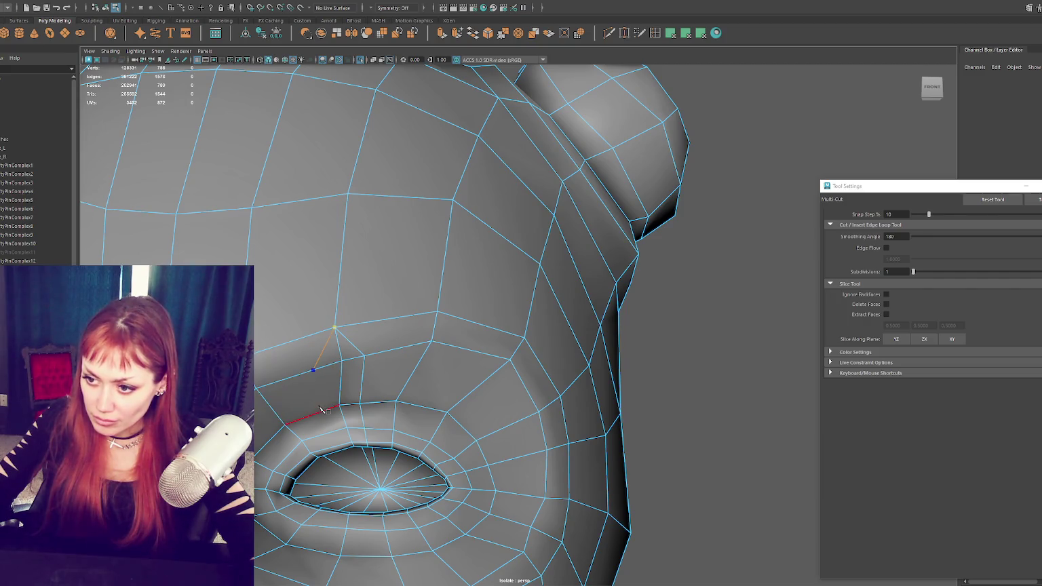
Step: Cut a second edge path up through the brow
alt+drag(368, 435, 364, 409)
click(369, 465)
key(Return)
alt+drag(370, 466, 411, 455)
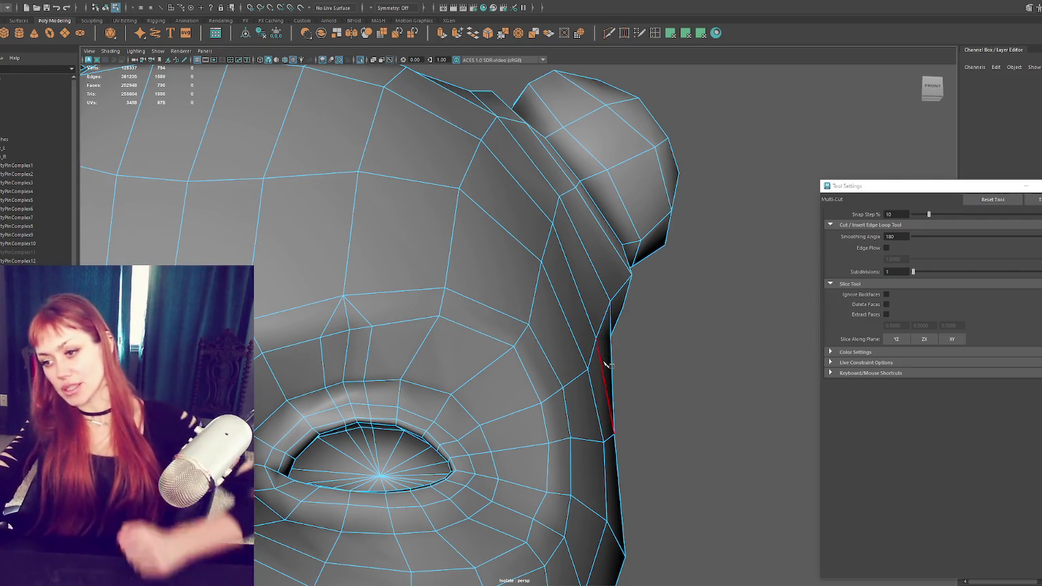
Step: Try a short extra cut beside the eye, then undo it
click(371, 327)
click(363, 381)
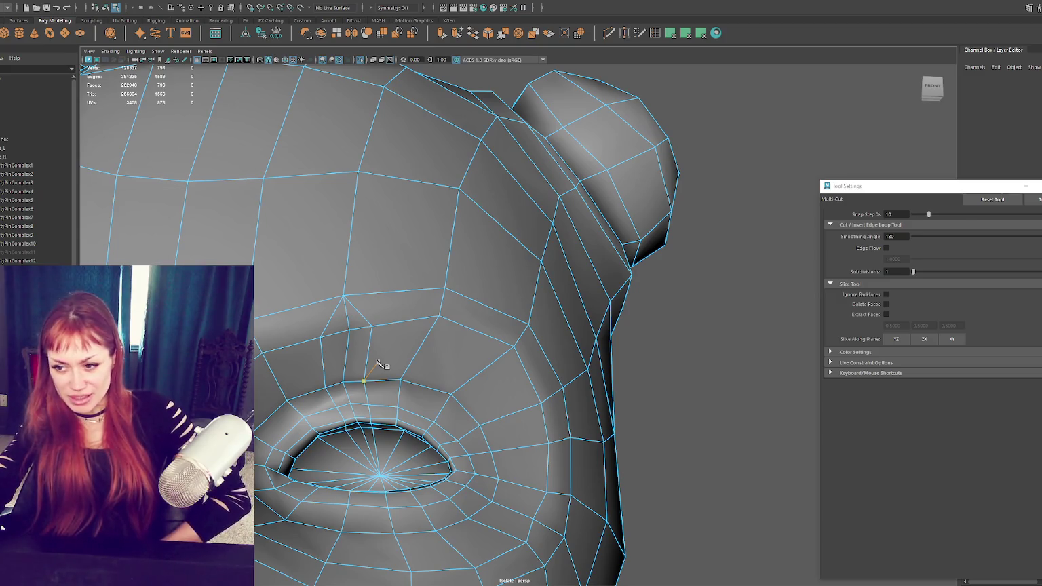
click(372, 327)
key(Return)
key(ctrl+z)
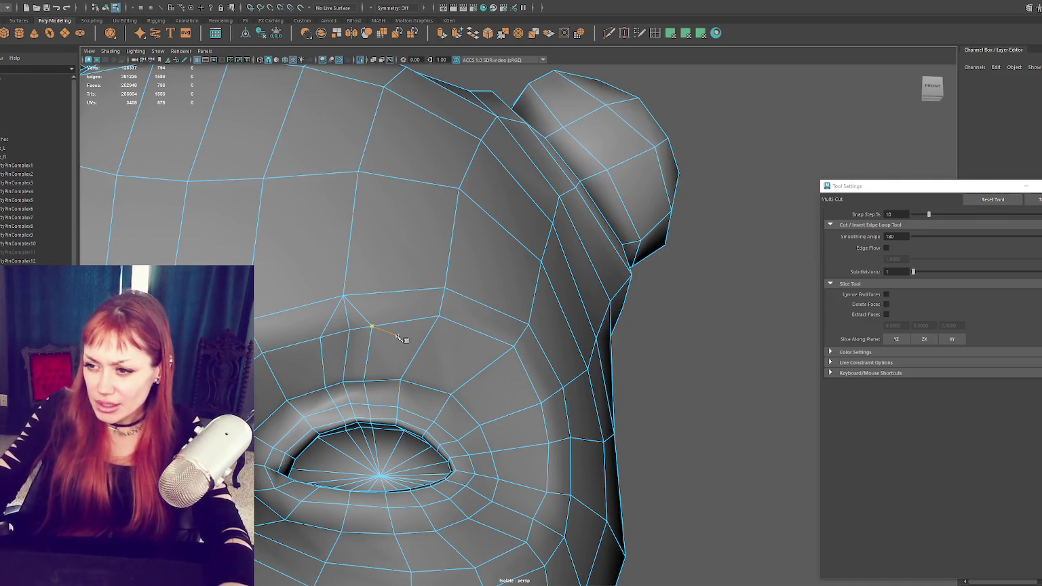
key(ctrl+z)
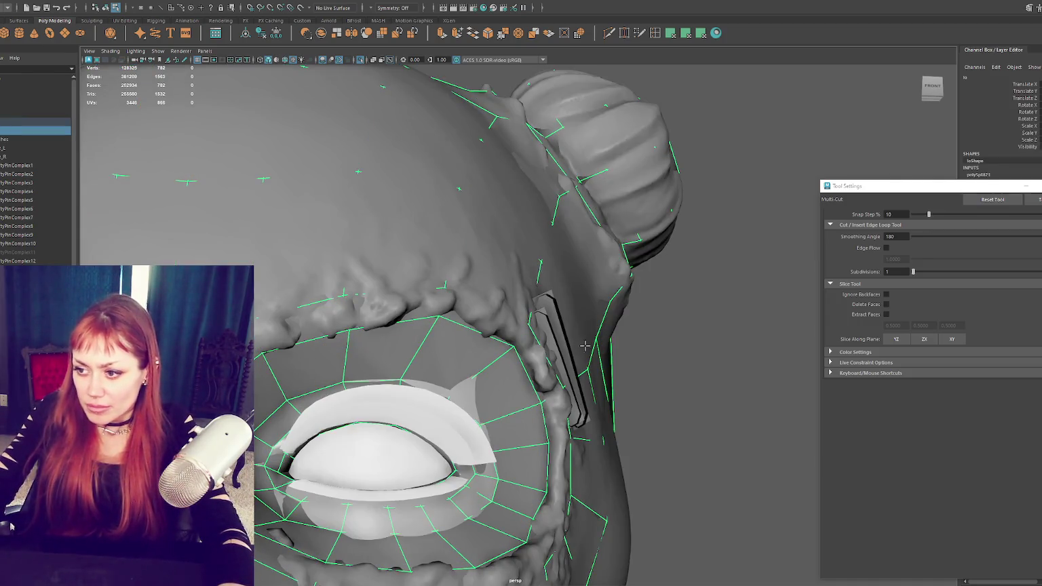
Step: Keep only the retopo mesh isolated in the perspective view and return to the Move Tool
key(ctrl+1)
key(space)
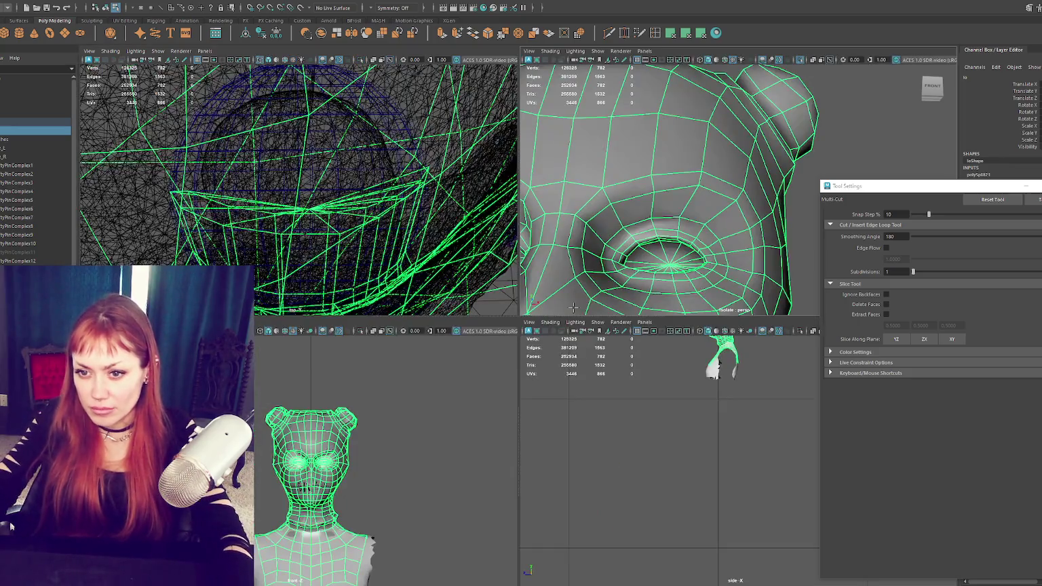
key(space)
key(w)
click(20, 139)
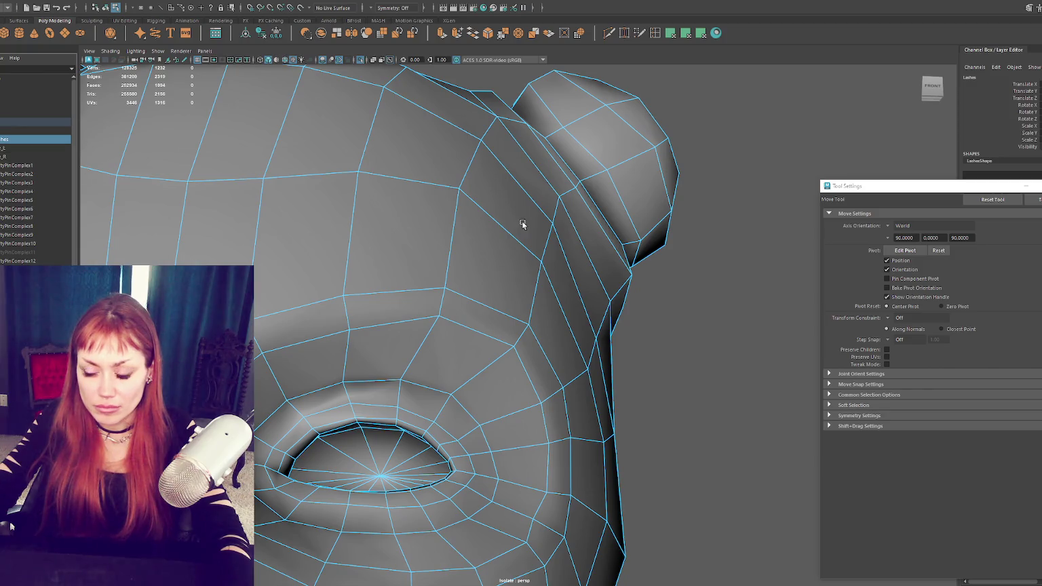
click(615, 298)
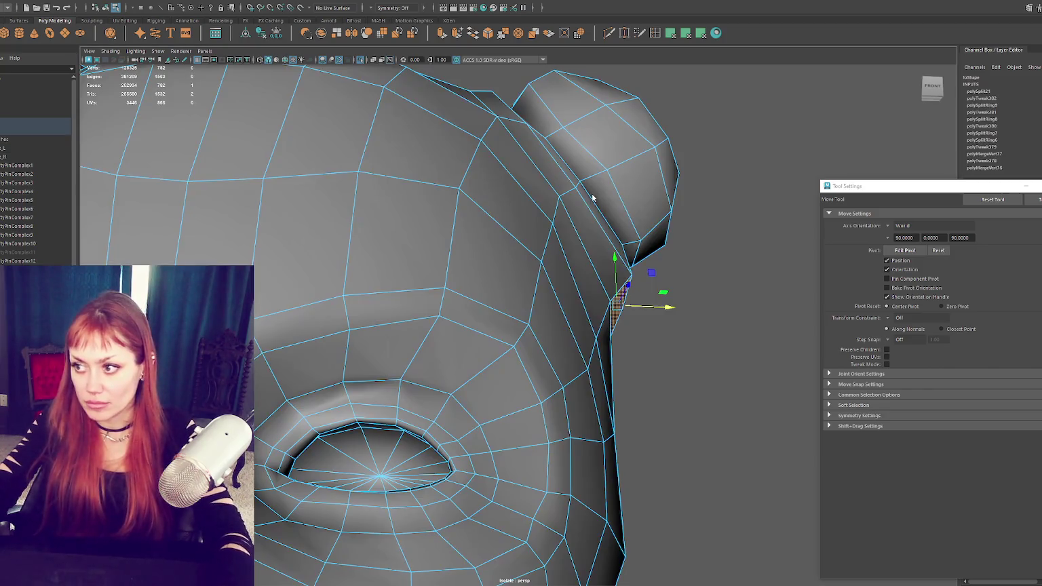
key(F8)
key(ctrl+h)
key(ctrl+1)
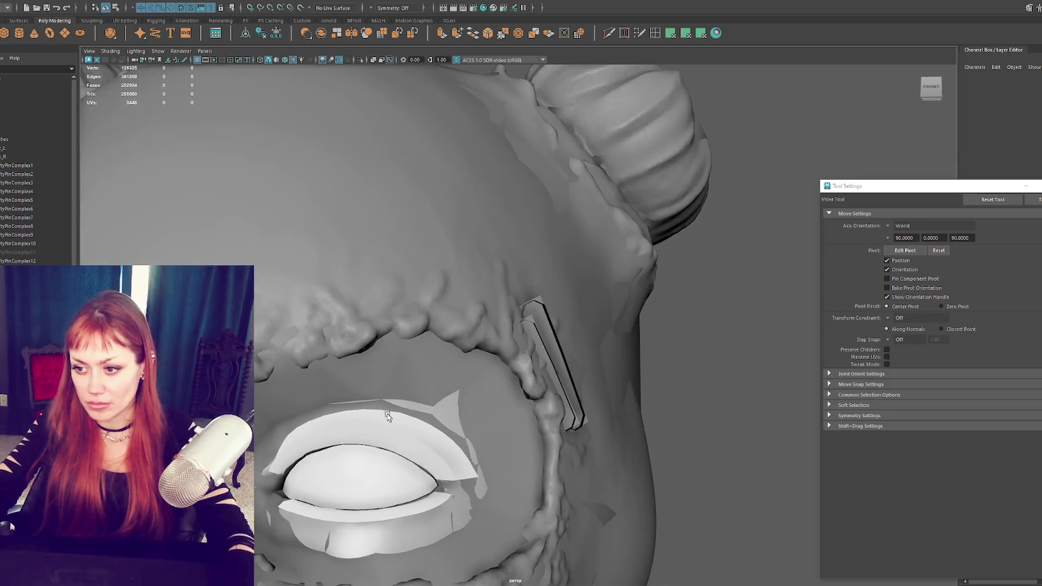
key(ctrl+shift+h)
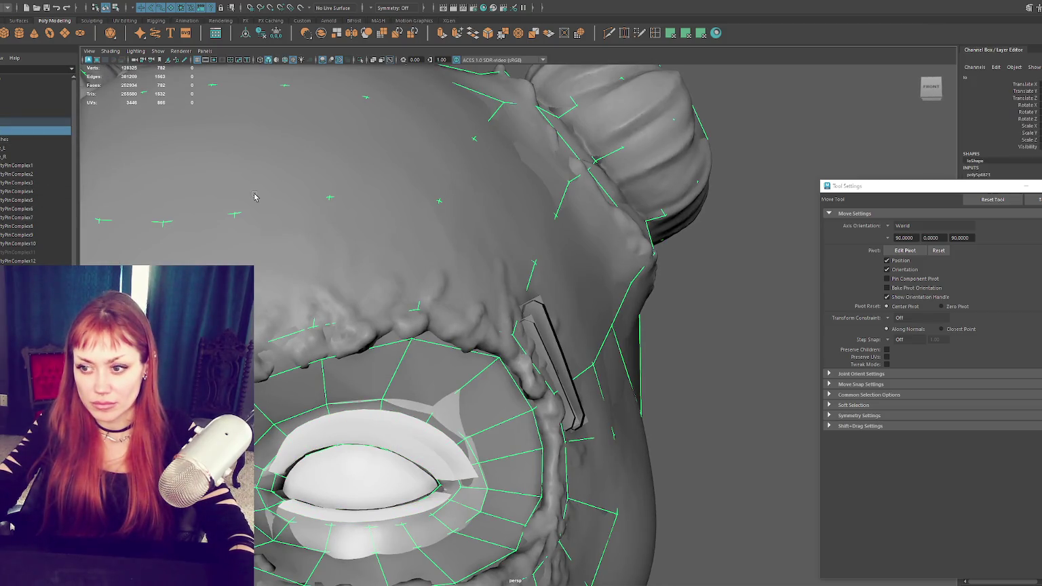
key(ctrl+h)
key(ctrl+shift+h)
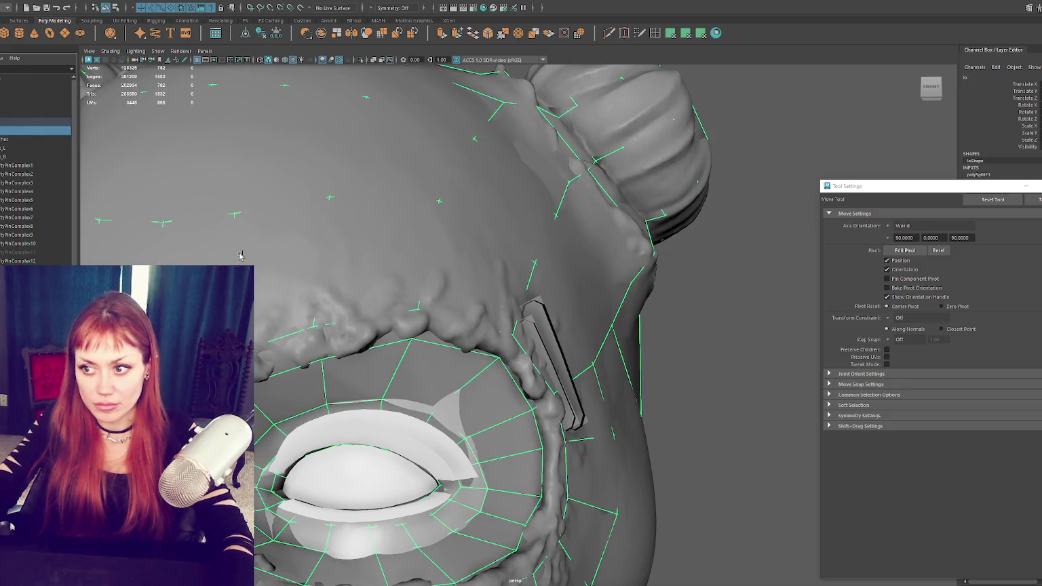
key(ctrl+1)
scroll(379, 325, up, 3)
scroll(412, 337, up, 3)
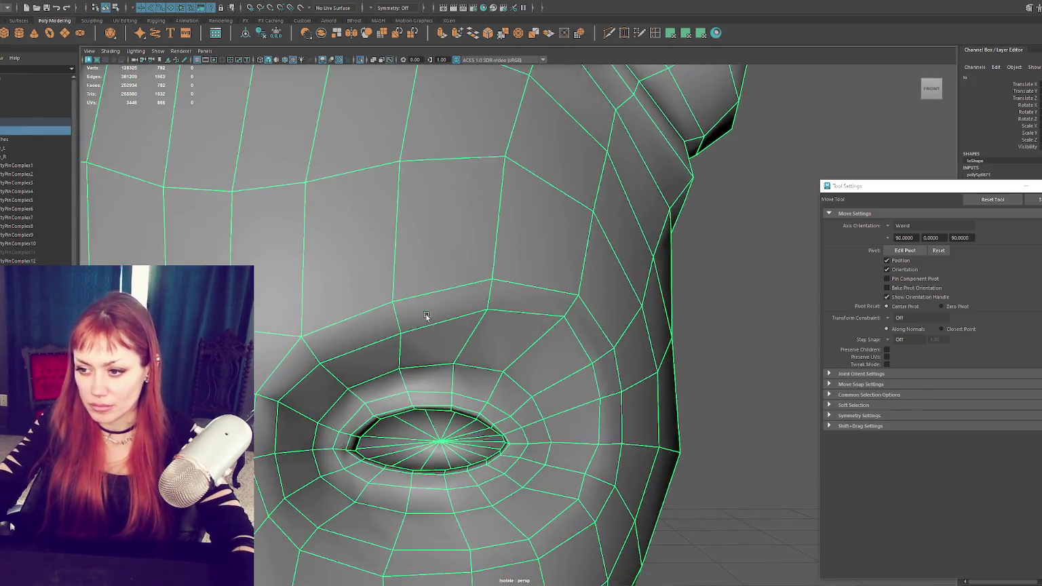
alt+drag(426, 317, 435, 365)
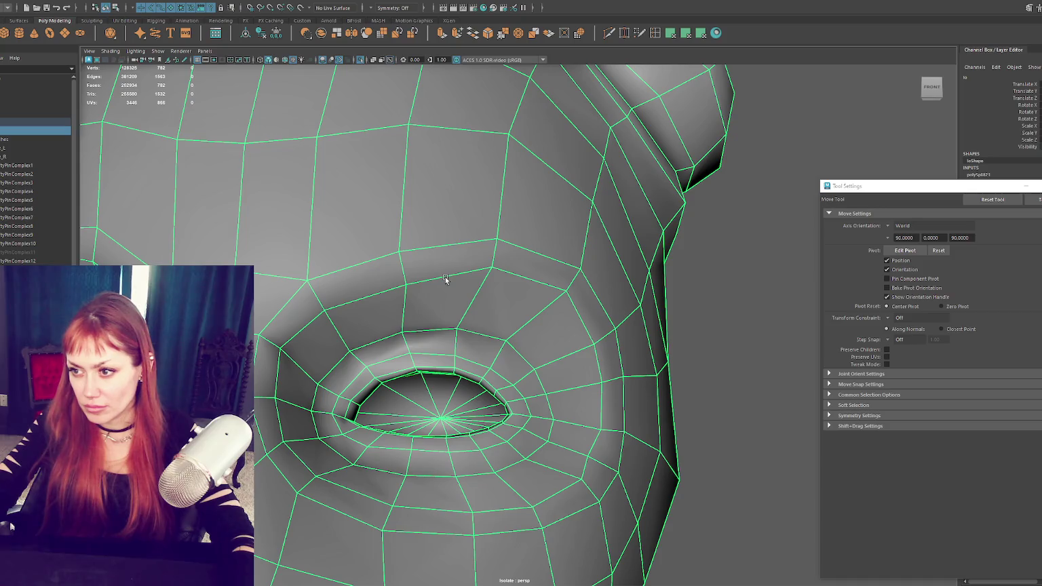
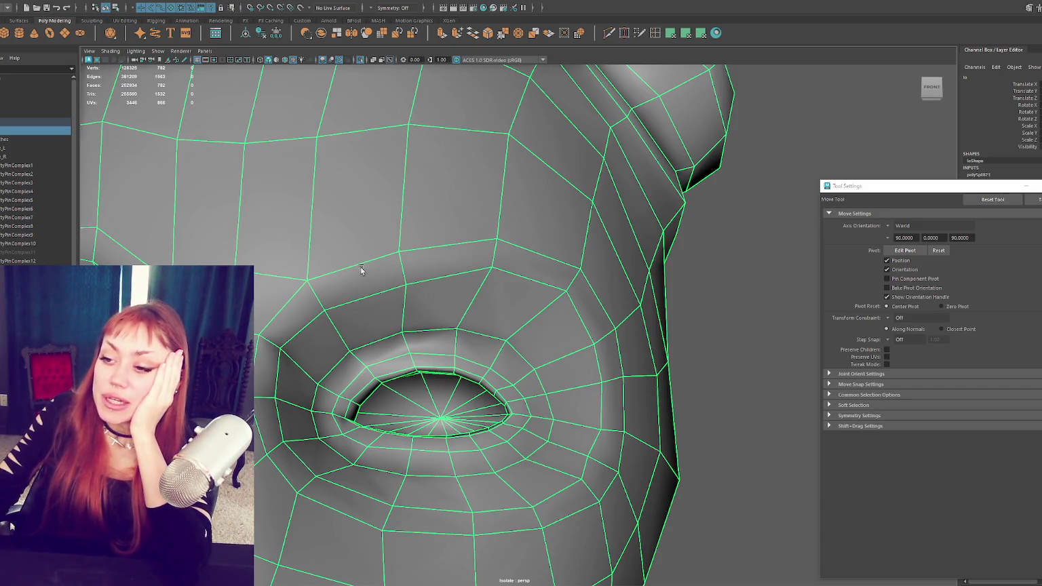
Step: Frame and orbit around the head to inspect the eye, then deselect the mesh
key(a)
key(bracketleft)
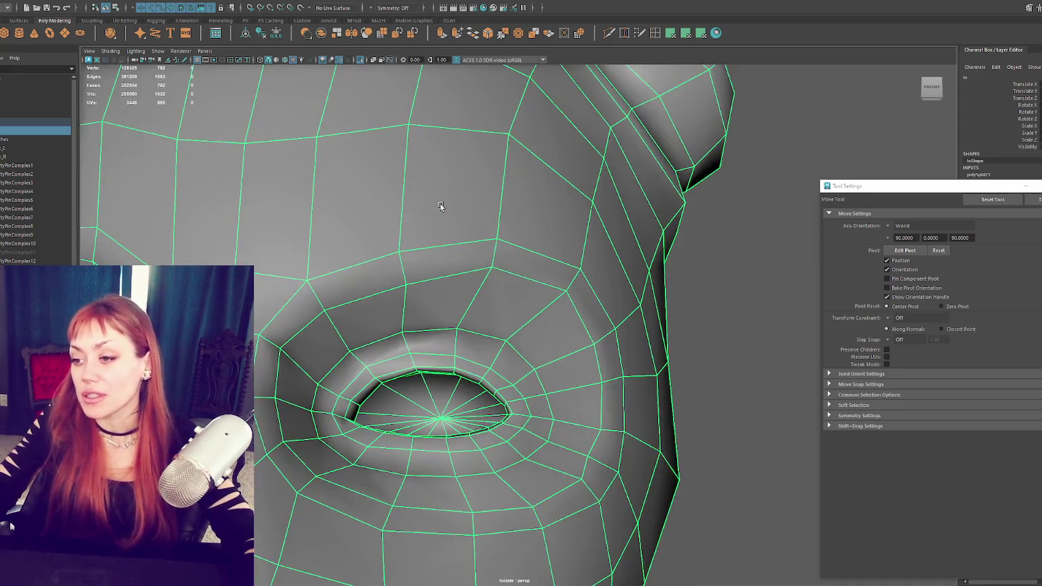
key(a)
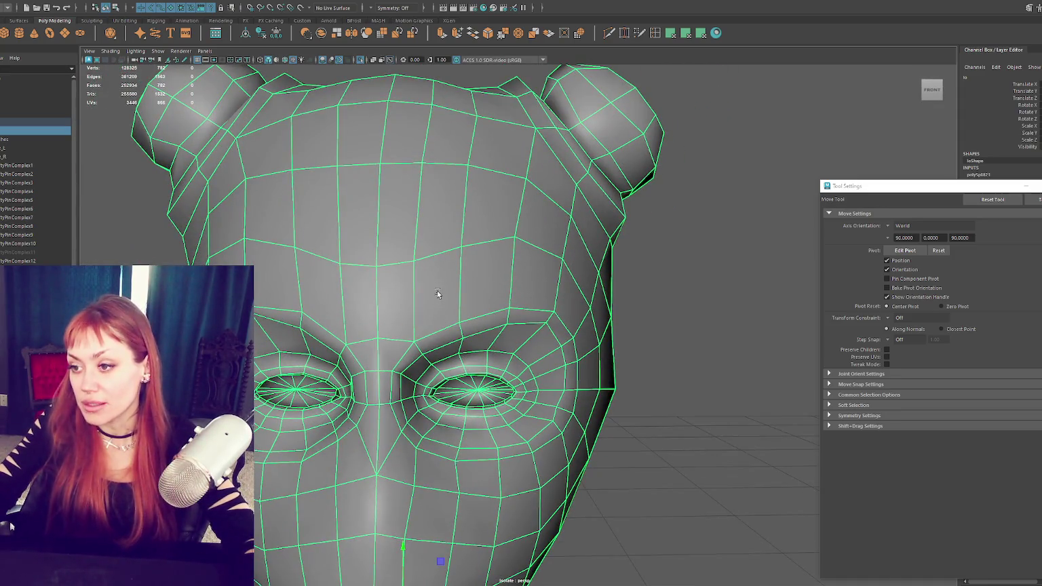
key(bracketleft)
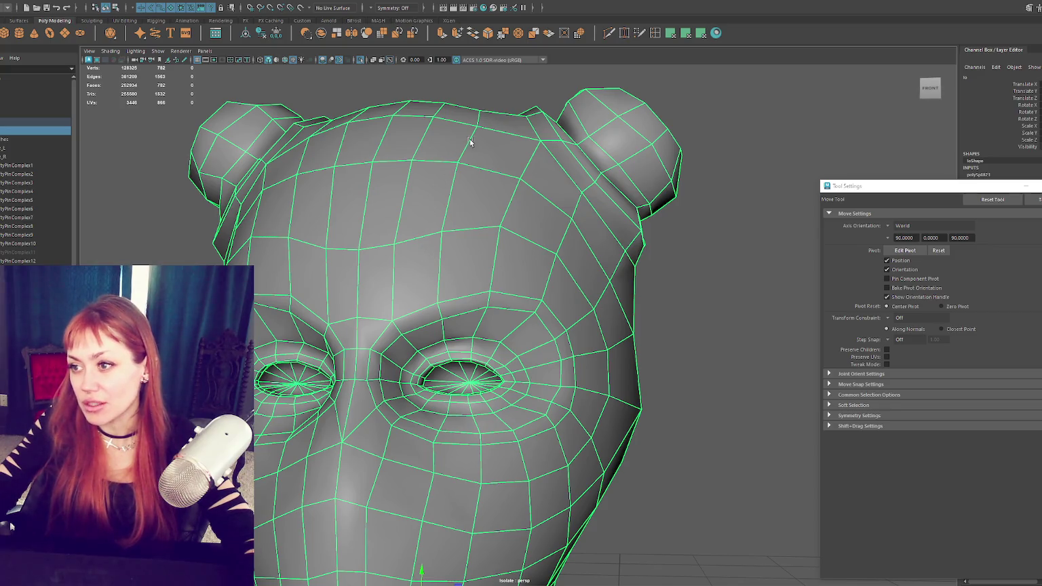
key(bracketleft)
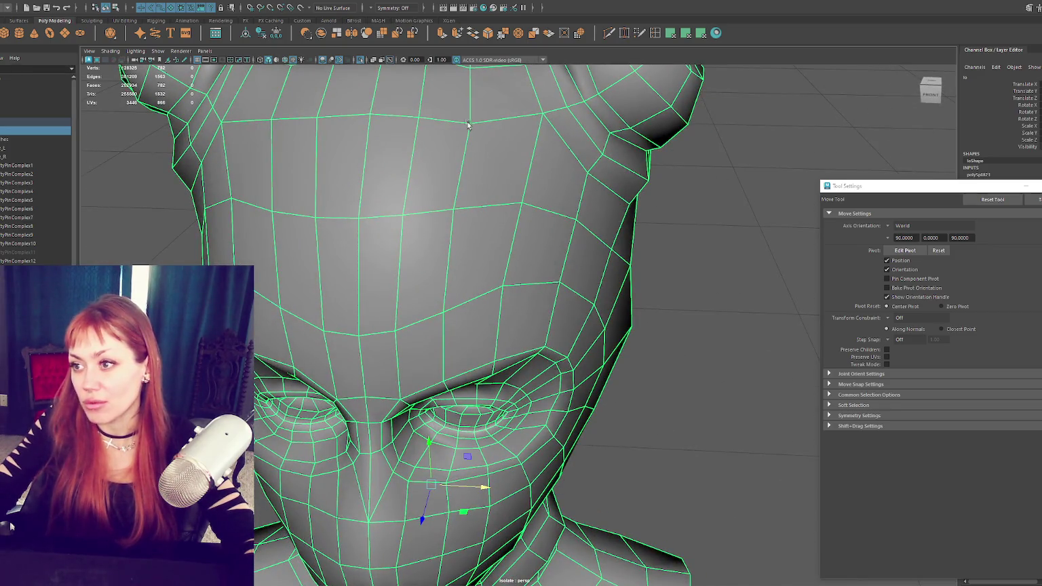
key(bracketleft)
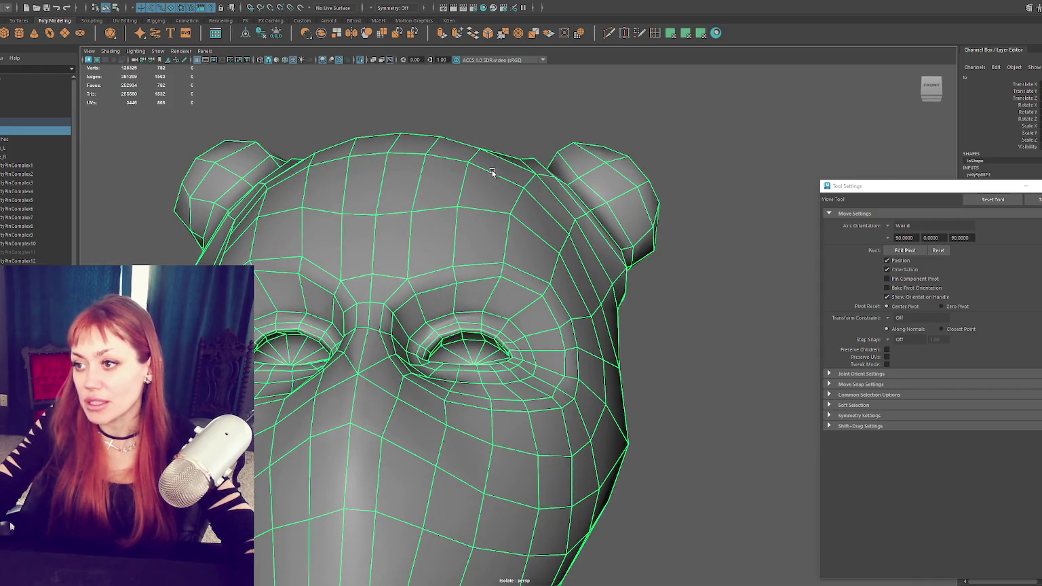
key(bracketleft)
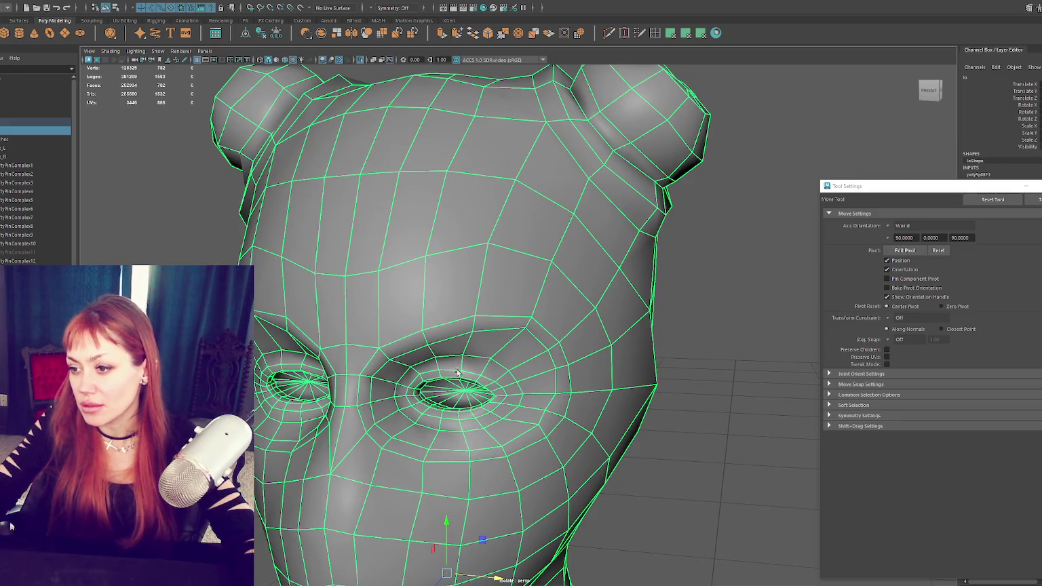
key(bracketleft)
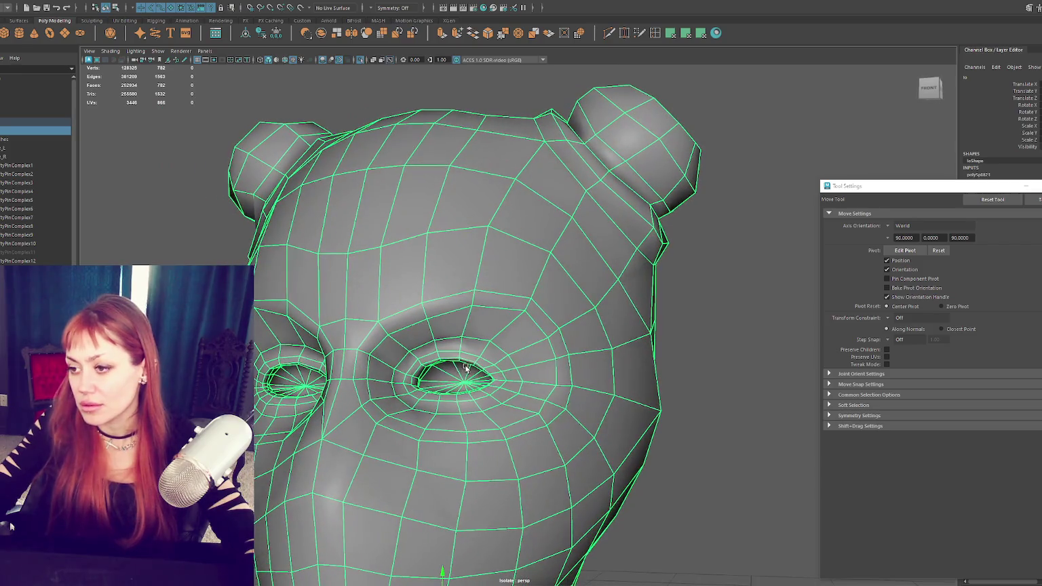
scroll(563, 345, down, 2)
click(674, 283)
scroll(653, 317, up, 3)
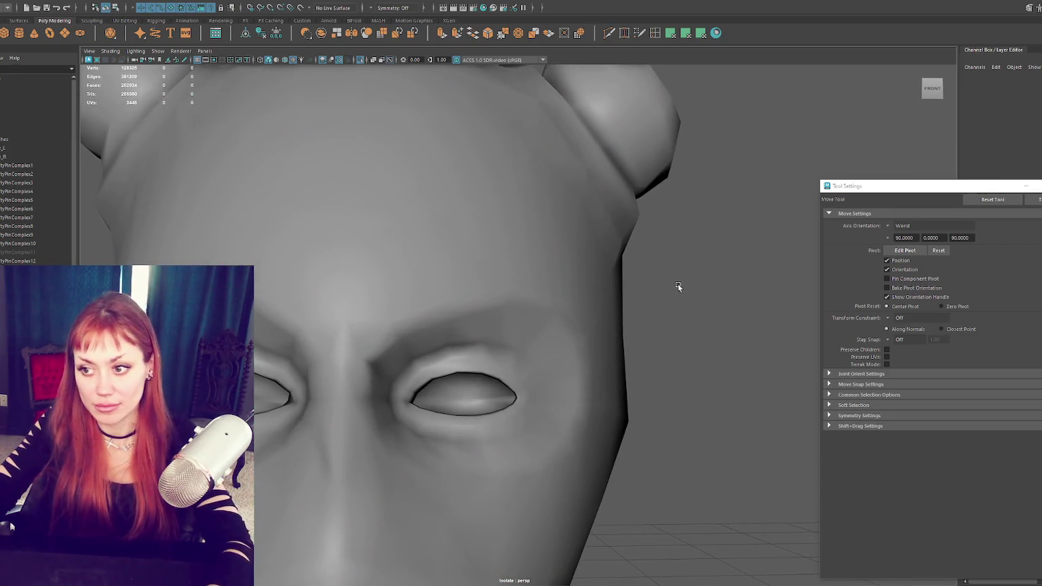
Step: Exit Isolate Select to show the sculpt with the cage, and reselect the retopo mesh
key(ctrl+1)
click(508, 323)
click(502, 298)
click(514, 288)
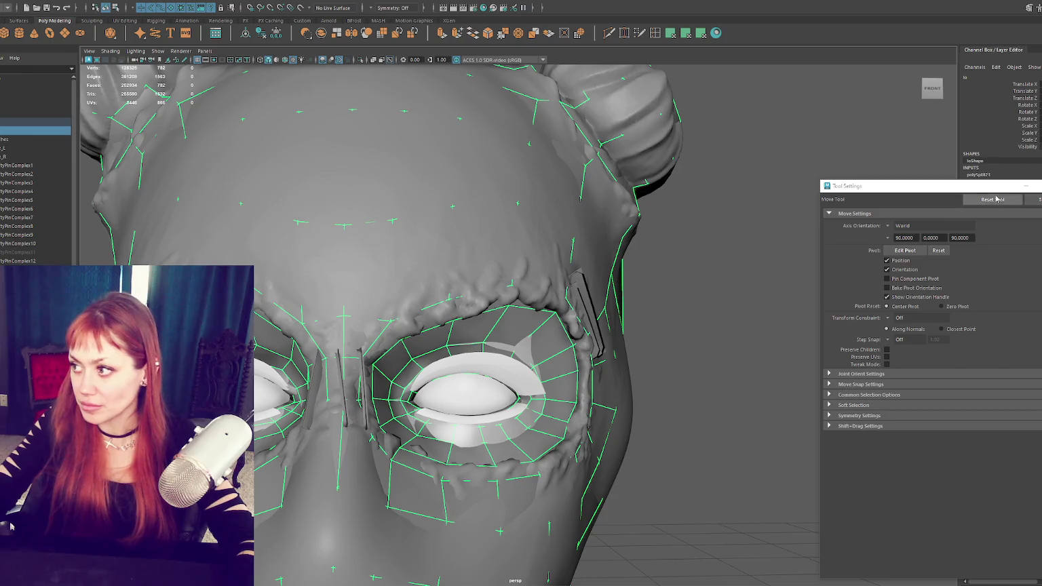
drag(982, 188, 835, 134)
Step: Select the high-res head from layer2, hide the low-poly cage, and change layer2's display
click(990, 451)
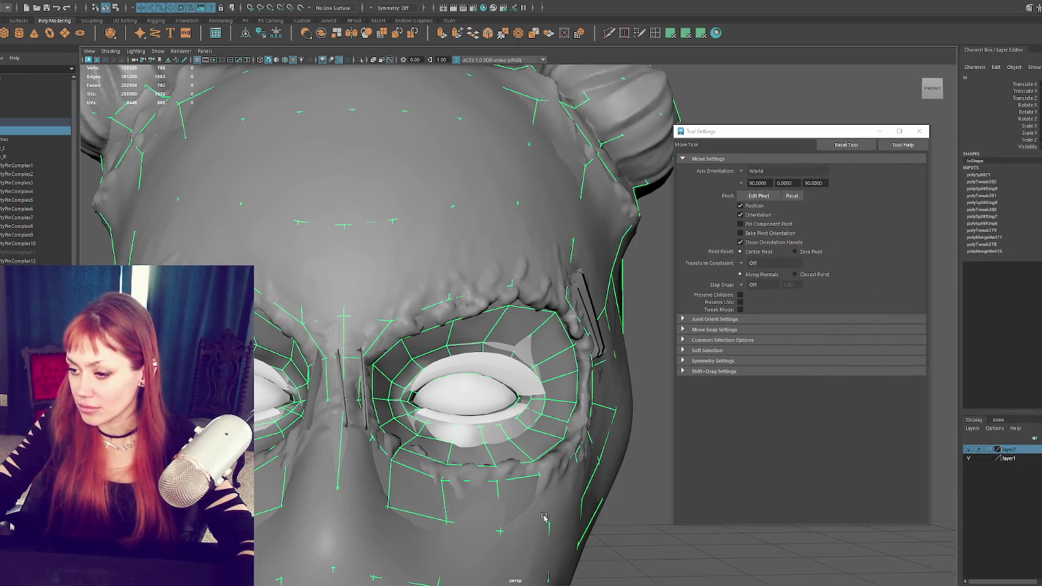
click(553, 538)
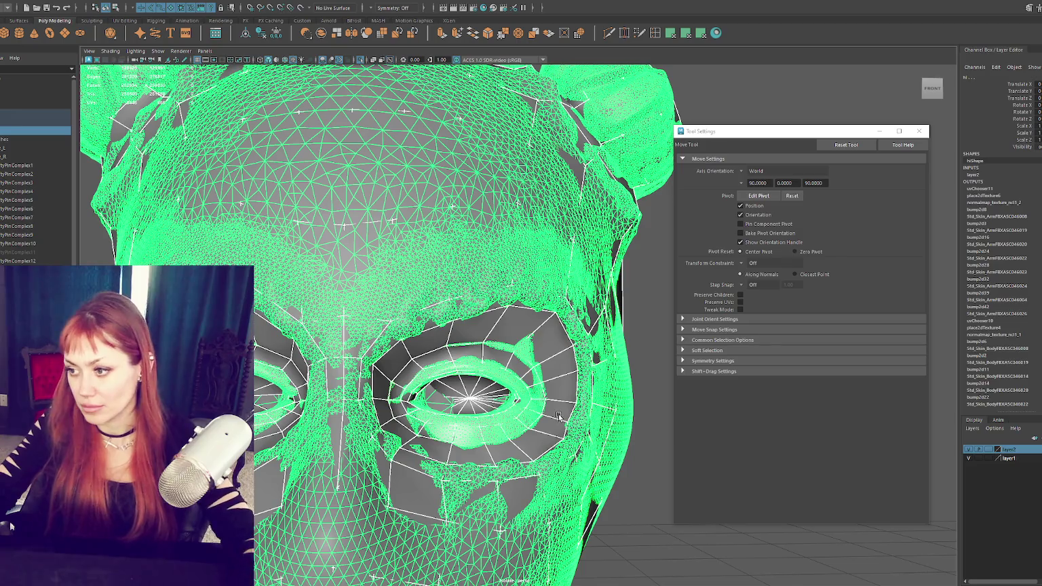
key(alt+h)
click(991, 451)
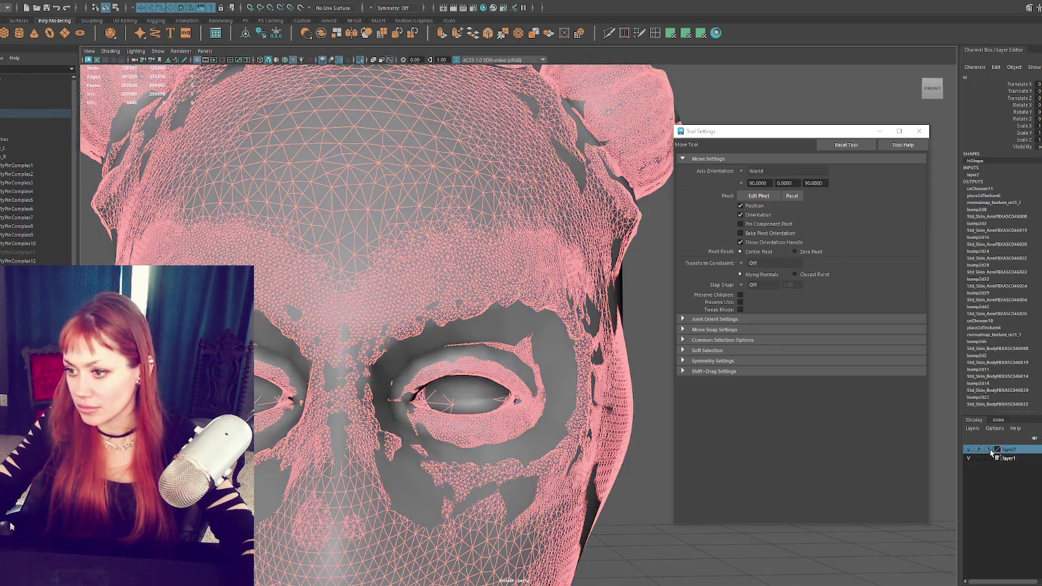
Step: Reselect the low-poly cage in component mode and display layer2's high-res head as shaded
click(638, 463)
click(565, 367)
right_drag(765, 111, 695, 89)
mouse_move(507, 249)
alt+mouse_down()
mouse_move(458, 246)
mouse_move(480, 328)
alt+mouse_up()
scroll(521, 248, up, 3)
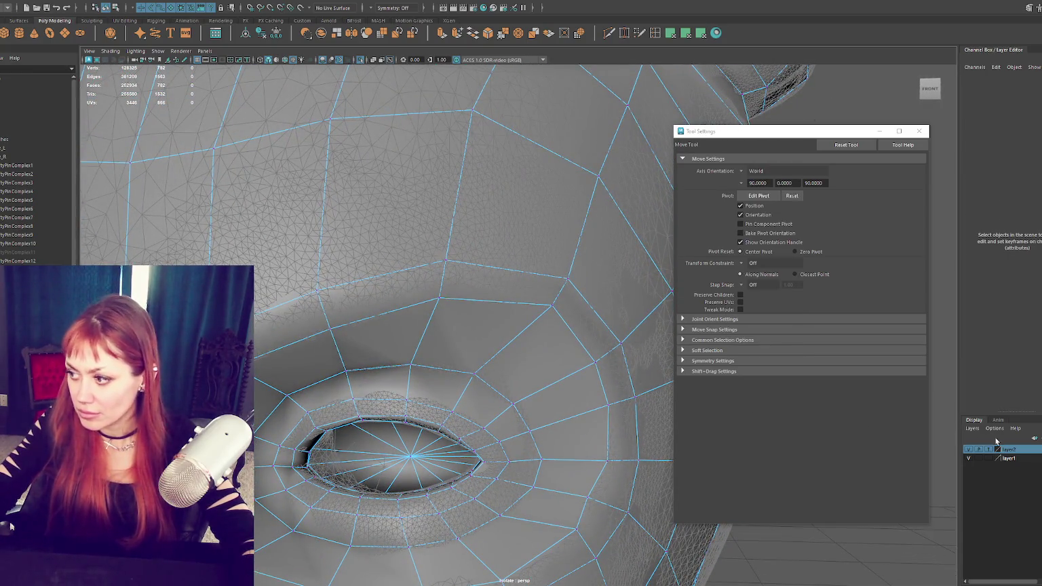
click(989, 449)
Step: Orbit around the eye from several angles and activate the Multi-Cut tool
scroll(466, 327, down, 2)
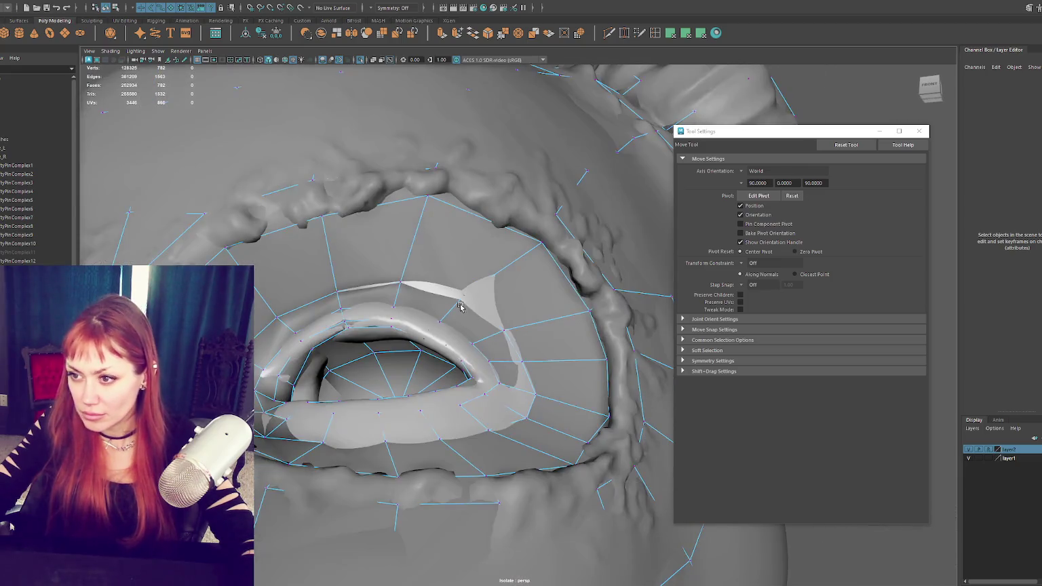
alt+drag(384, 233, 287, 262)
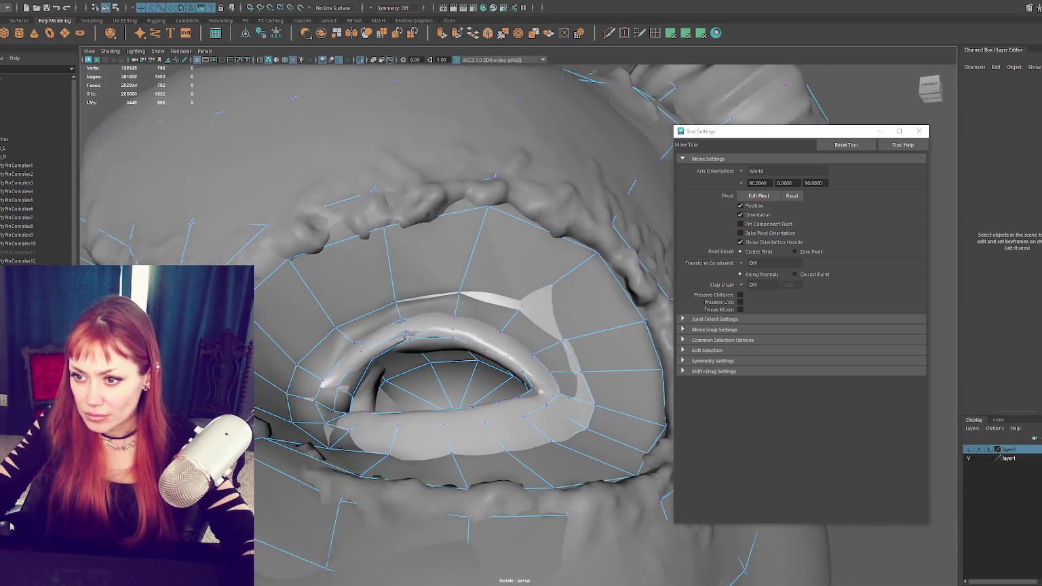
alt+drag(447, 271, 436, 267)
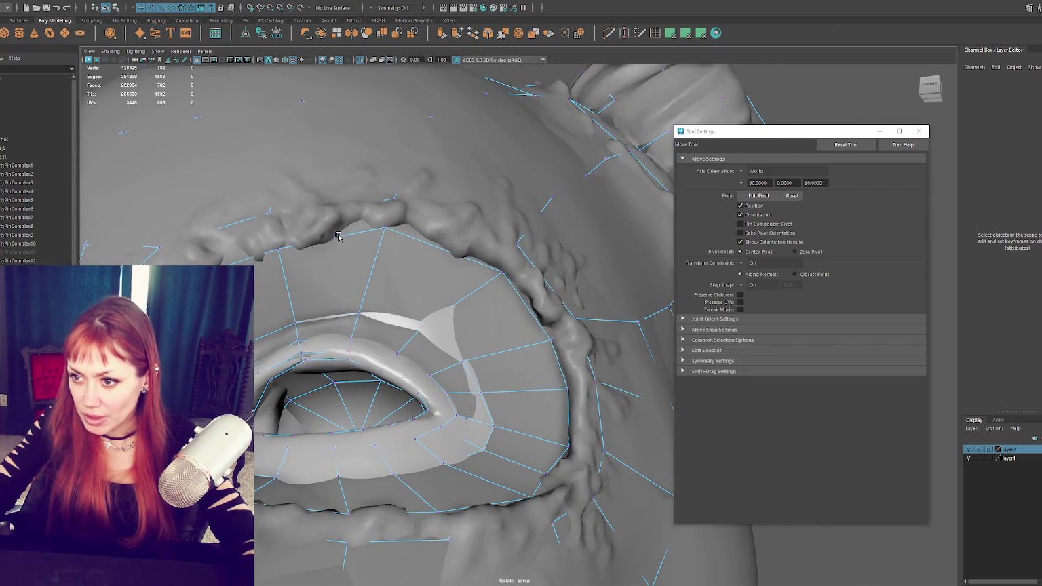
mouse_move(447, 266)
alt+mouse_down()
mouse_move(506, 414)
mouse_move(521, 386)
mouse_move(544, 407)
mouse_move(536, 448)
alt+mouse_up()
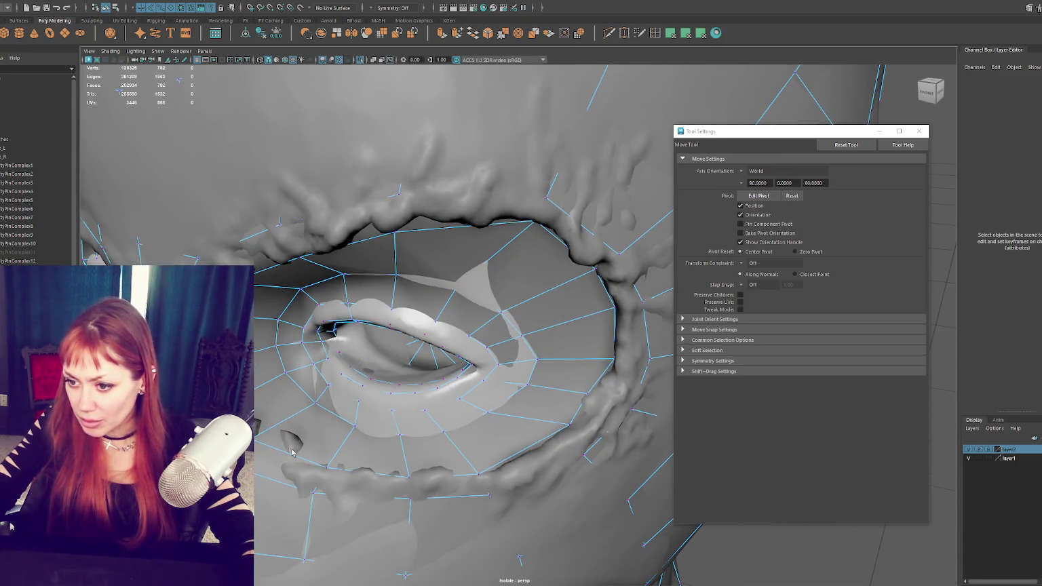
alt+drag(340, 416, 417, 332)
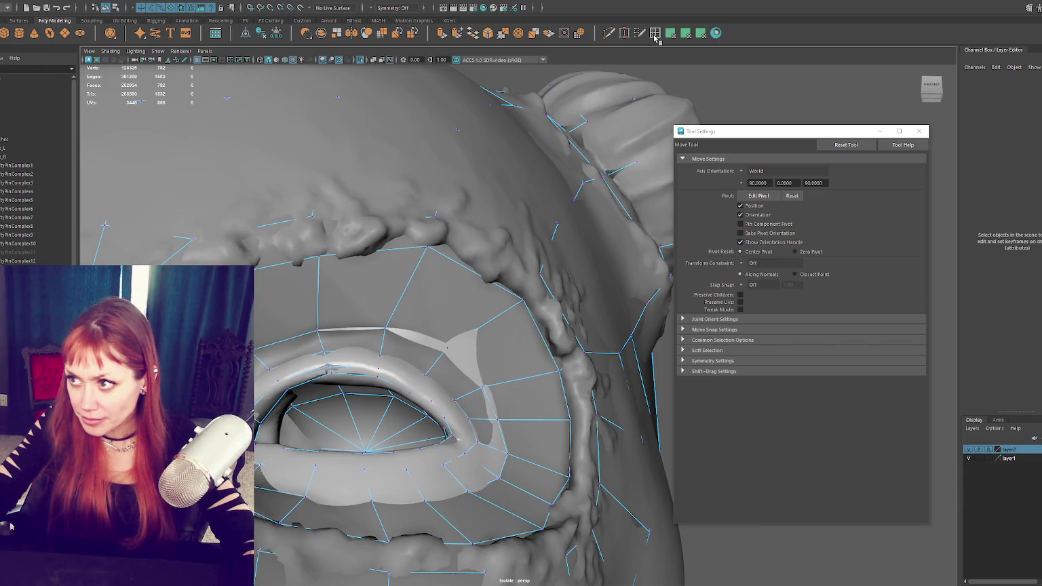
click(617, 34)
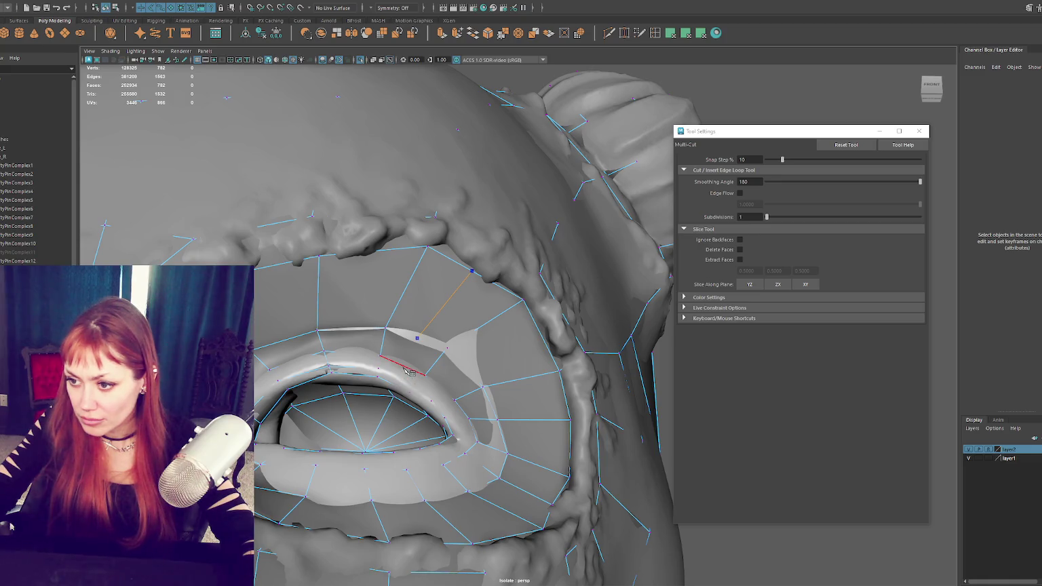
Step: Cut a vertical edge from the brow loop to the upper eyelid rim, checking it in wireframe and shaded views
key(4)
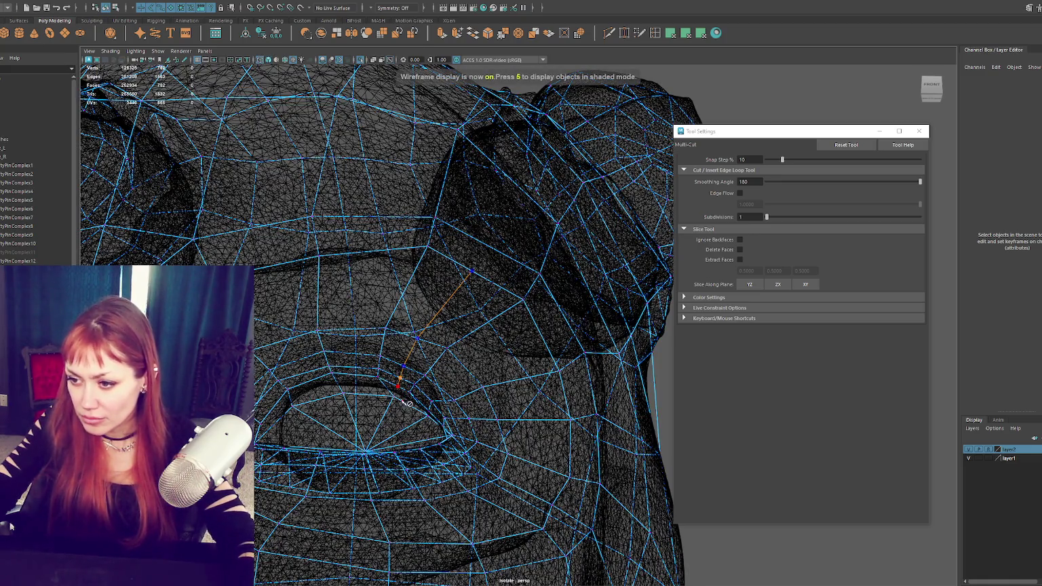
alt+drag(406, 406, 371, 484)
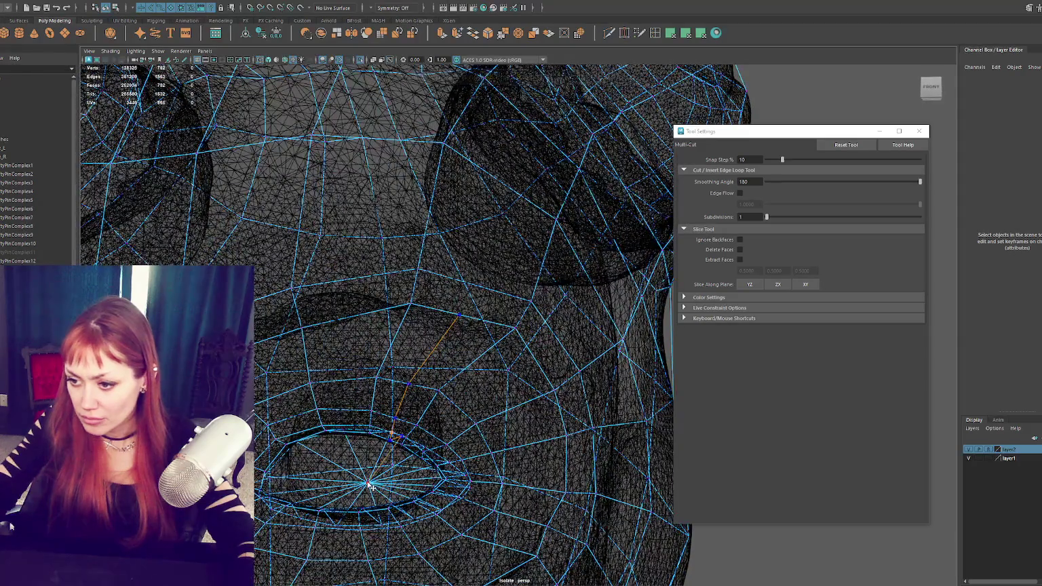
right_click(371, 484)
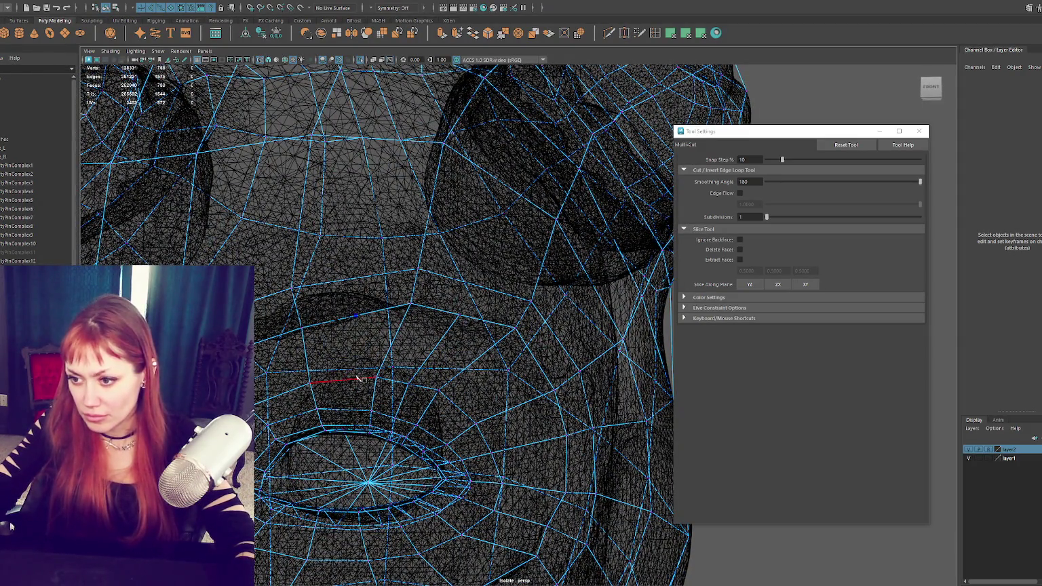
alt+drag(356, 392, 363, 406)
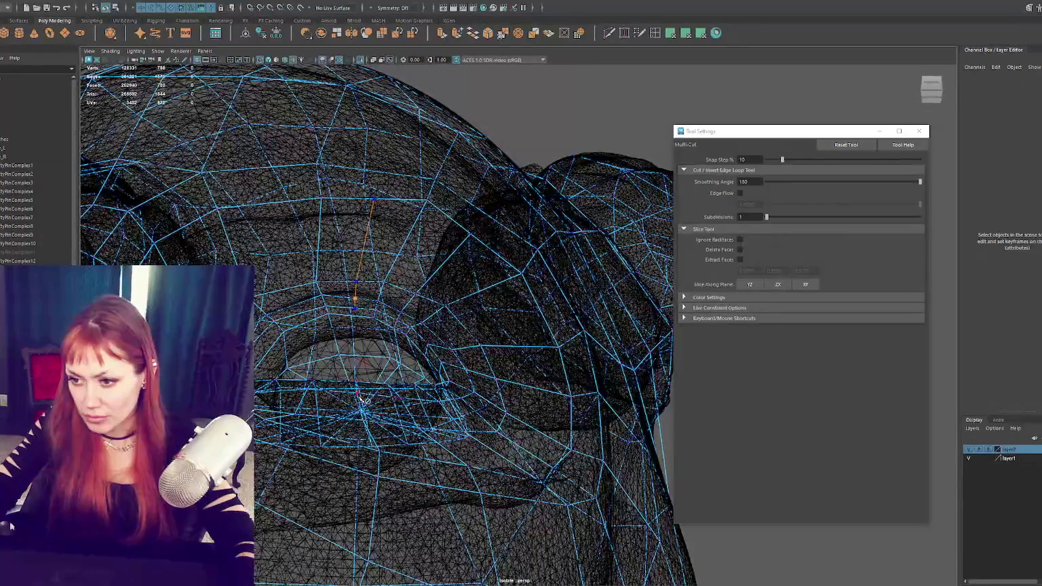
key(5)
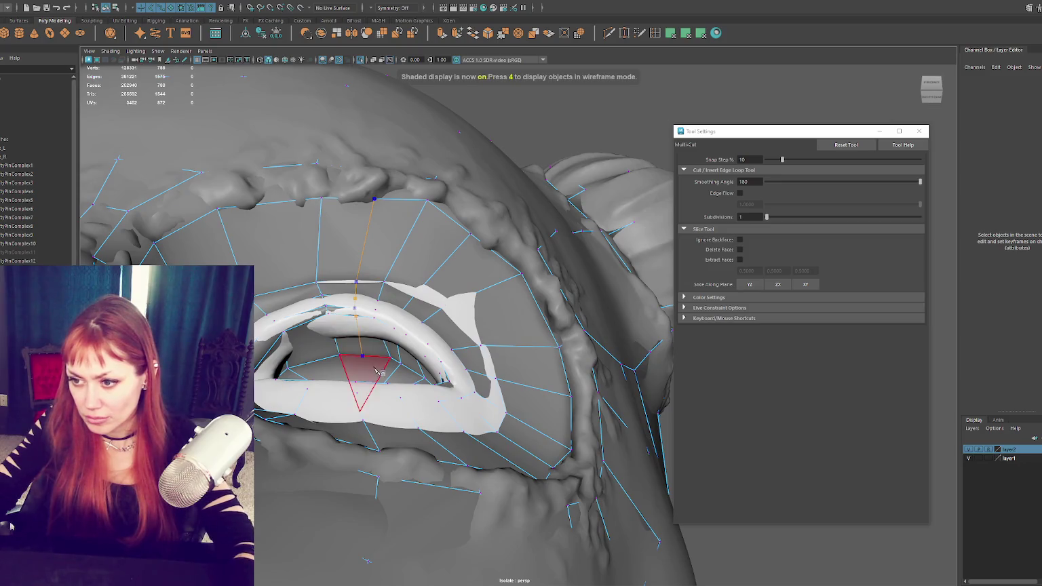
alt+drag(377, 370, 378, 412)
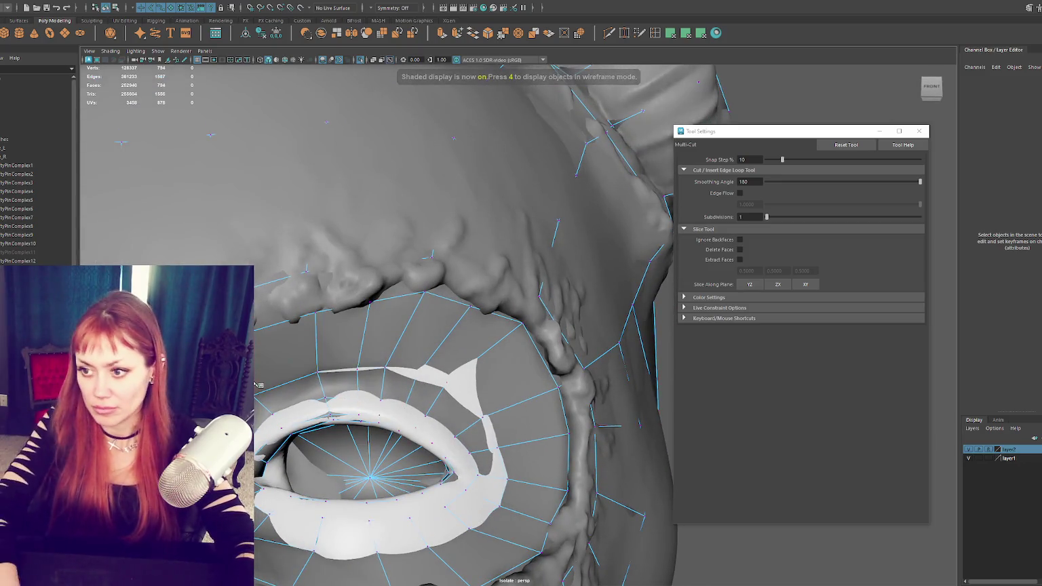
key(q)
right_drag(392, 292, 355, 280)
Step: Raise and slide the upper eye-loop vertices onto the brow ridge with the Move tool
key(4)
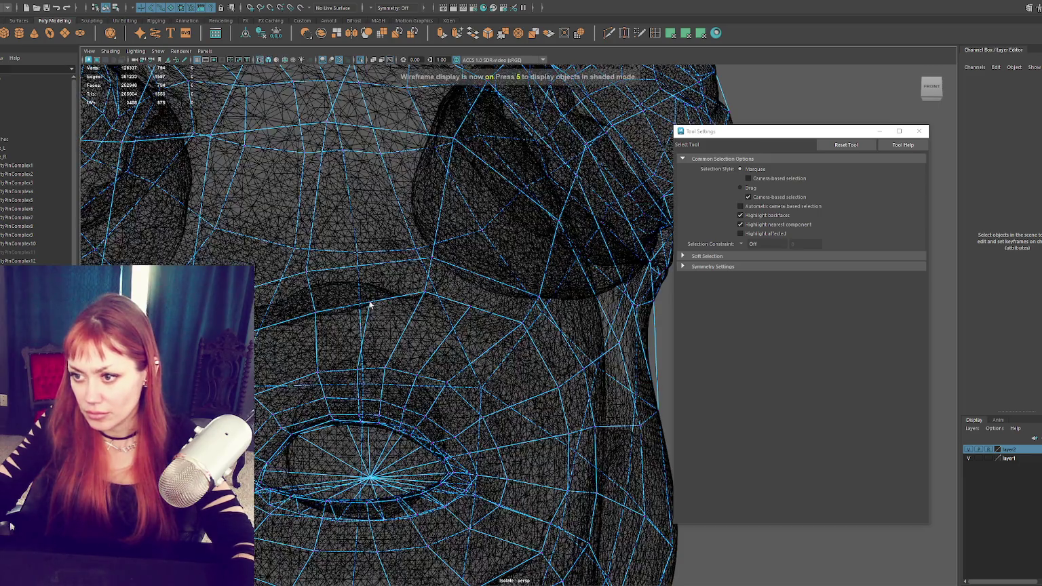
key(5)
key(w)
click(368, 301)
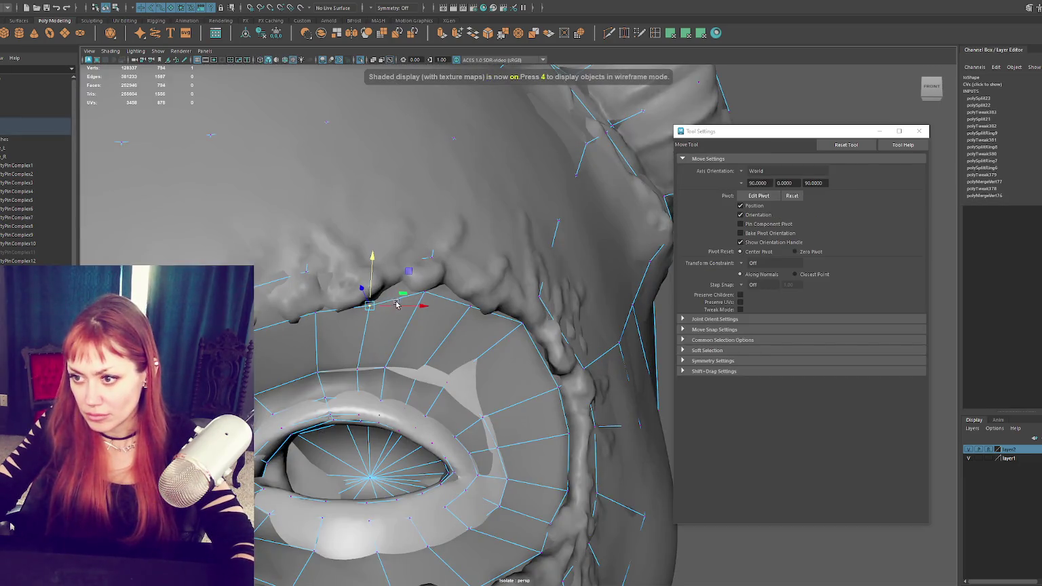
drag(377, 285, 377, 278)
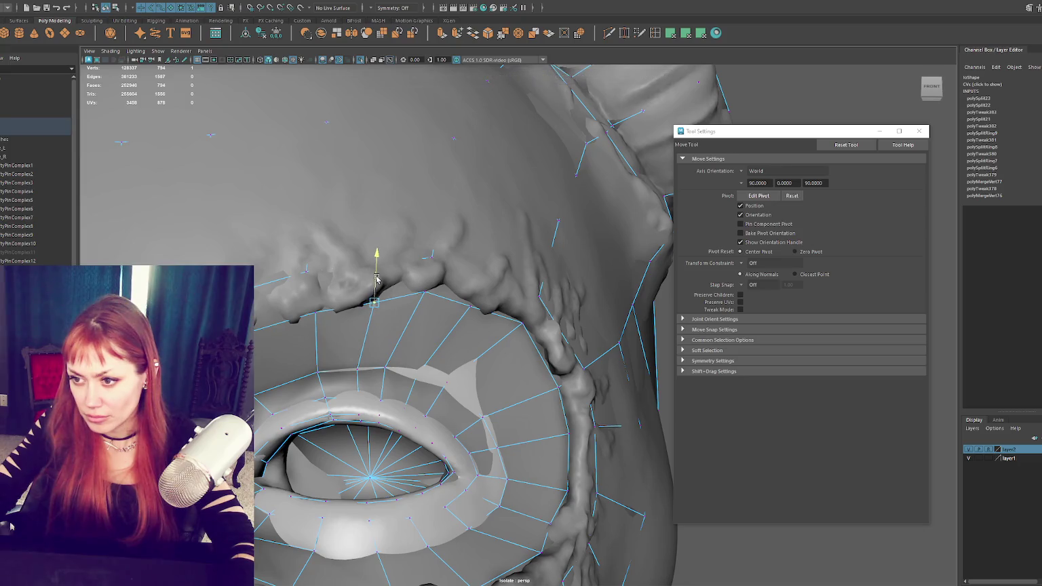
click(461, 308)
drag(478, 306, 477, 310)
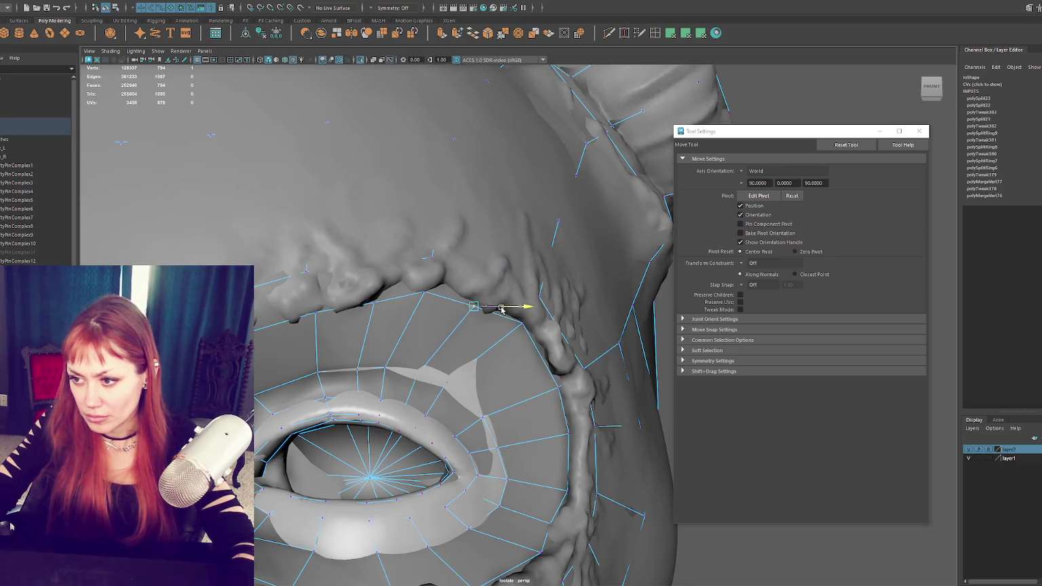
key(Left)
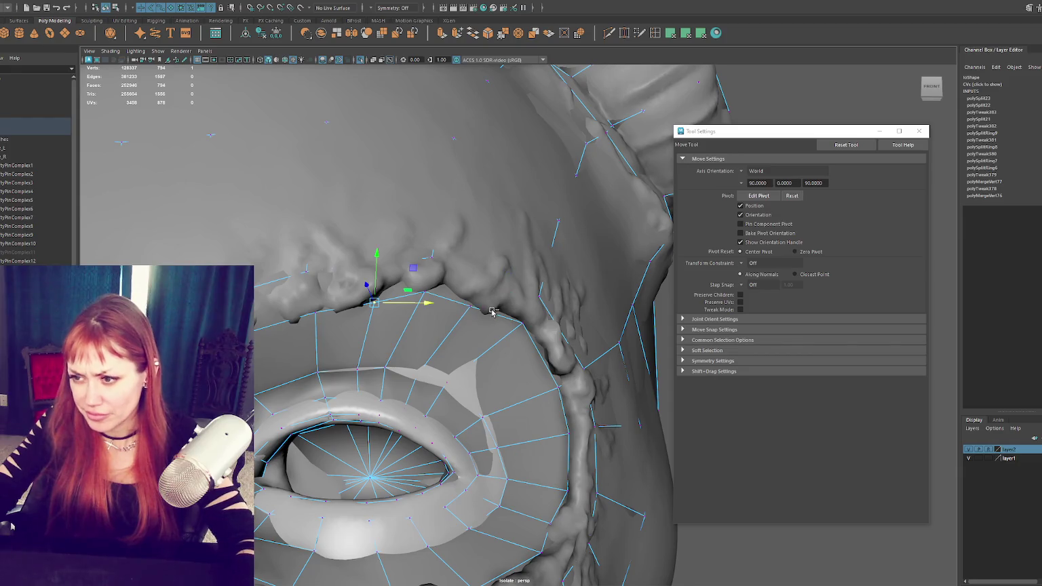
Step: Orbit around the eye to check the fit and clear the vertex selection
alt+drag(489, 312, 481, 336)
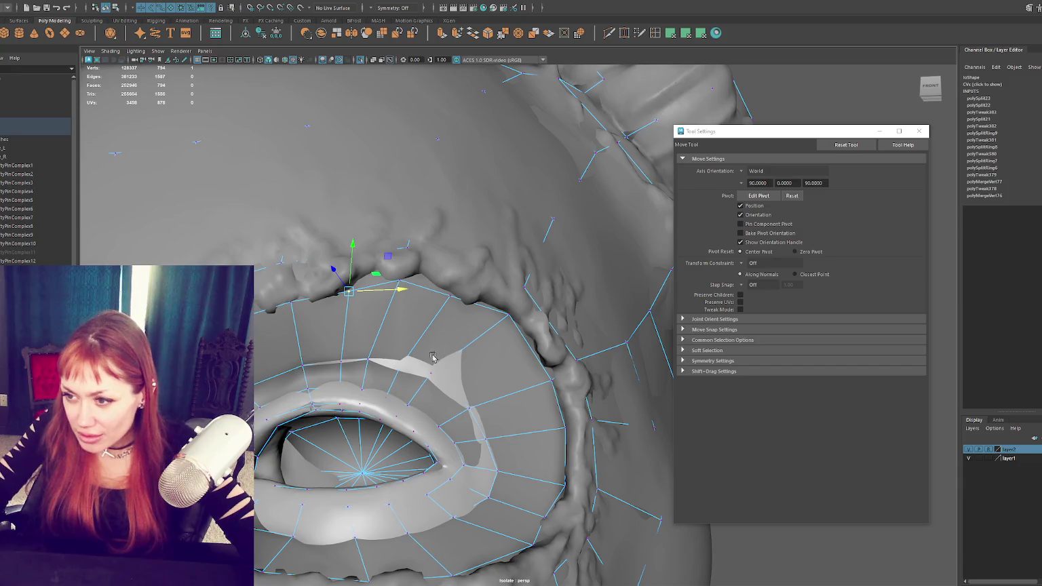
mouse_move(437, 361)
alt+mouse_down()
mouse_move(349, 399)
mouse_move(392, 395)
mouse_move(331, 405)
mouse_move(419, 399)
mouse_move(403, 407)
mouse_move(411, 391)
alt+mouse_up()
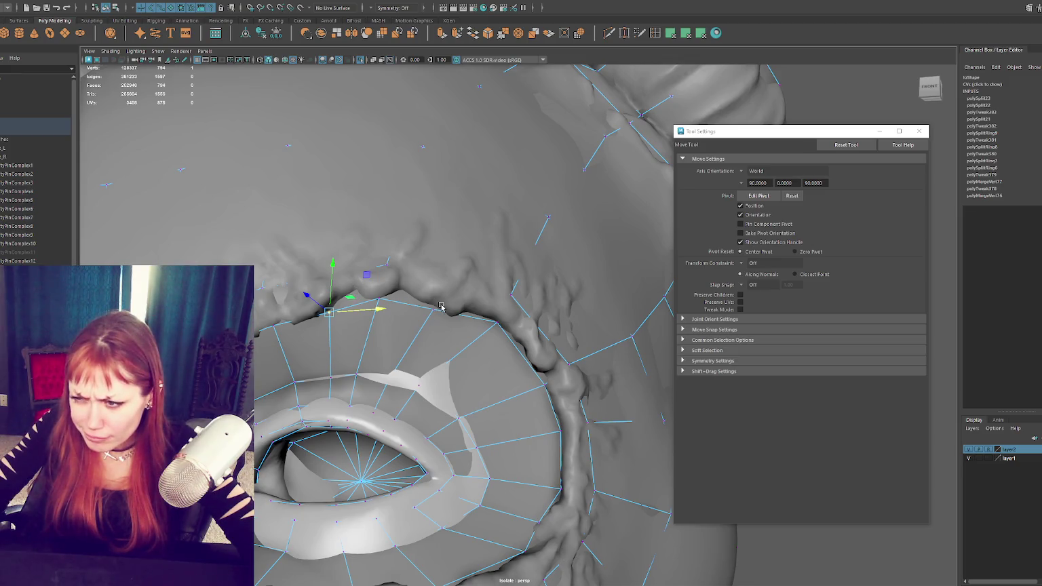
click(489, 388)
mouse_move(488, 388)
alt+mouse_down()
mouse_move(390, 344)
mouse_move(306, 340)
alt+mouse_up()
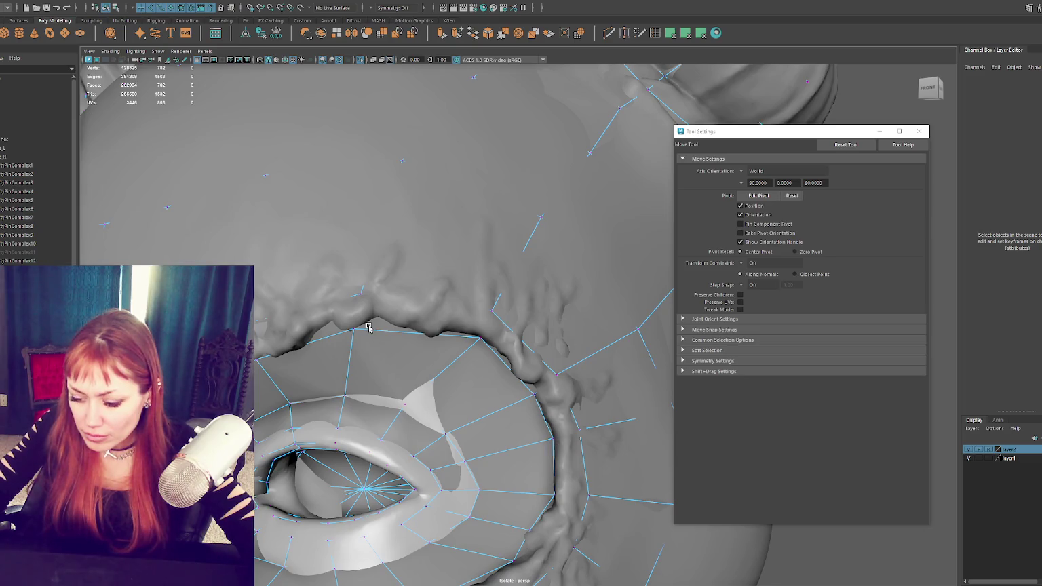
alt+drag(362, 337, 284, 337)
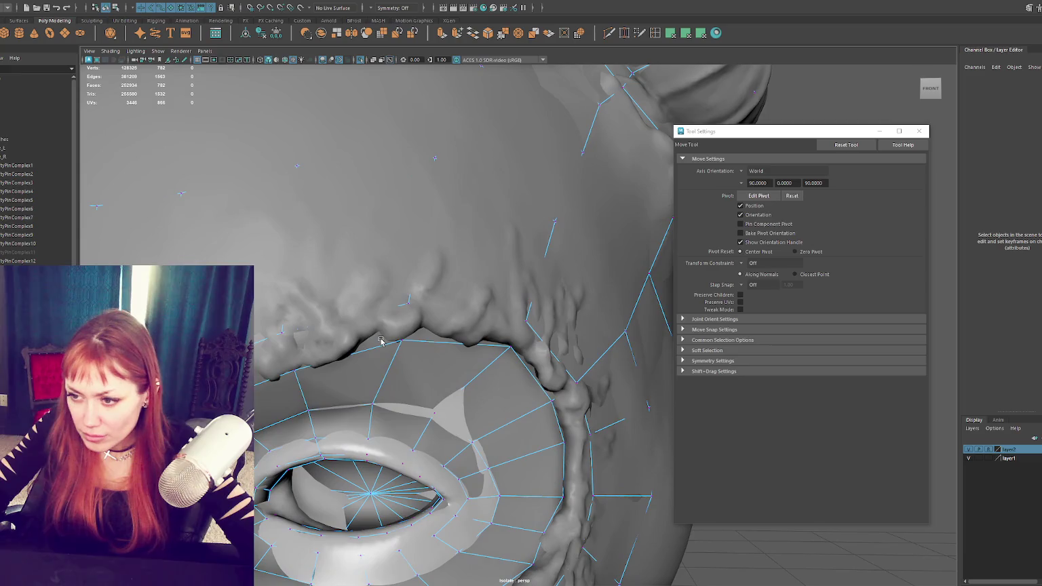
Step: Multi-Cut through three points on the edges above the eye and commit the new edges
click(615, 33)
click(350, 354)
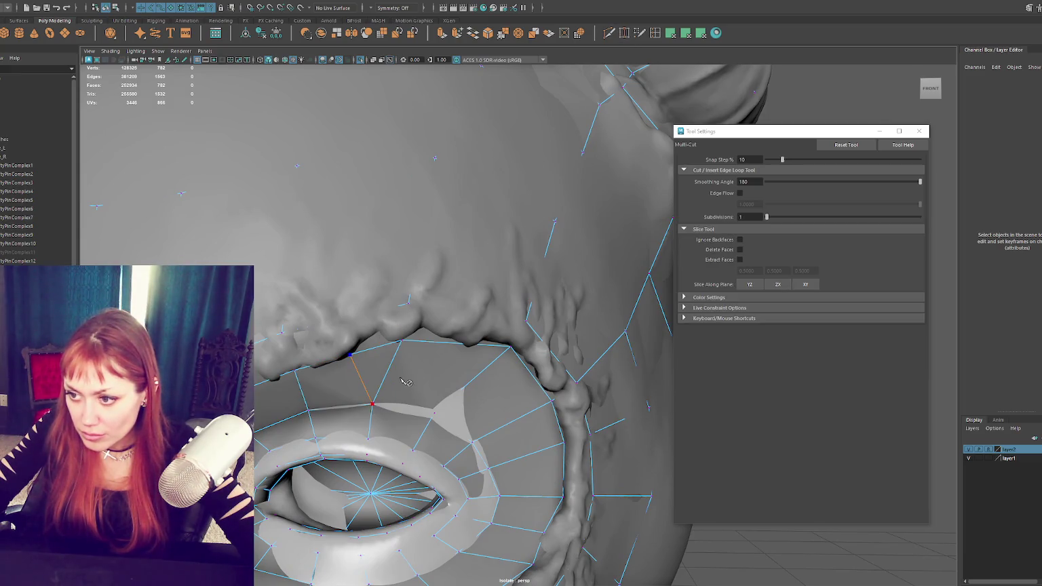
click(466, 344)
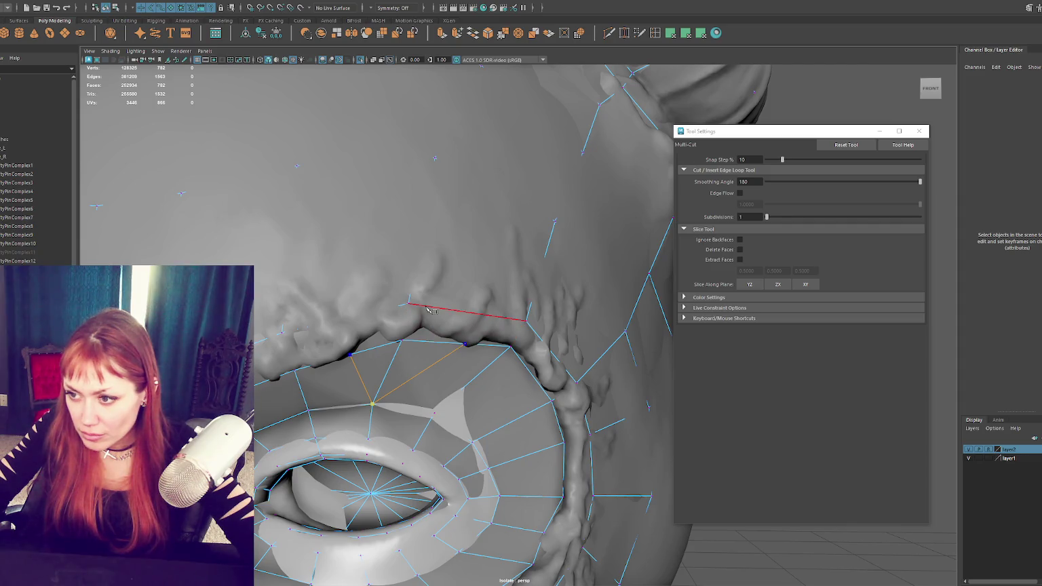
click(433, 343)
right_click(375, 352)
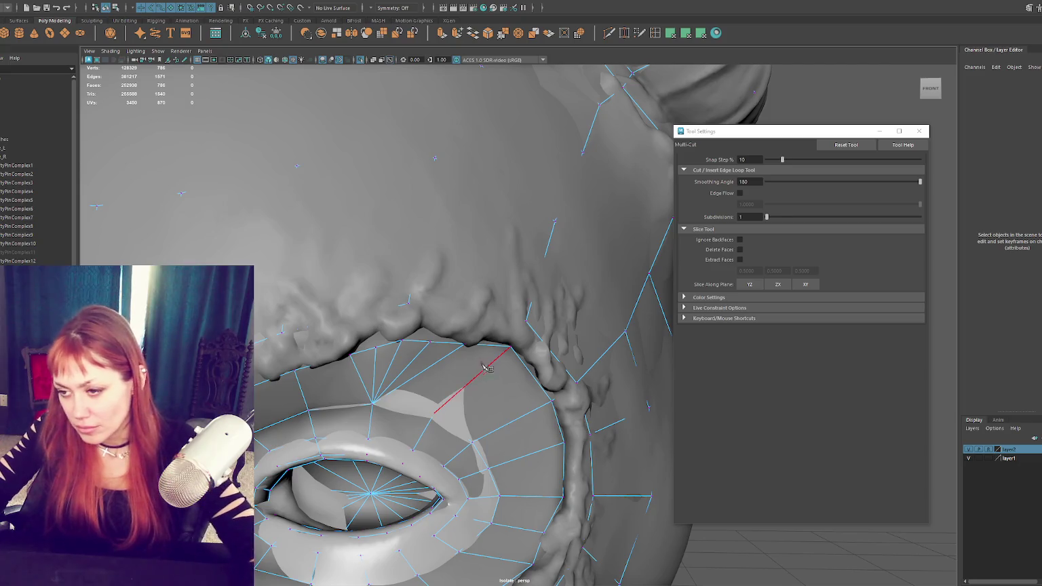
Step: Exit Multi-Cut and pick a vertex on the new cut in vertex mode
scroll(407, 332, up, 1)
key(q)
right_click(401, 330)
click(401, 325)
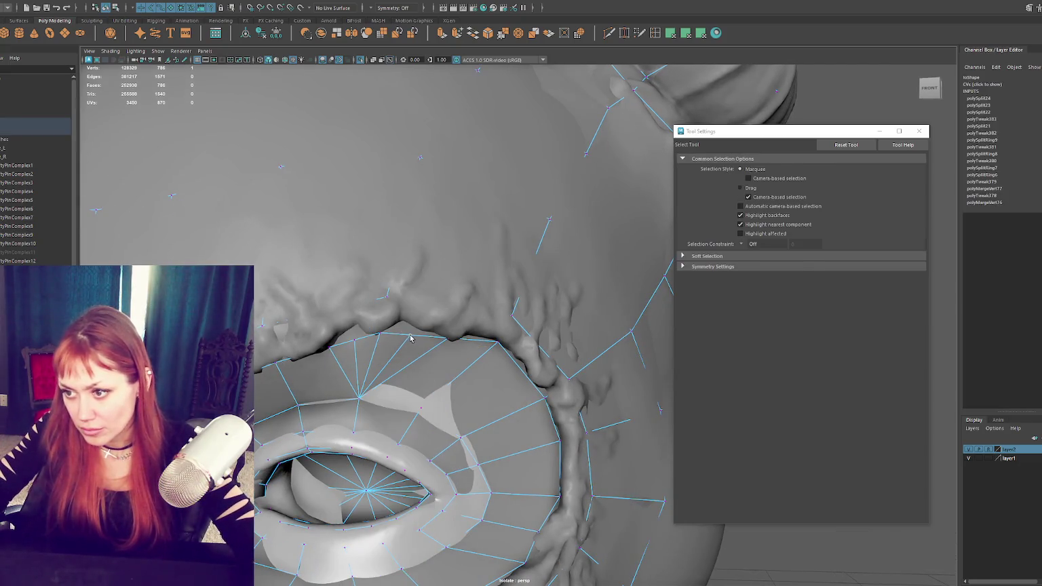
Step: Try moving the new vertex, then undo the extra cut above the eye
key(w)
alt+drag(401, 323, 420, 198)
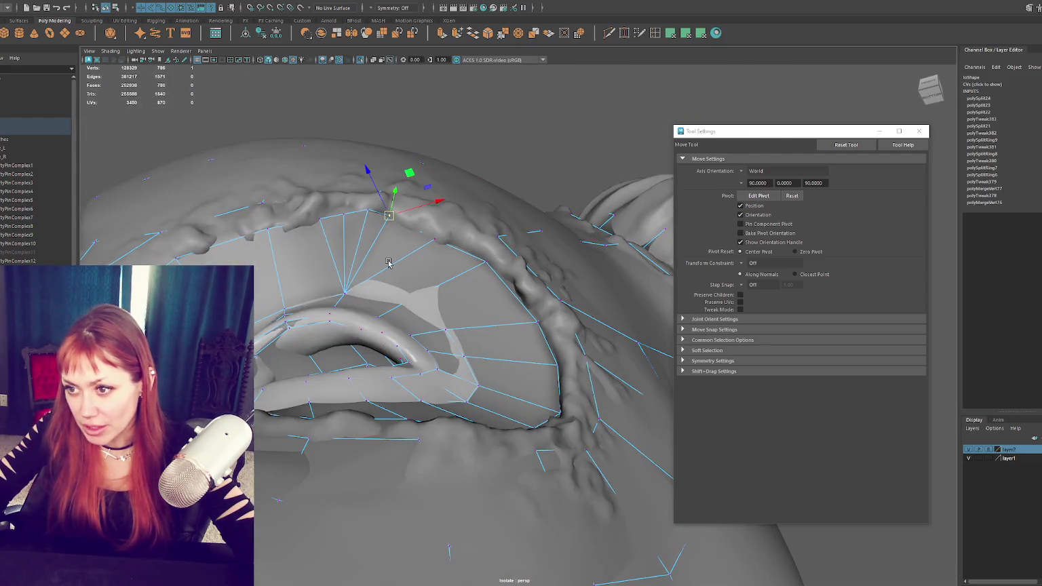
middle_drag(390, 264, 390, 265)
alt+drag(403, 251, 380, 242)
key(ctrl+z)
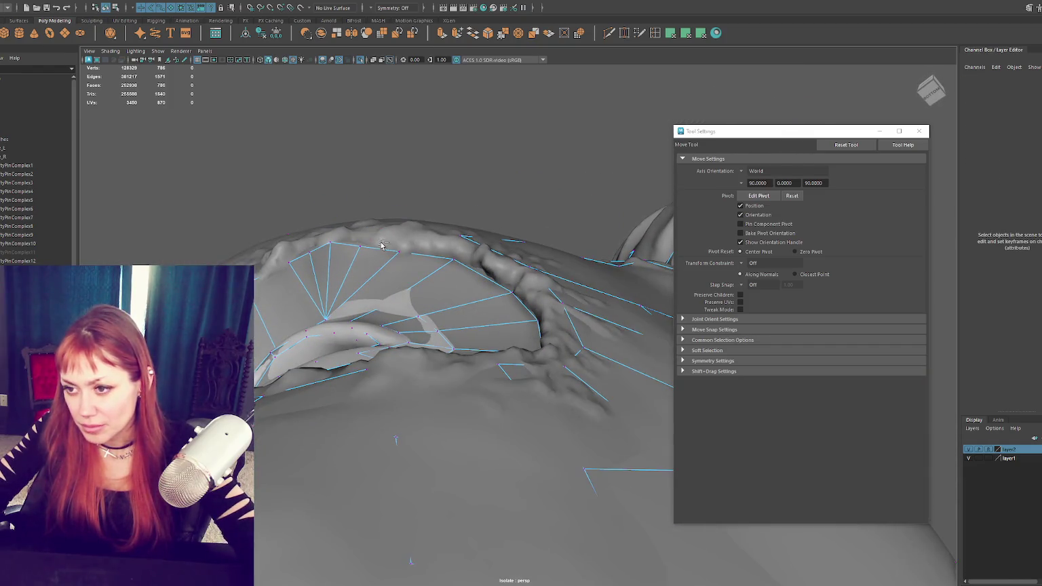
key(ctrl+z)
key(ctrl+z)
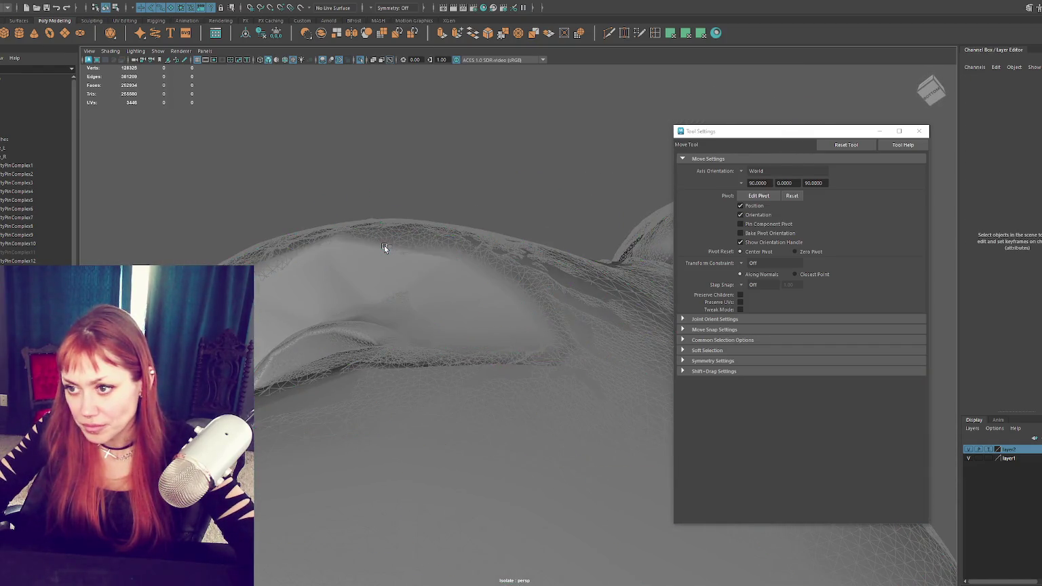
Step: Switch to textured display and nudge a brow vertex down onto the sculpt
key(6)
click(387, 256)
key(F9)
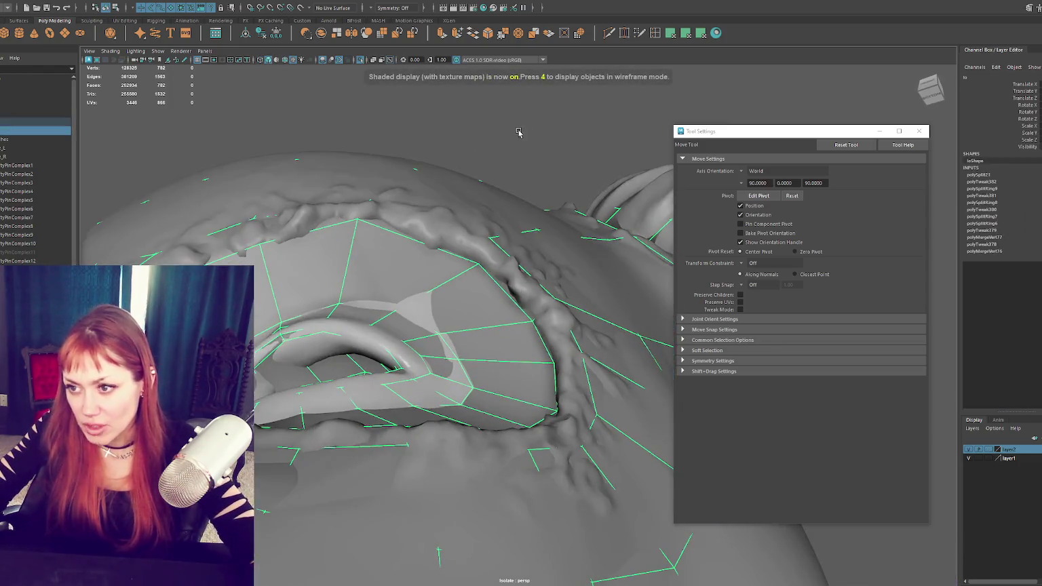
click(357, 222)
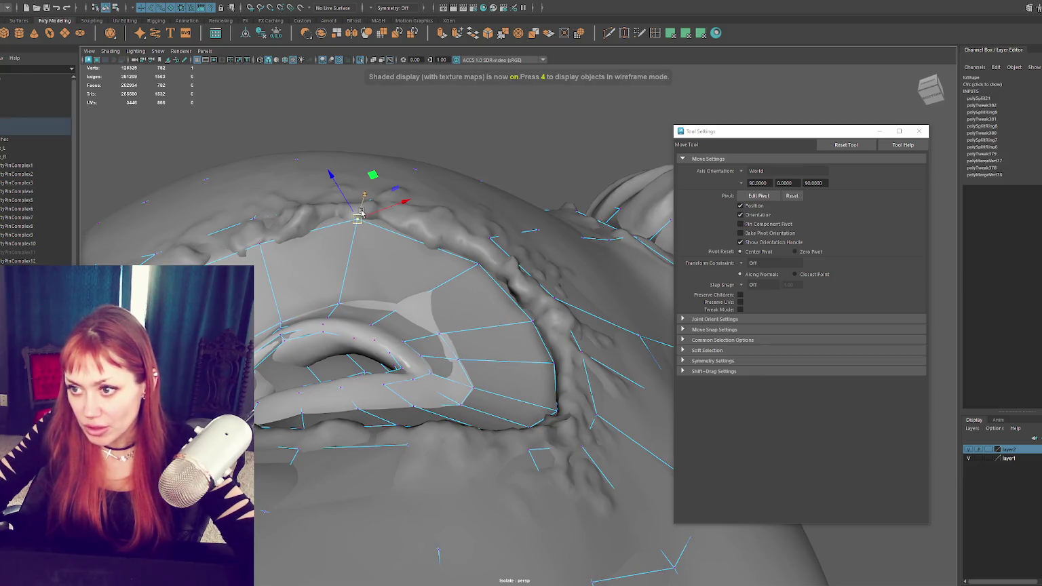
drag(357, 222, 378, 288)
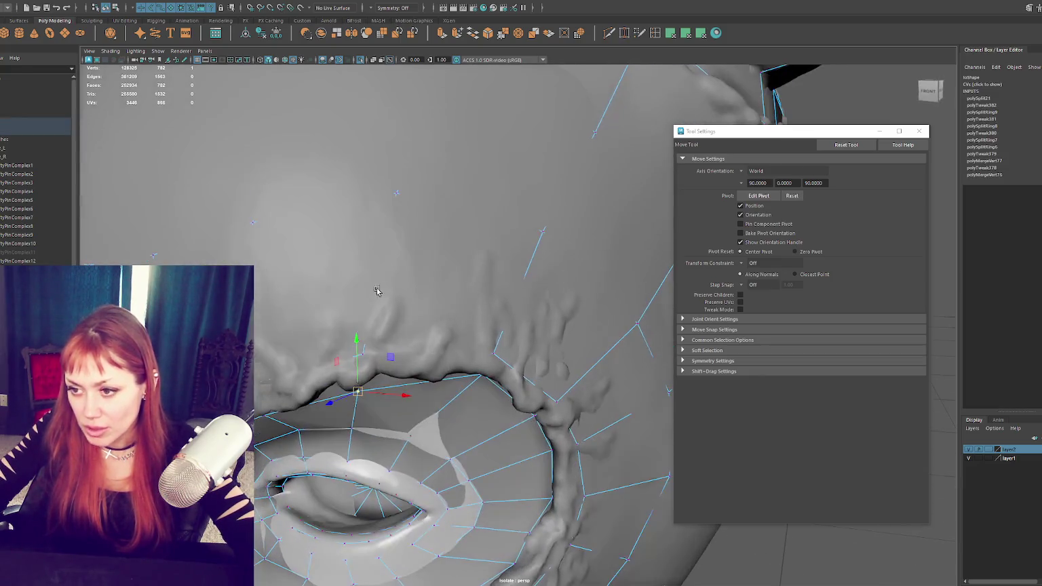
alt+drag(360, 344, 376, 316)
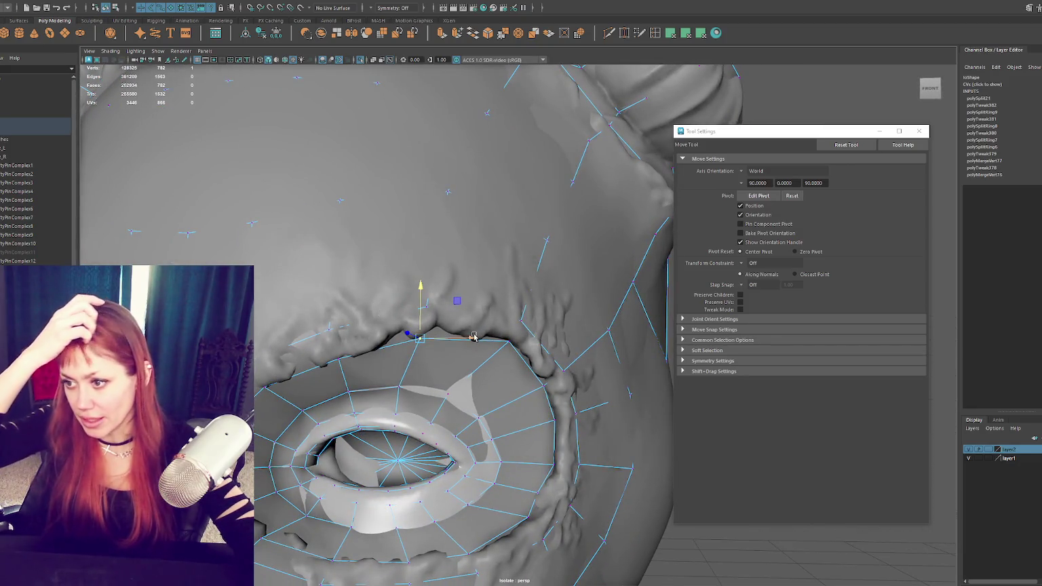
scroll(474, 337, down, 4)
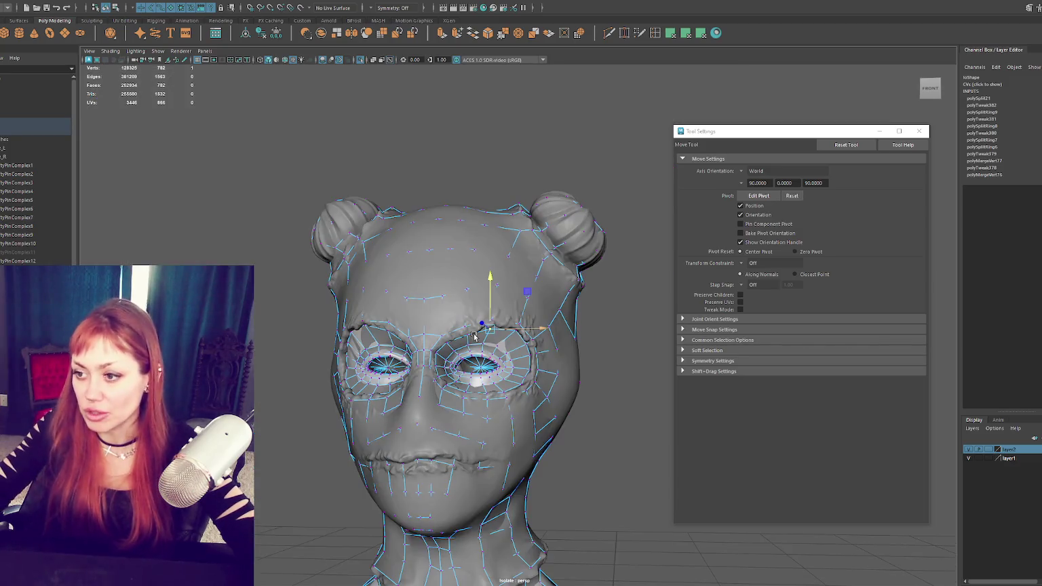
scroll(474, 334, up, 1)
Step: Adjust the cheek vertices below the eye and a vertex near the nose, then return to object mode
alt+drag(486, 336, 521, 341)
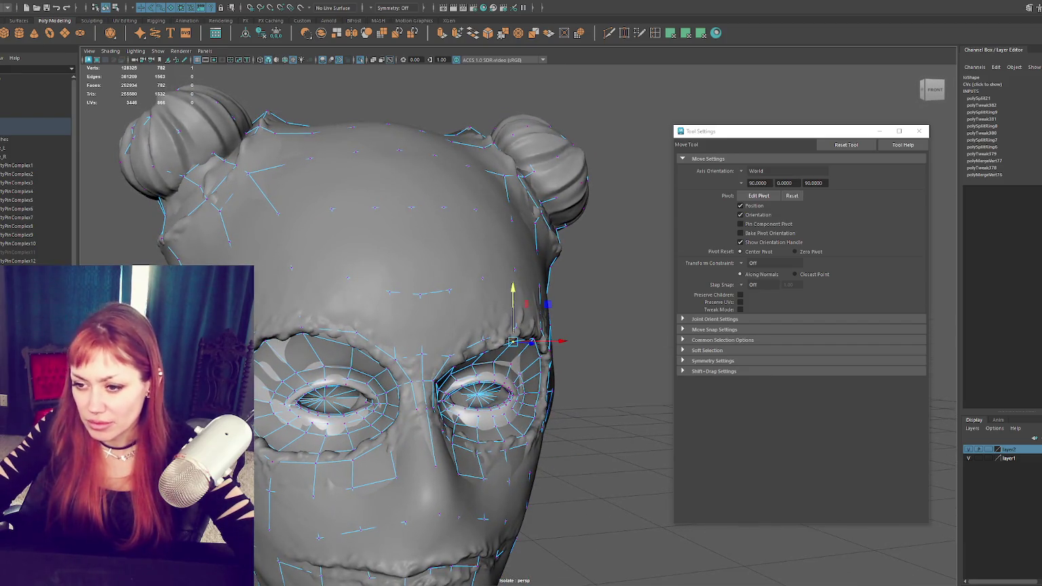
alt+drag(285, 382, 341, 438)
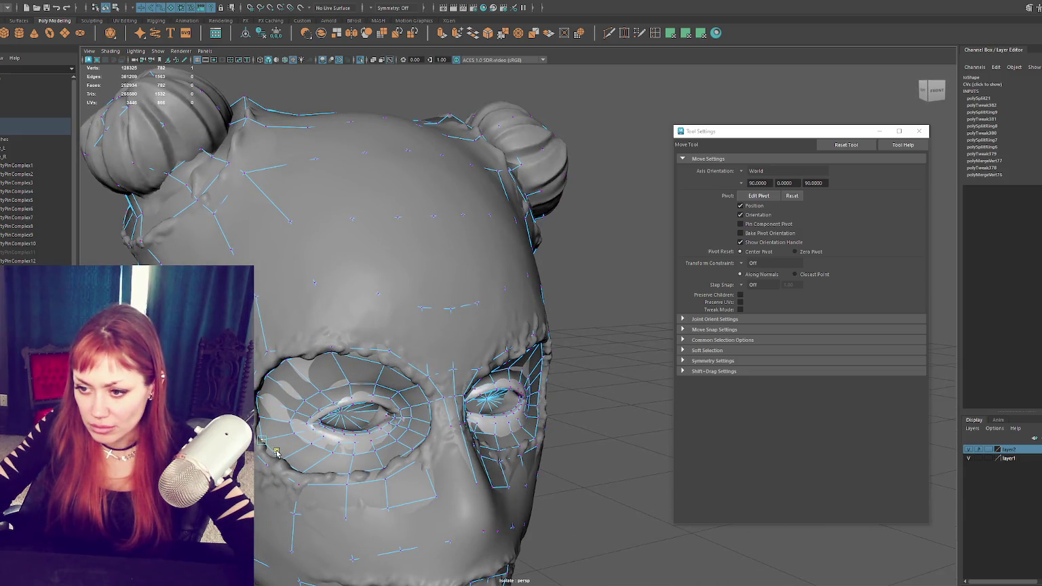
mouse_move(276, 452)
alt+mouse_down()
mouse_move(295, 420)
mouse_move(292, 470)
mouse_move(543, 410)
mouse_move(525, 400)
alt+mouse_up()
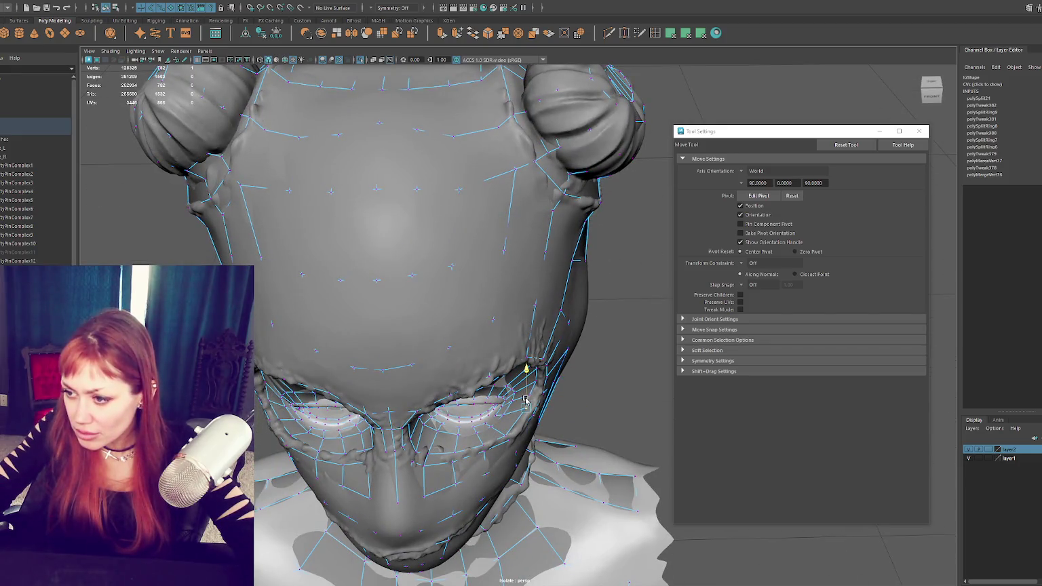
click(508, 437)
drag(506, 452, 497, 447)
click(482, 447)
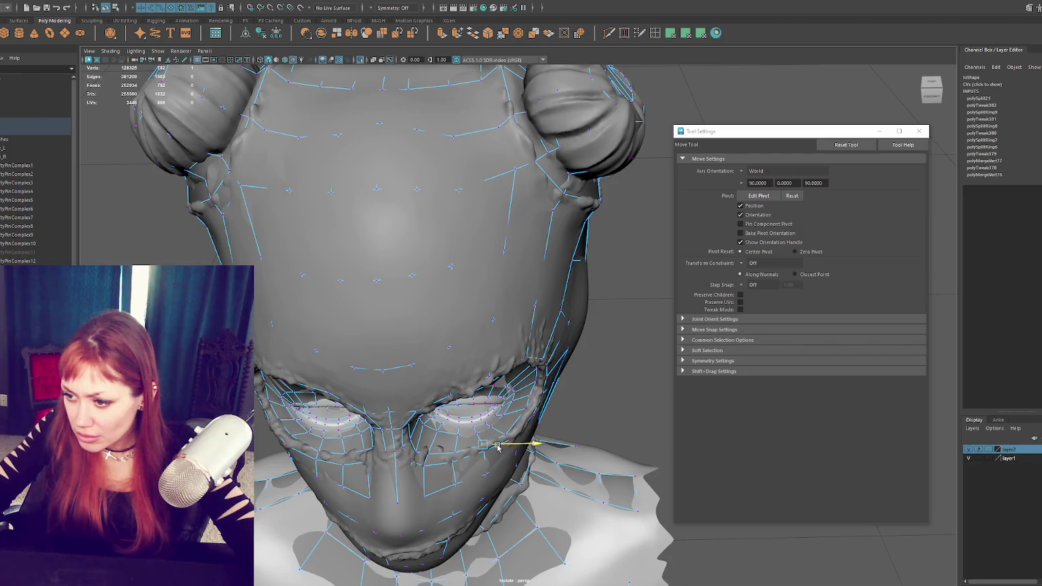
click(452, 463)
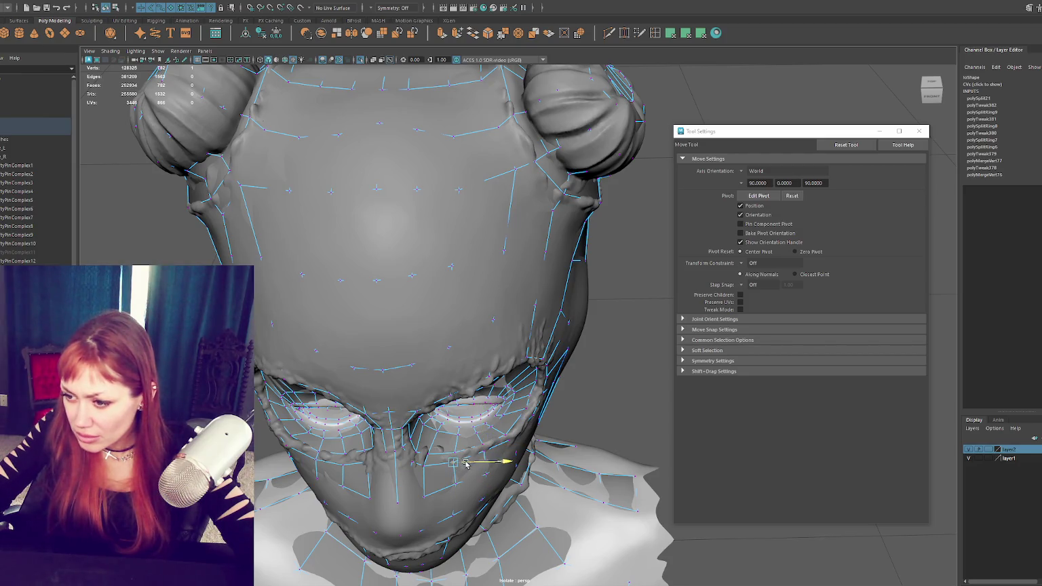
mouse_move(440, 444)
alt+mouse_down()
mouse_move(370, 473)
mouse_move(271, 393)
mouse_move(519, 292)
alt+mouse_up()
click(347, 472)
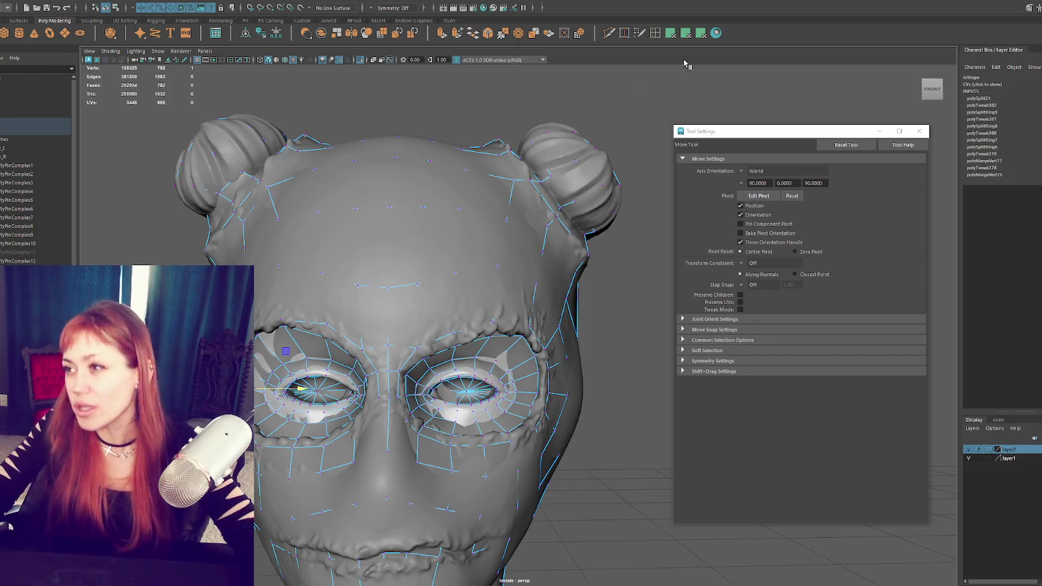
key(F8)
Step: Hide the dense sculpted head, undo an accidental hide of the low-poly head, and clear the selection
click(669, 87)
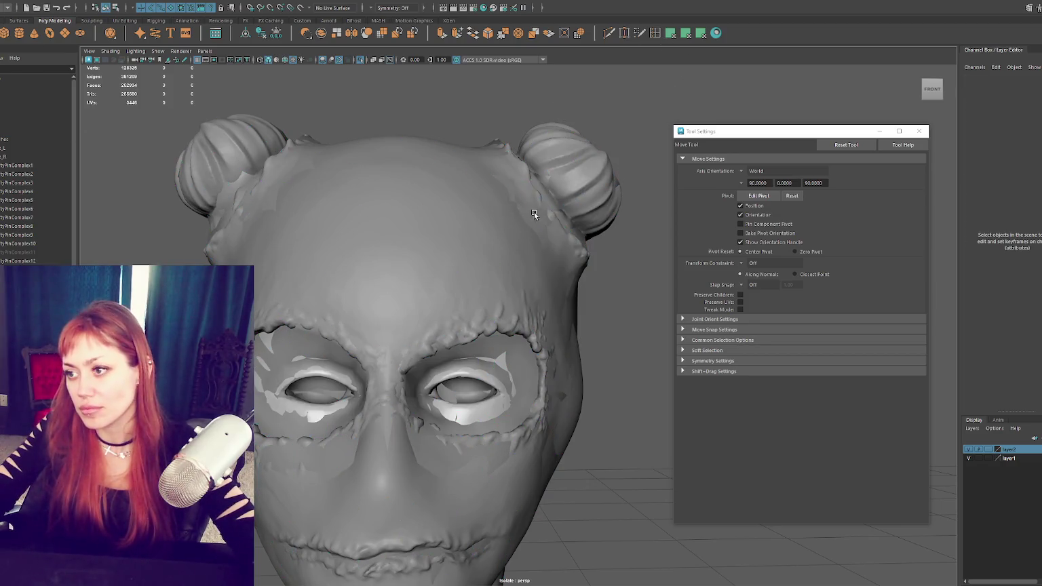
click(541, 227)
click(643, 139)
click(540, 233)
key(ctrl+h)
click(495, 242)
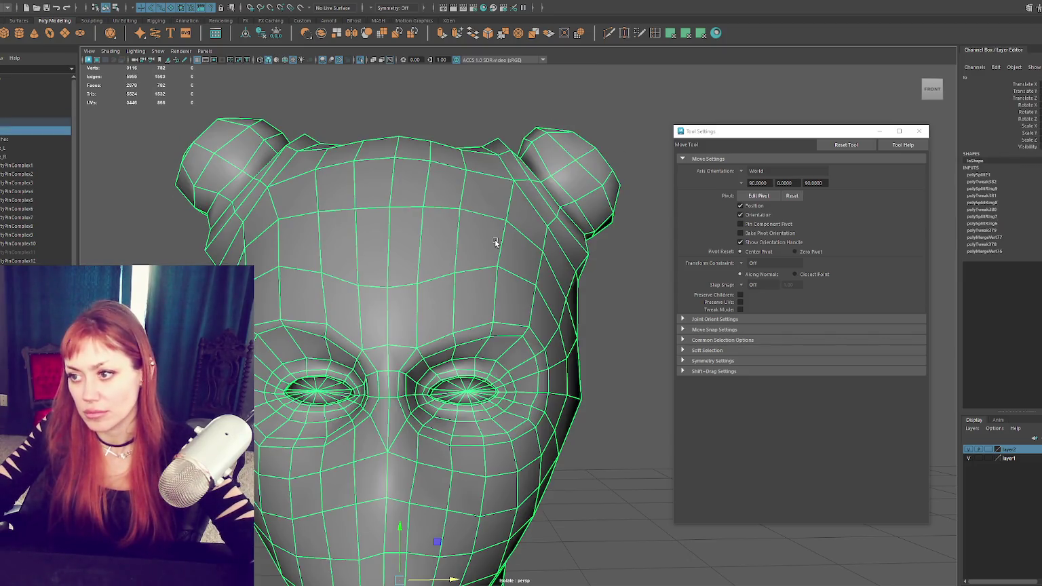
key(ctrl+h)
key(ctrl+z)
click(207, 129)
click(467, 223)
shift+click(467, 224)
scroll(34, 170, down, 5)
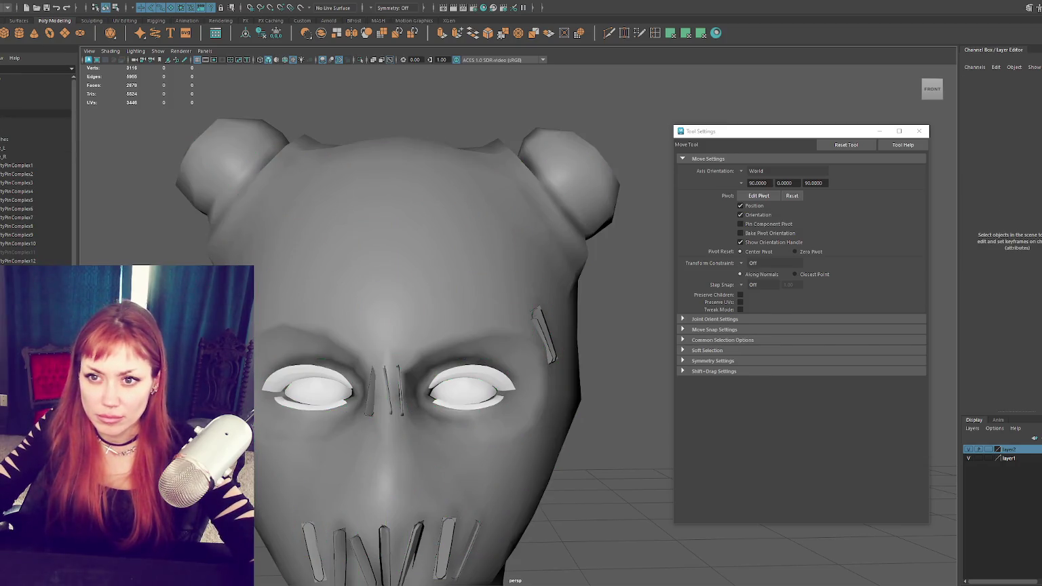
Step: Make the dense head live via Modify > Make Live from the Outliner, then select the retopology mesh
click(26, 121)
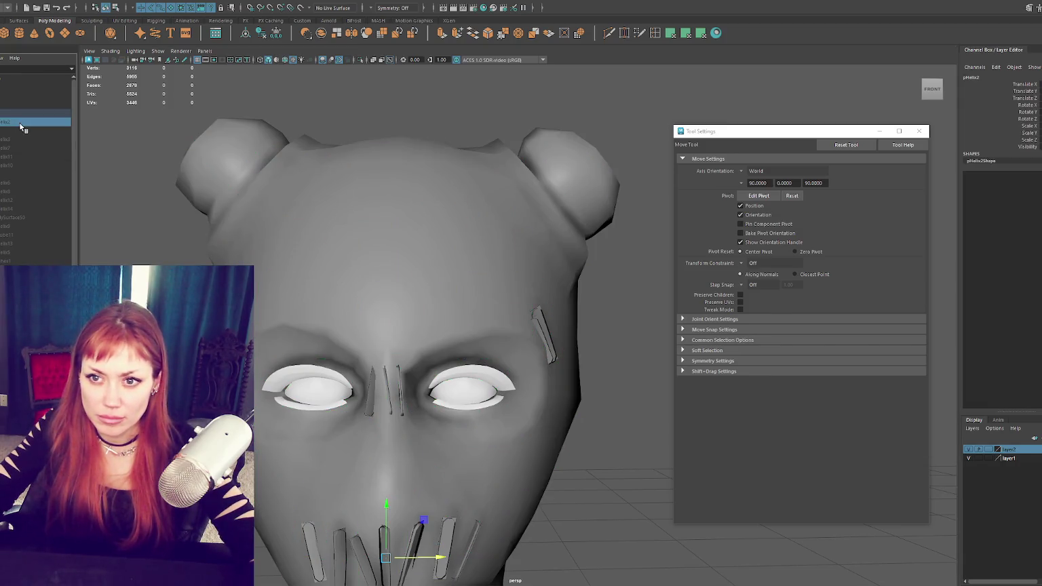
click(19, 175)
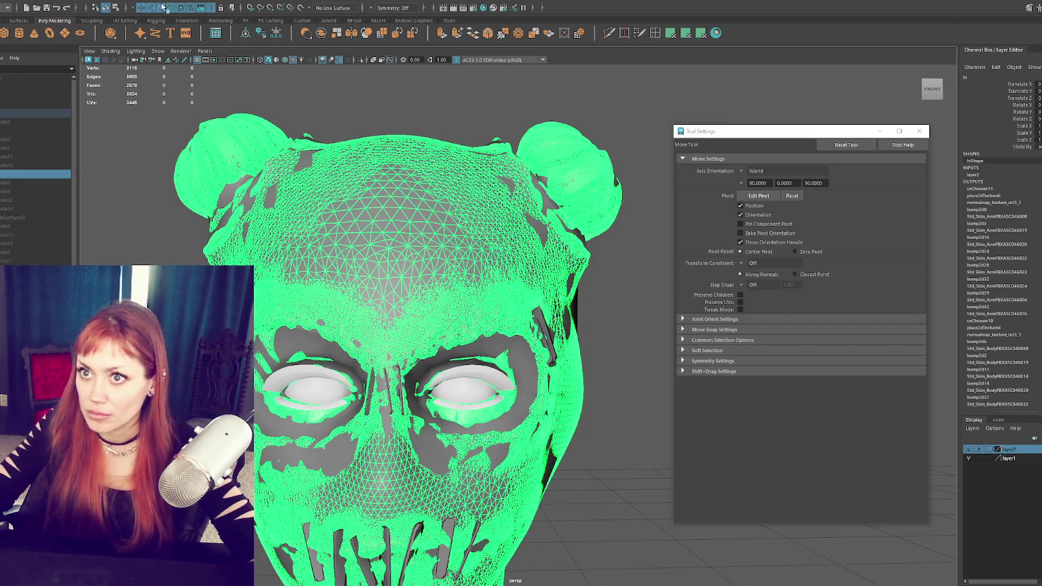
click(80, 2)
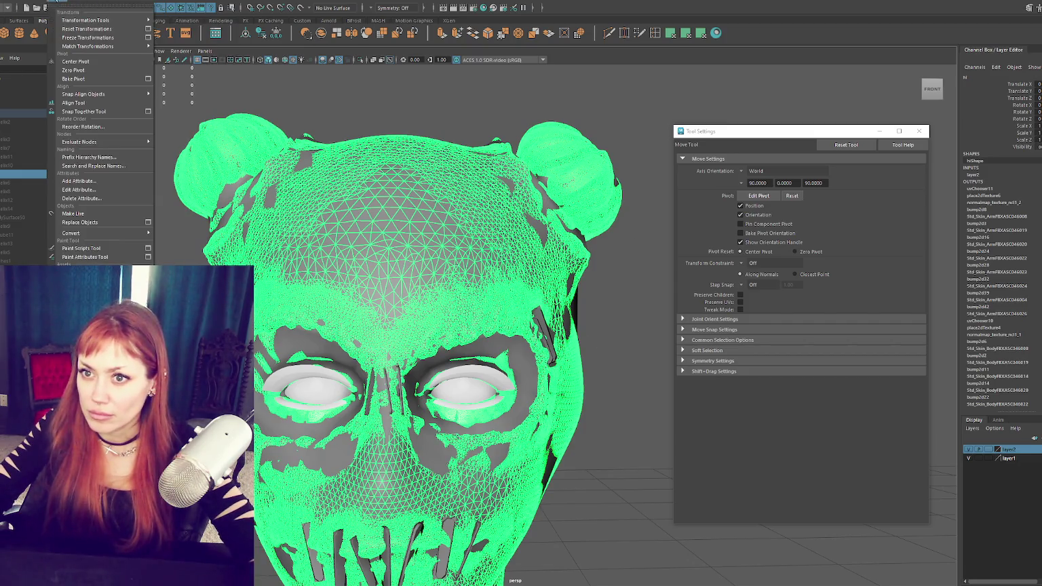
click(93, 214)
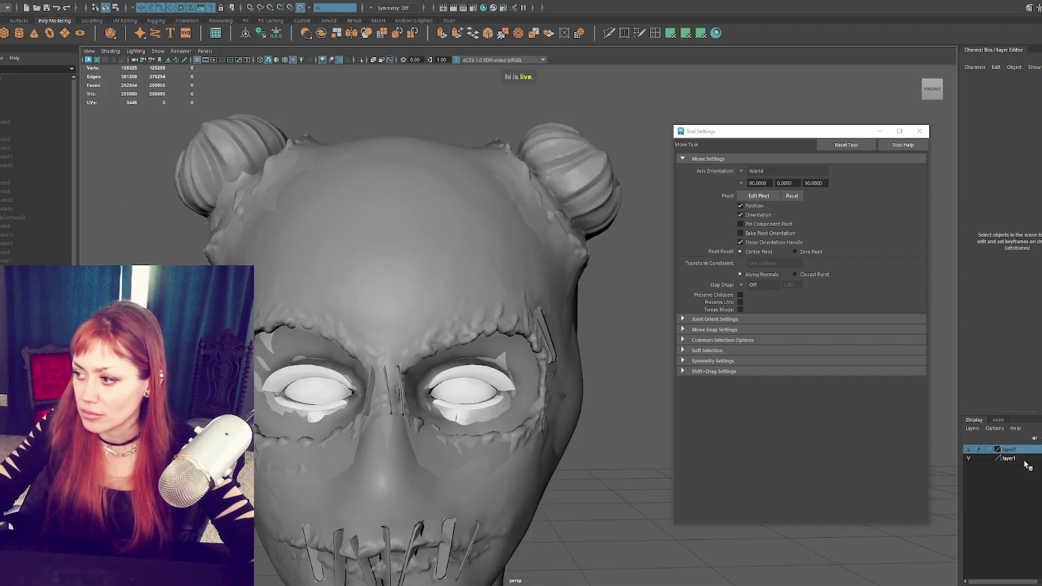
click(475, 270)
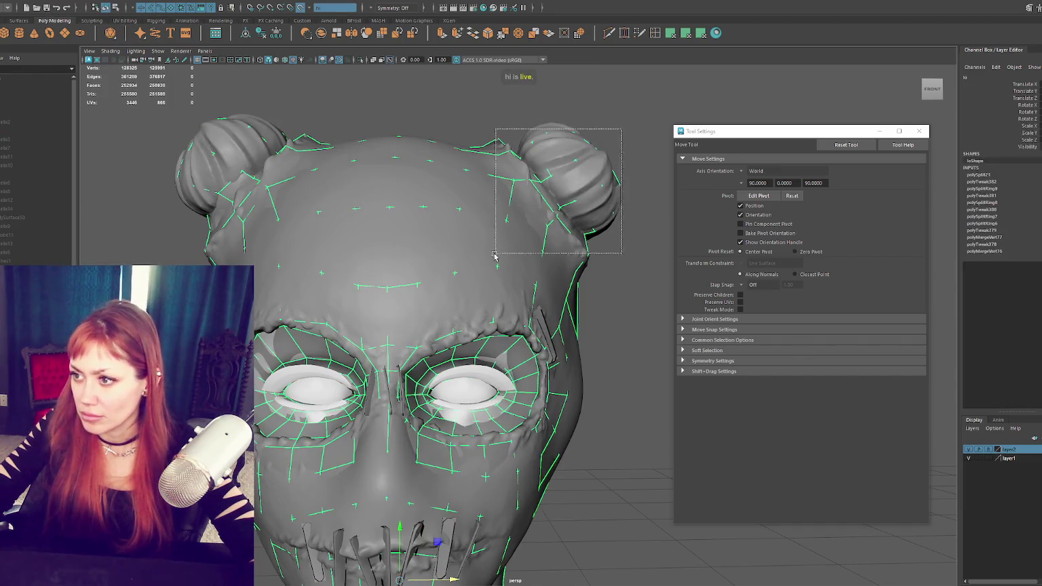
Step: Insert two concentric edge loops around the eye socket, then orbit the head to review them
scroll(475, 270, up, 3)
scroll(516, 217, up, 2)
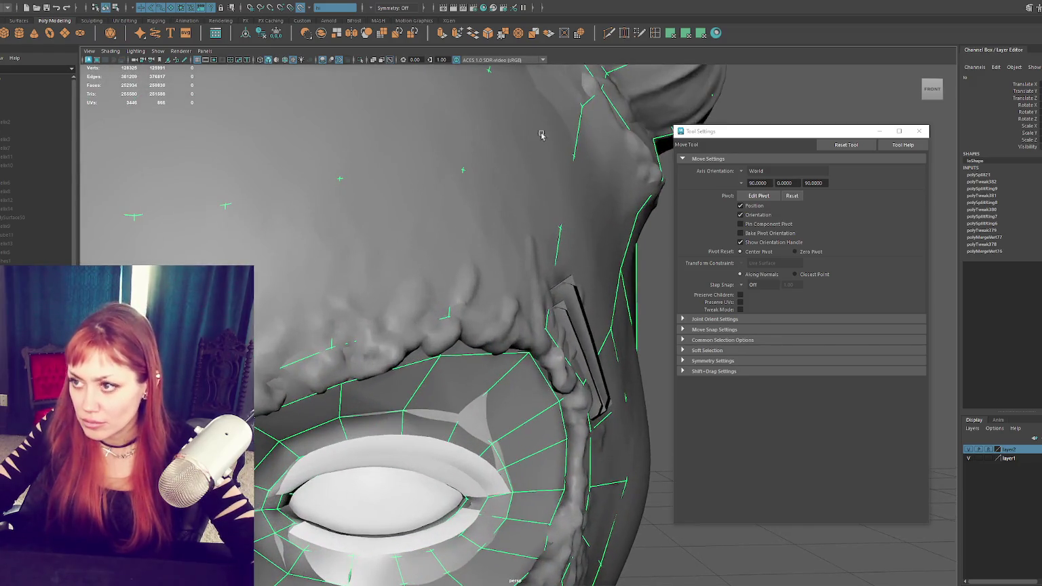
click(655, 32)
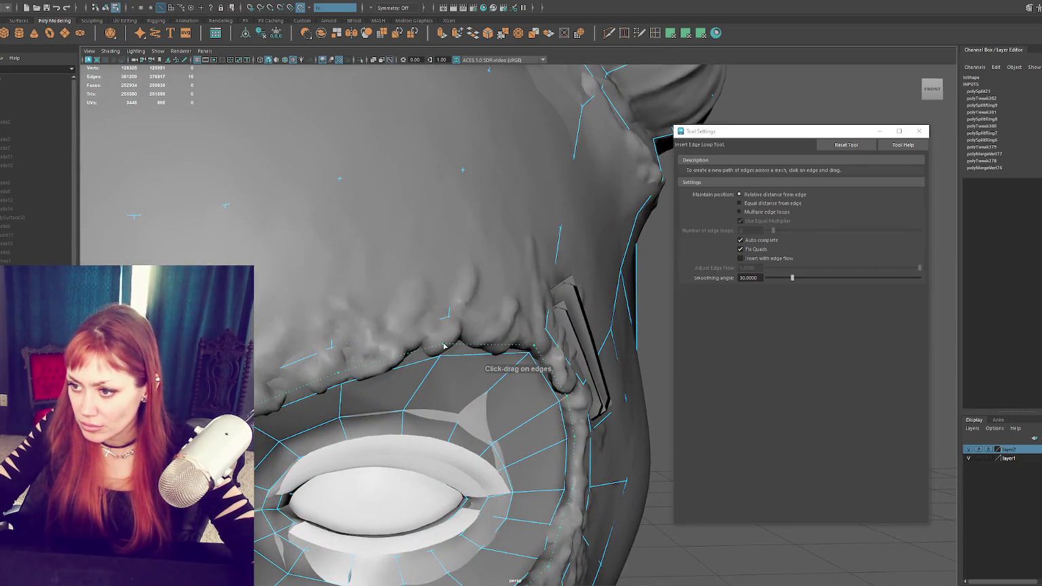
click(447, 341)
mouse_move(447, 340)
alt+mouse_down()
mouse_move(351, 342)
mouse_move(425, 439)
alt+mouse_up()
scroll(351, 341, up, 2)
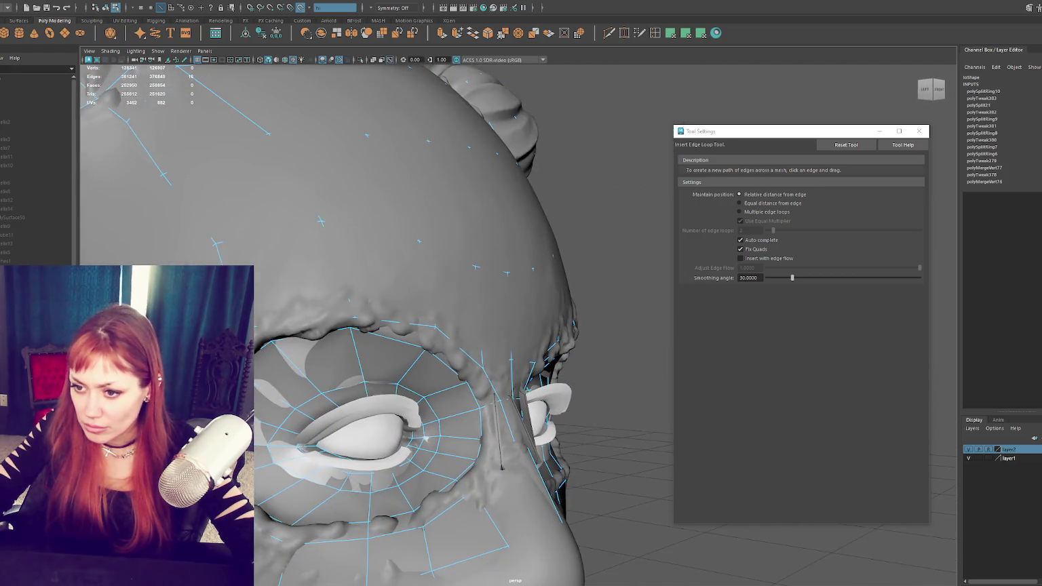
click(425, 440)
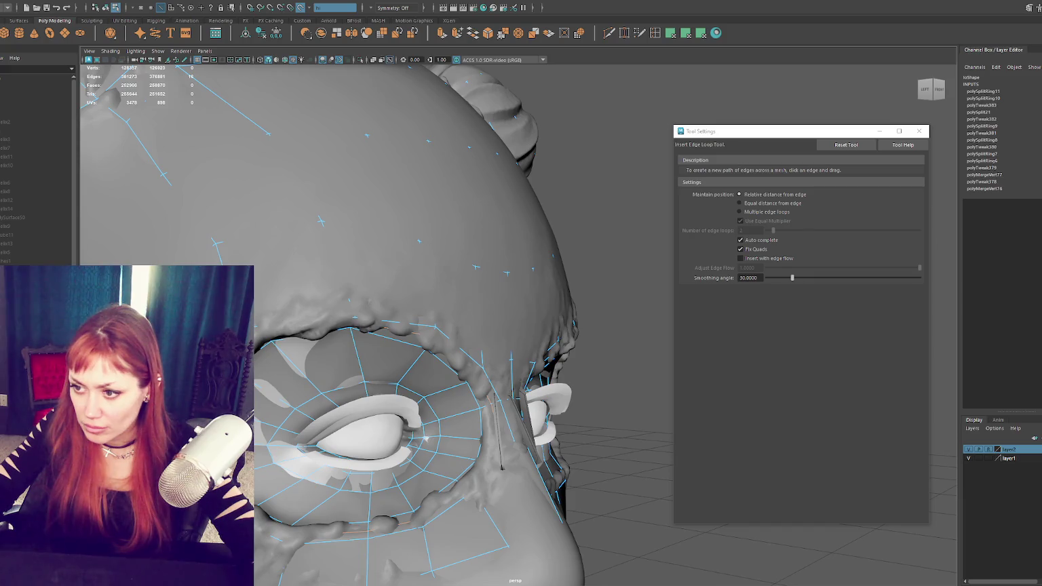
key(w)
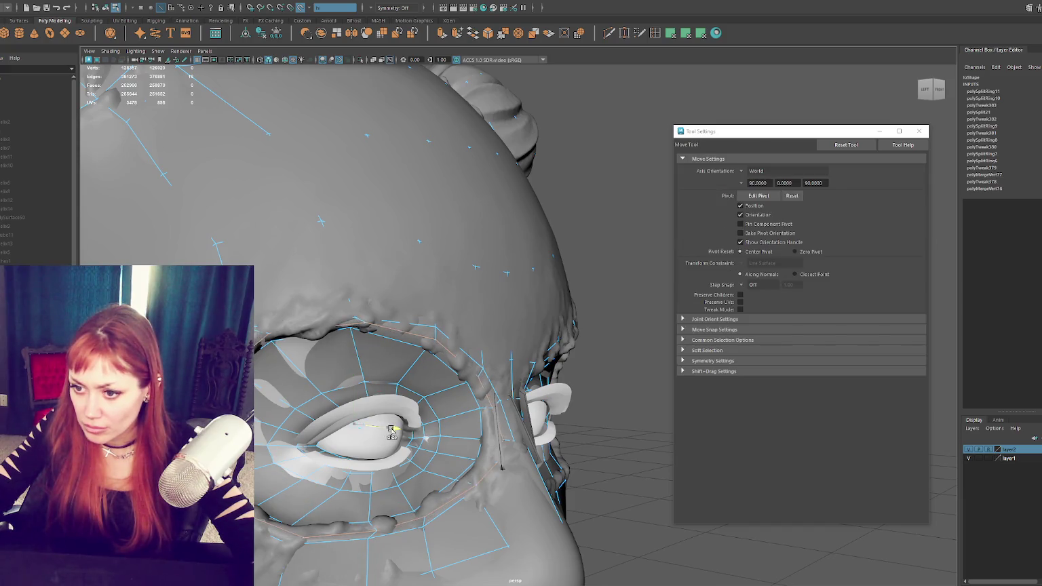
alt+drag(387, 431, 416, 482)
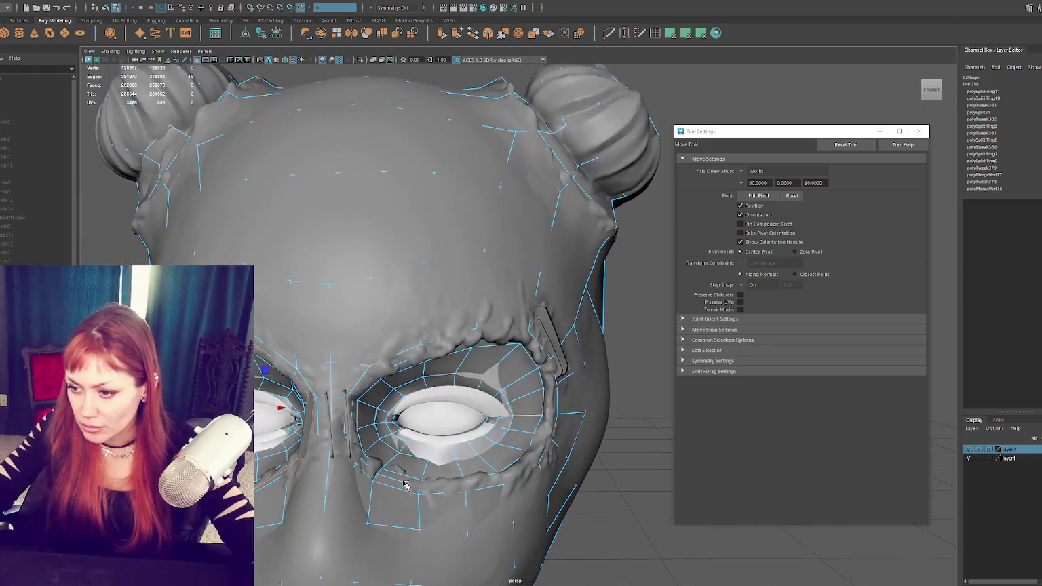
alt+drag(462, 425, 403, 408)
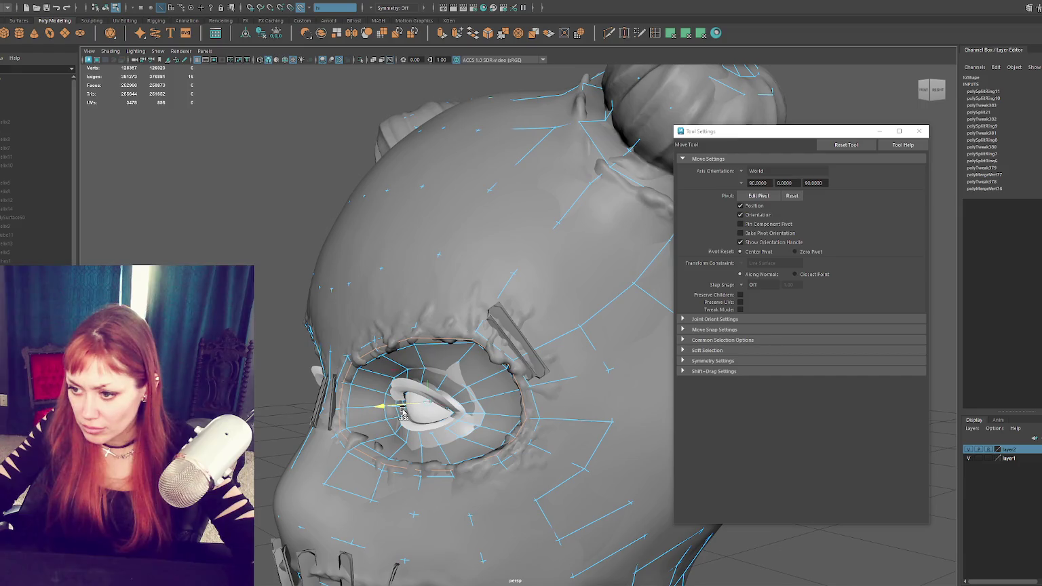
alt+drag(402, 409, 478, 411)
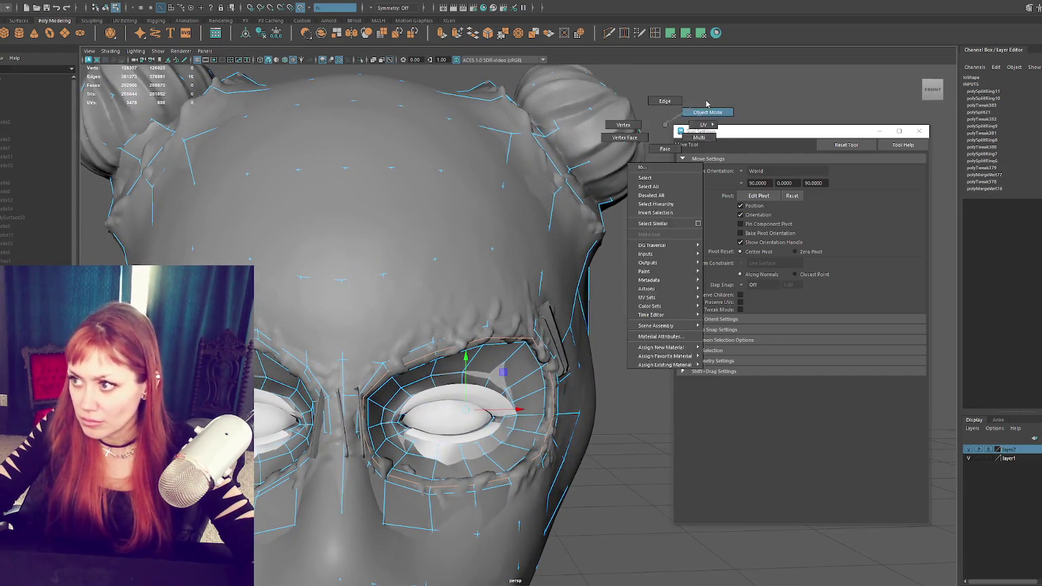
Step: Isolate the low-poly head with Ctrl+1 to inspect it, then exit isolation
click(643, 121)
key(f)
click(533, 177)
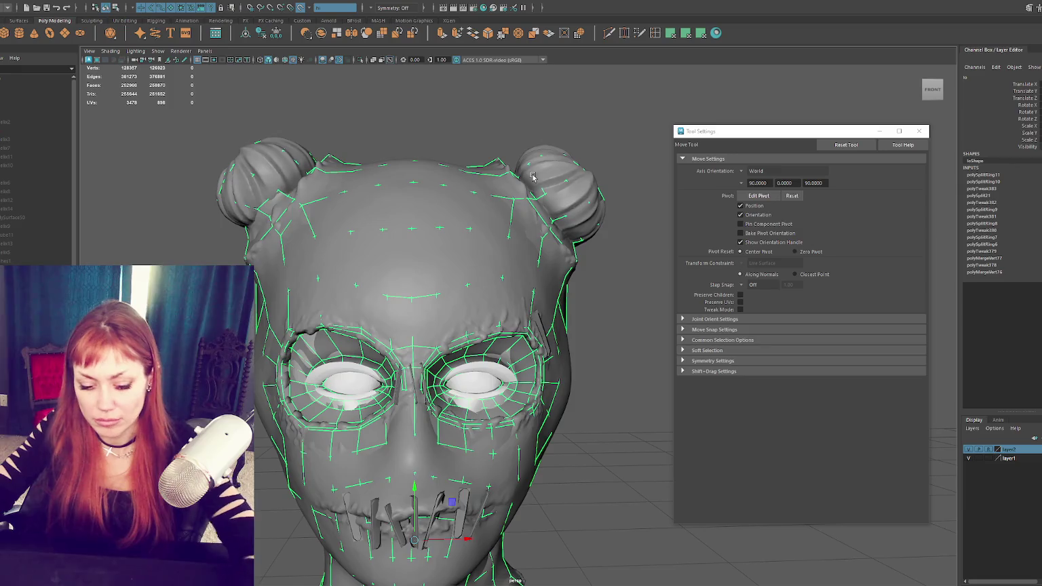
key(ctrl+1)
click(597, 160)
click(559, 197)
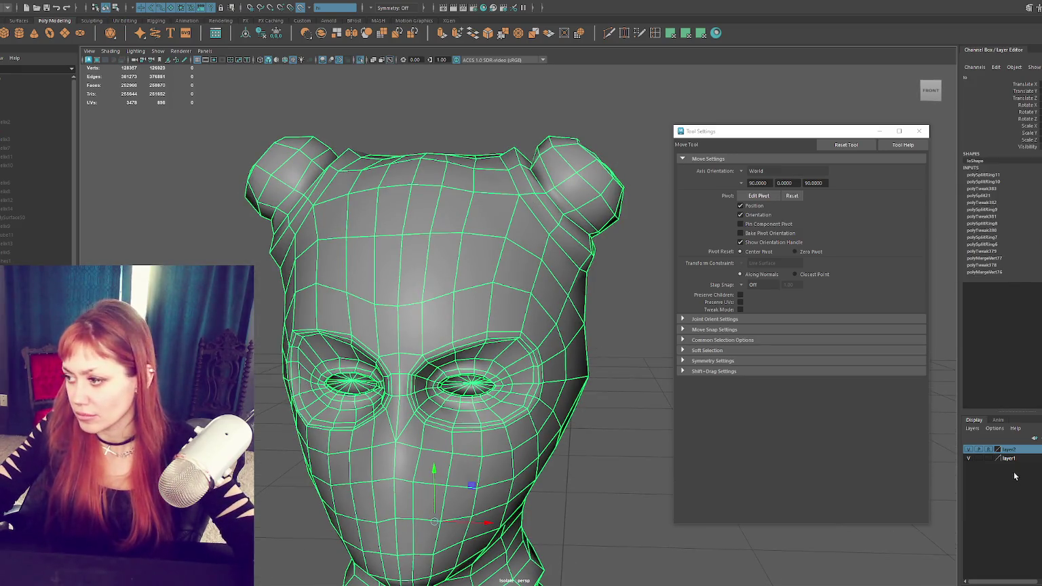
click(637, 116)
key(ctrl+1)
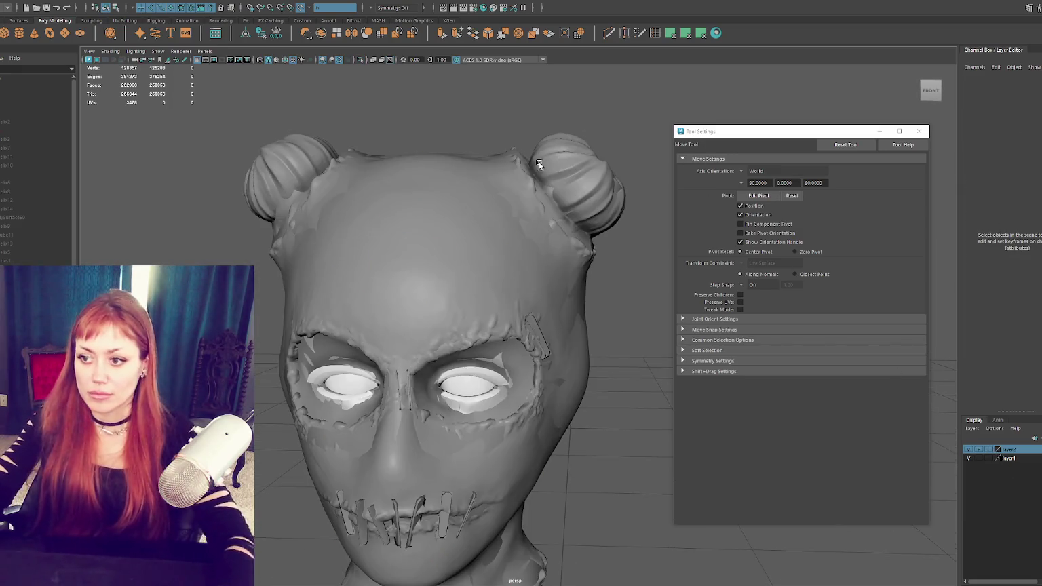
Step: Hide the sculpted head with Ctrl+H and select the low-poly head
click(290, 224)
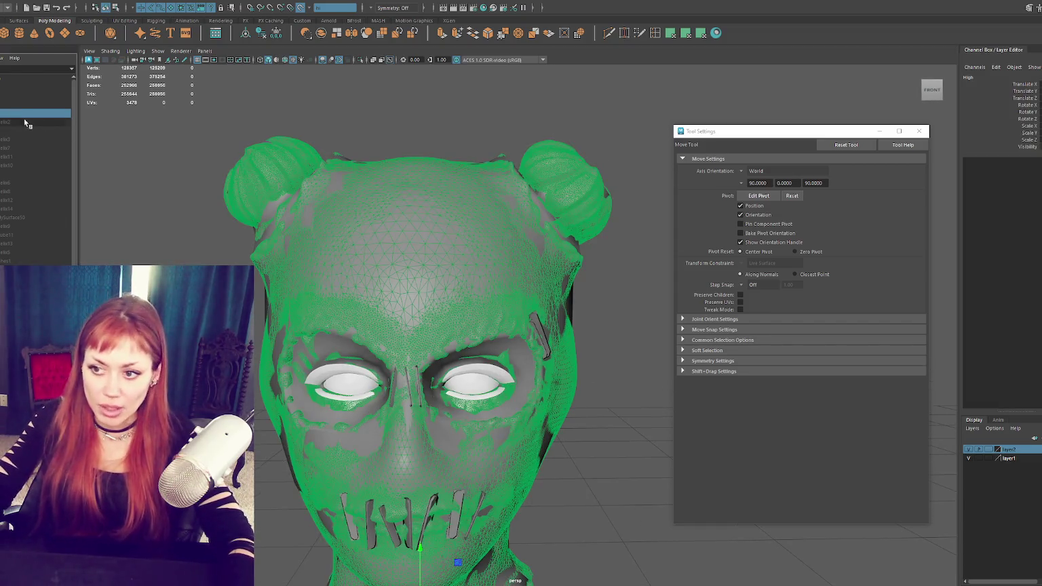
key(ctrl+h)
click(230, 234)
alt+drag(229, 234, 475, 516)
click(477, 515)
Step: Select the face safety pins and eyelash mesh, deleting two pins along the way
click(285, 397)
click(477, 509)
key(Delete)
click(535, 313)
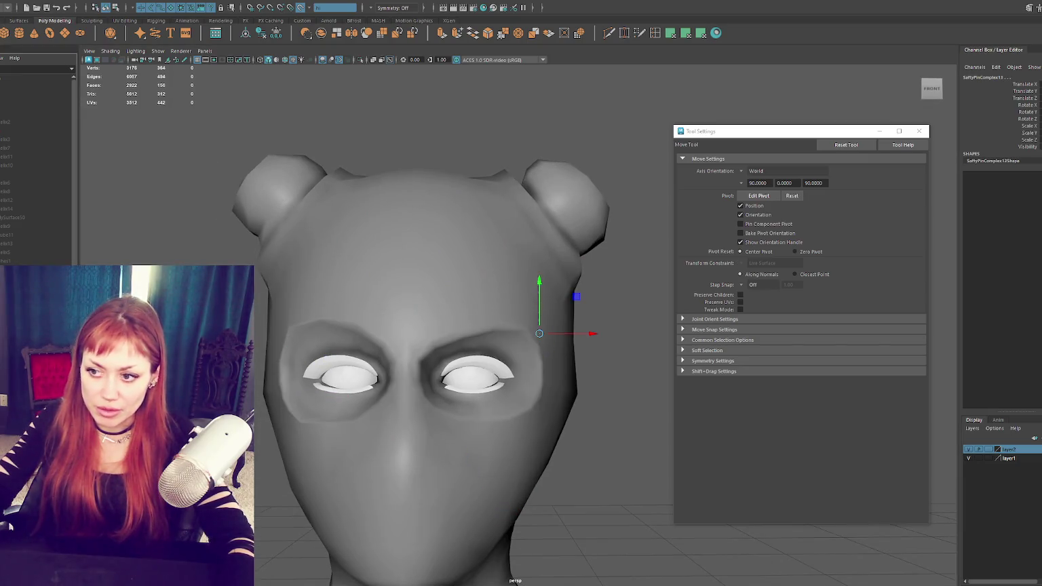
key(Delete)
click(373, 354)
click(373, 354)
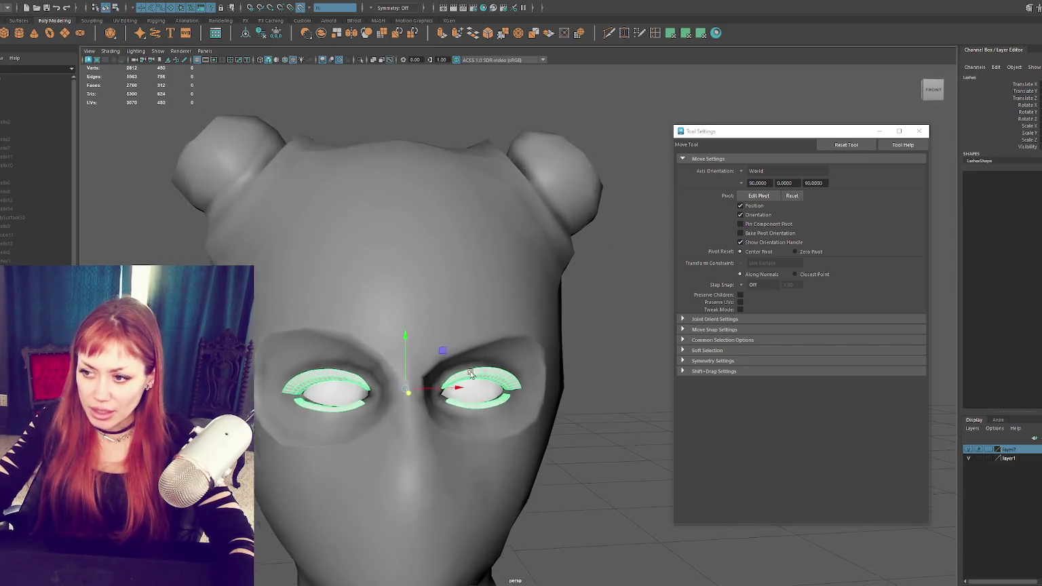
Step: Undo to bring the safety pins back and choose File > Export Selection
scroll(520, 367, up, 5)
alt+drag(520, 367, 425, 355)
scroll(349, 373, up, 3)
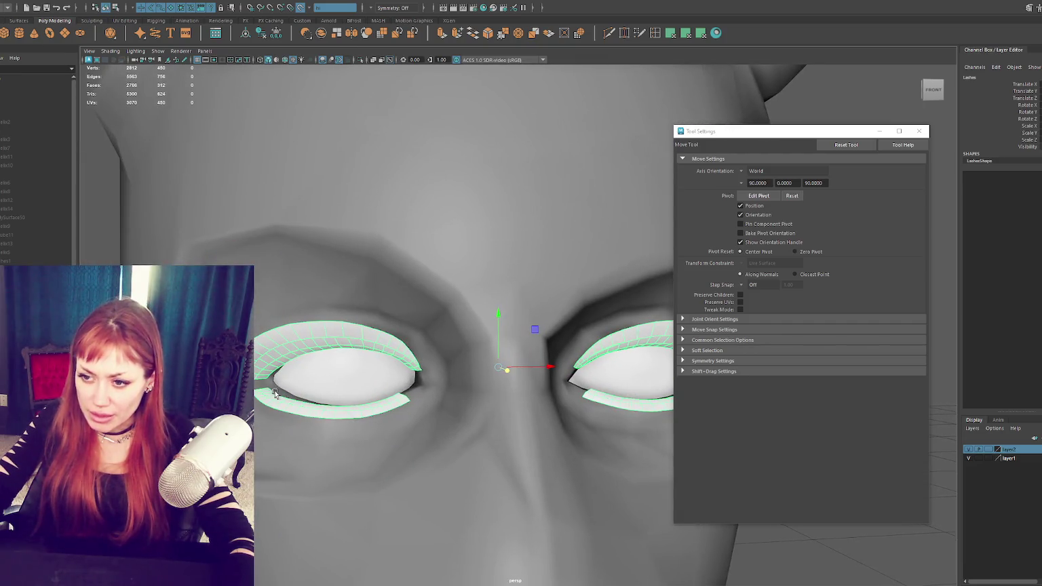
key(ctrl+z)
key(ctrl+z)
key(ctrl+z)
key(ctrl+z)
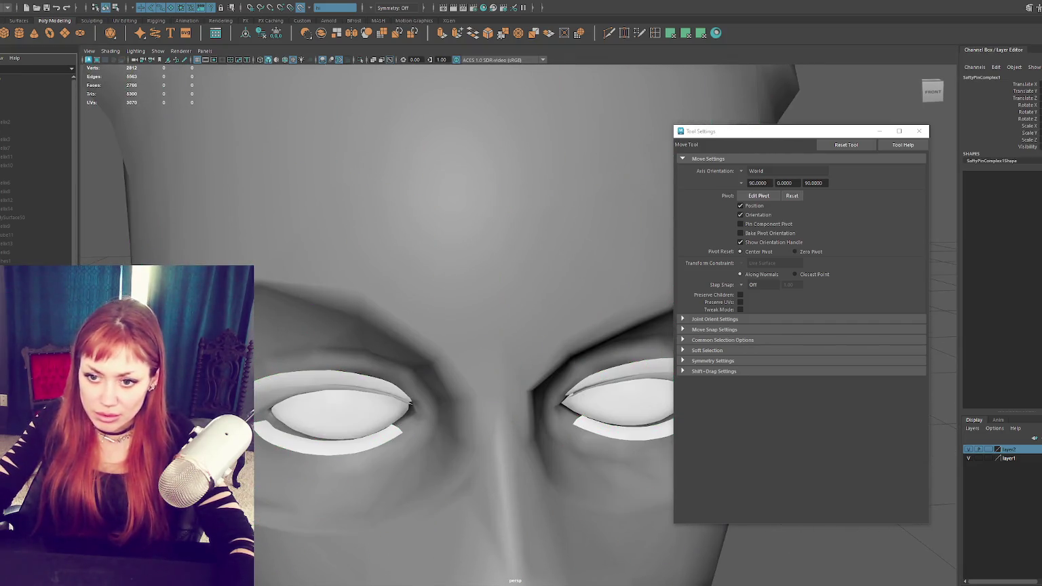
key(ctrl+z)
key(ctrl+z)
click(8, 5)
click(8, 111)
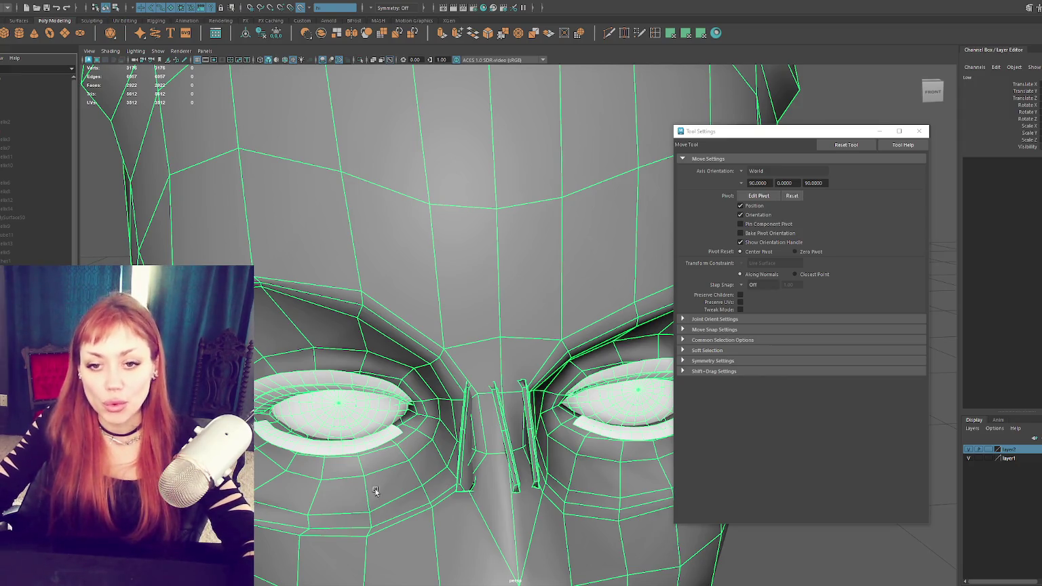
Step: Show the head textured, select the retopologized head mesh and open UV Editing > UV Editor
key(f)
scroll(542, 339, up, 3)
mouse_move(542, 339)
alt+mouse_down()
mouse_move(502, 338)
mouse_move(533, 291)
alt+mouse_up()
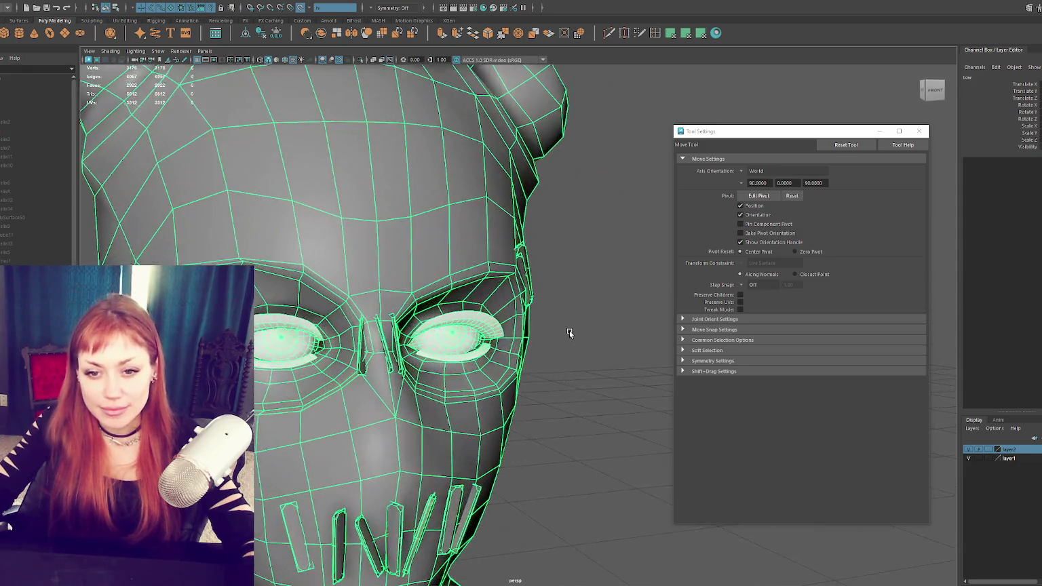
key(6)
scroll(532, 292, down, 2)
mouse_move(508, 244)
alt+mouse_down()
mouse_move(552, 272)
mouse_move(544, 291)
mouse_move(572, 304)
mouse_move(591, 271)
mouse_move(542, 255)
mouse_move(555, 291)
alt+mouse_up()
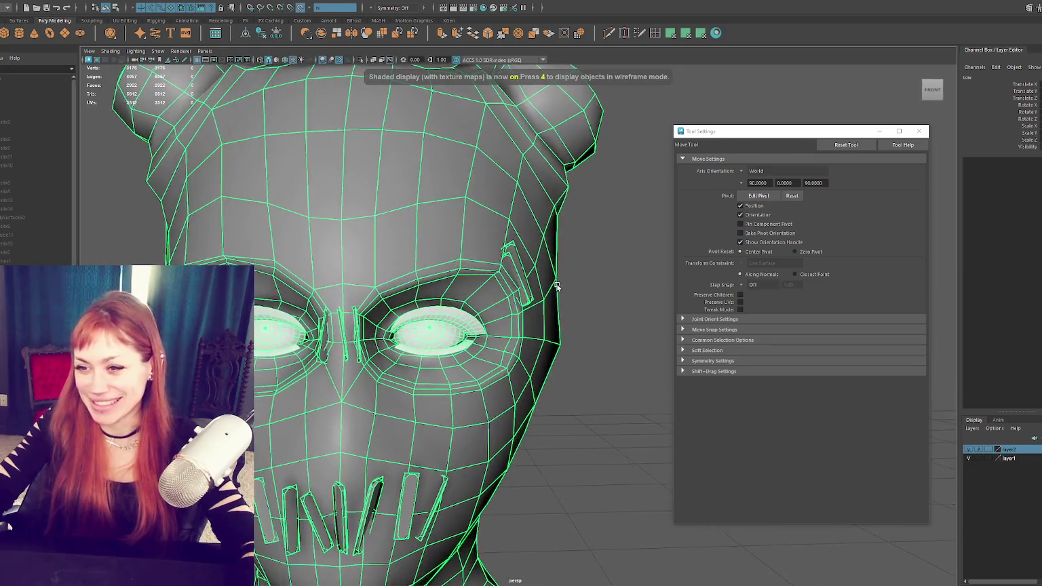
right_drag(555, 291, 584, 232)
key(f)
click(512, 239)
click(372, 2)
click(339, 20)
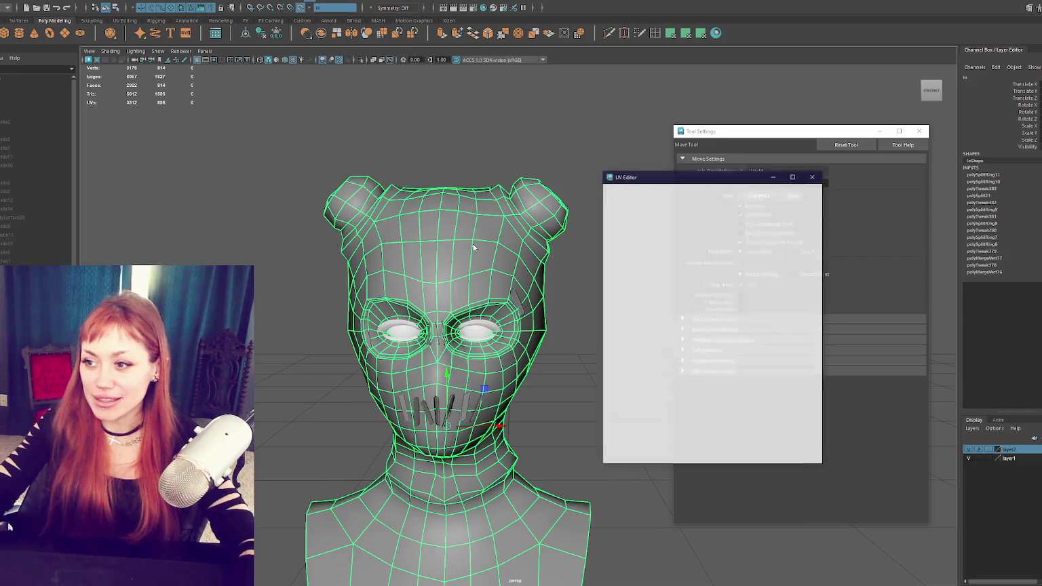
Step: Close Tool Settings and cut the UVs along the edge loops around both eyes
click(918, 131)
scroll(308, 234, up, 3)
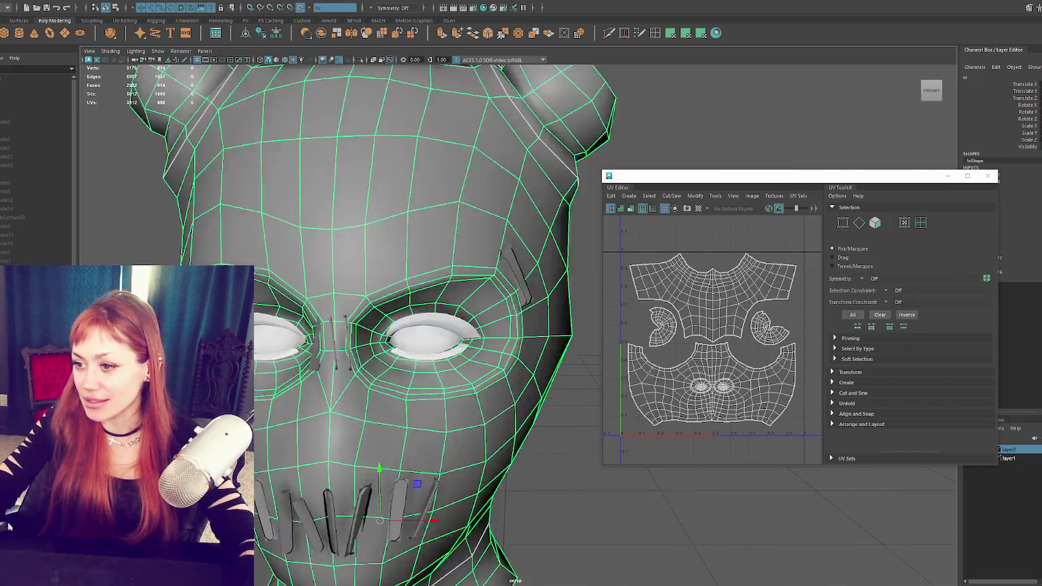
scroll(308, 234, up, 3)
key(F10)
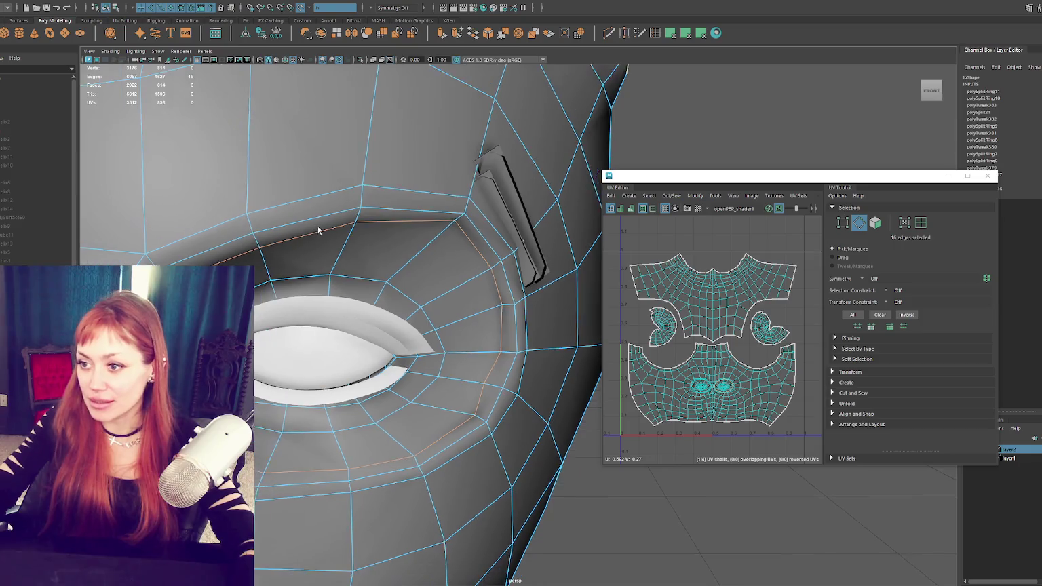
scroll(318, 227, down, 5)
alt+drag(206, 264, 407, 305)
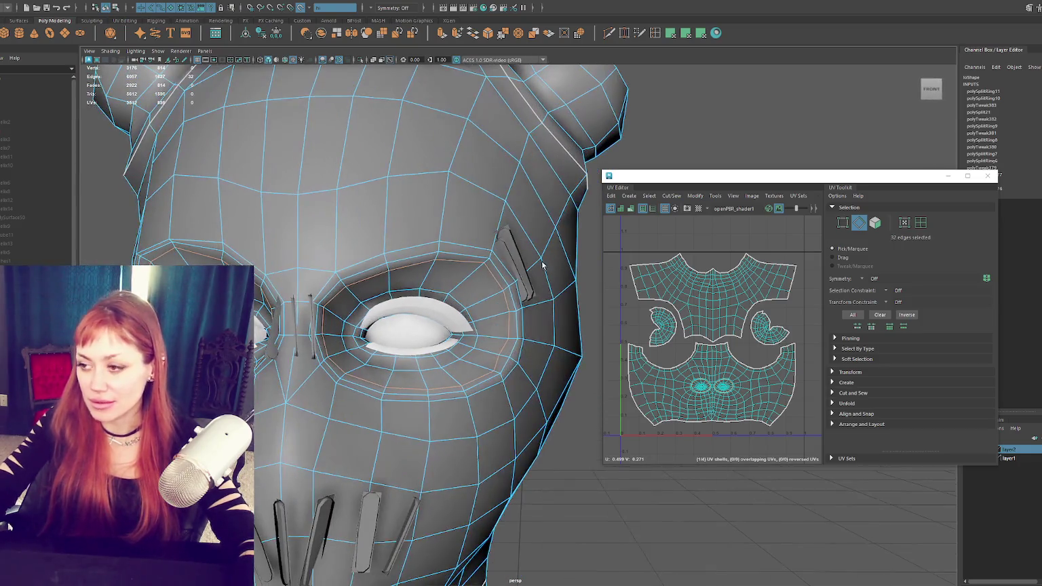
shift+right_drag(493, 376, 493, 376)
alt+drag(493, 376, 473, 219)
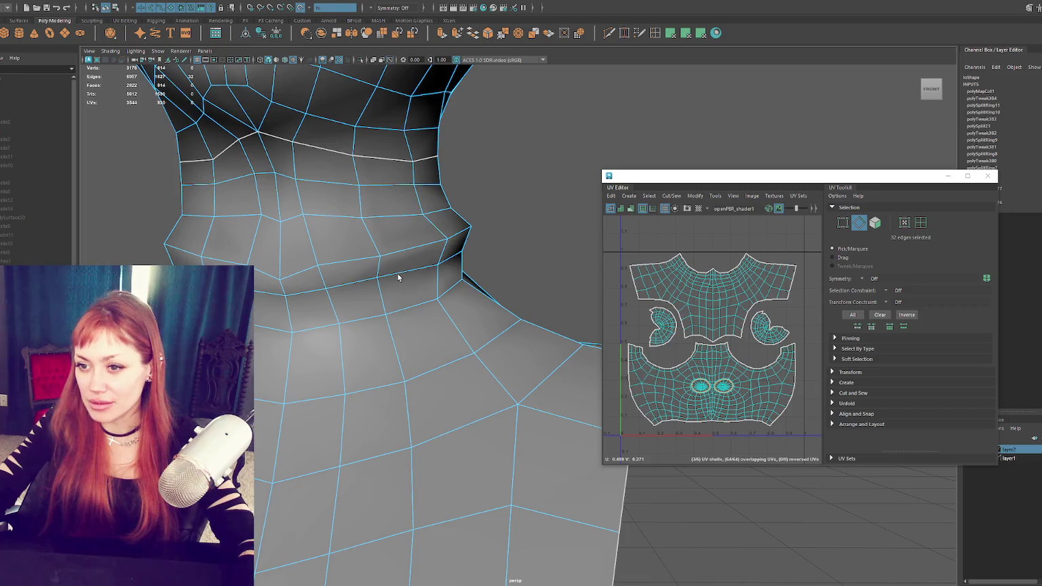
Step: Clear the edge selection and select the collar mesh from the Outliner
click(495, 222)
click(37, 116)
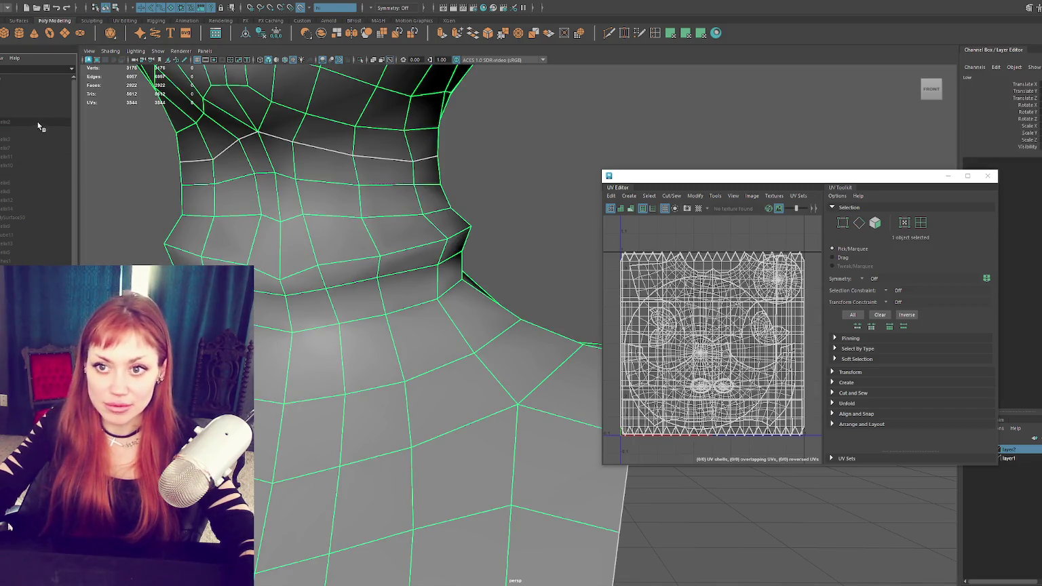
click(37, 119)
mouse_move(360, 293)
alt+mouse_down()
mouse_move(312, 313)
mouse_move(340, 285)
mouse_move(361, 303)
alt+mouse_up()
Step: Insert an edge loop around the neck and slide it into position
key(4)
key(6)
key(F10)
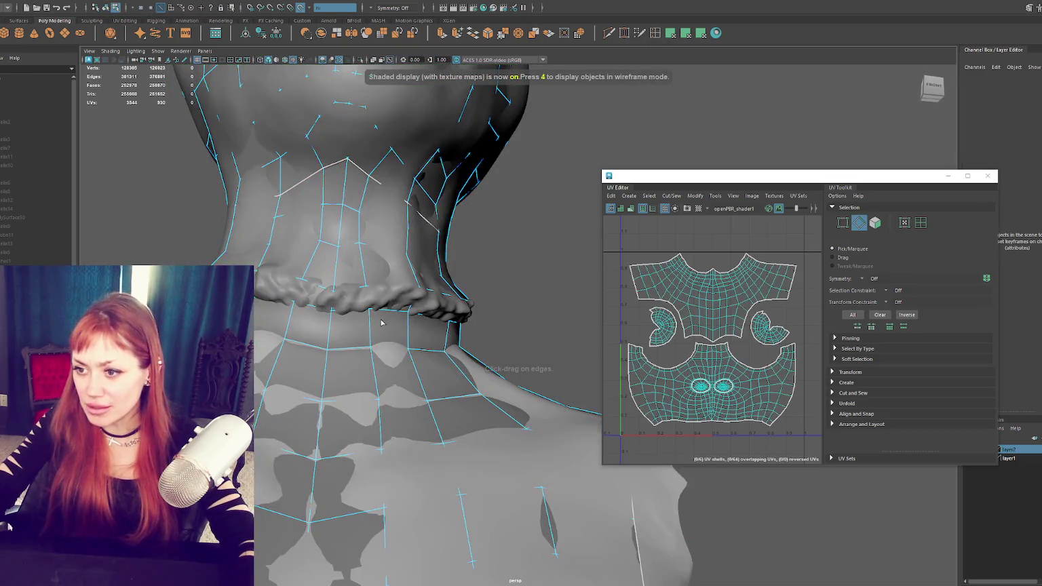
double_click(367, 330)
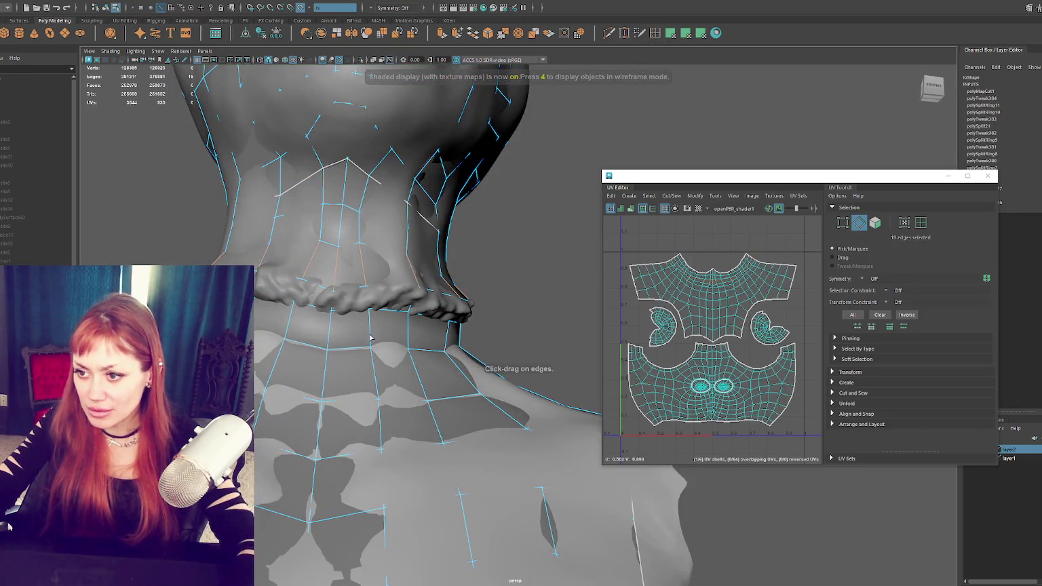
click(371, 328)
key(w)
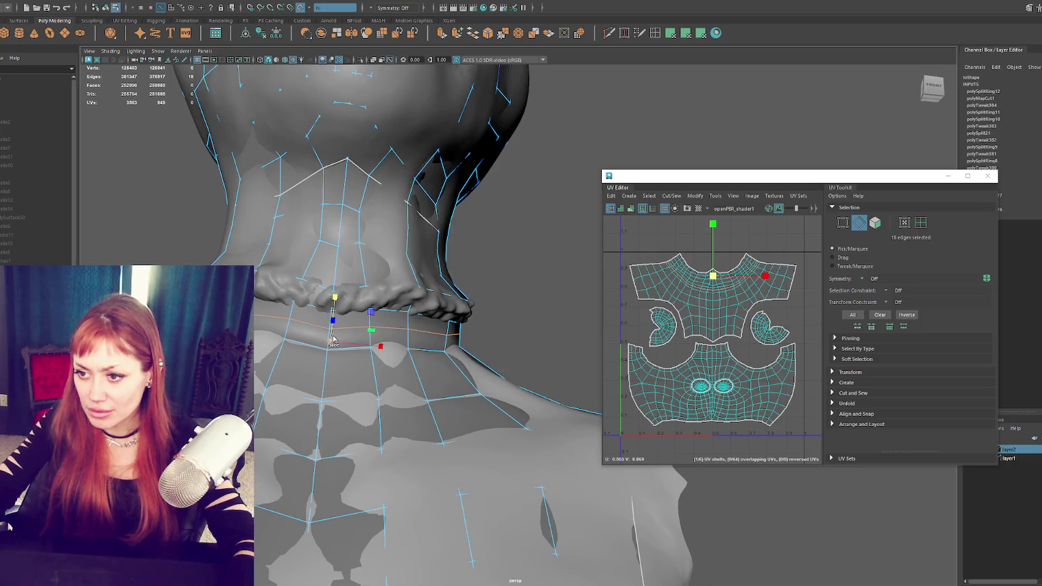
shift+middle_drag(329, 337, 328, 343)
drag(328, 326, 332, 307)
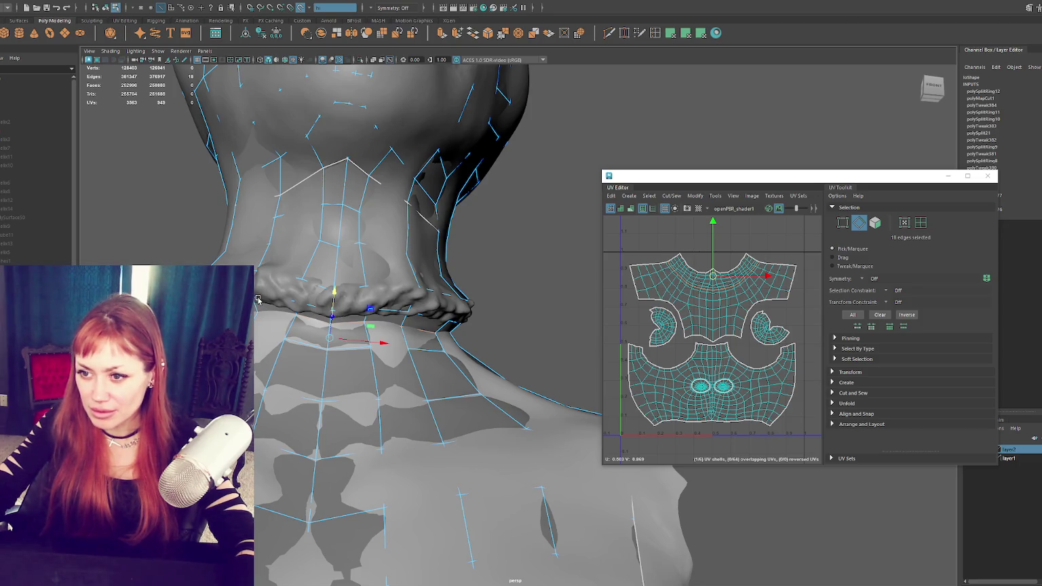
mouse_move(275, 285)
alt+mouse_down()
mouse_move(413, 299)
mouse_move(481, 268)
mouse_move(424, 287)
mouse_move(381, 284)
alt+mouse_up()
Step: Switch to vertex mode and slide the front collar vertices along their edges
click(520, 224)
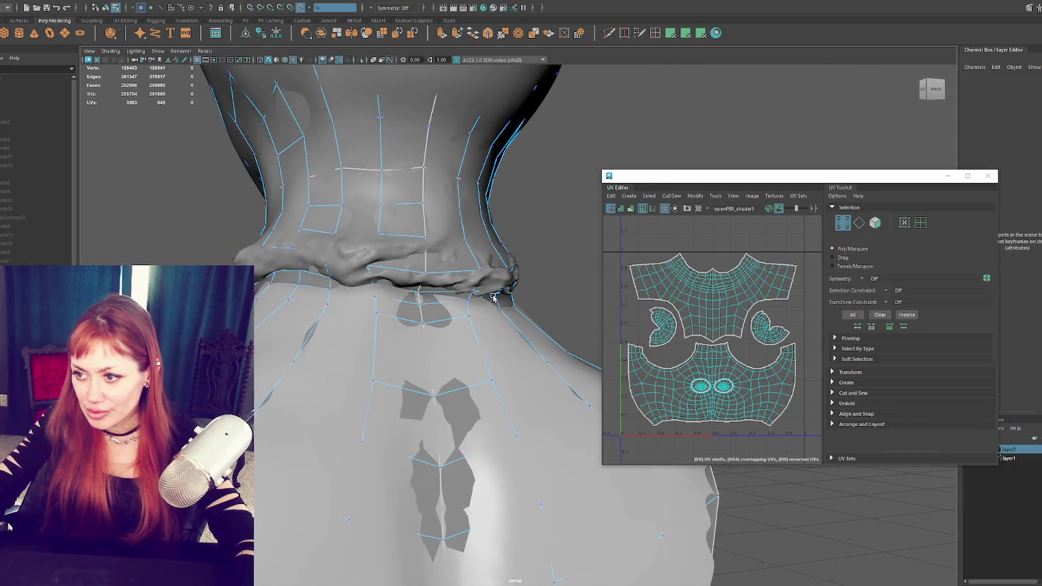
click(299, 272)
scroll(466, 303, down, 3)
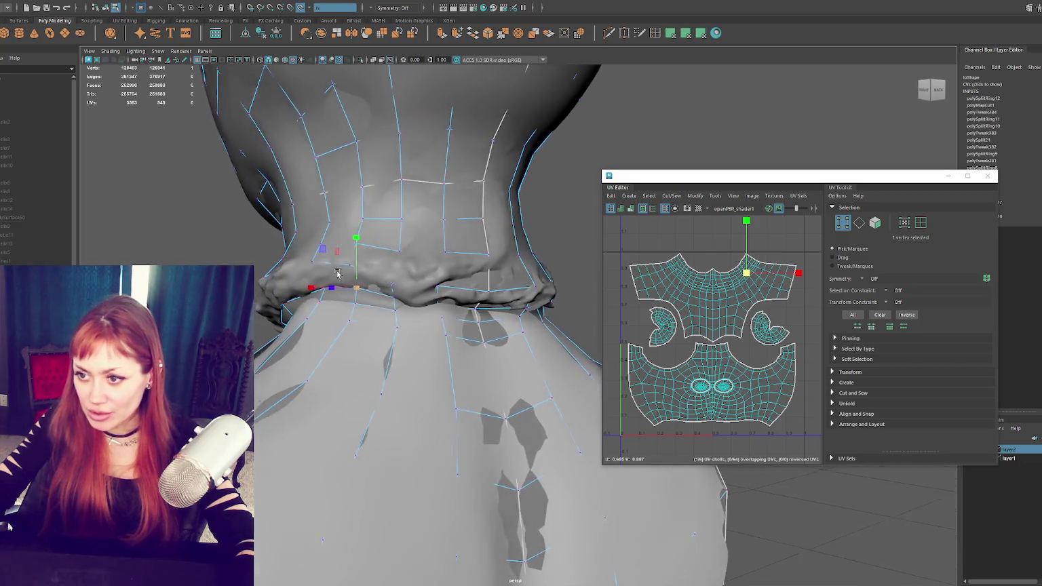
scroll(465, 303, down, 3)
scroll(466, 303, up, 2)
scroll(475, 305, up, 3)
scroll(502, 311, up, 2)
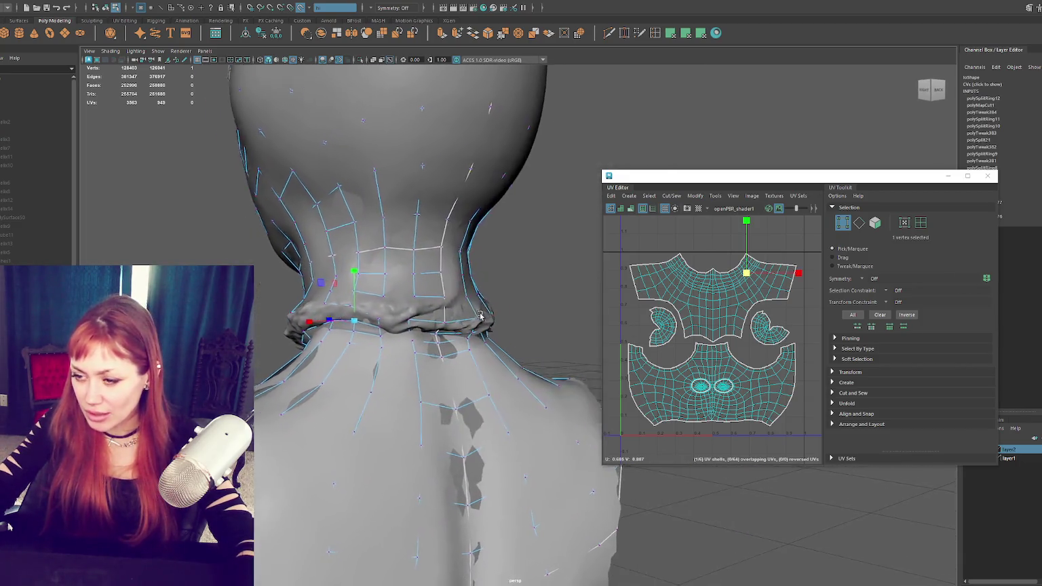
scroll(518, 314, up, 2)
alt+drag(403, 325, 401, 313)
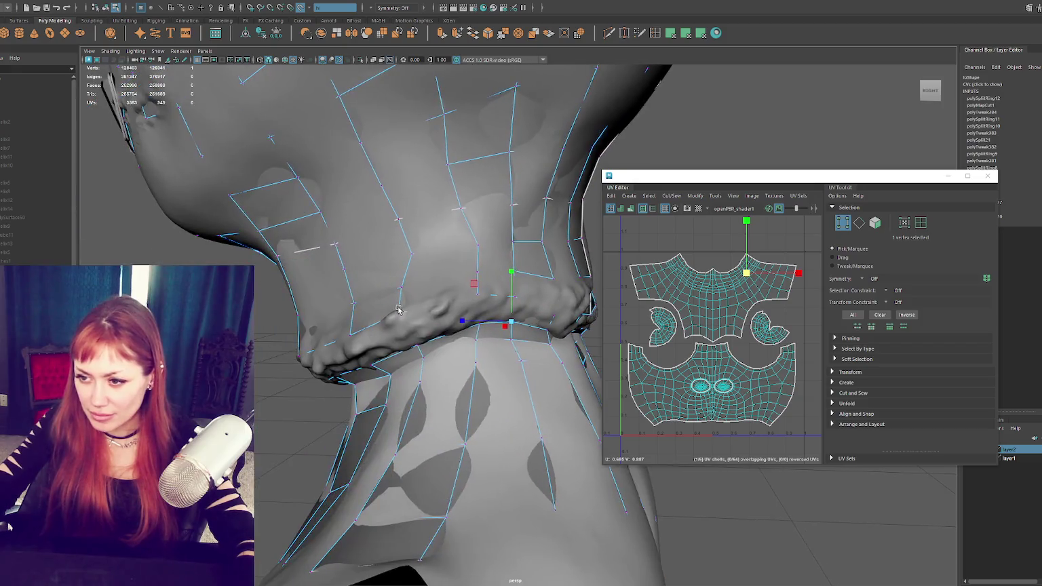
click(359, 332)
drag(331, 333, 413, 303)
click(470, 298)
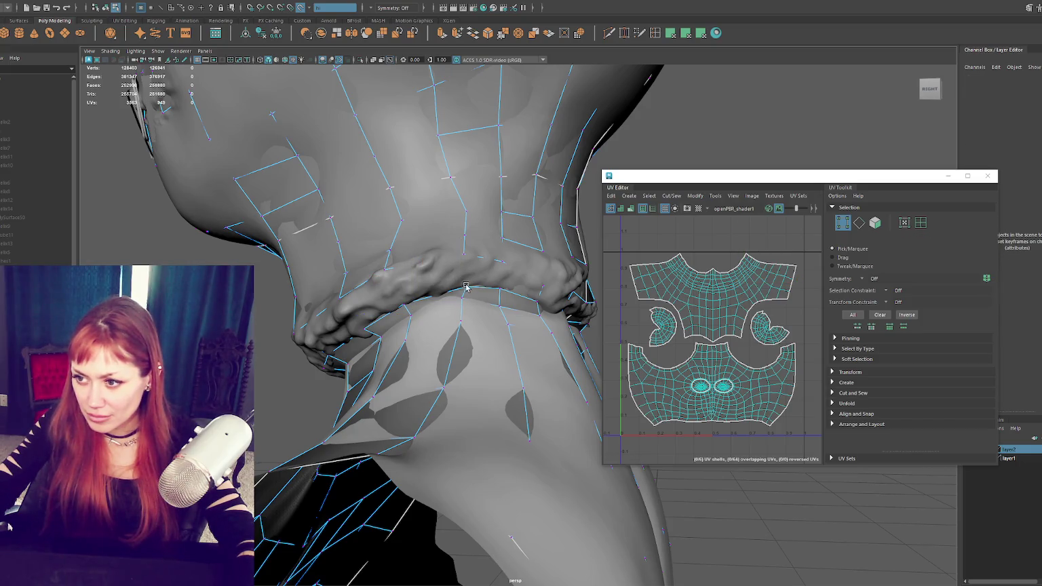
click(466, 287)
mouse_move(466, 287)
alt+mouse_down()
mouse_move(446, 323)
mouse_move(353, 309)
mouse_move(365, 327)
alt+mouse_up()
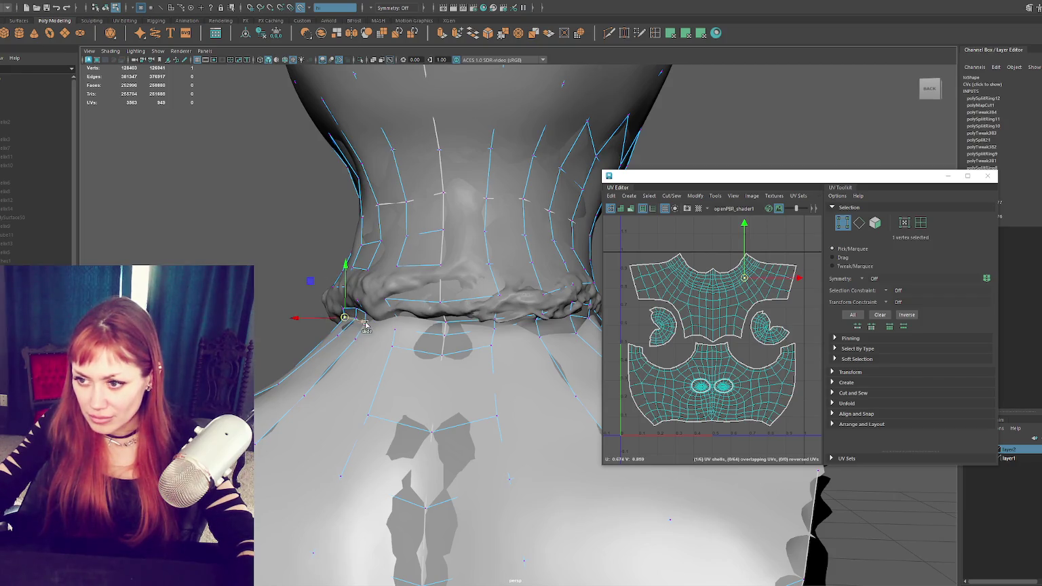
Step: Toggle wireframe to check, then slide the back-of-neck vertices along the collar loop
key(4)
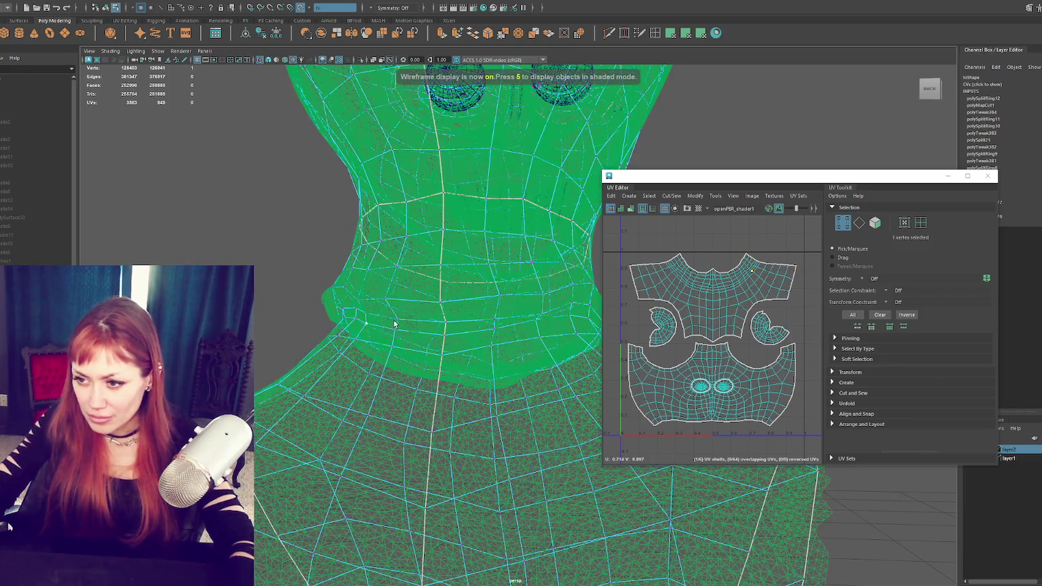
key(6)
drag(394, 325, 398, 322)
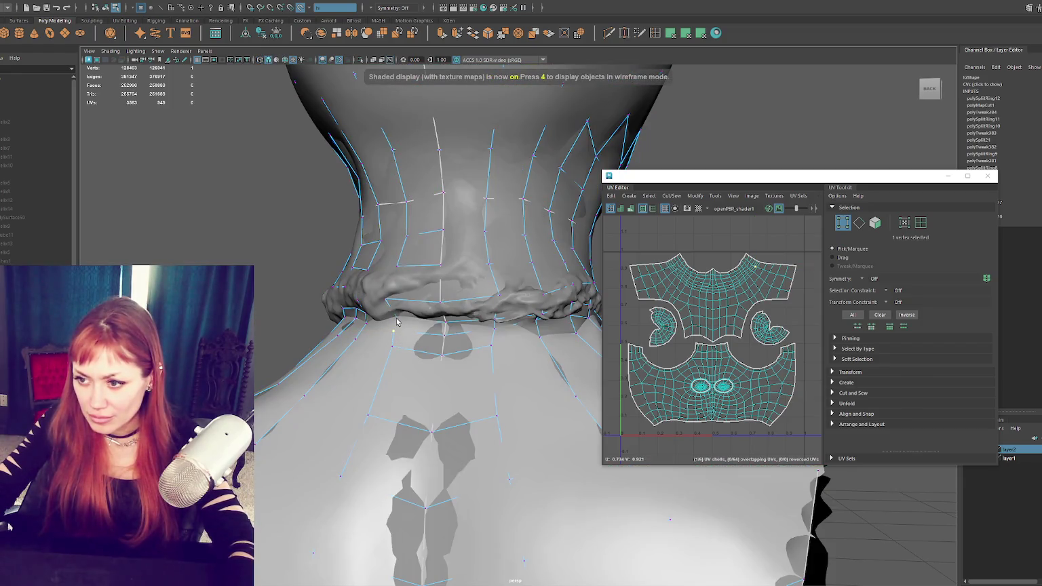
click(392, 333)
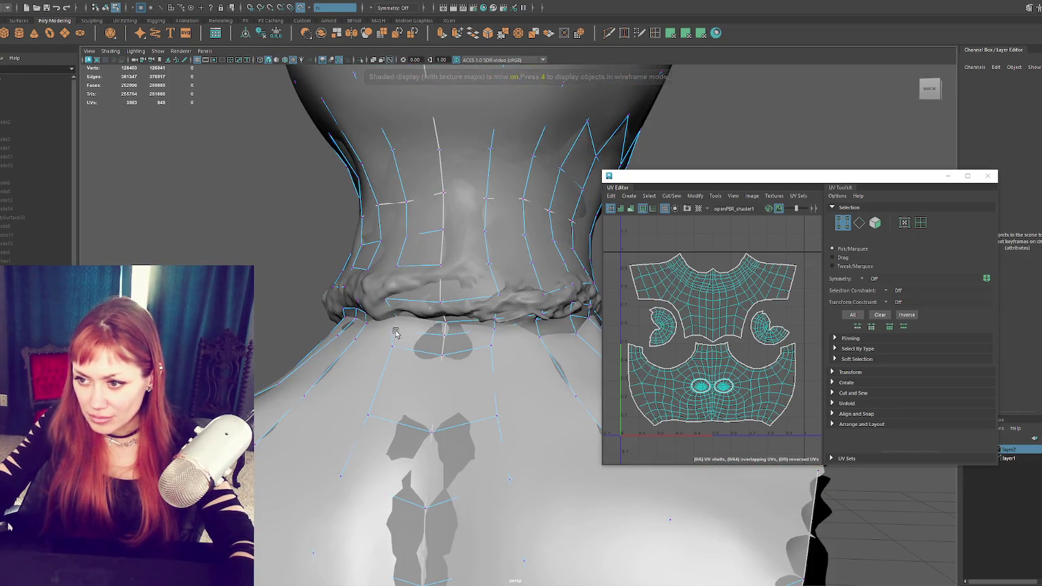
click(392, 347)
drag(393, 351, 389, 353)
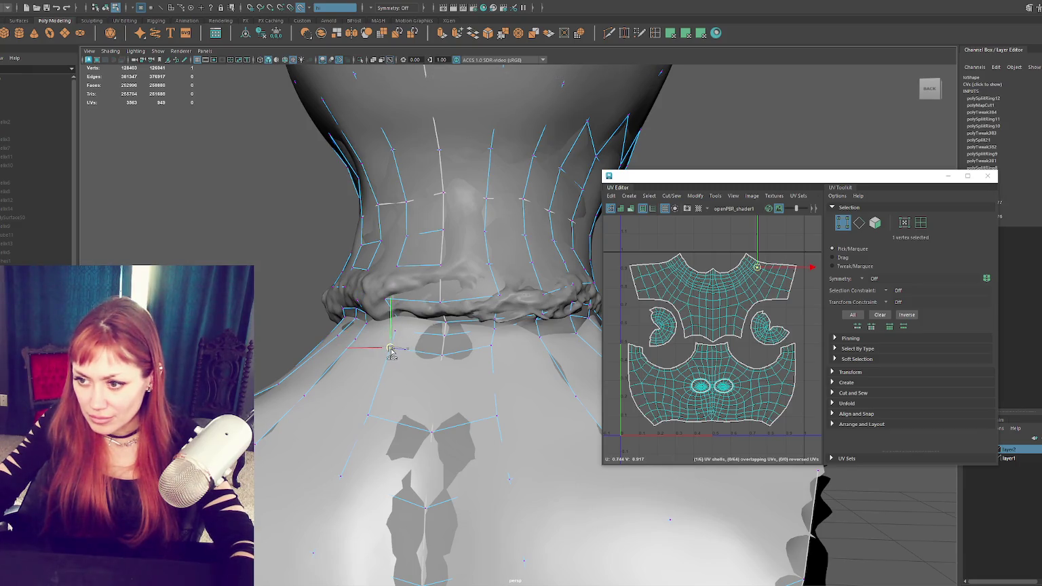
mouse_move(522, 359)
alt+mouse_down()
mouse_move(511, 365)
mouse_move(513, 345)
alt+mouse_up()
click(508, 355)
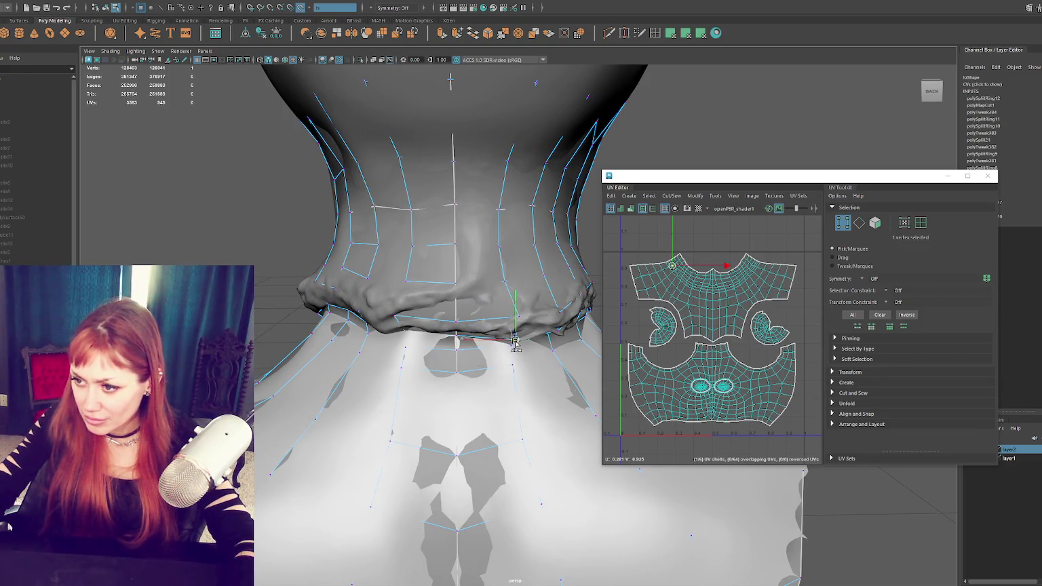
click(457, 338)
click(457, 337)
alt+drag(456, 338, 420, 338)
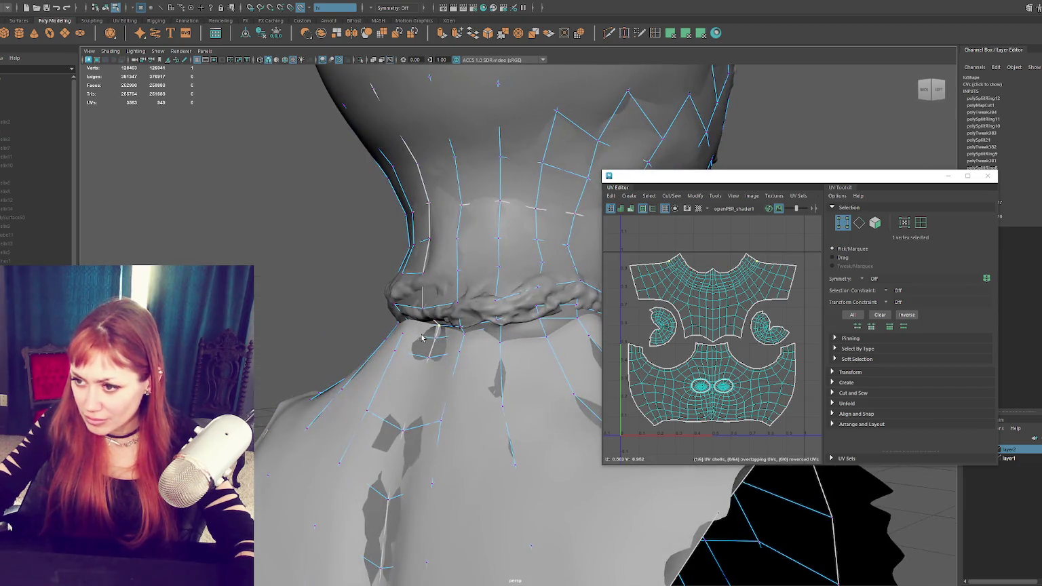
mouse_move(504, 301)
mouse_down()
mouse_move(538, 302)
mouse_move(520, 289)
mouse_move(549, 325)
mouse_move(583, 335)
mouse_move(543, 322)
mouse_up()
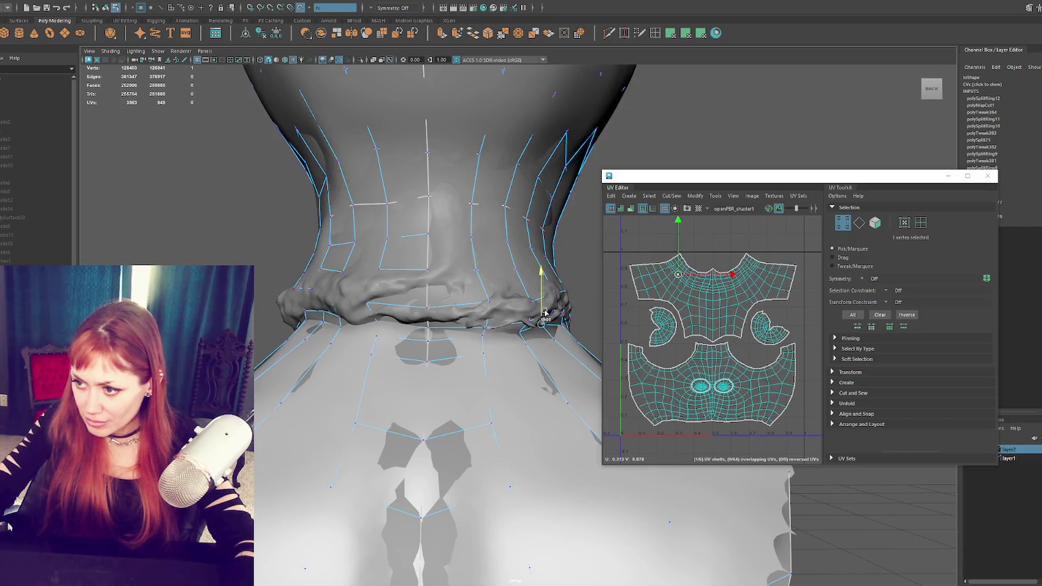
mouse_move(550, 312)
alt+mouse_down()
mouse_move(418, 317)
mouse_move(479, 331)
alt+mouse_up()
Step: Slide a side collar vertex to the right along the neck edge
click(503, 330)
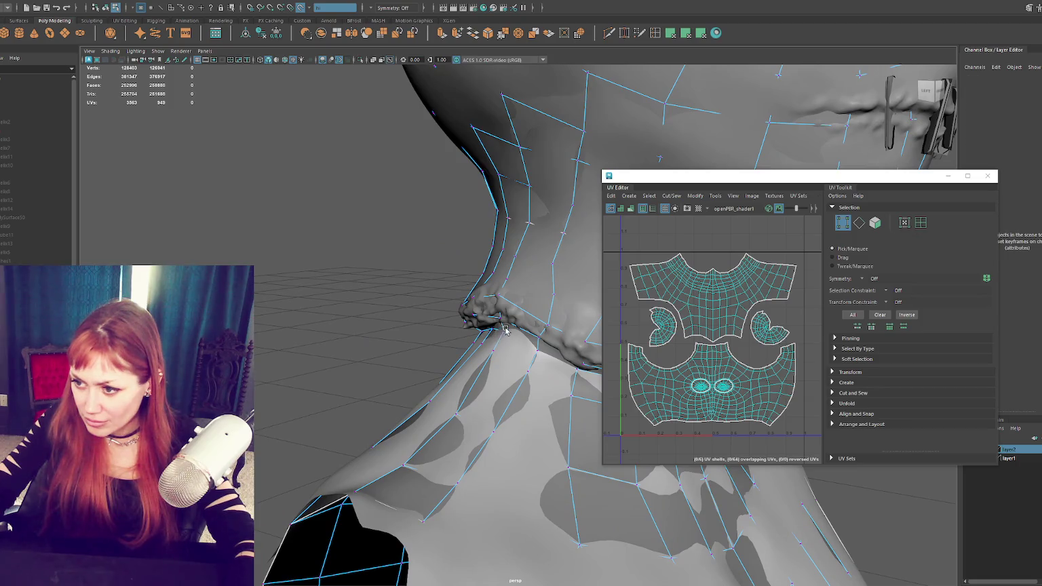
click(503, 331)
mouse_move(519, 329)
alt+mouse_down()
mouse_move(549, 312)
mouse_move(523, 309)
mouse_move(505, 343)
alt+mouse_up()
click(524, 311)
shift+middle_drag(506, 343, 515, 340)
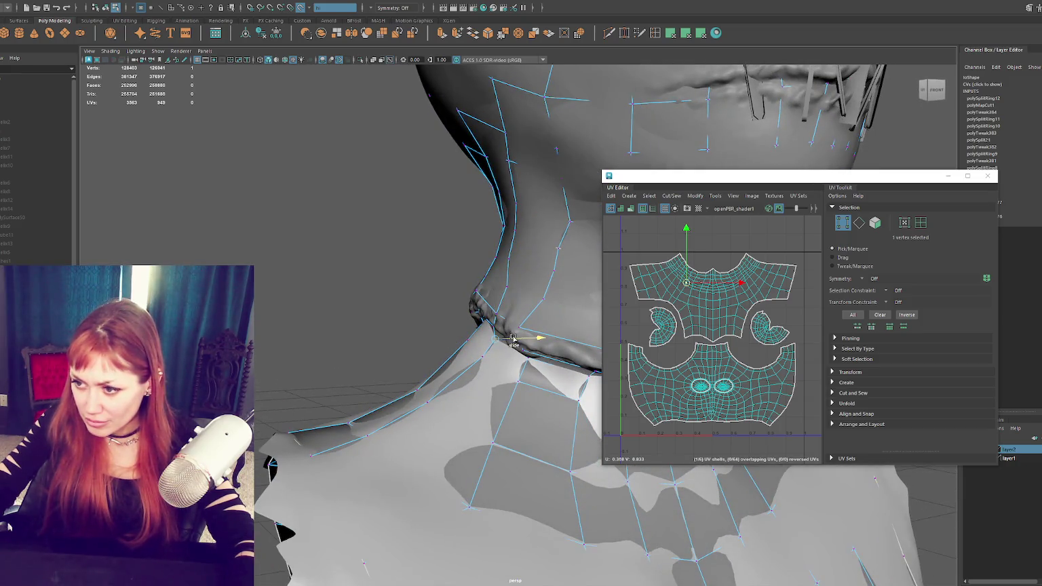
mouse_move(517, 339)
alt+mouse_down()
mouse_move(525, 314)
mouse_move(566, 331)
alt+mouse_up()
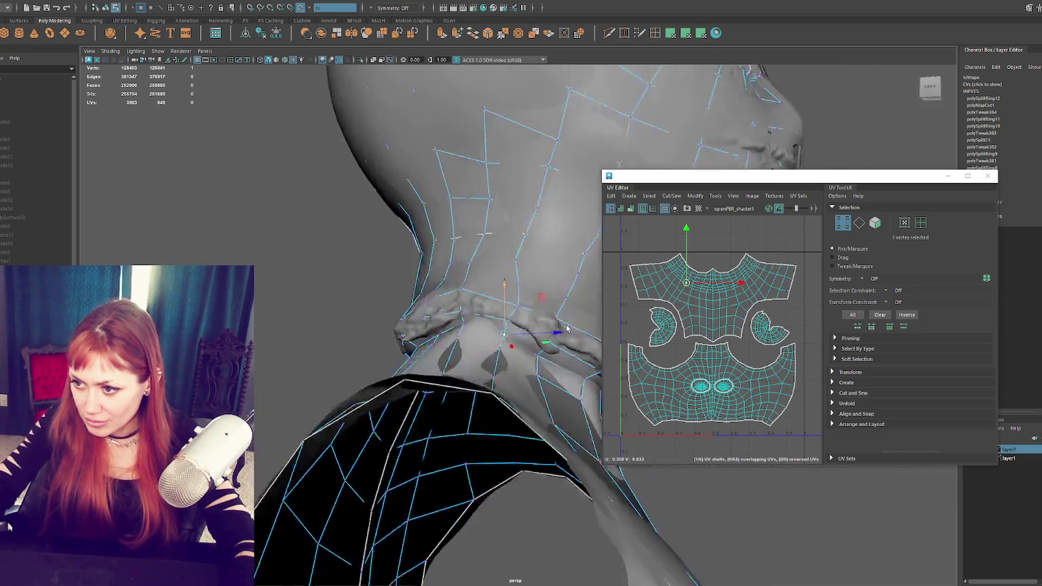
alt+drag(485, 320, 494, 319)
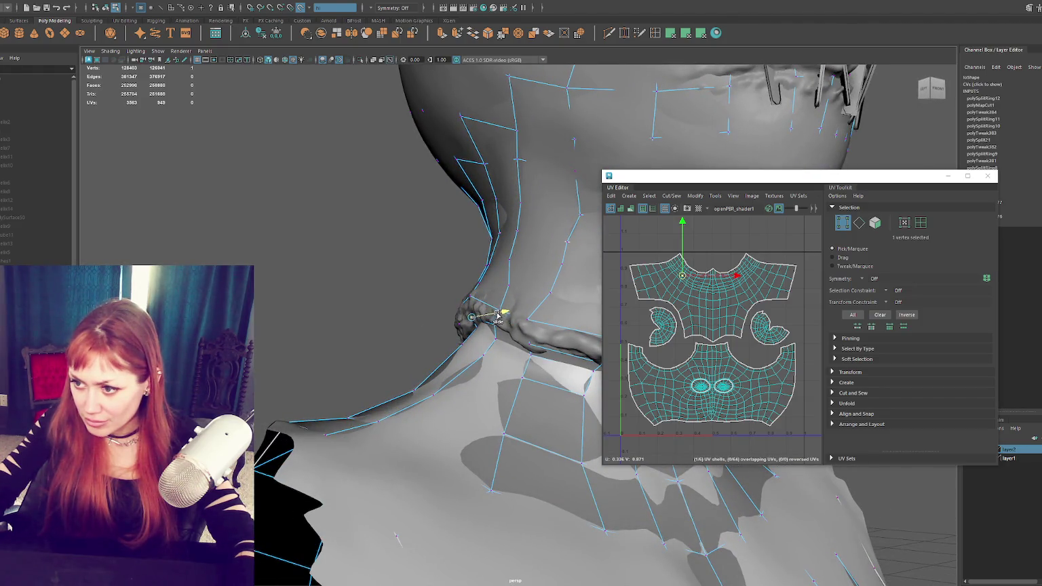
alt+drag(495, 315, 479, 323)
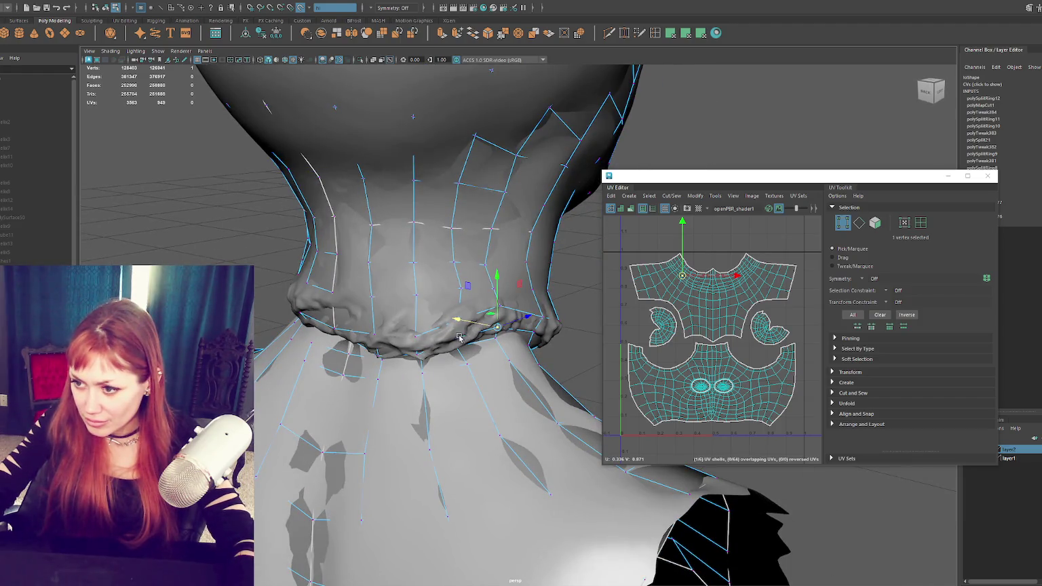
Step: Nudge the remaining collar vertices upward and along their edges to follow the collar
click(430, 338)
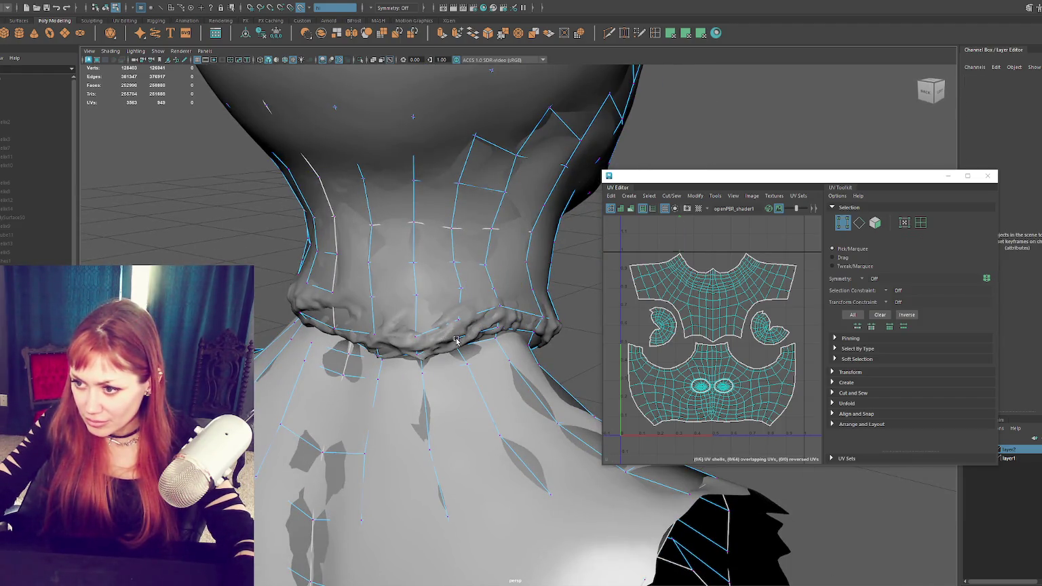
click(456, 341)
click(459, 320)
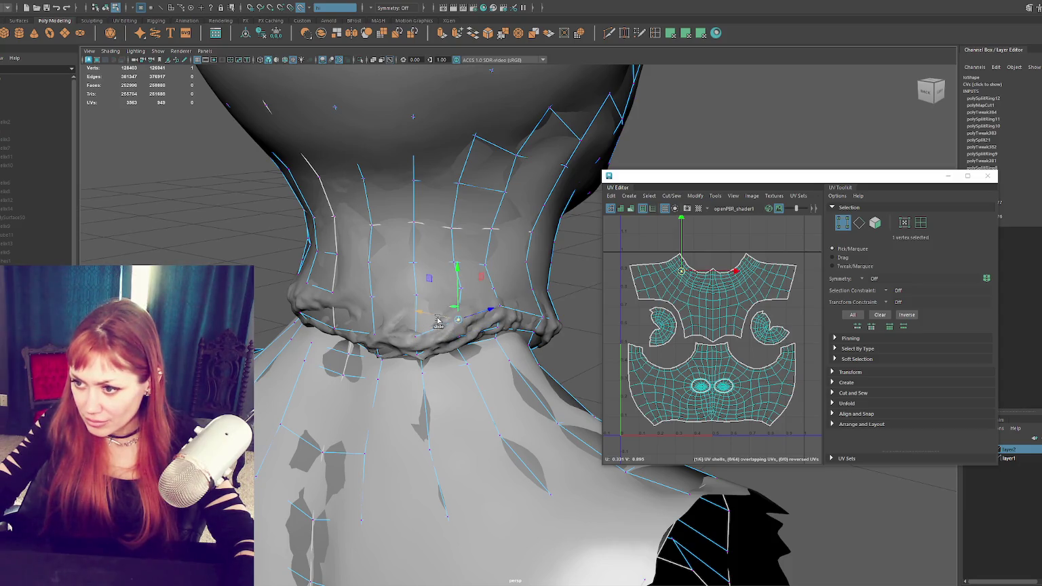
alt+drag(438, 321, 369, 320)
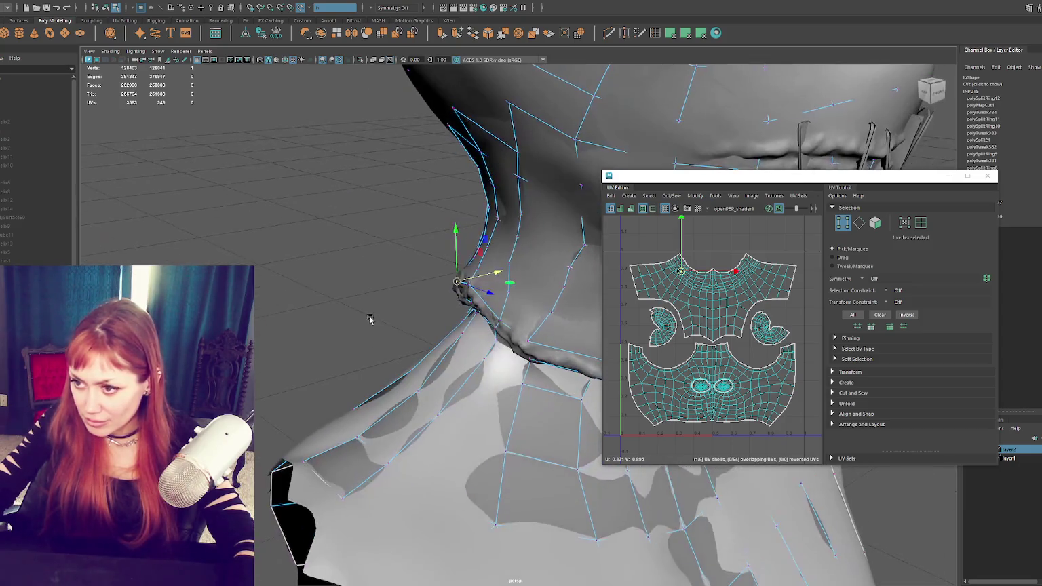
shift+middle_drag(459, 269, 456, 261)
alt+drag(492, 277, 496, 304)
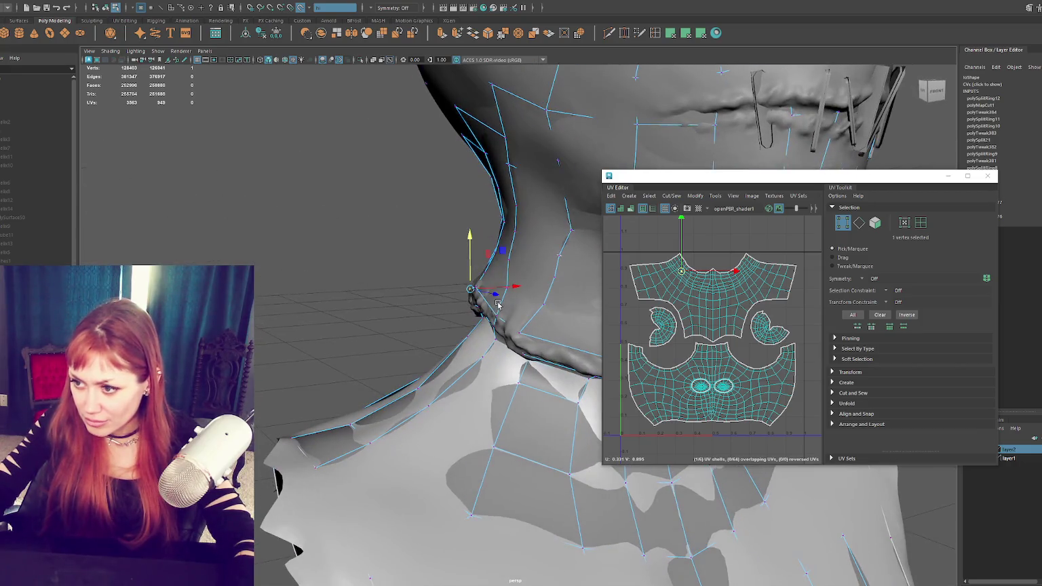
mouse_move(497, 316)
shift+middle_down()
mouse_move(533, 334)
mouse_move(521, 336)
shift+middle_up()
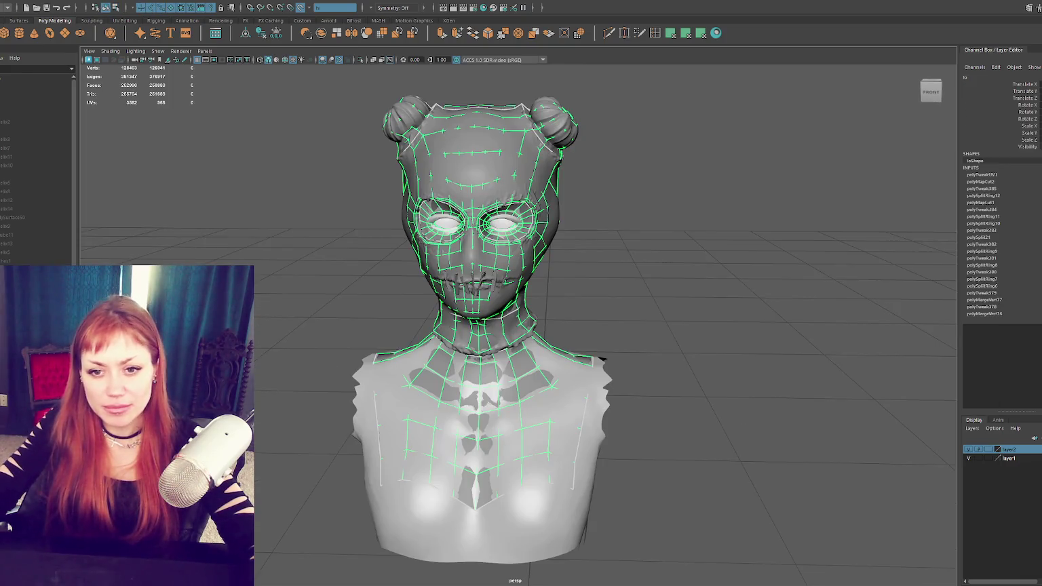
mouse_move(665, 264)
alt+mouse_down()
mouse_move(646, 279)
mouse_move(581, 275)
mouse_move(635, 274)
alt+mouse_up()
click(23, 149)
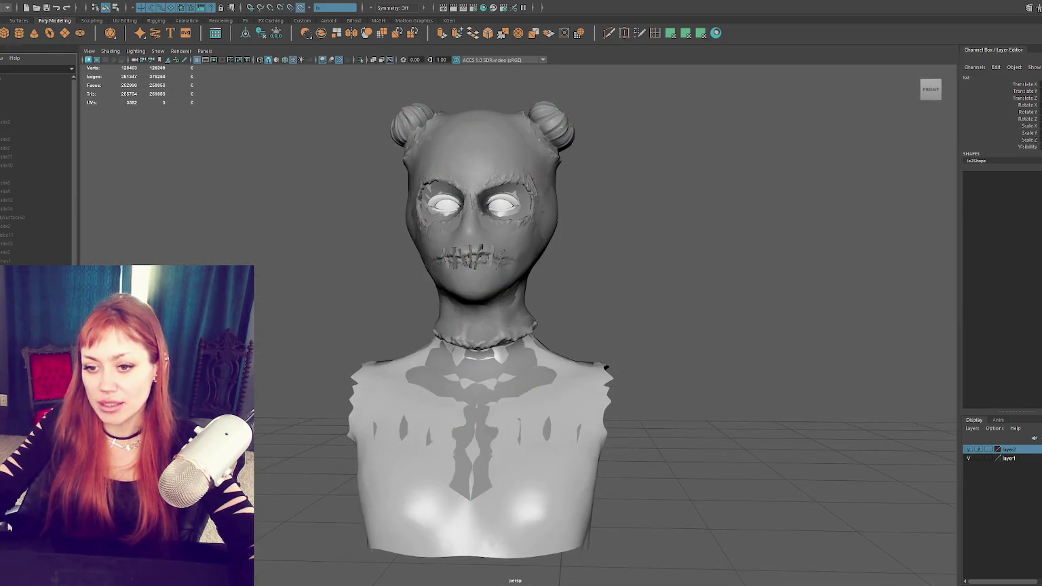
click(7, 114)
middle_drag(7, 114, 8, 104)
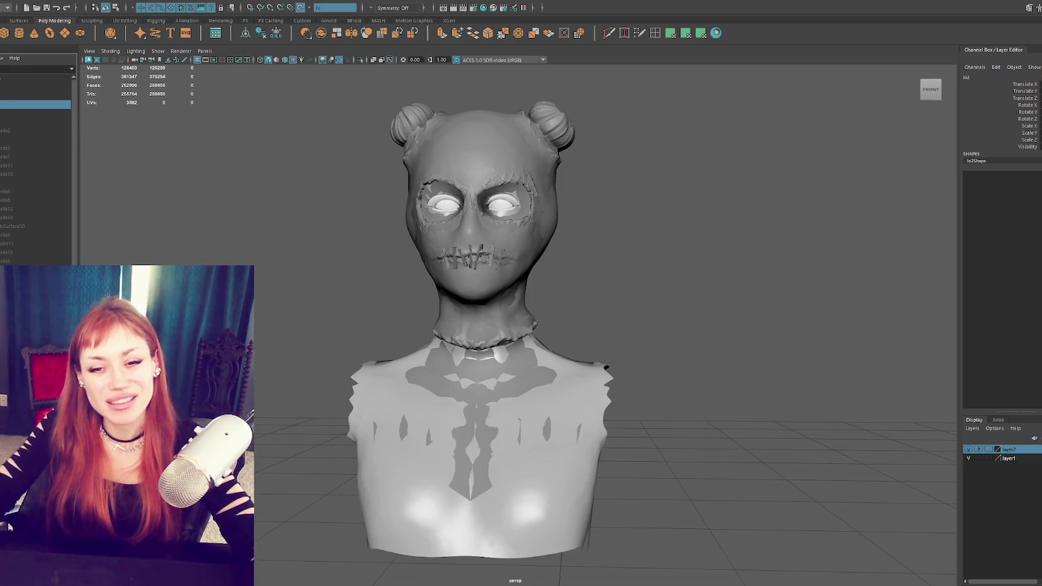
click(32, 107)
click(603, 350)
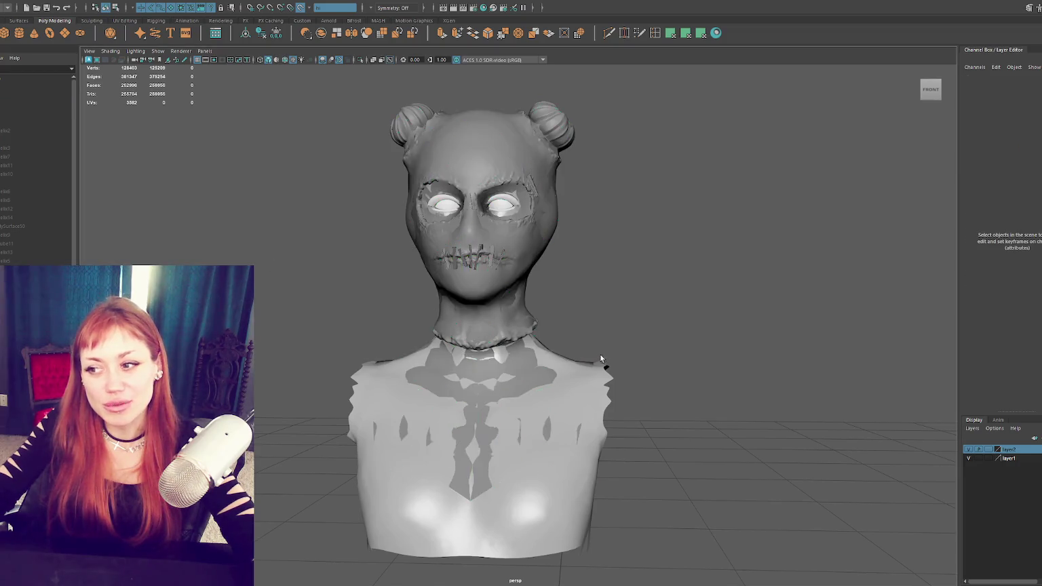
alt+drag(604, 351, 549, 333)
alt+drag(646, 293, 557, 299)
click(543, 291)
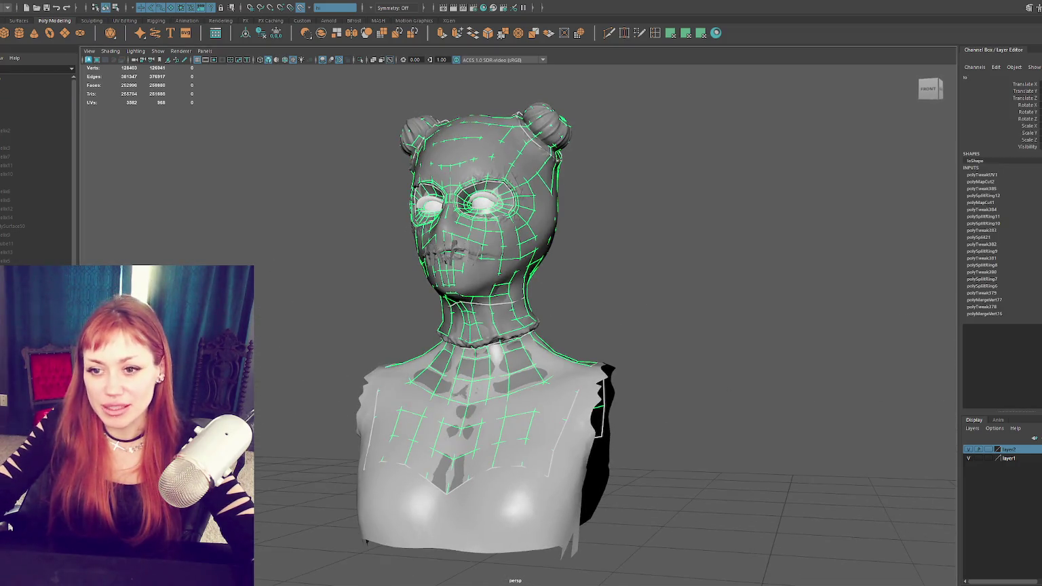
key(Down)
key(Down)
key(Down)
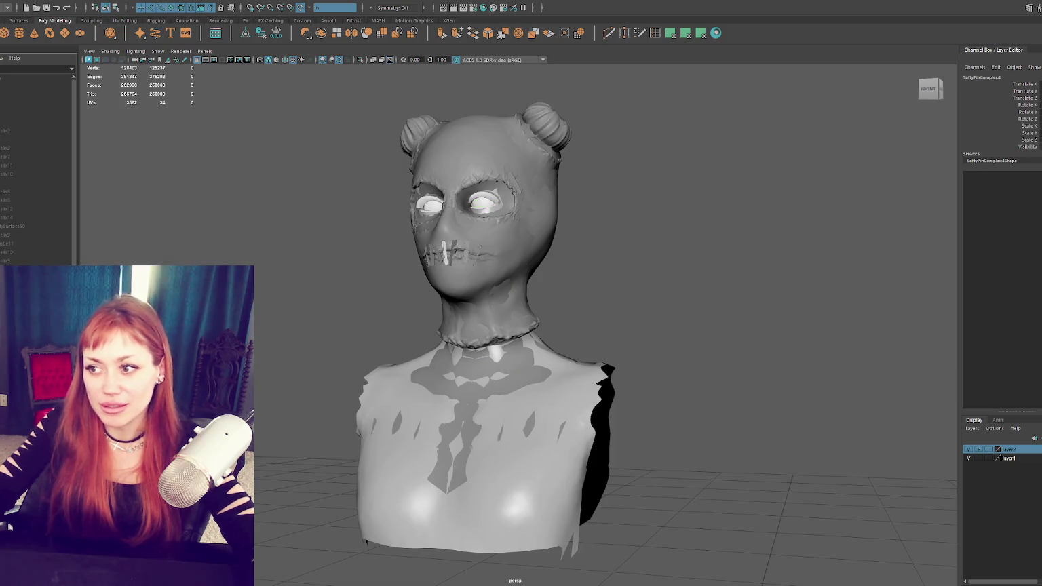
key(Down)
key(Down)
key(Down)
key(Down)
key(Down)
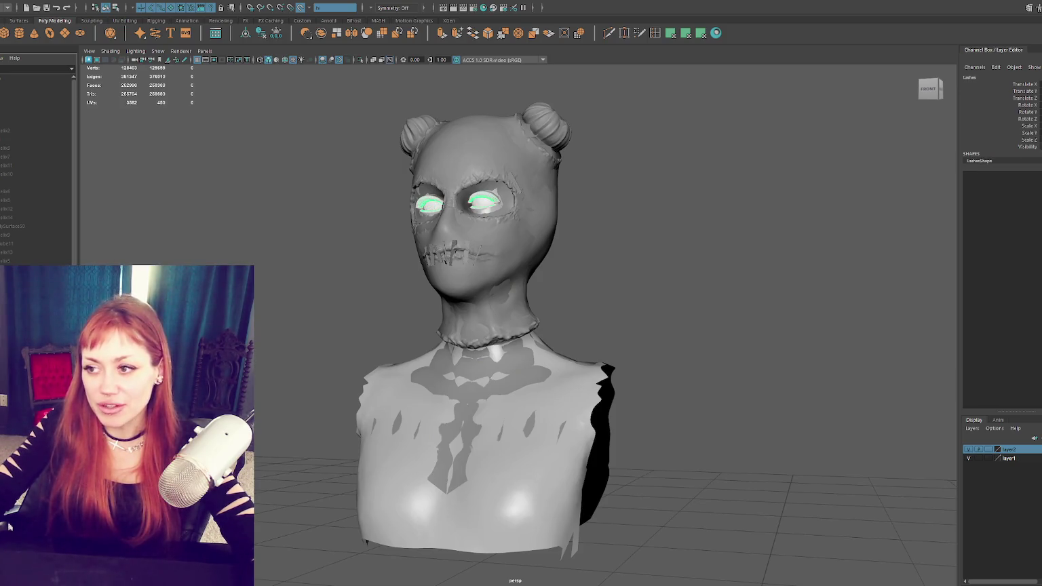
key(Down)
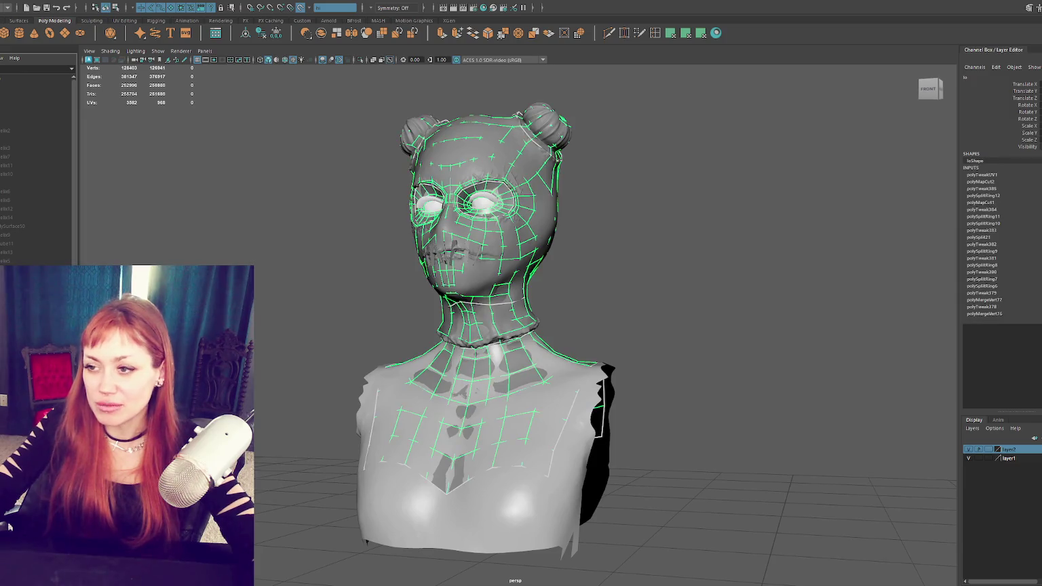
key(Down)
key(Down)
key(Down)
key(Down)
alt+drag(658, 330, 798, 337)
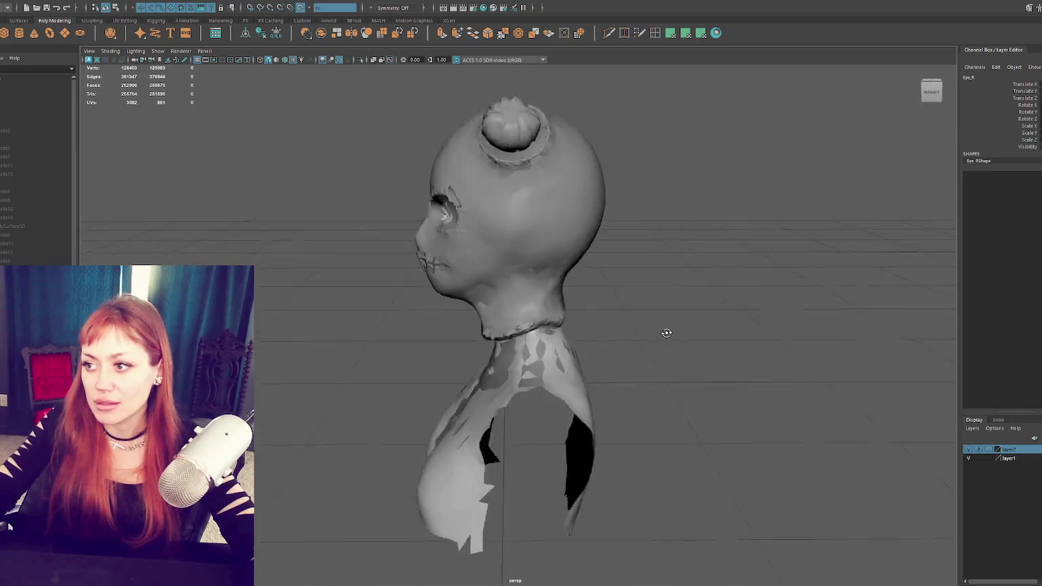
scroll(639, 258, up, 5)
alt+drag(639, 258, 584, 283)
scroll(587, 305, up, 3)
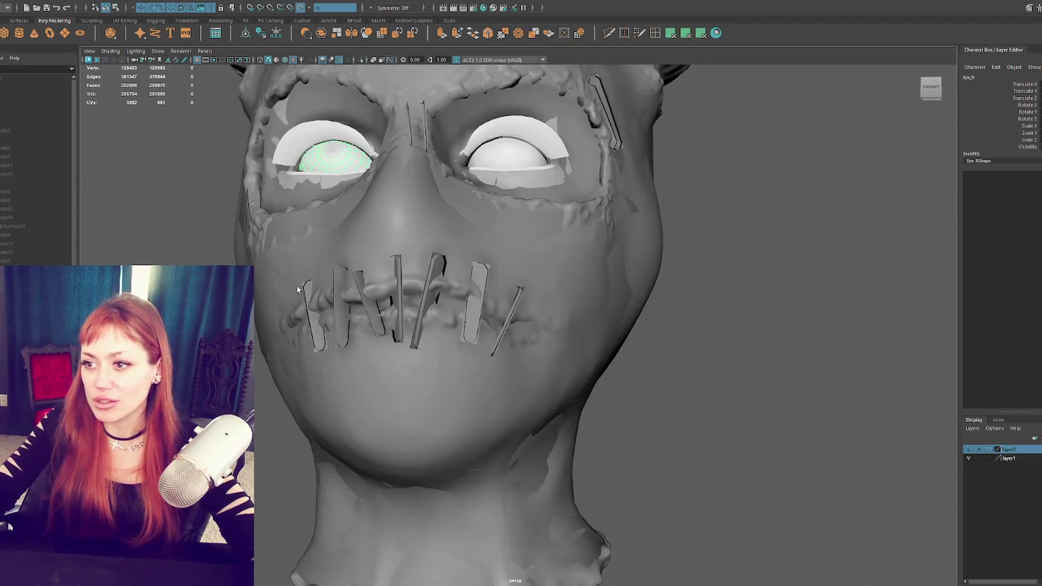
scroll(462, 241, down, 2)
scroll(462, 242, down, 3)
key(Down)
key(Right)
key(Left)
key(Right)
key(Right)
key(Right)
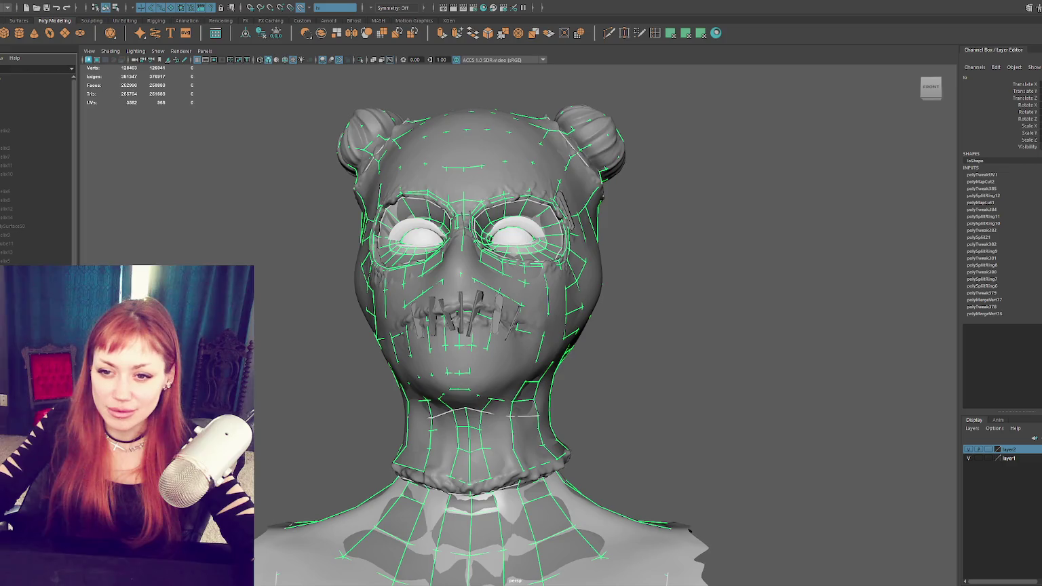
Step: Select the Low group in the Outliner and hide the cage, eyes and stitches with Ctrl+H
key(Up)
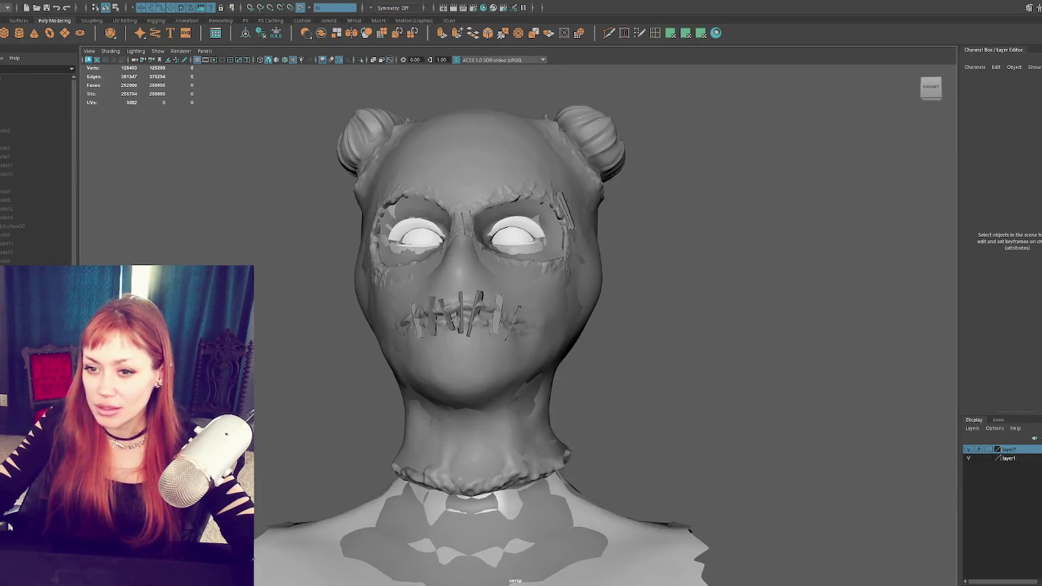
key(ctrl+z)
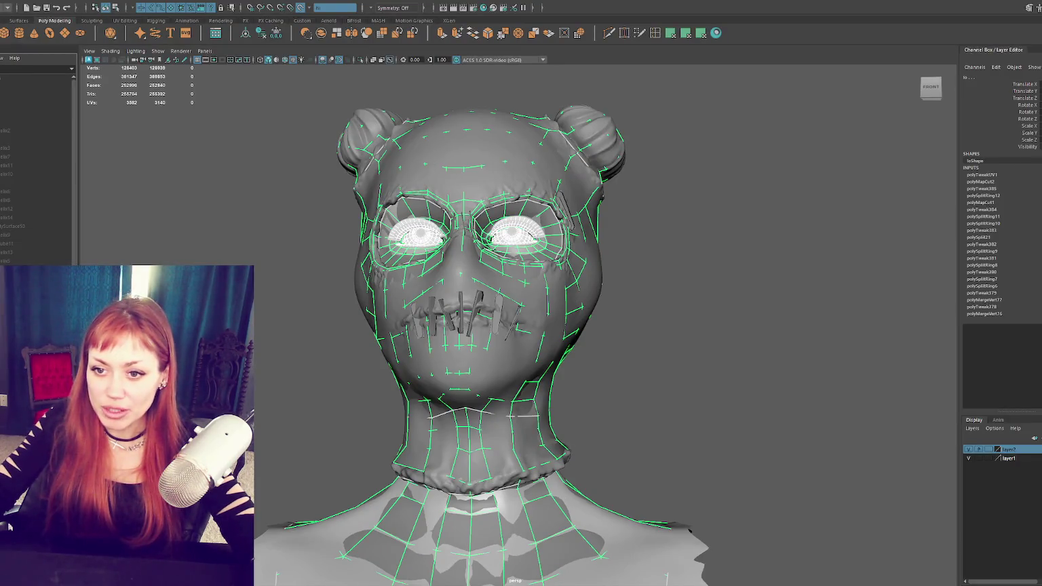
click(7, 2)
mouse_move(16, 142)
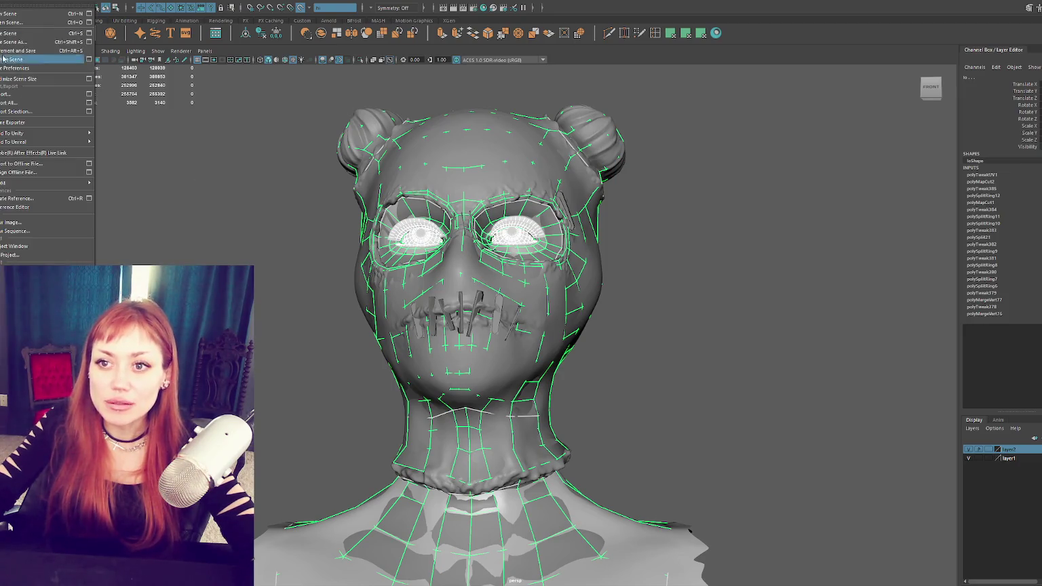
click(8, 111)
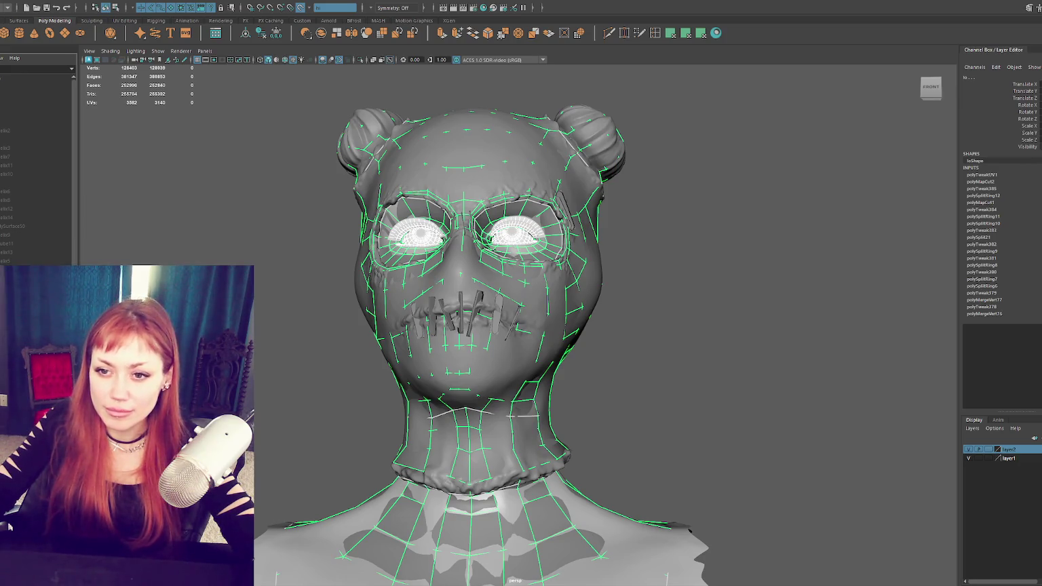
click(9, 526)
key(ctrl+h)
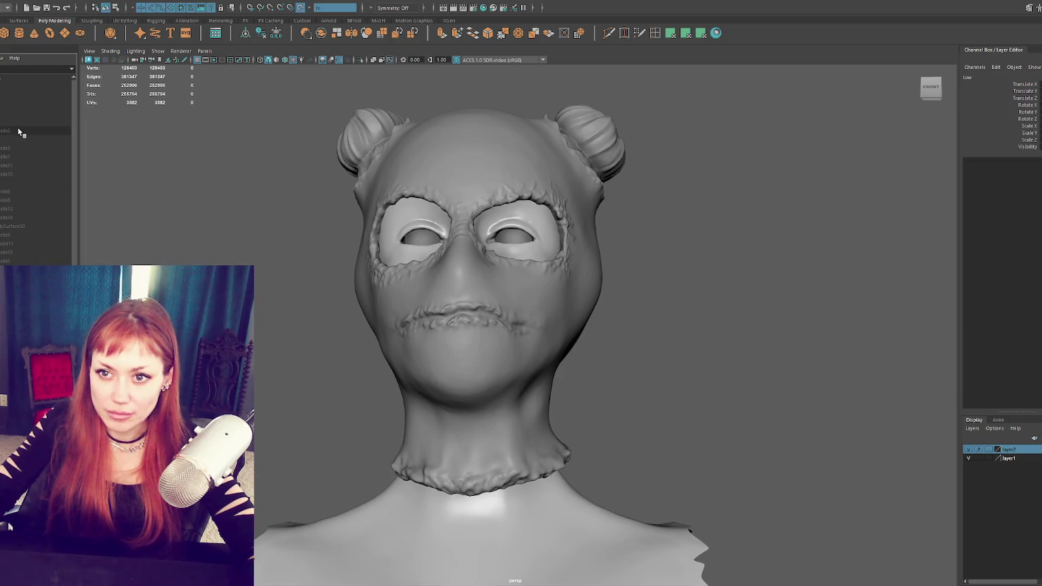
Step: Select the high-poly sculpt mesh, briefly toggling its visibility to check it
click(396, 169)
click(6, 130)
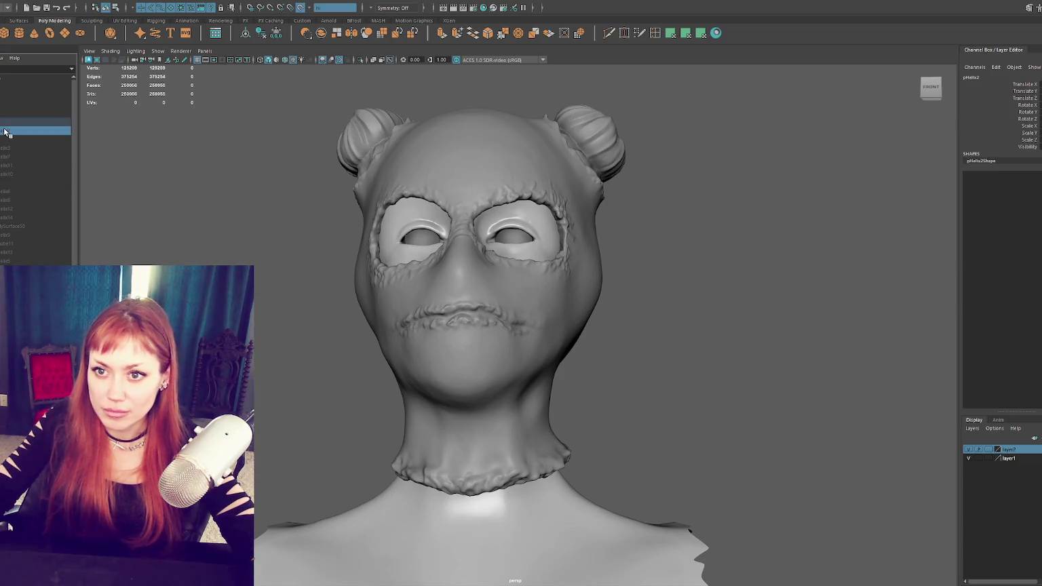
alt+drag(618, 332, 475, 291)
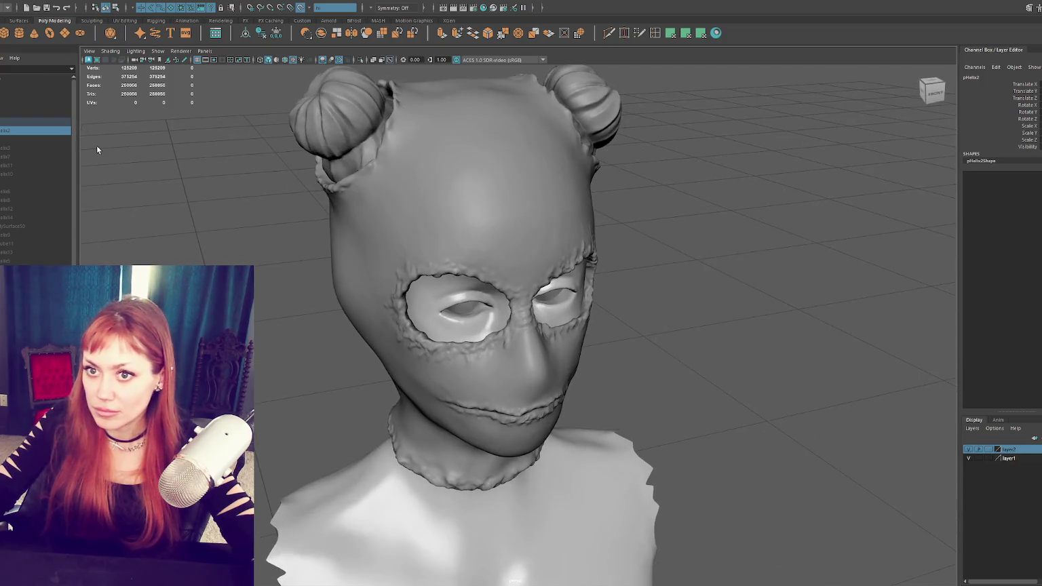
click(378, 272)
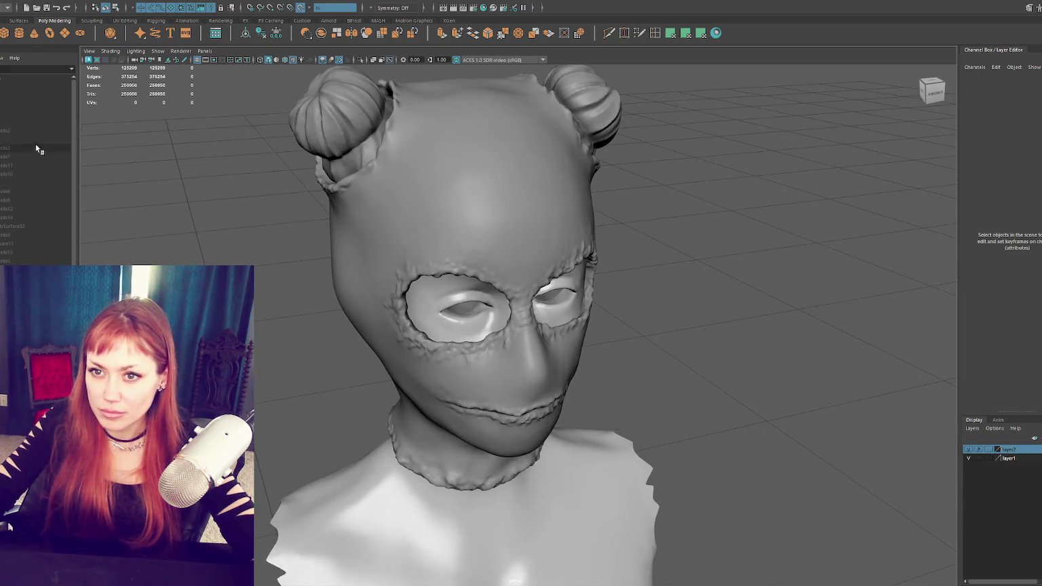
click(37, 121)
key(ctrl+h)
key(shift+h)
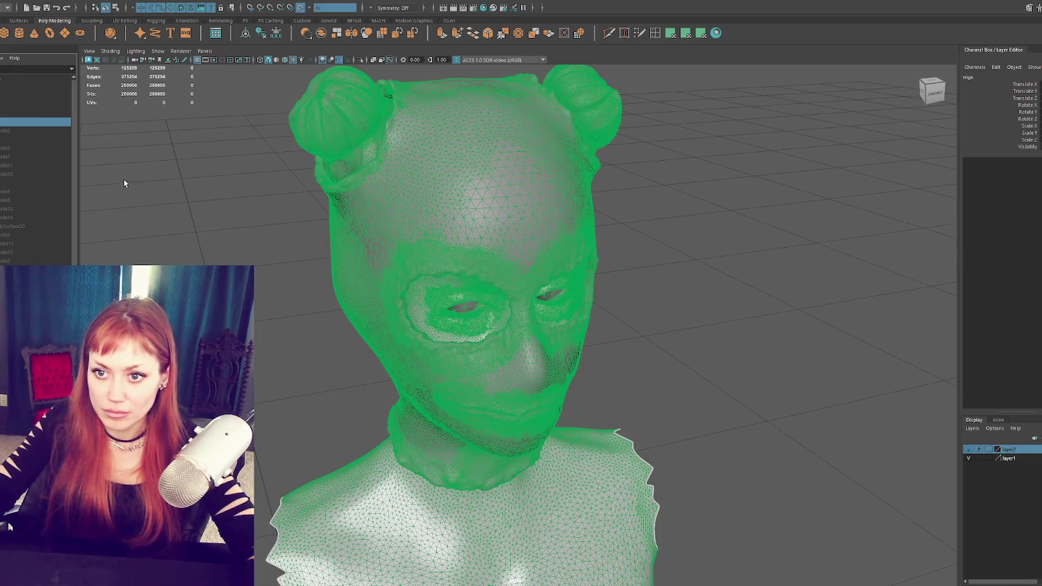
click(42, 131)
click(51, 183)
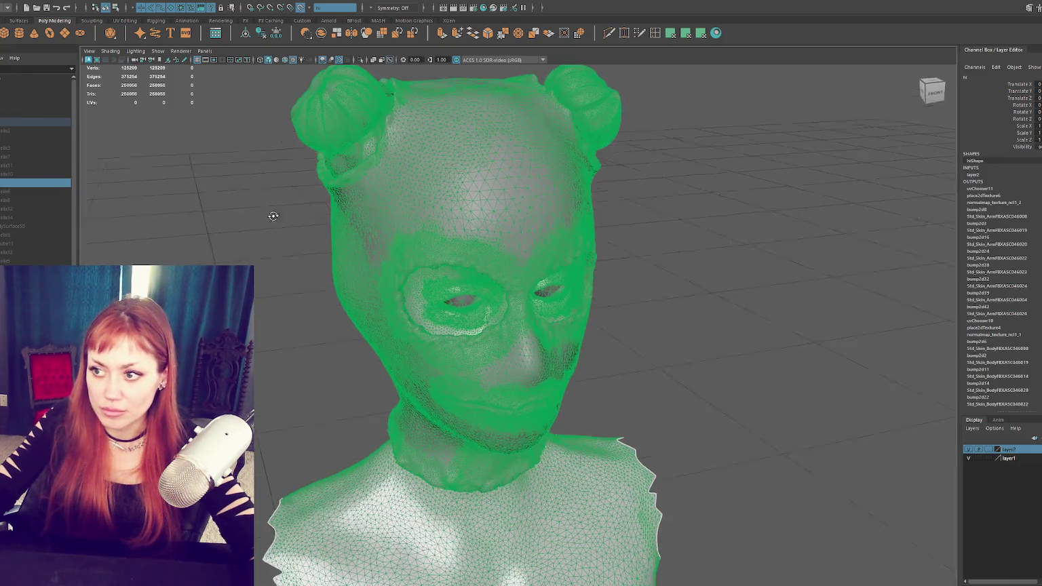
key([)
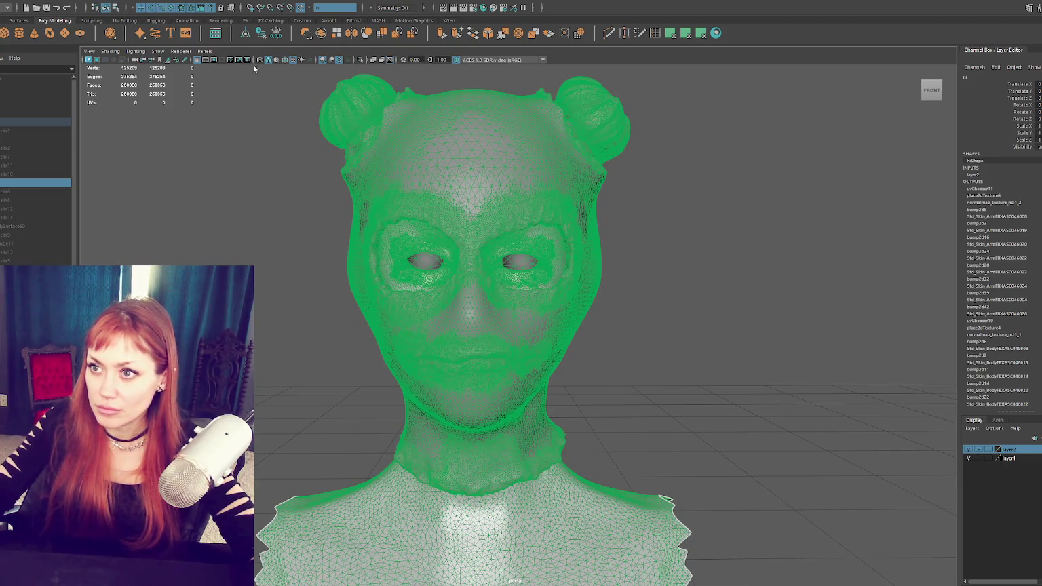
Step: Turn off Make Live and grid-snap the sculpt's pivot to the world origin
click(299, 8)
click(297, 158)
click(460, 224)
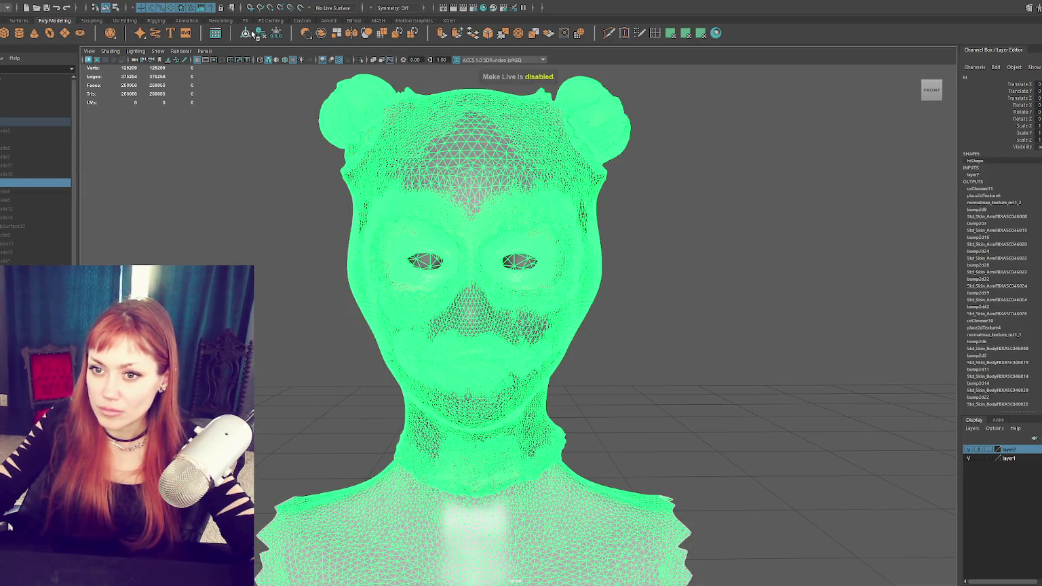
scroll(372, 259, down, 6)
alt+drag(530, 231, 521, 319)
key(w)
alt+drag(586, 384, 529, 271)
click(252, 7)
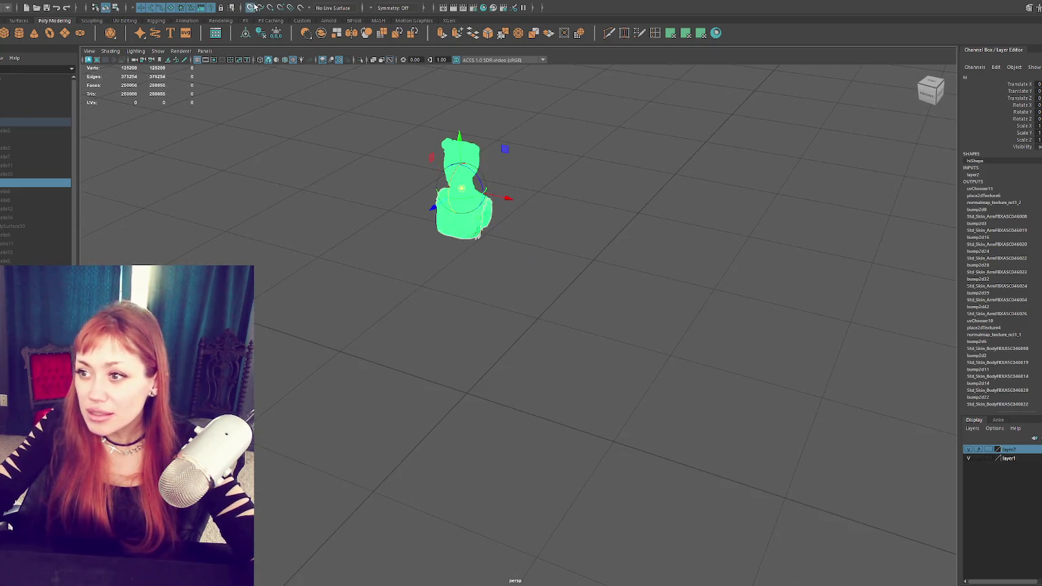
drag(461, 193, 448, 424)
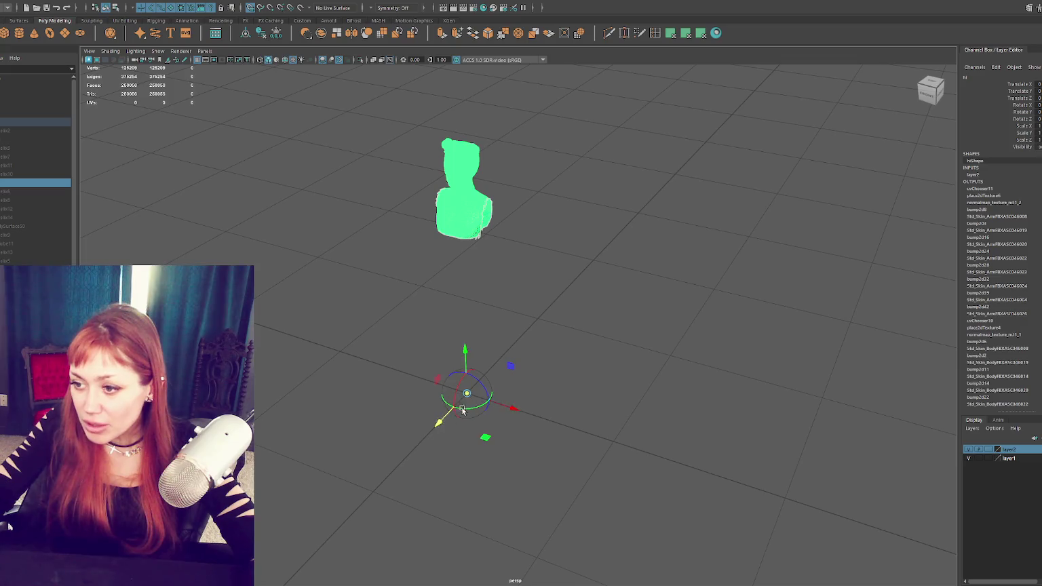
key(d)
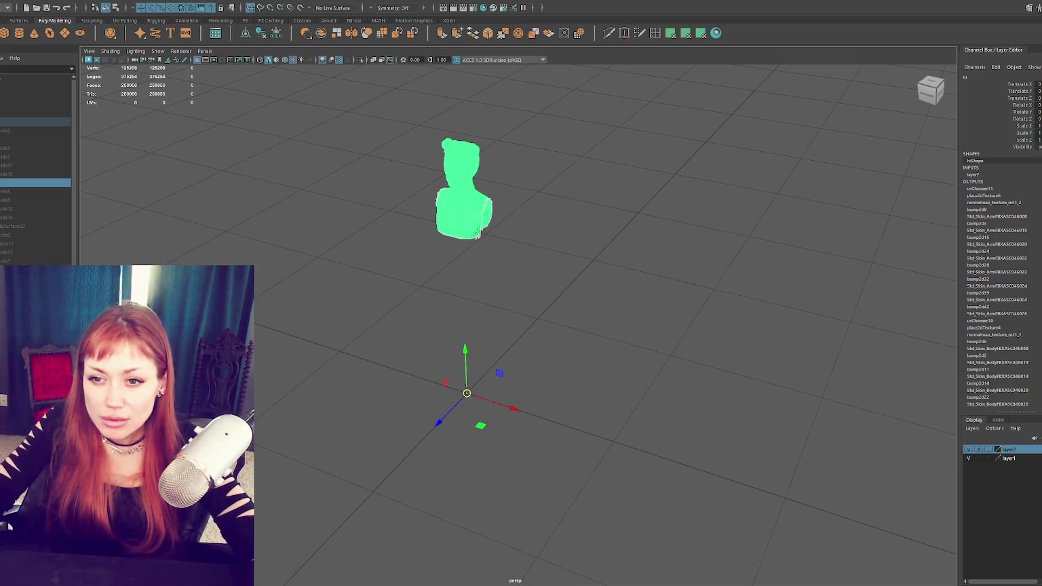
Step: Select the safety pins on the low-poly bust and group them with Ctrl+G
click(461, 163)
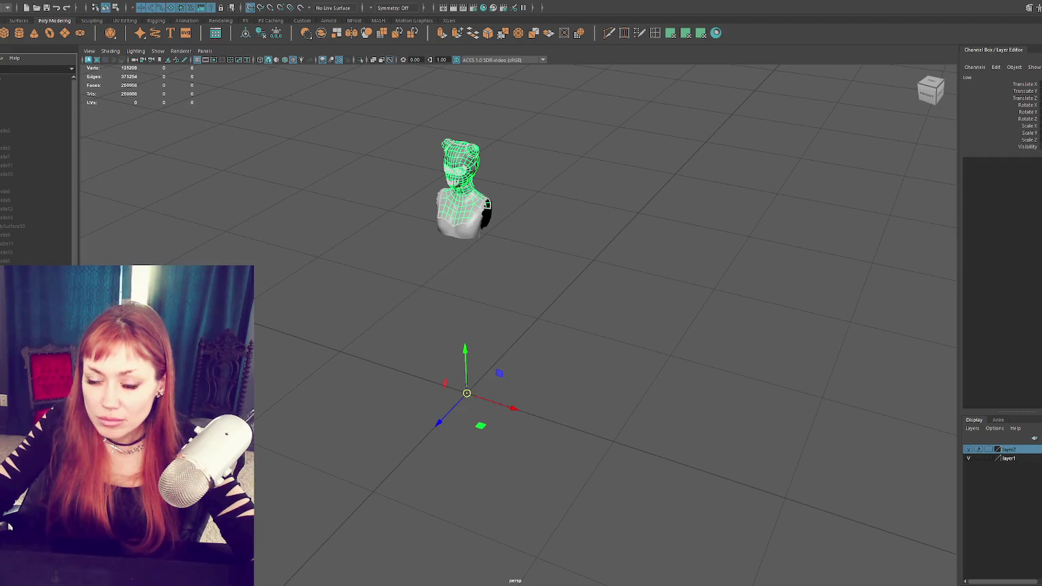
click(458, 183)
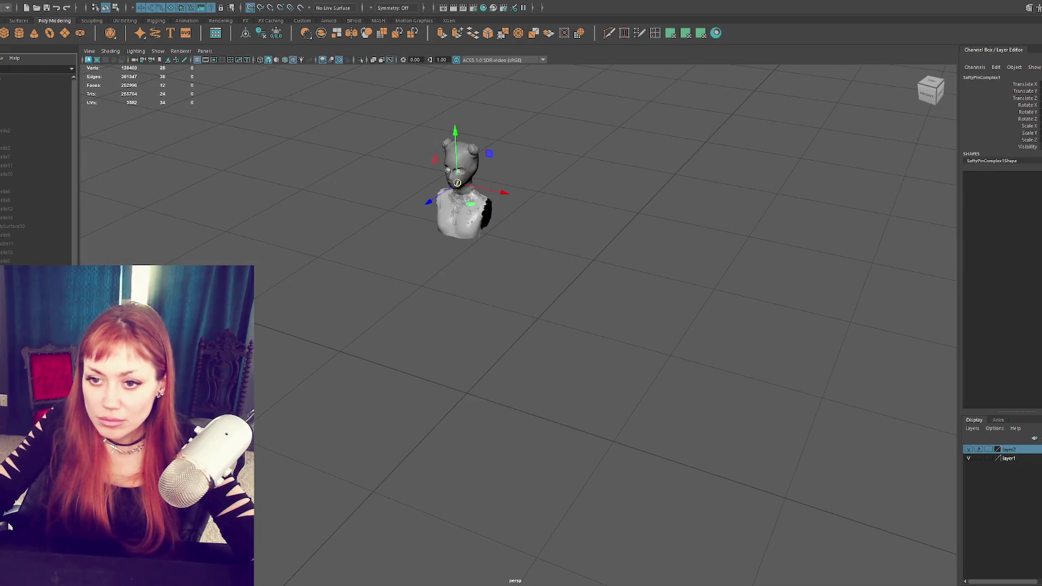
key(ctrl+g)
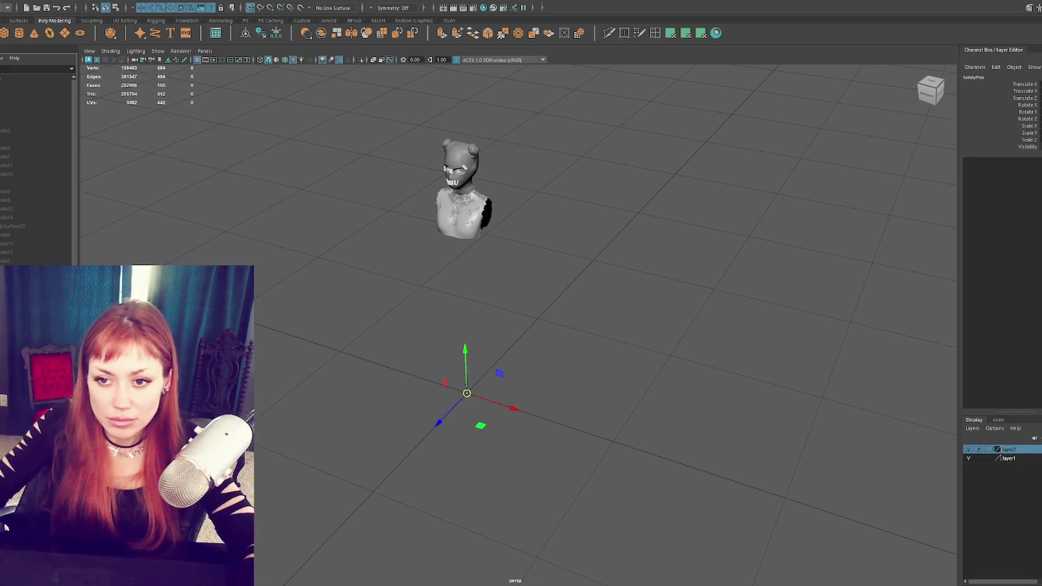
Step: Name the new group SafetyPins and check the Low group hierarchy
click(9, 129)
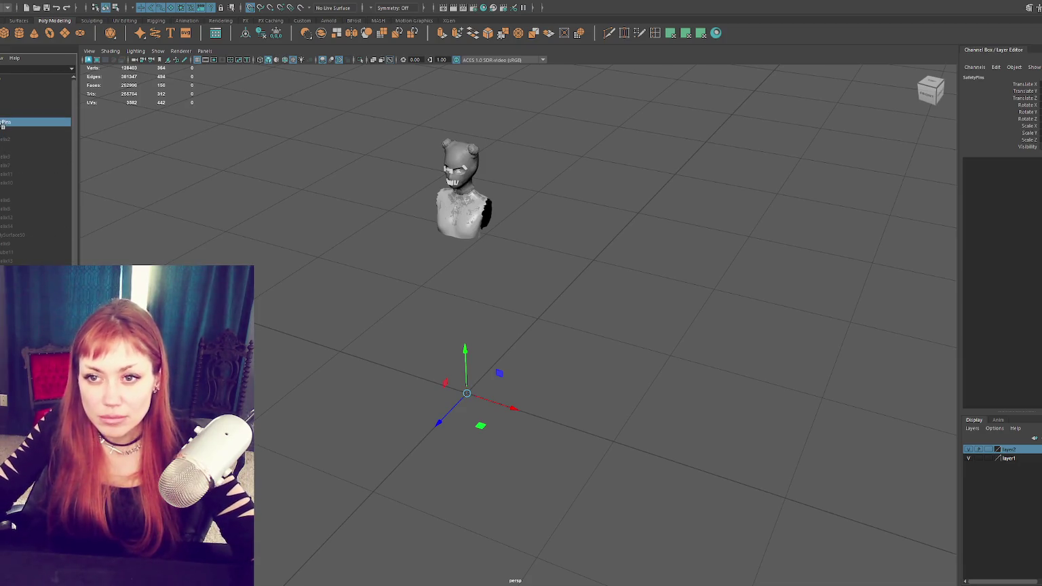
key(Down)
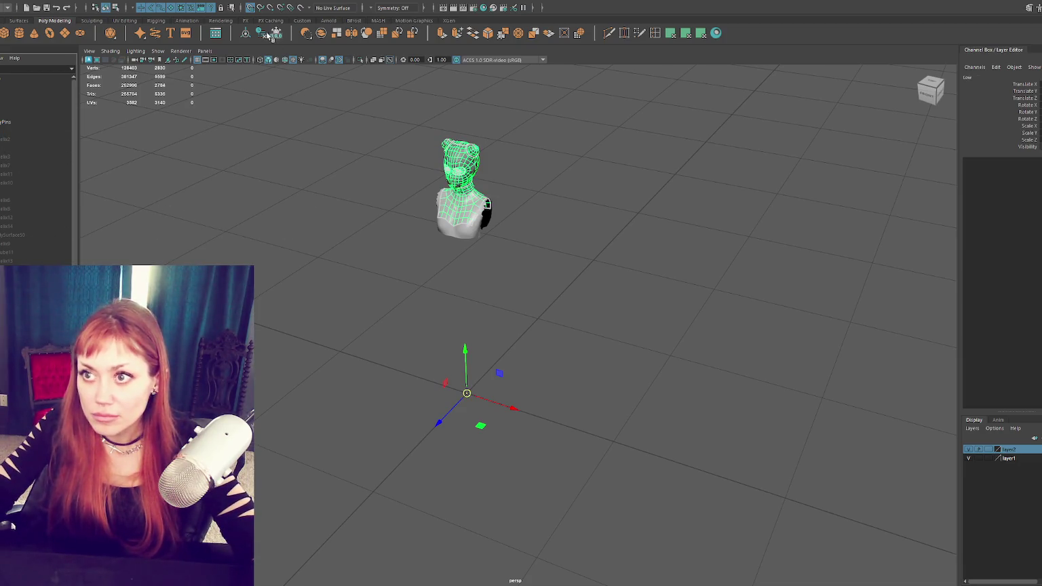
key(Down)
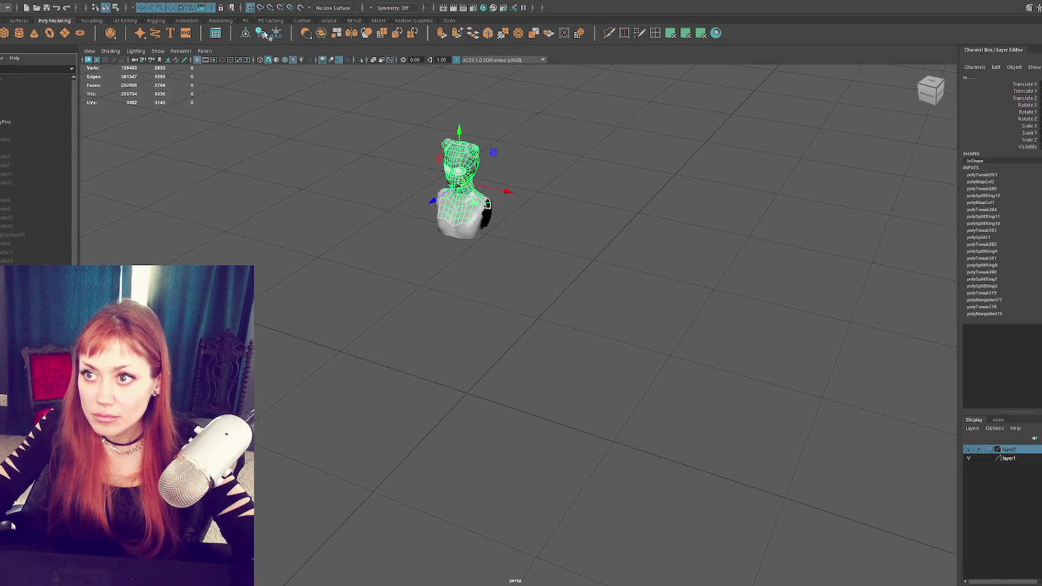
key(Up)
Step: Select the high-poly sculpt in the Outliner, then deselect it by clicking empty space
right_click(47, 161)
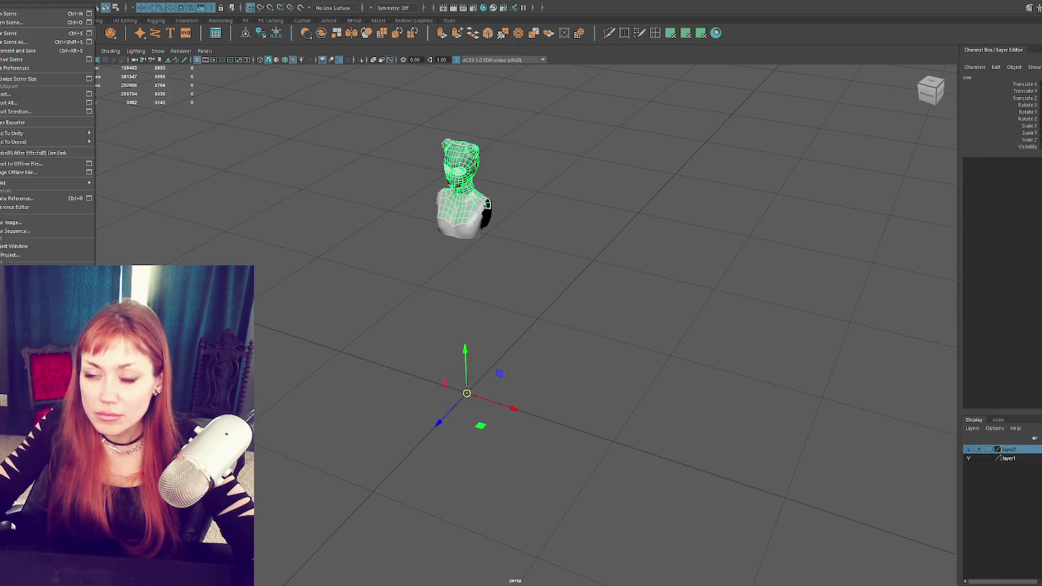
click(48, 114)
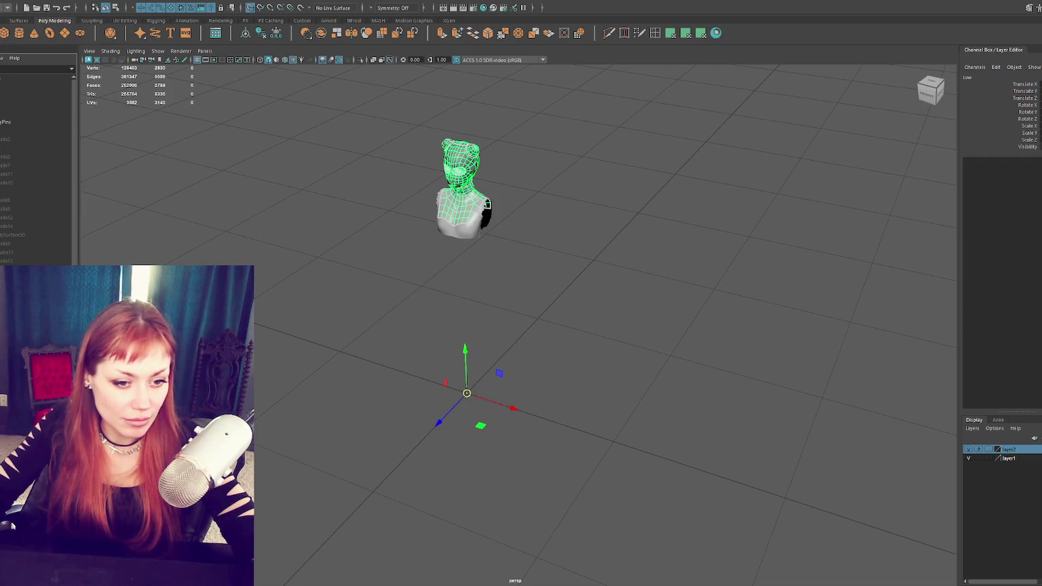
click(34, 131)
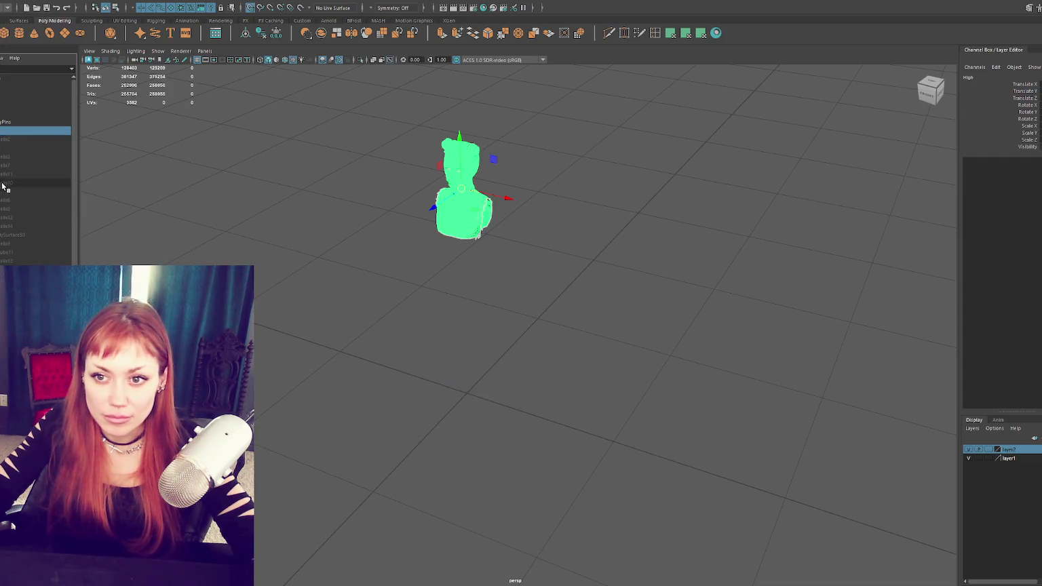
click(34, 192)
right_click(98, 139)
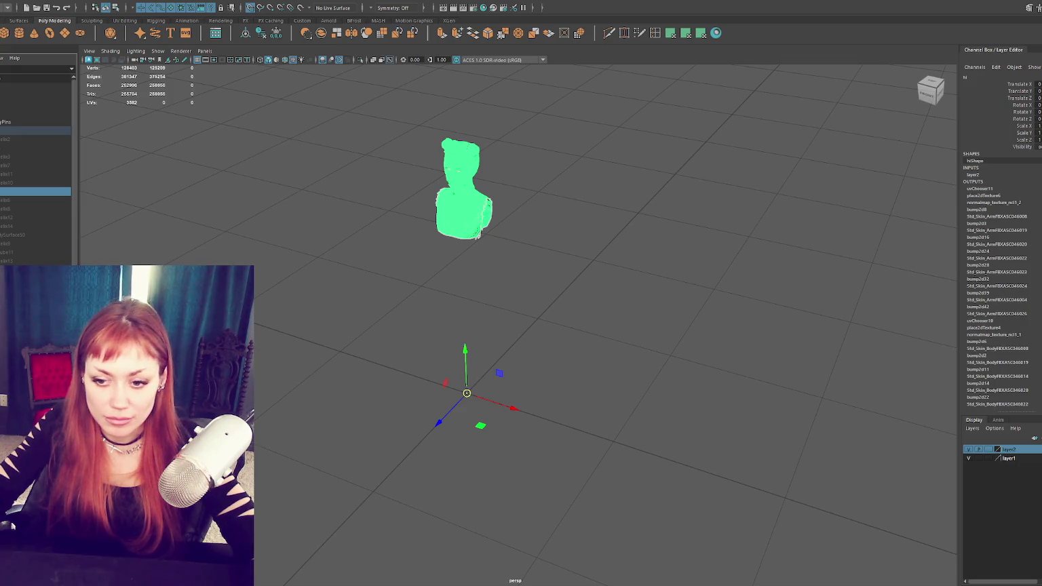
click(11, 524)
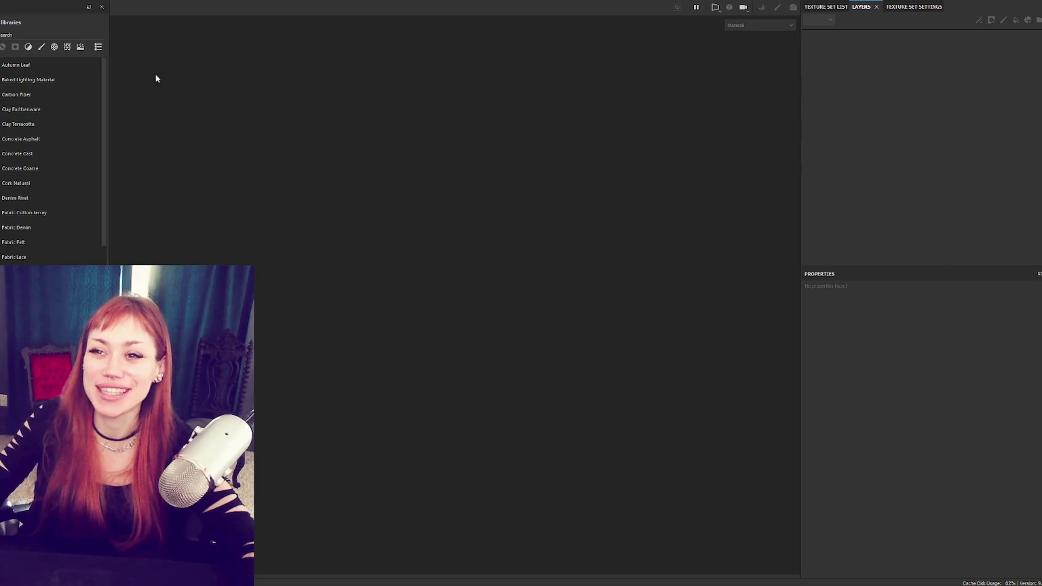
Step: Reopen head-balaclava-spacebuns.spp and swap its project mesh for the updated low-poly bust
key(alt+f)
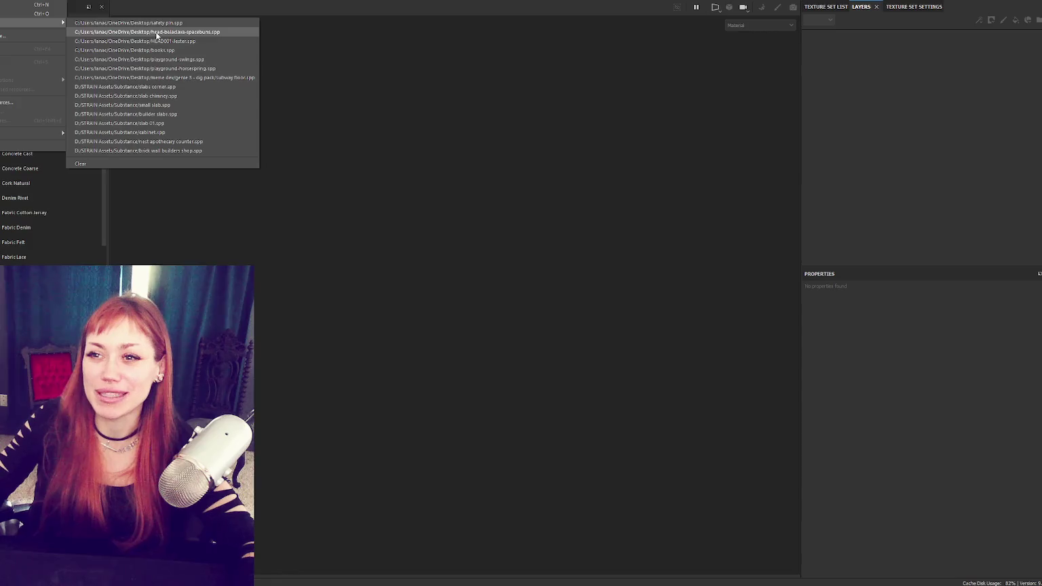
click(156, 32)
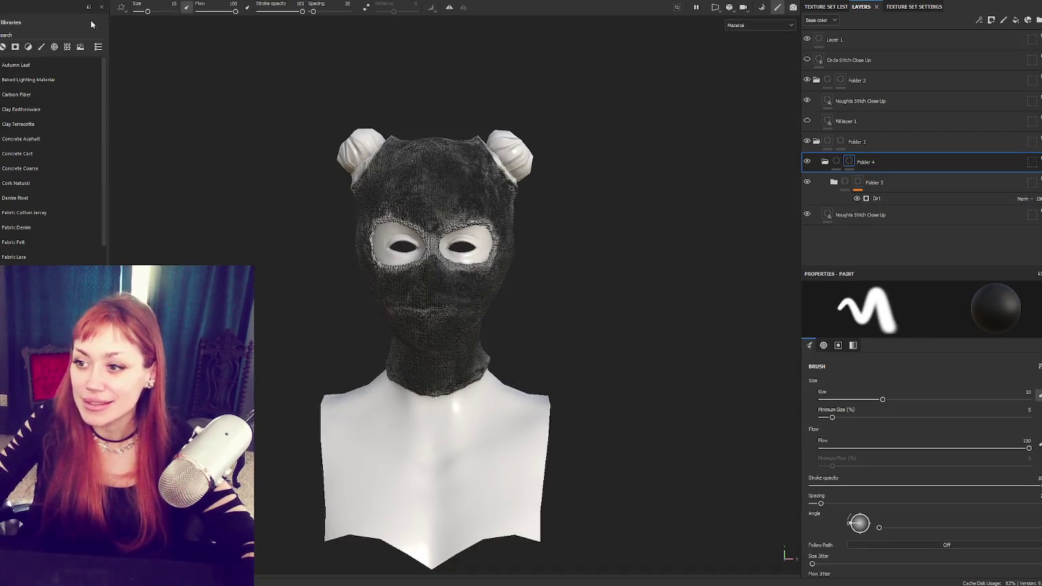
key(alt+f)
click(20, 23)
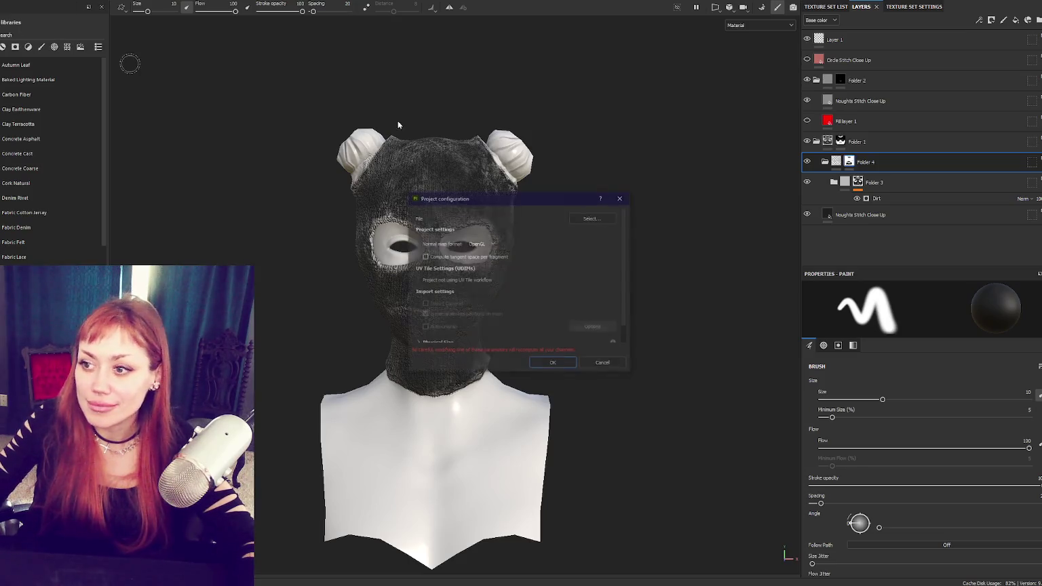
click(594, 220)
double_click(607, 329)
click(561, 365)
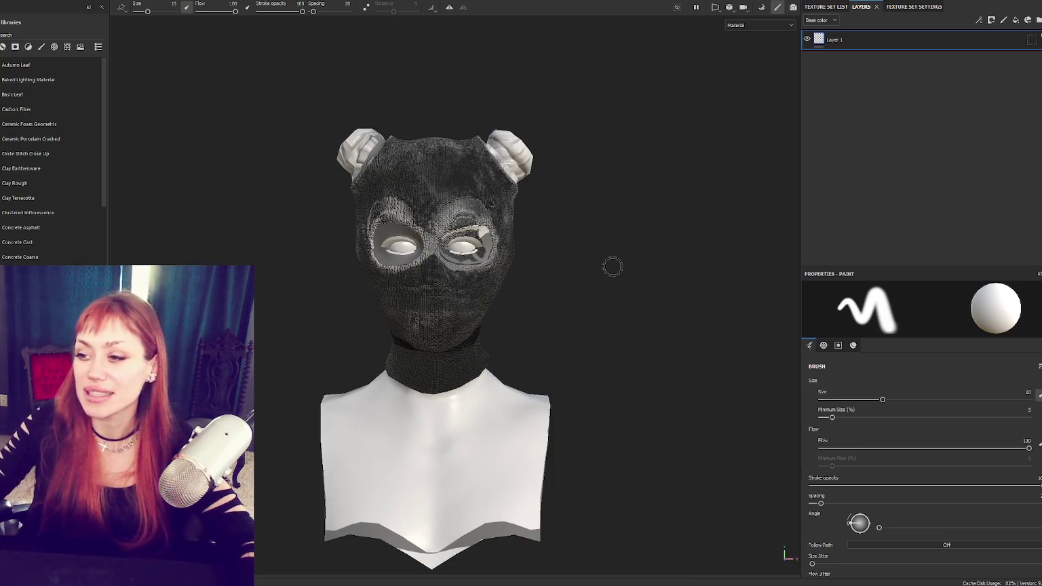
key(ctrl+b)
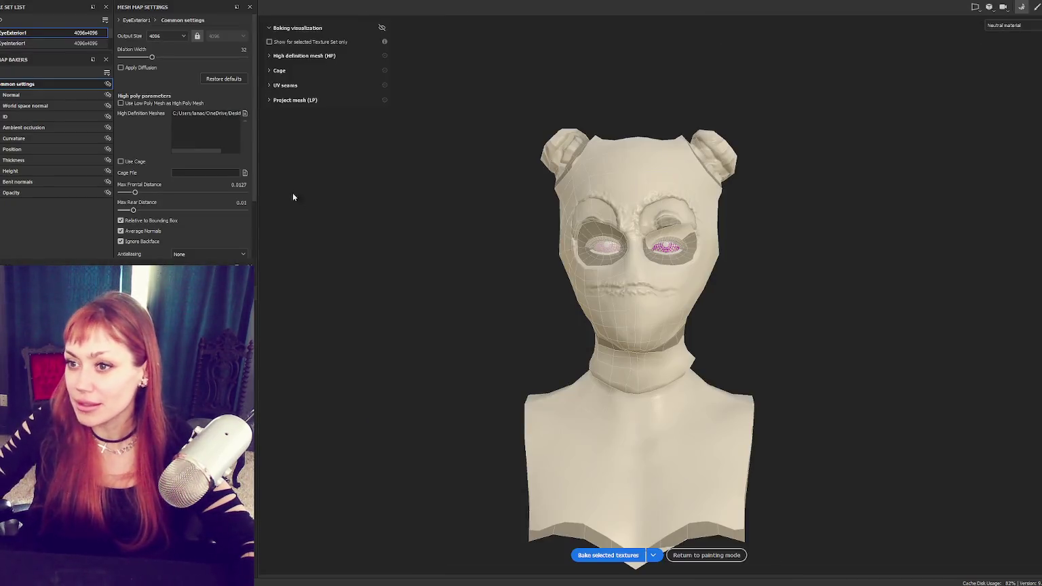
Step: Add the high-poly mesh, set antialiasing to Supersampling 4x, drop the extra mesh entry, and bake
click(243, 113)
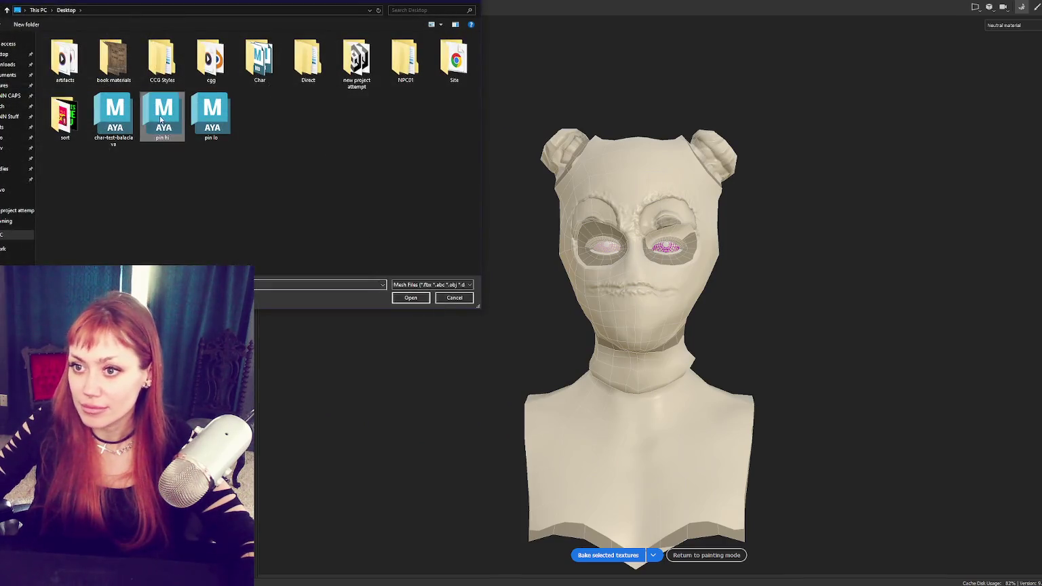
key(Escape)
scroll(207, 238, down, 2)
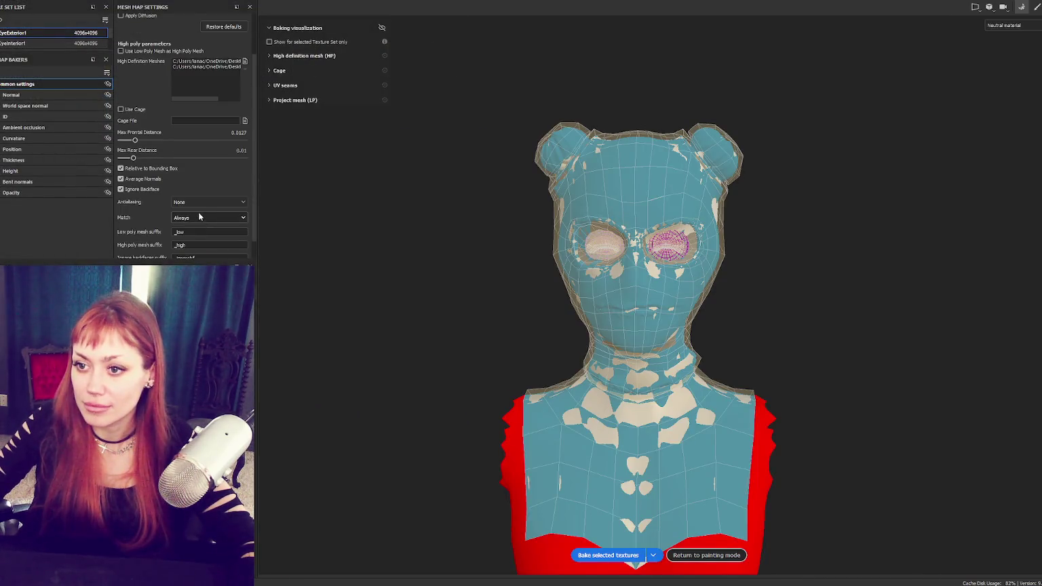
click(197, 208)
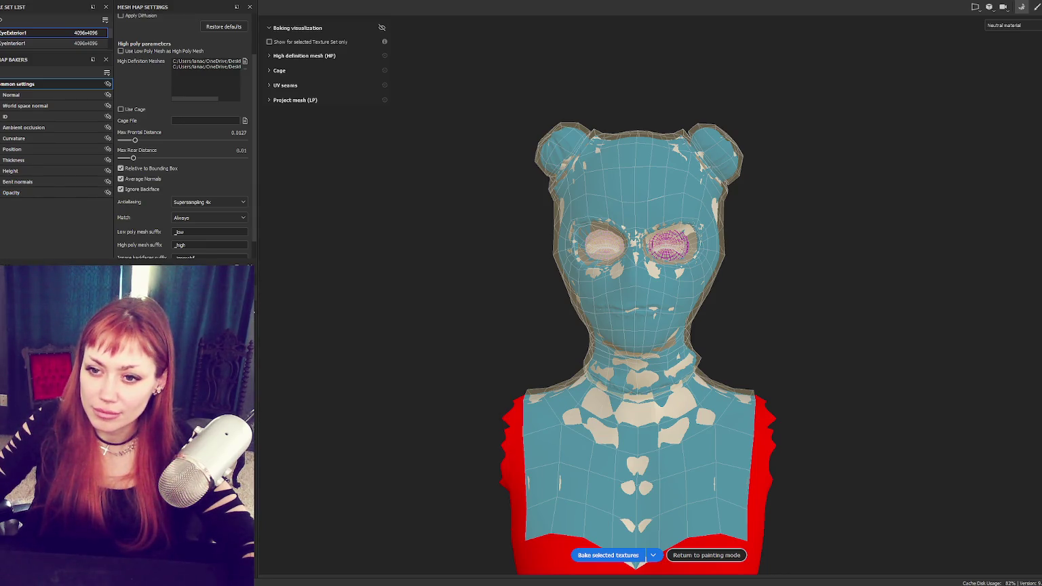
scroll(233, 81, up, 1)
click(243, 95)
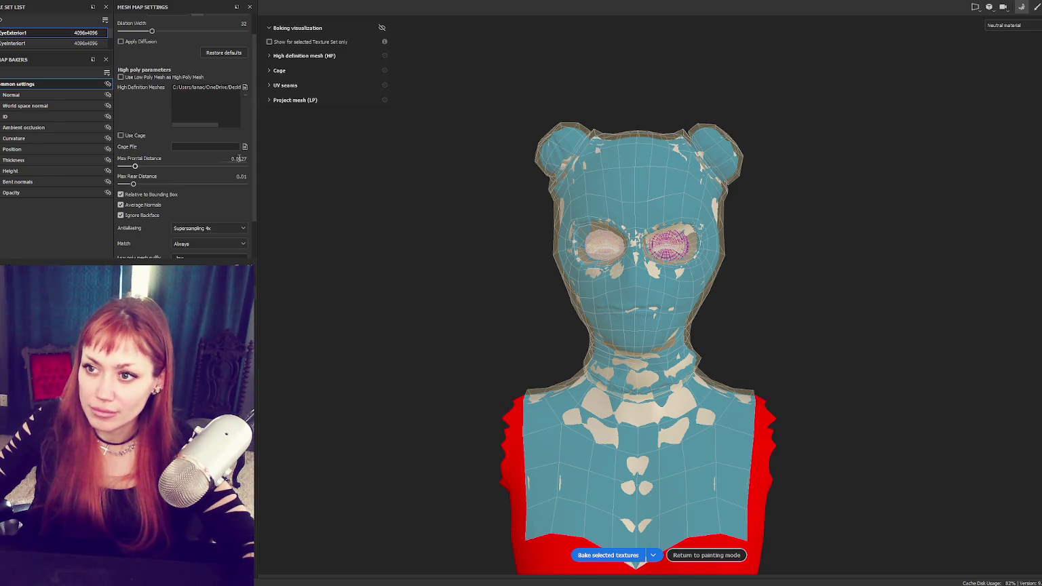
click(608, 555)
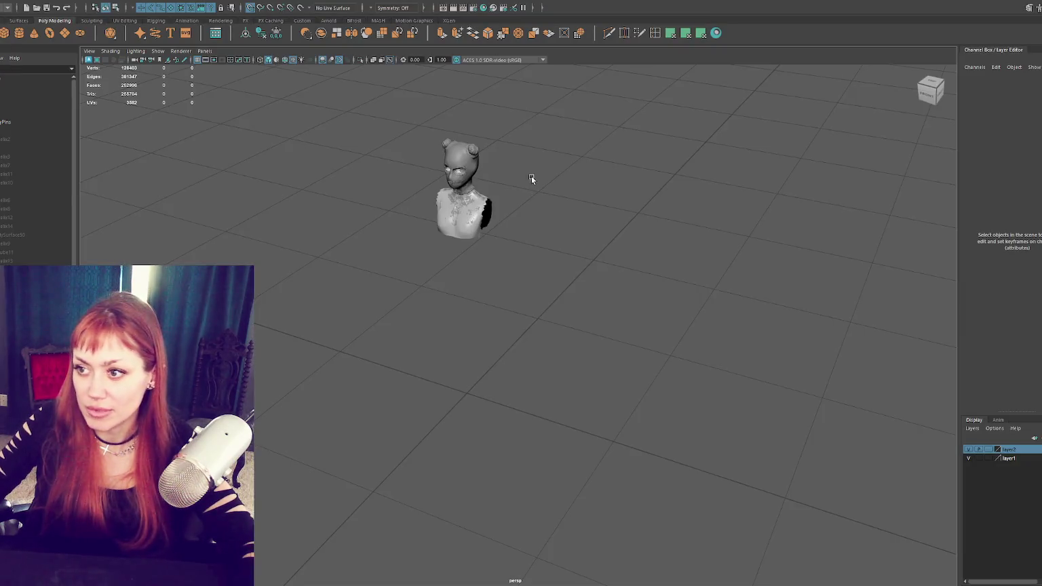
Step: Hide the high-poly model, select the low-poly bust and show its UV layout
key(f)
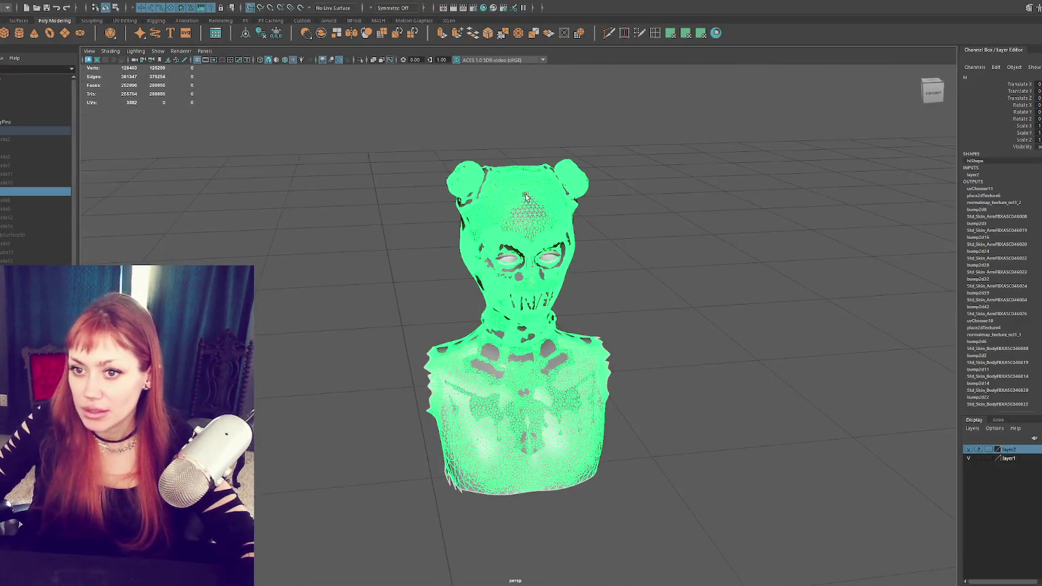
key(ctrl+h)
click(575, 233)
alt+drag(575, 233, 557, 211)
click(359, 1)
click(331, 19)
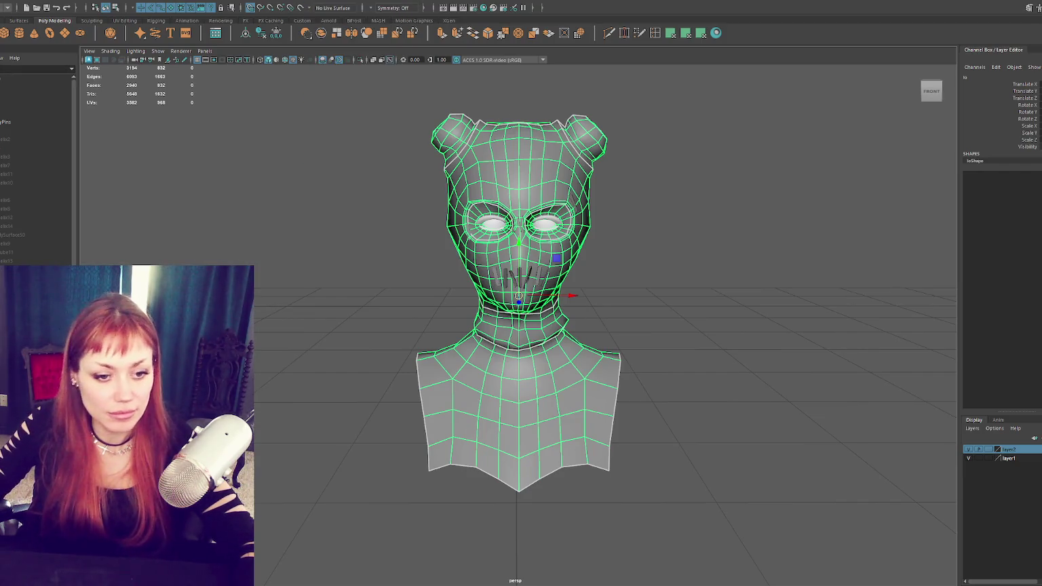
key(f)
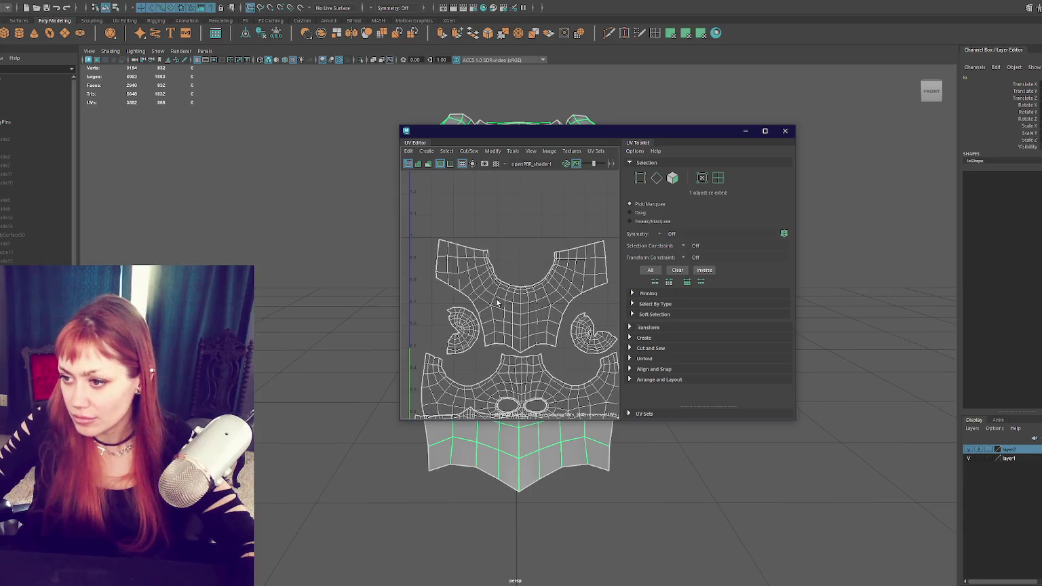
Step: Assign the eye-surround and neck-band faces a new Blinn material coloured beige
key(F11)
right_drag(432, 270, 437, 378)
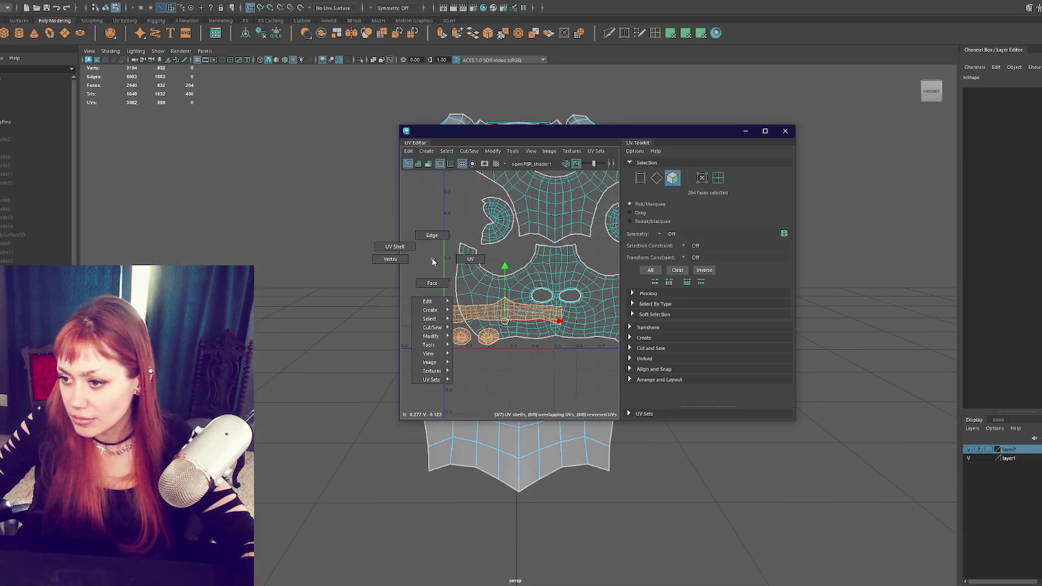
right_click(278, 332)
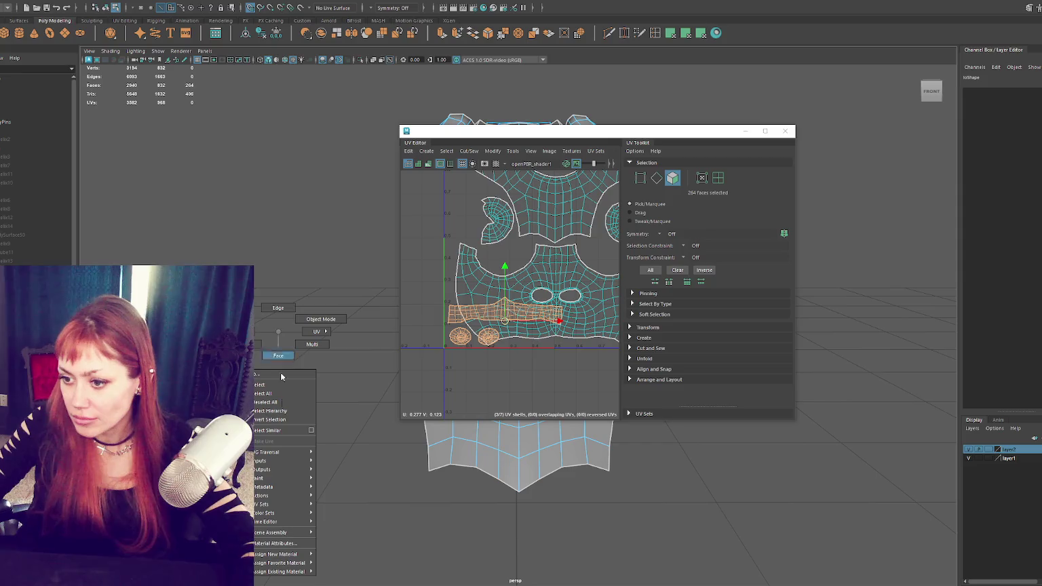
click(274, 543)
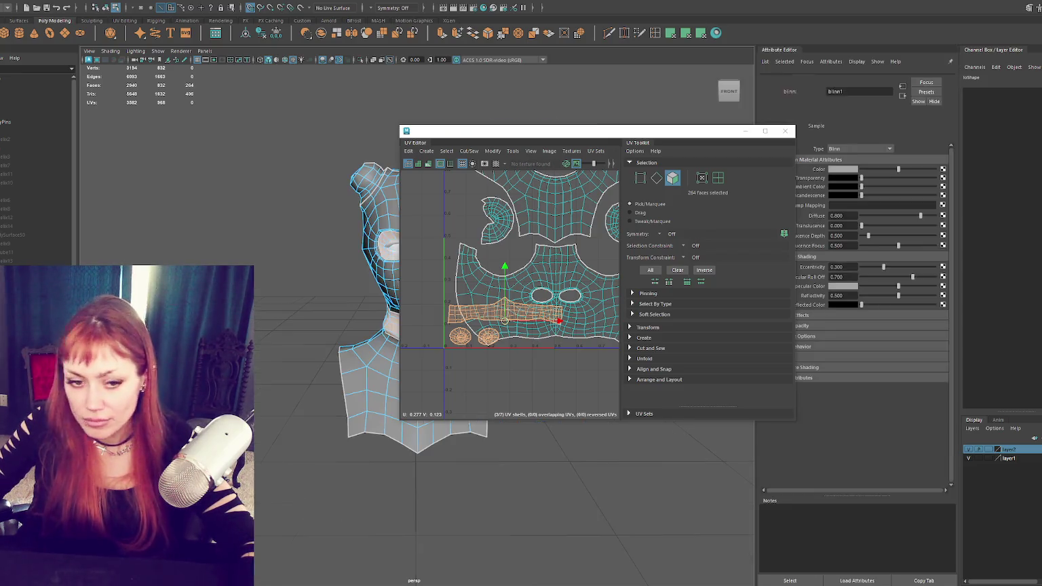
click(841, 177)
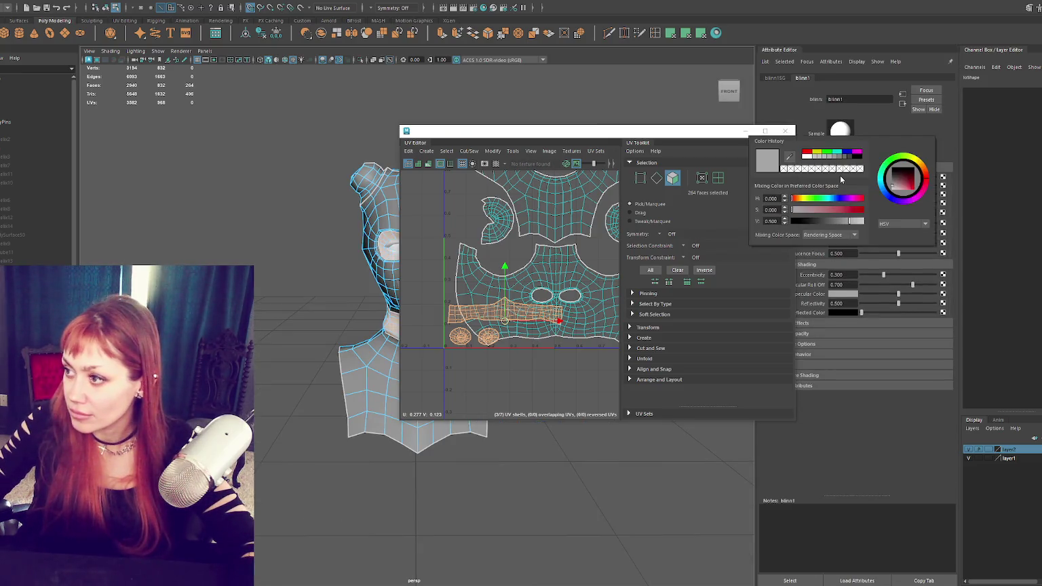
drag(926, 173, 906, 196)
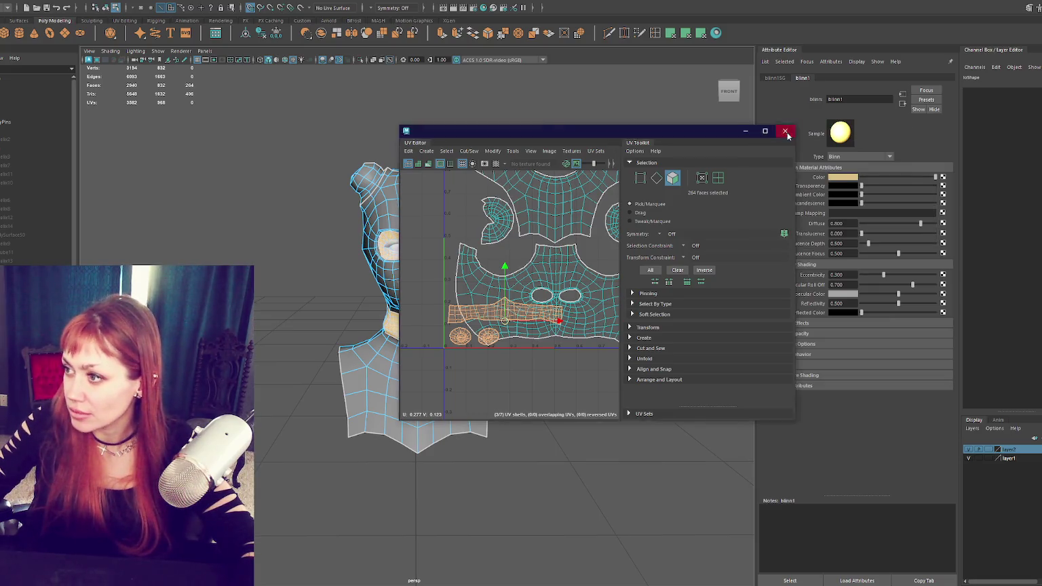
Step: Check the neck band, then reopen the UV Editor and move the body shell below
click(785, 131)
scroll(500, 206, up, 5)
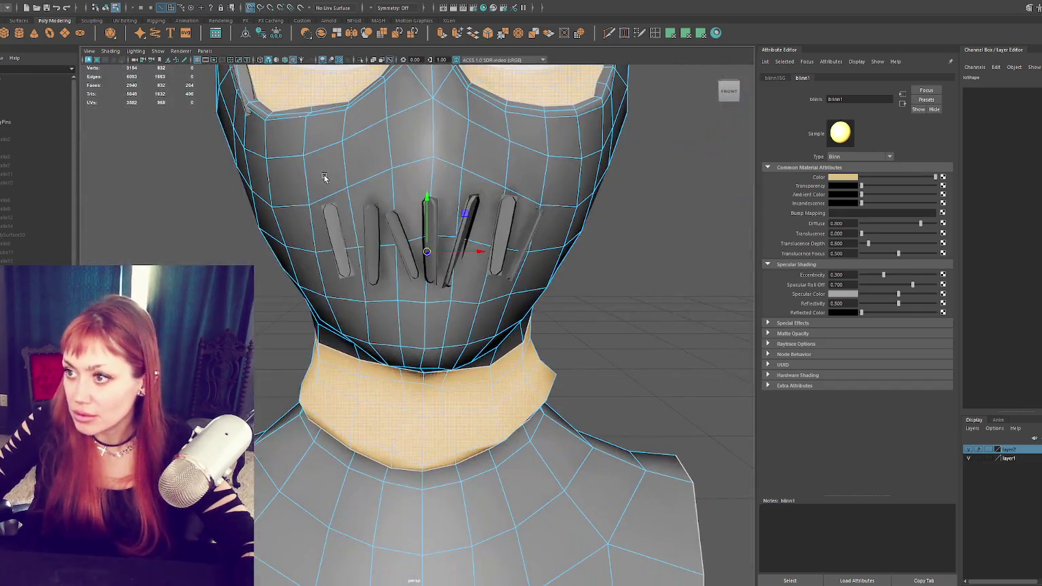
scroll(324, 177, down, 5)
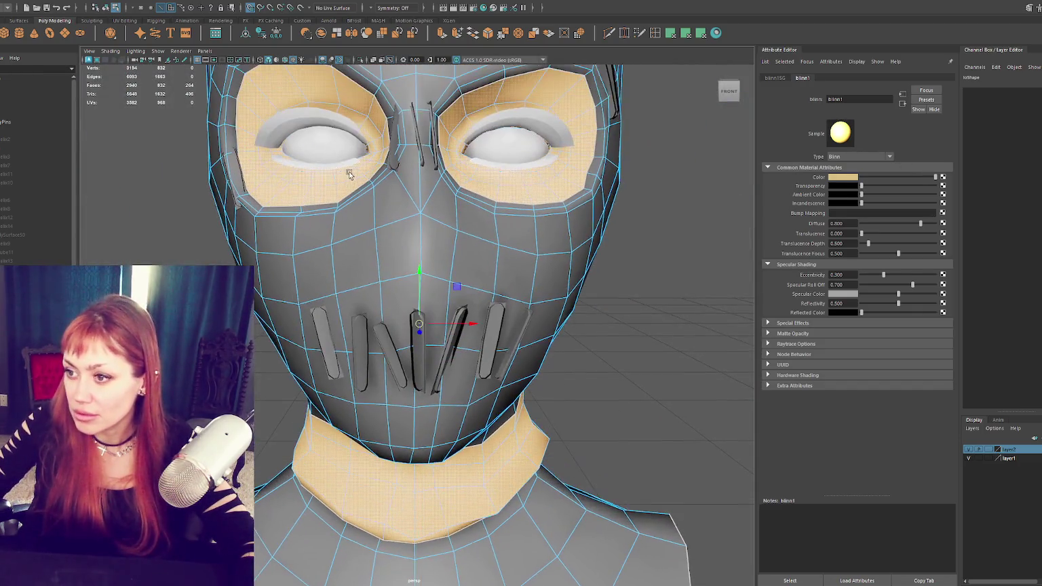
mouse_move(353, 169)
alt+mouse_down()
mouse_move(363, 141)
mouse_move(433, 165)
mouse_move(411, 152)
alt+mouse_up()
scroll(410, 153, down, 5)
click(319, 4)
click(346, 16)
drag(520, 140, 678, 136)
scroll(666, 218, down, 2)
middle_drag(667, 219, 685, 281)
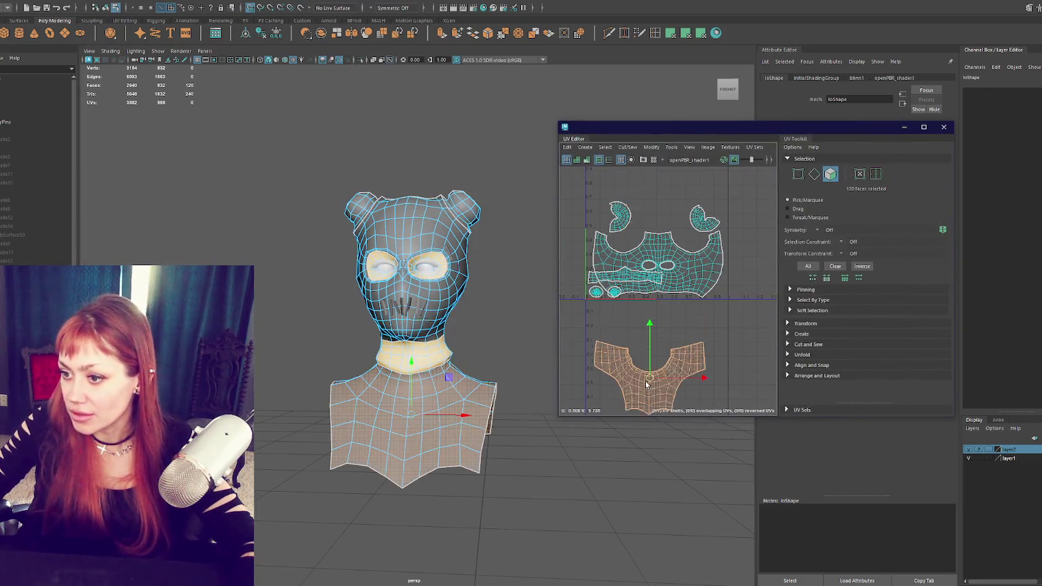
Step: Reposition the mask and eye-circle shells and move the strip shell above the ears
click(632, 278)
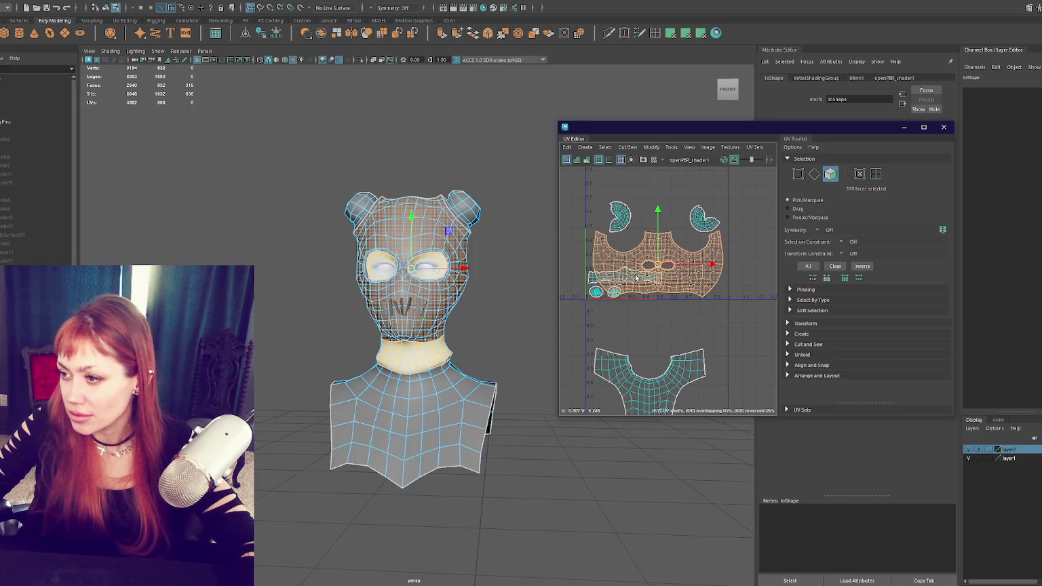
alt+middle_drag(634, 277, 627, 310)
middle_drag(655, 251, 671, 160)
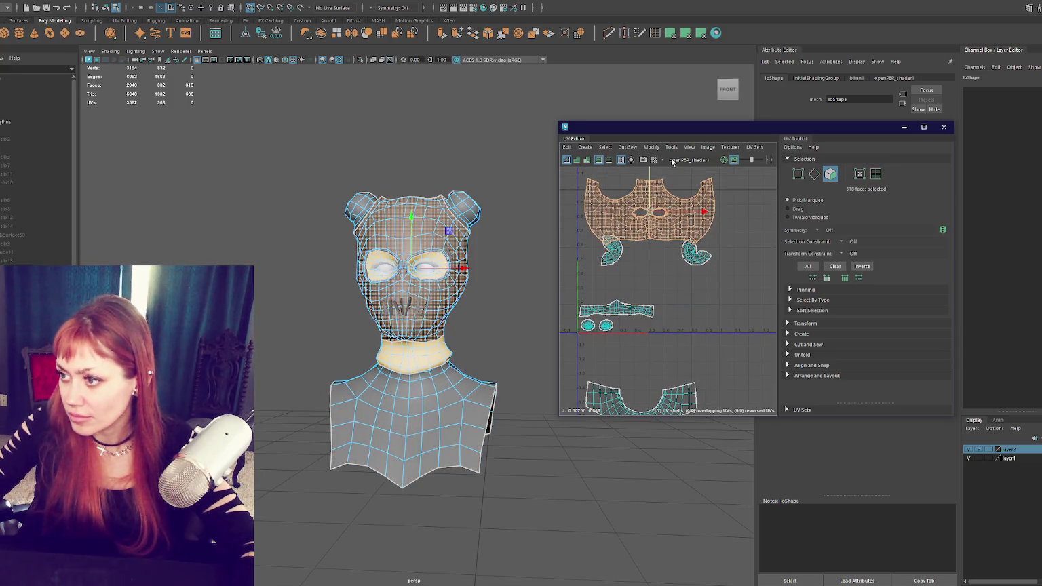
middle_drag(657, 270, 653, 354)
click(588, 326)
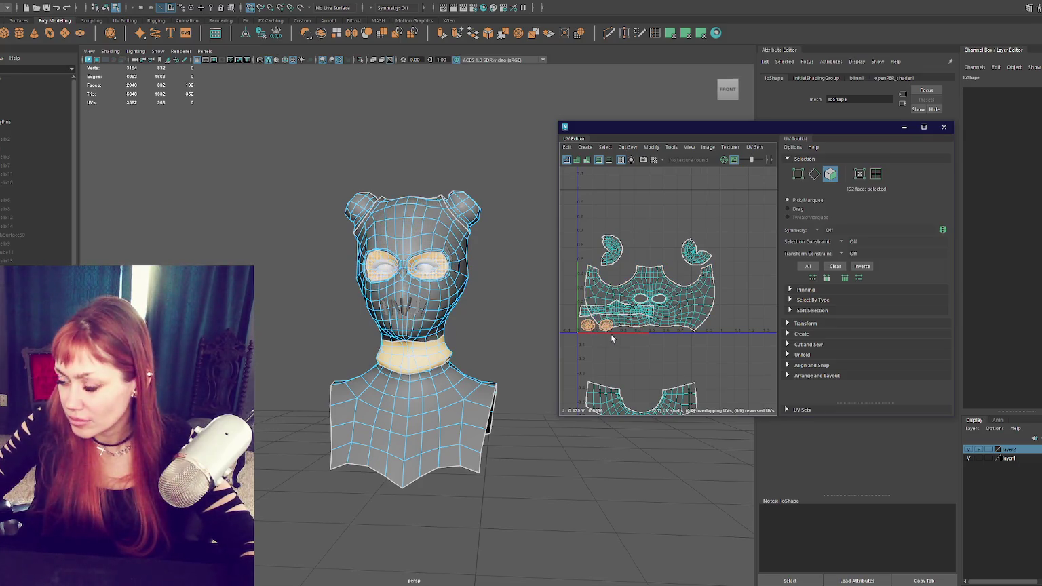
middle_drag(598, 329, 646, 396)
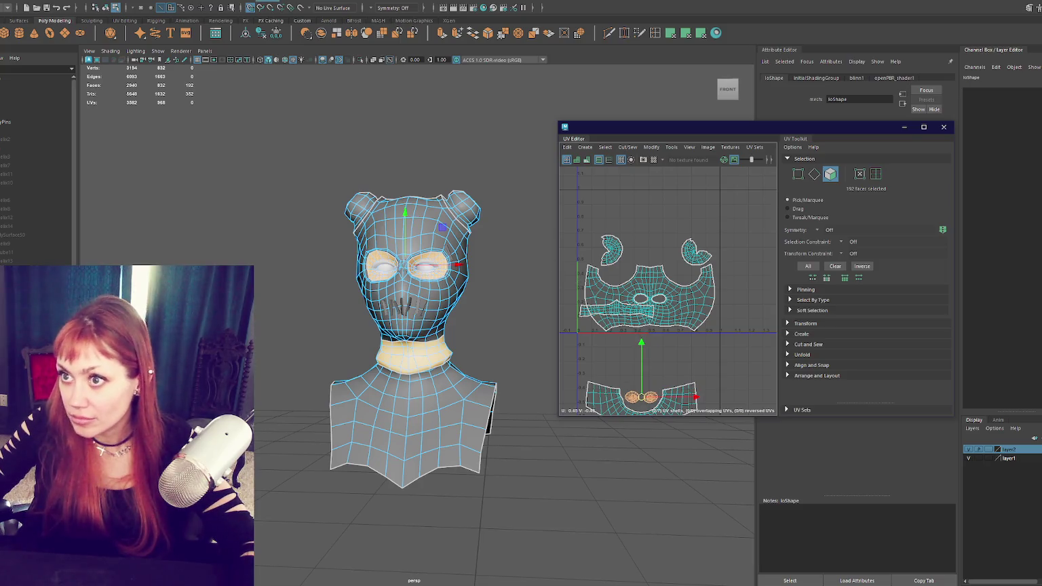
click(603, 318)
middle_drag(603, 319, 642, 221)
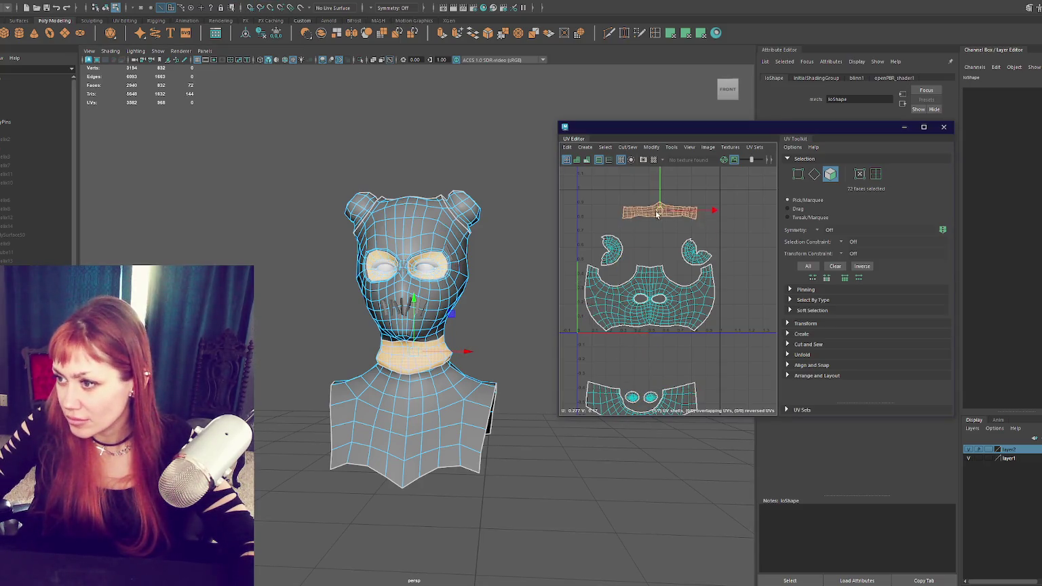
Step: Move the top strip up and left, with both ear shells raised beside it
click(685, 282)
click(807, 324)
scroll(862, 307, down, 5)
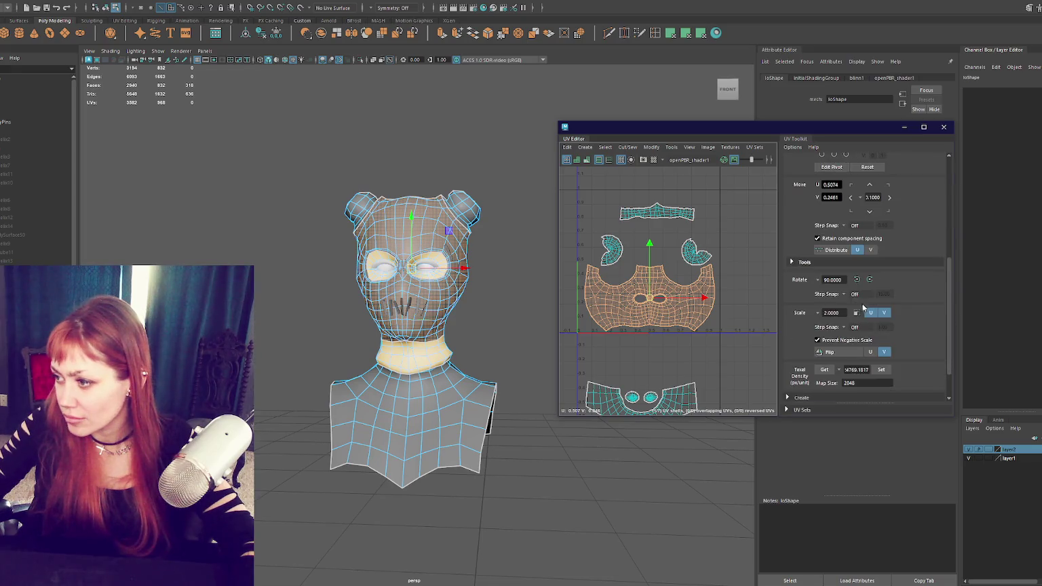
click(656, 216)
shift+click(611, 250)
shift+click(695, 251)
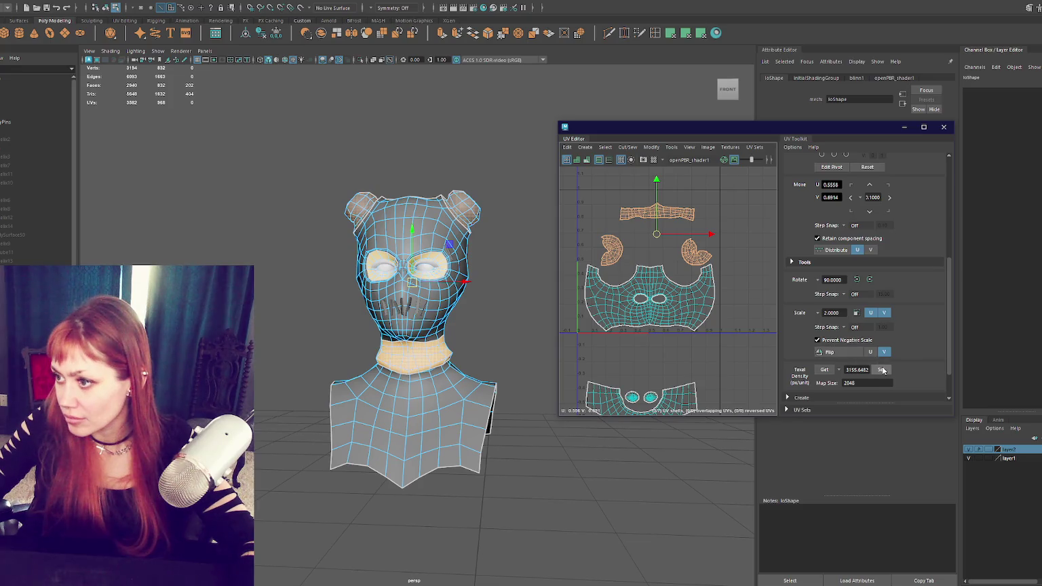
click(651, 214)
middle_drag(631, 264, 605, 212)
click(621, 253)
click(703, 257)
middle_drag(703, 257, 696, 229)
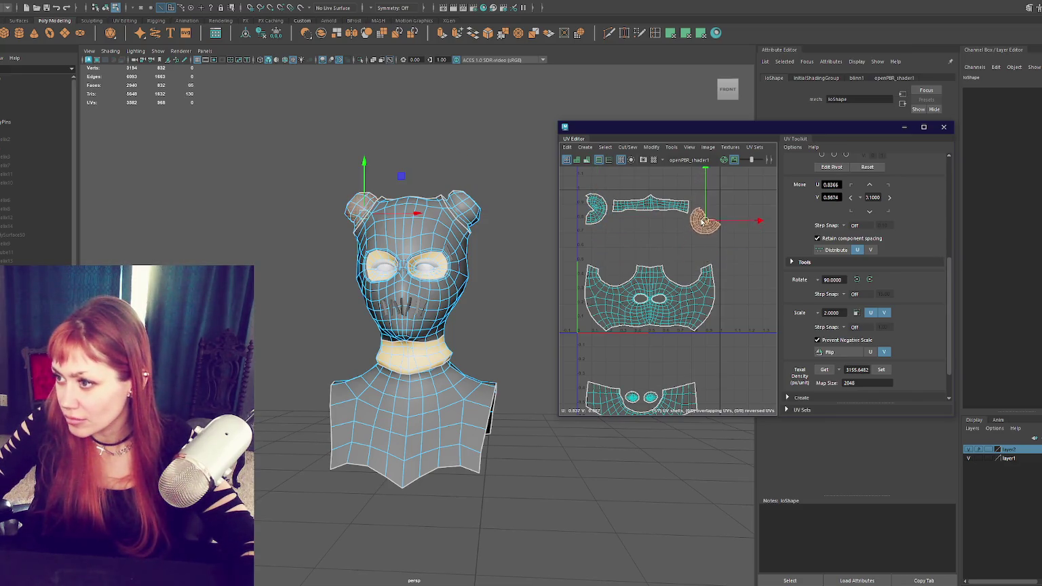
Step: Nudge the face shell up and enlarge the four upper shells slightly
click(650, 300)
middle_drag(650, 302, 650, 298)
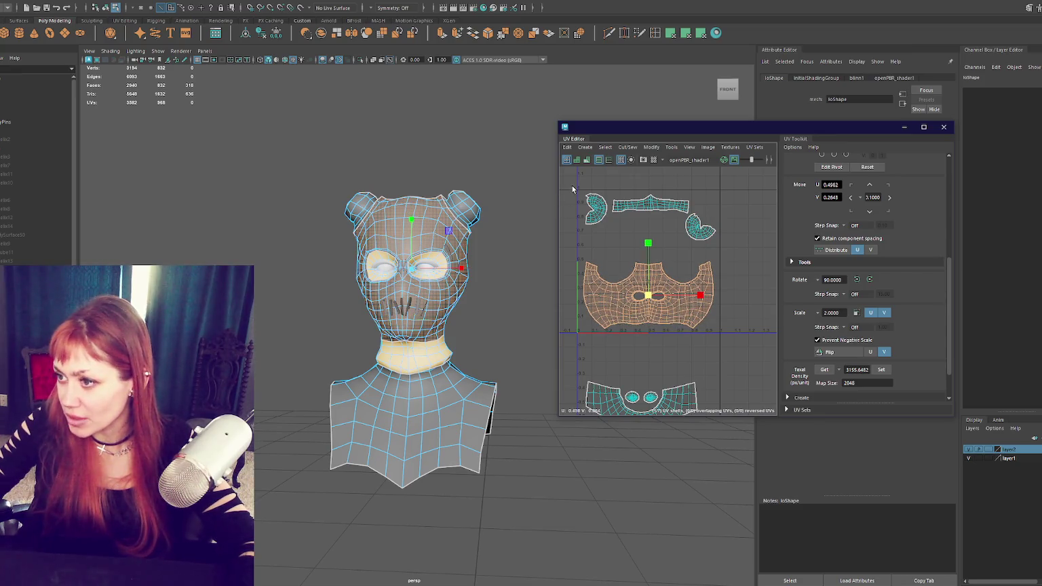
drag(572, 189, 743, 344)
middle_drag(650, 262, 653, 262)
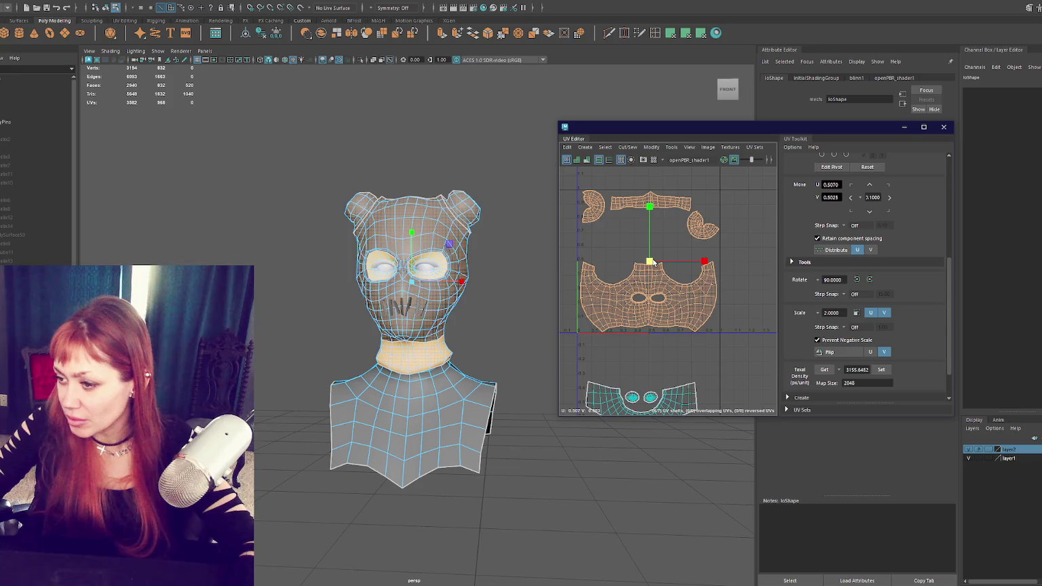
scroll(672, 353, down, 2)
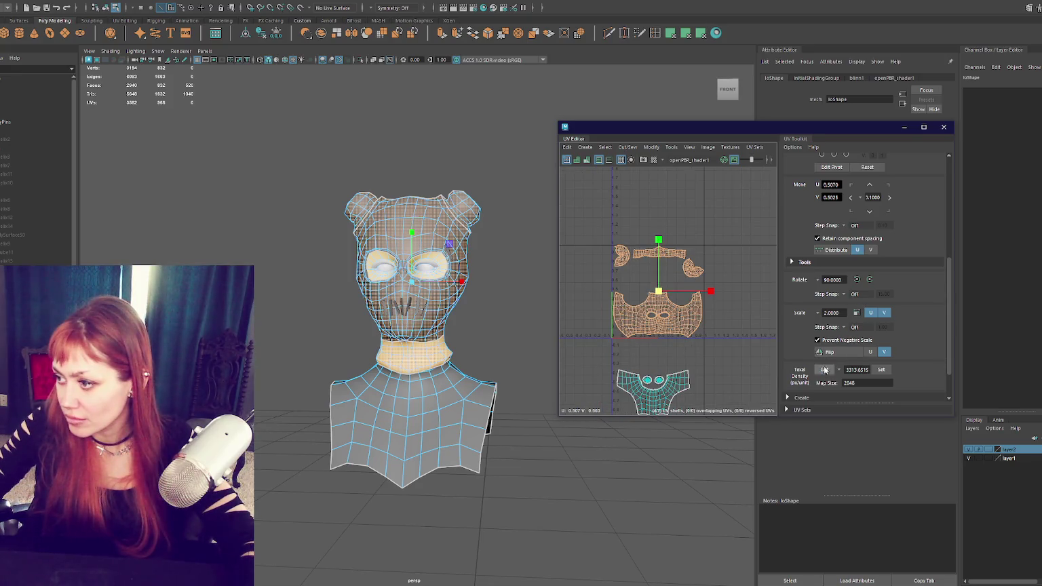
Step: Move the neck and both eye shells together to sit below the mask shell
alt+middle_drag(634, 341, 636, 299)
click(662, 288)
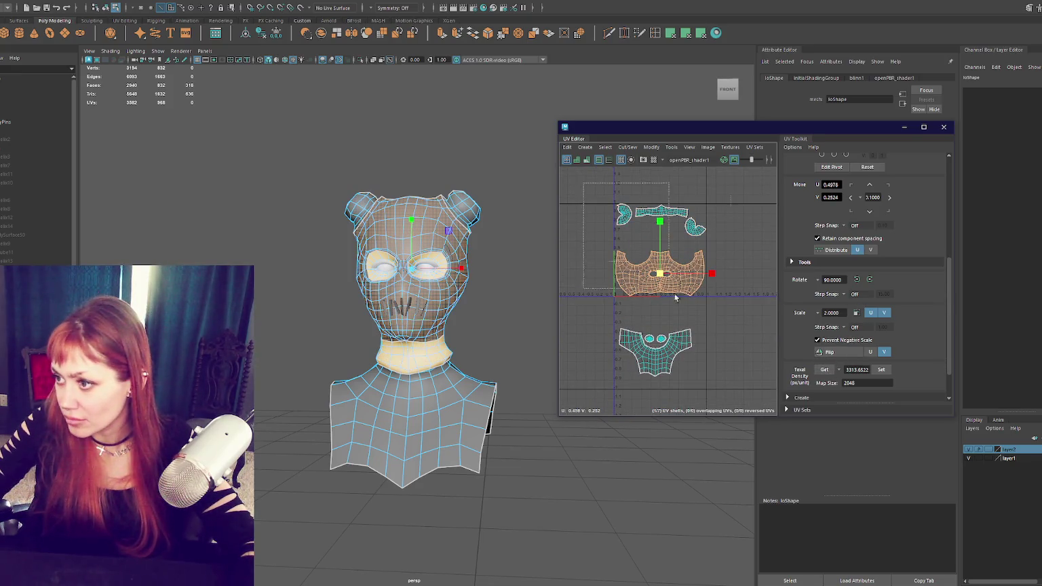
click(658, 347)
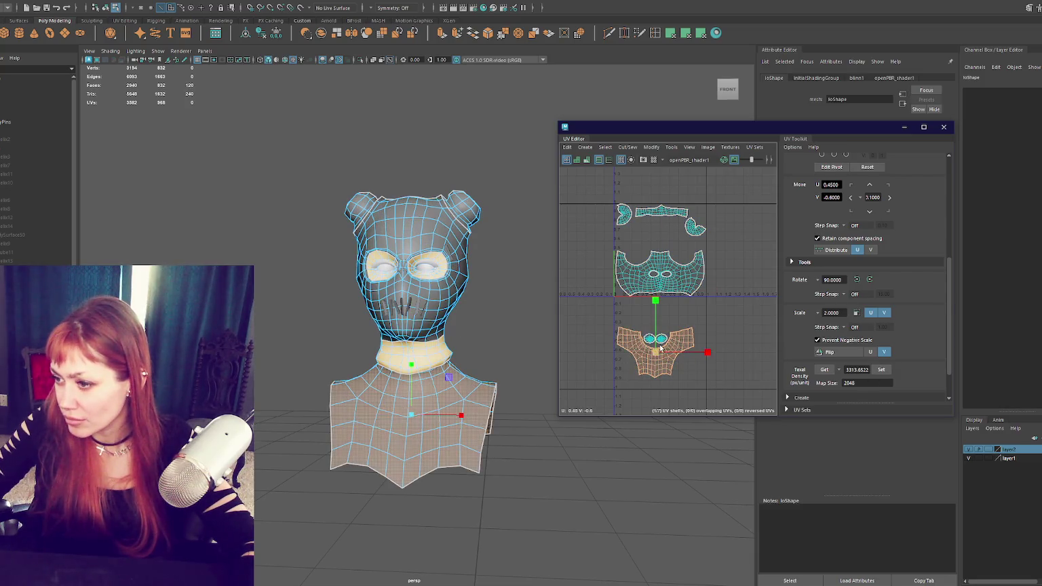
key(f)
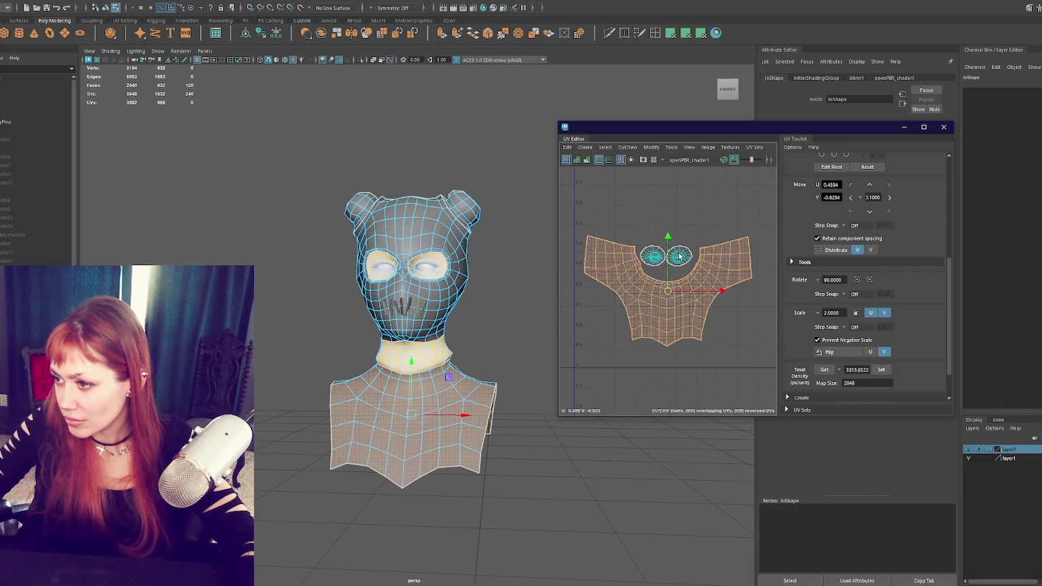
click(679, 257)
click(655, 258)
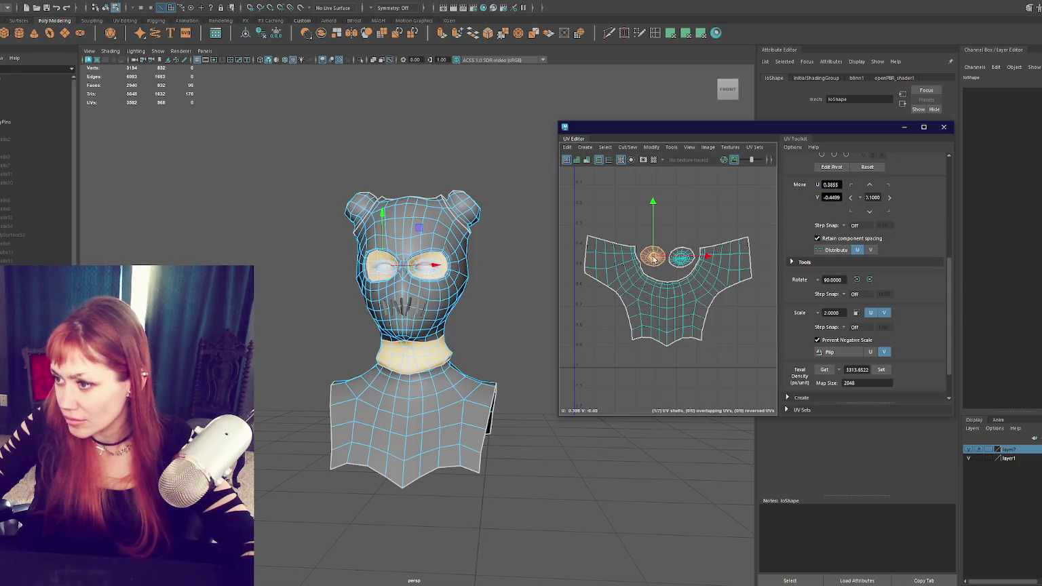
scroll(654, 259, down, 2)
shift+click(662, 291)
scroll(663, 295, down, 2)
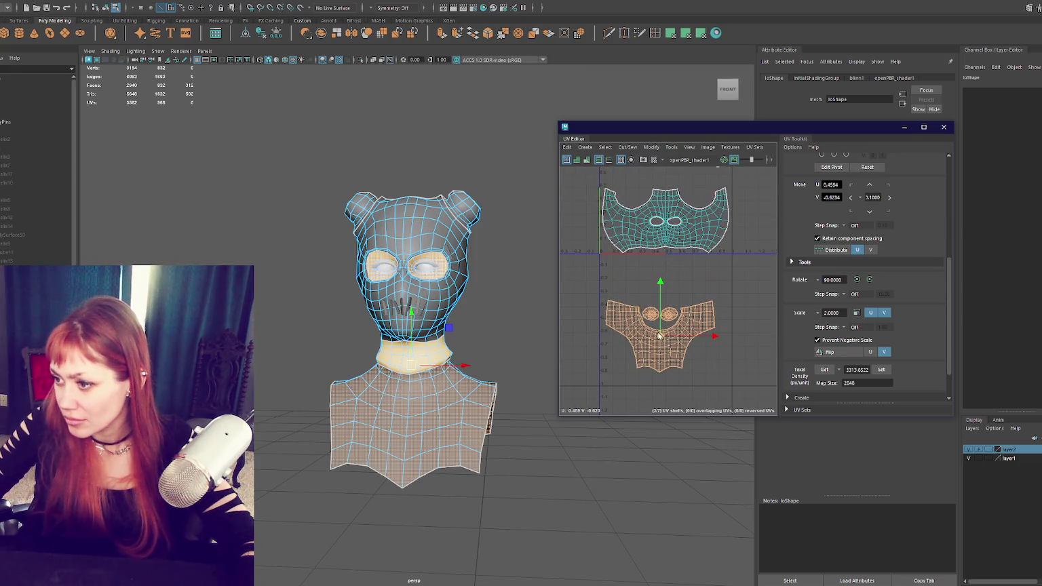
drag(662, 295, 662, 196)
alt+middle_drag(662, 218, 658, 293)
drag(667, 279, 679, 386)
Step: Bring the ear and top band shells down onto the mask, then assign the mask a new Blinn
click(610, 207)
mouse_move(609, 207)
mouse_down()
mouse_move(609, 233)
mouse_move(630, 258)
mouse_up()
click(718, 231)
drag(719, 231, 699, 263)
click(667, 202)
drag(667, 202, 665, 232)
scroll(664, 234, down, 3)
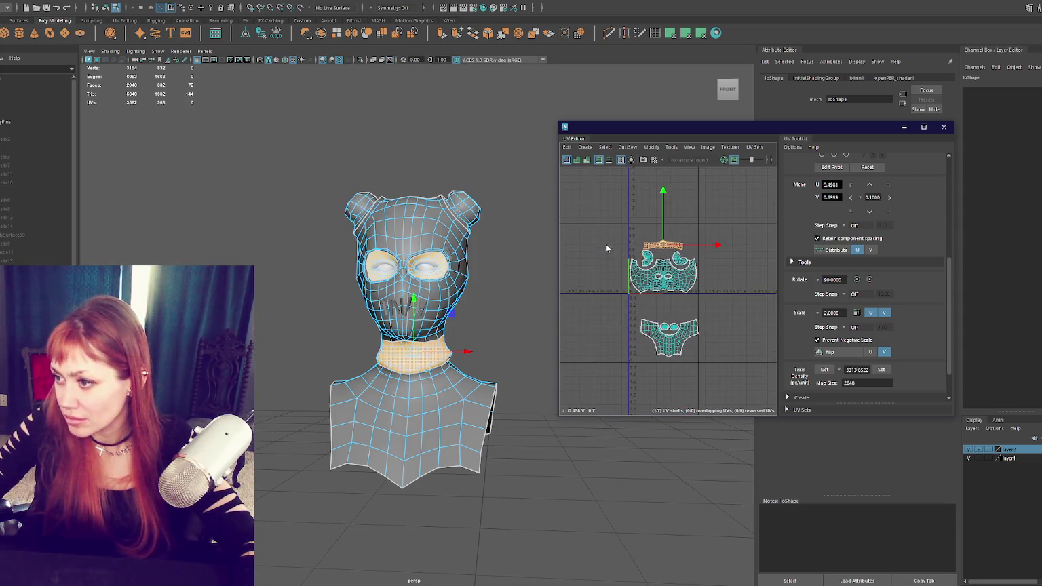
drag(607, 248, 741, 312)
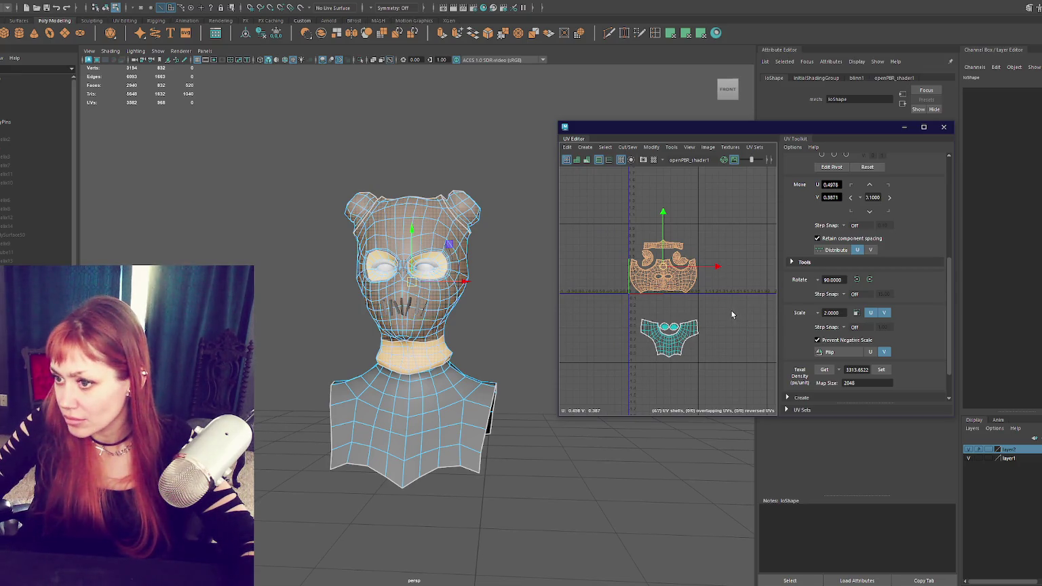
right_drag(207, 200, 196, 253)
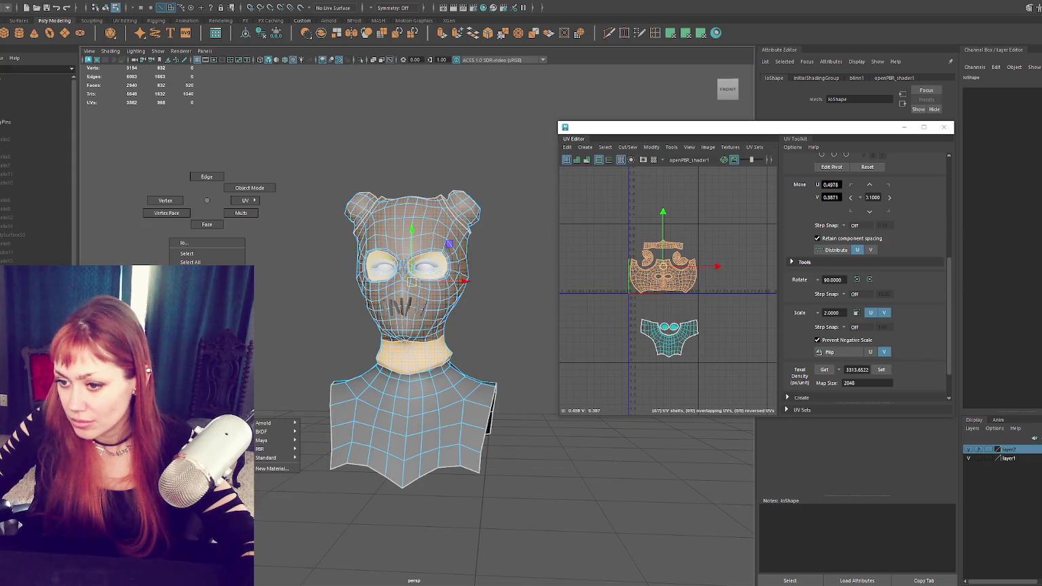
click(262, 449)
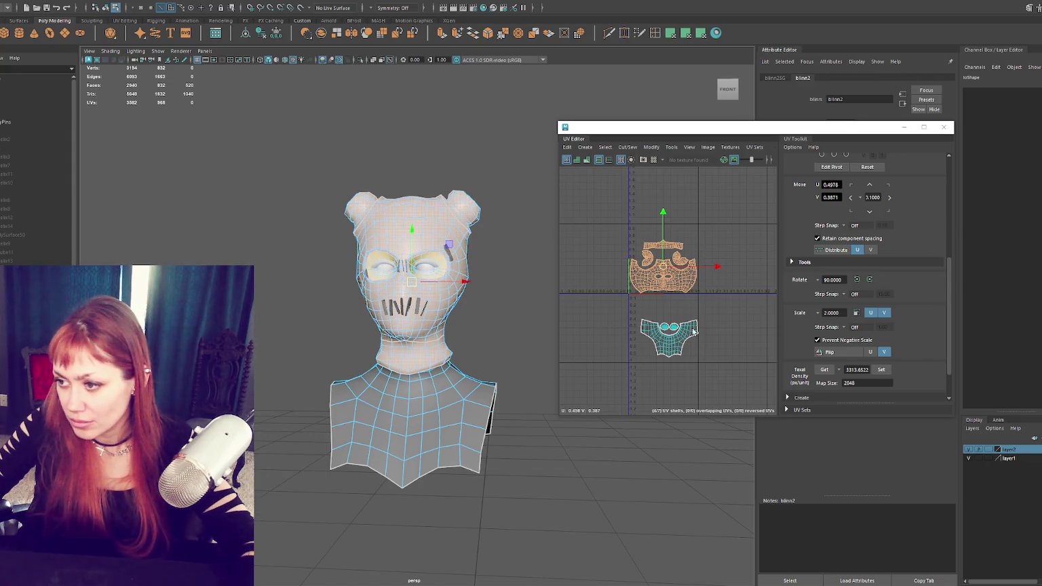
Step: Assign the neck and shoulders a new Blinn material
drag(627, 300, 723, 373)
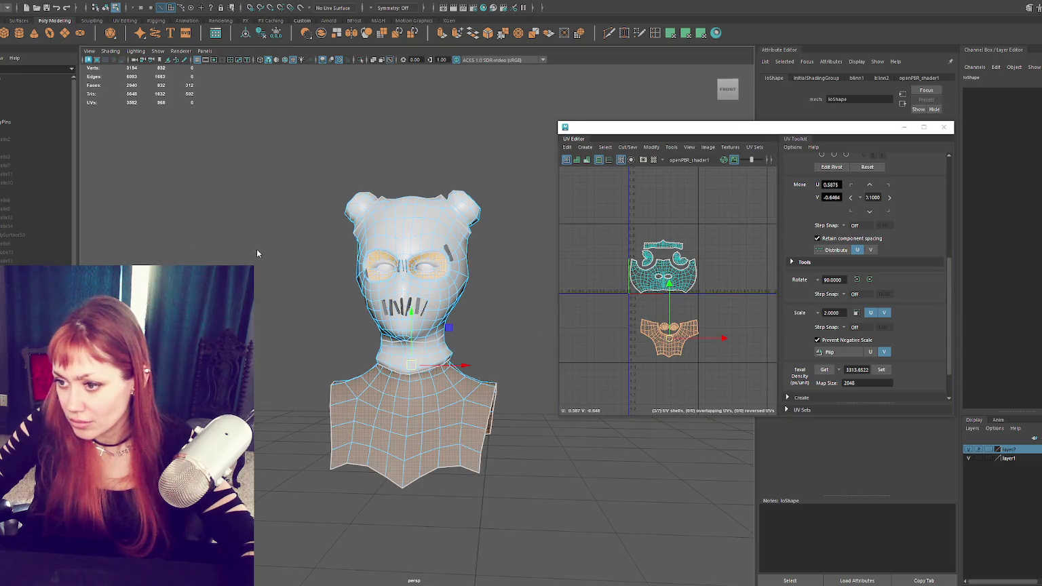
right_drag(256, 249, 257, 490)
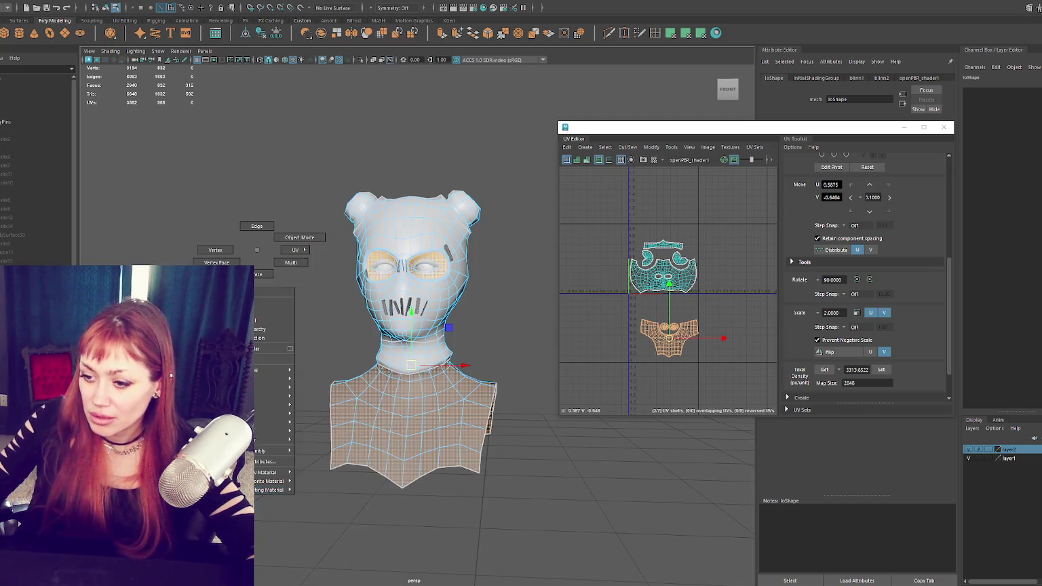
click(346, 530)
right_click(179, 207)
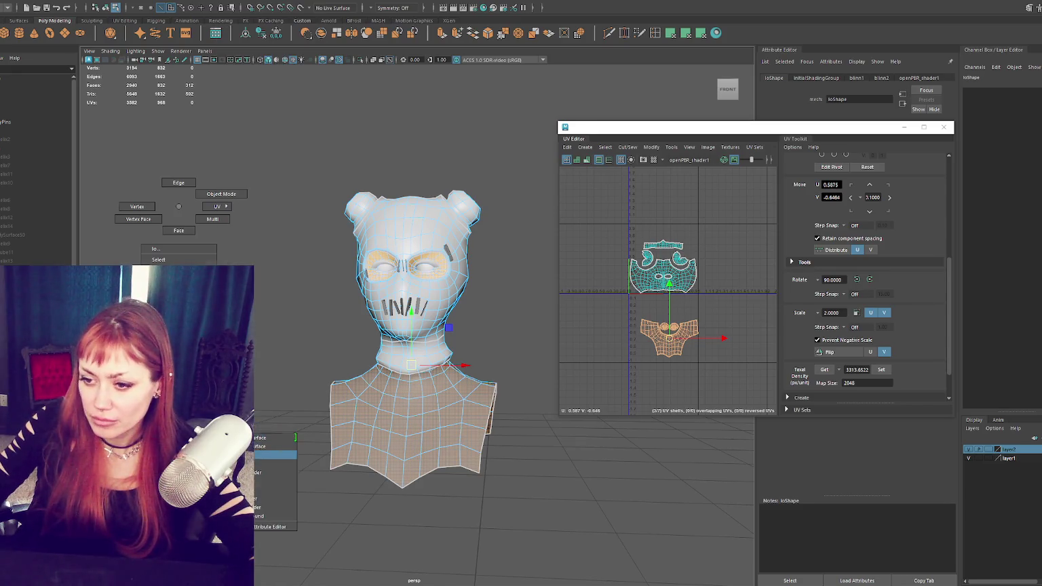
click(275, 454)
Step: Rename the new material to SKIN and make its colour golden yellow
triple_click(862, 99)
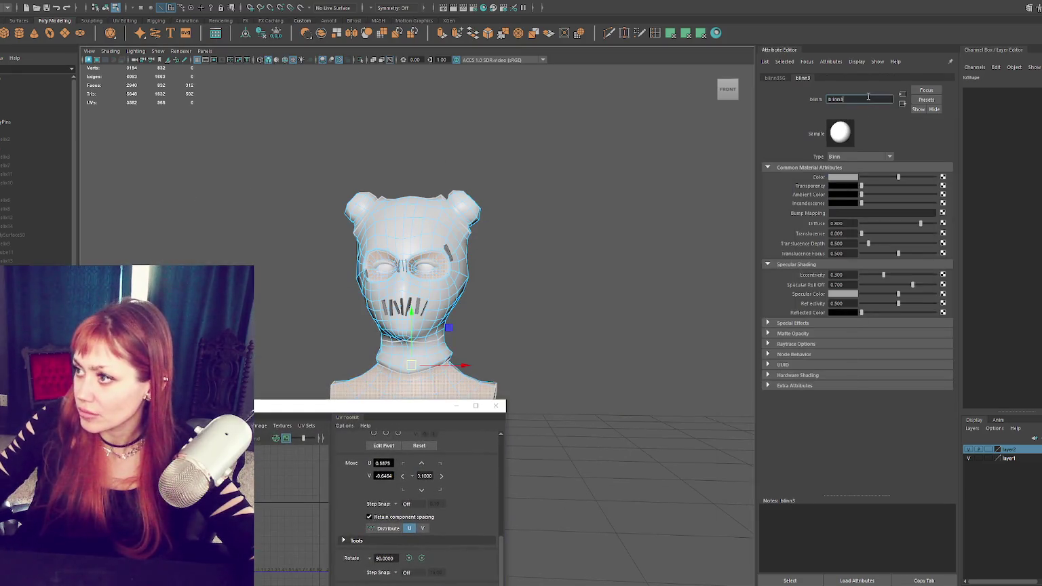
text(SKIN)
key(Return)
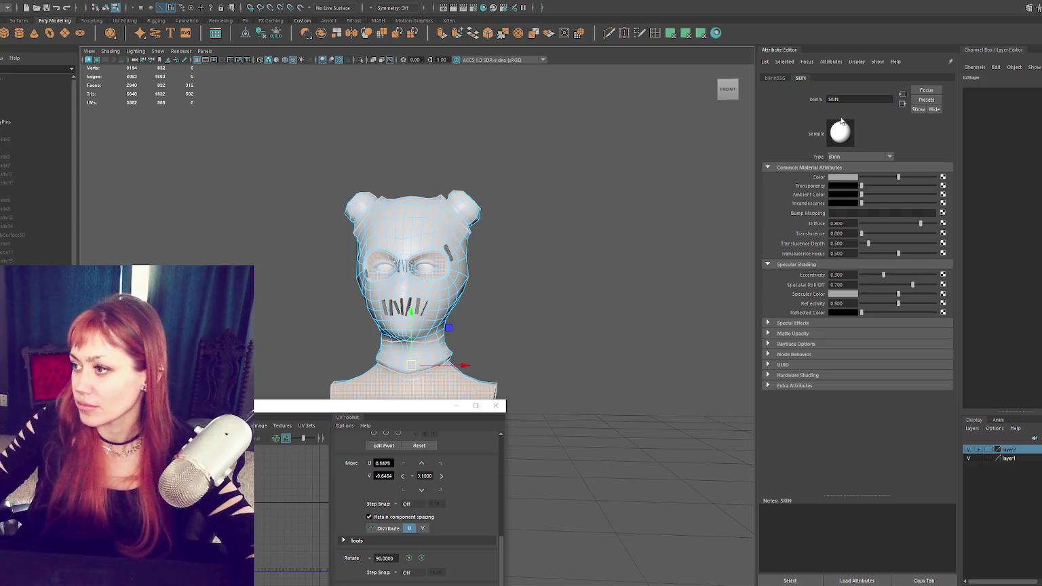
click(848, 178)
click(884, 261)
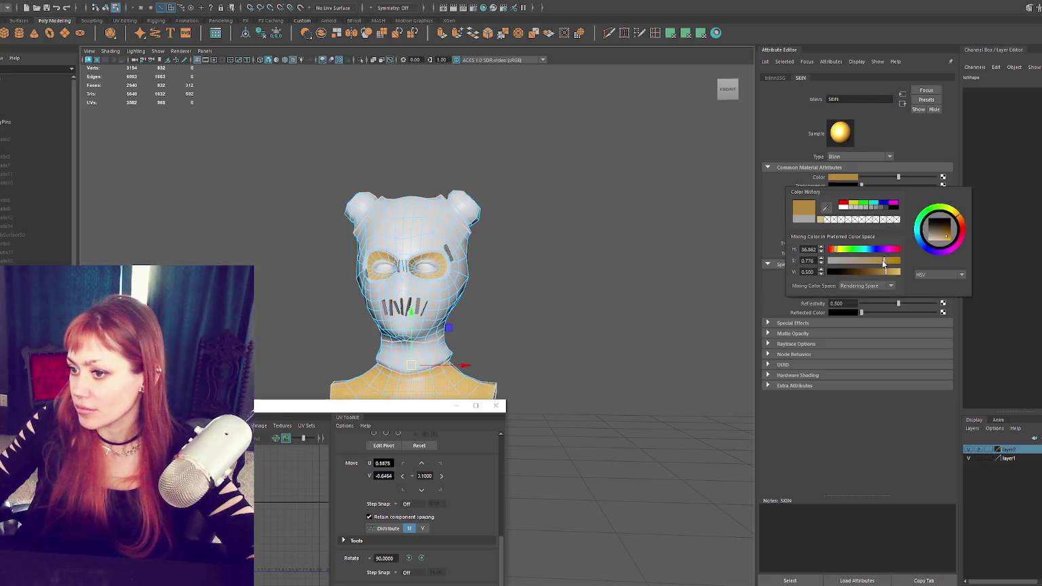
click(574, 322)
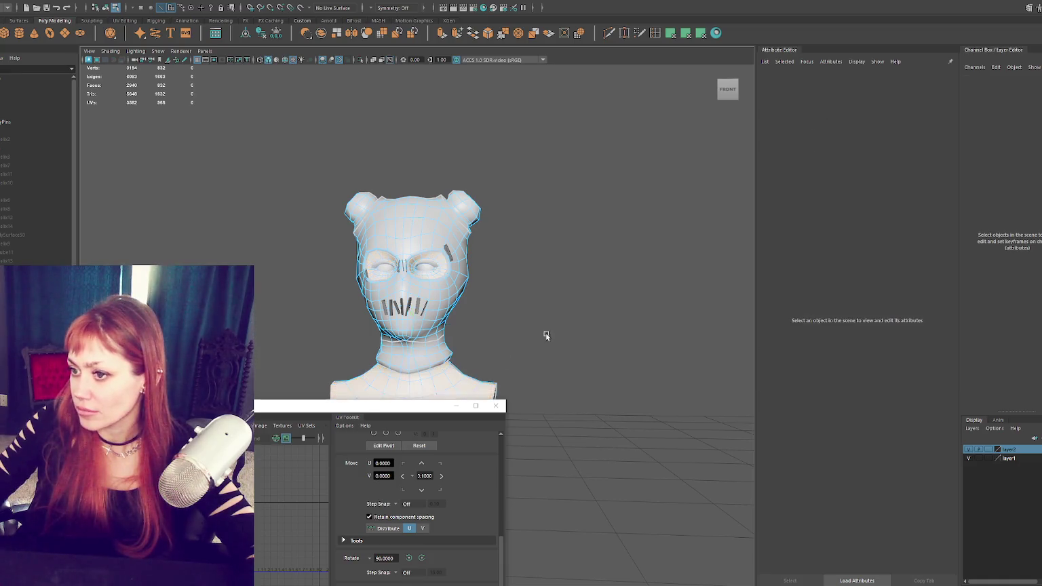
Step: Select the head and Low object, then open the Game Exporter settings
right_click(534, 260)
click(427, 271)
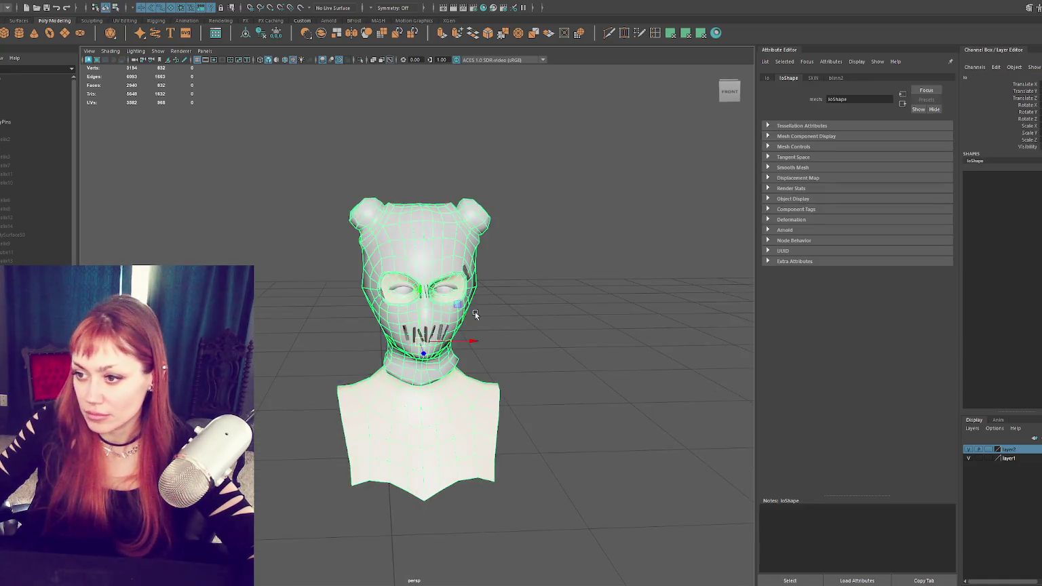
click(27, 134)
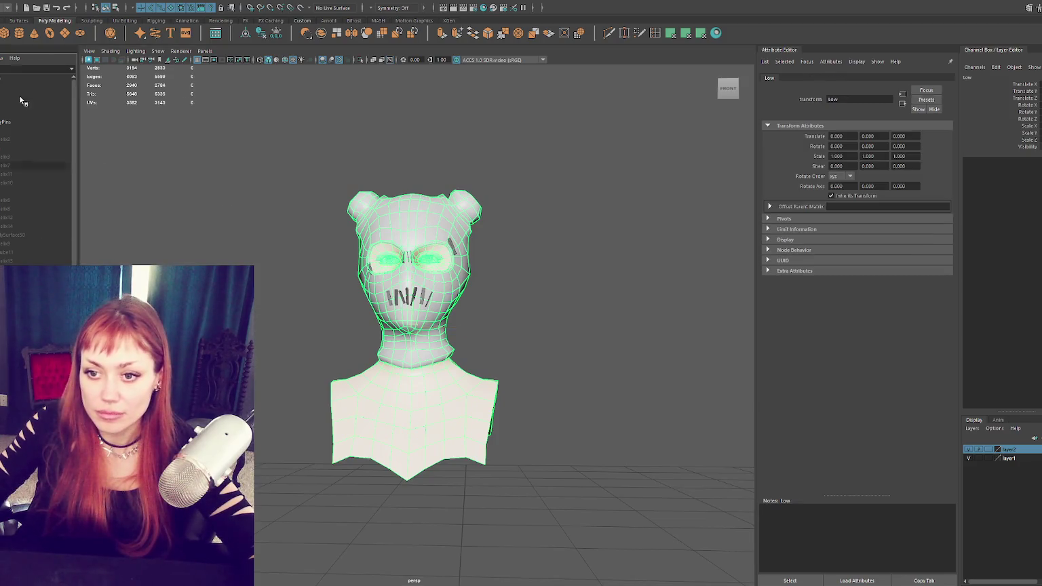
click(35, 122)
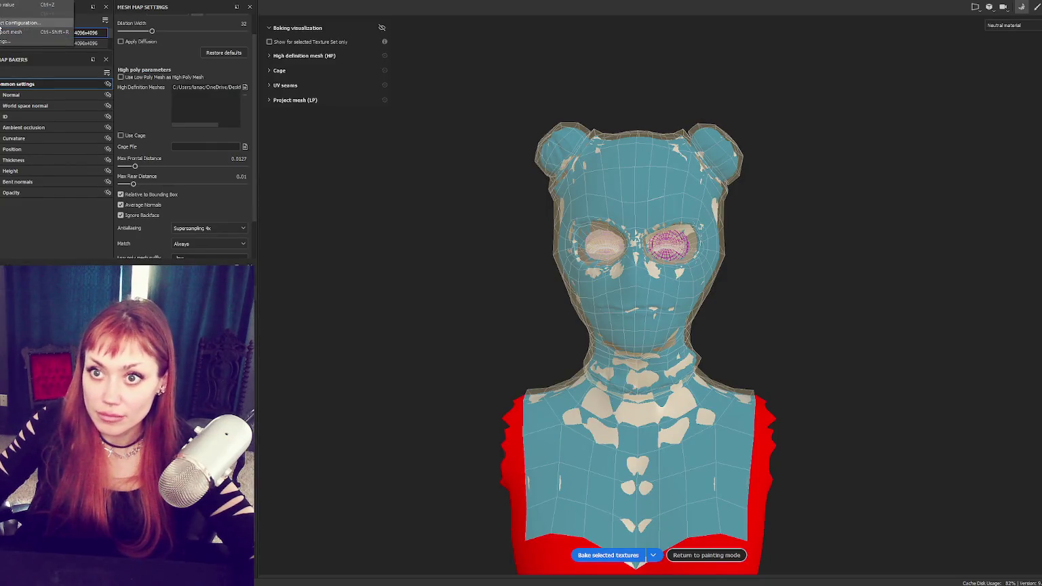
Step: Load the pin lo mesh into the project configuration and return to baking setup
click(590, 218)
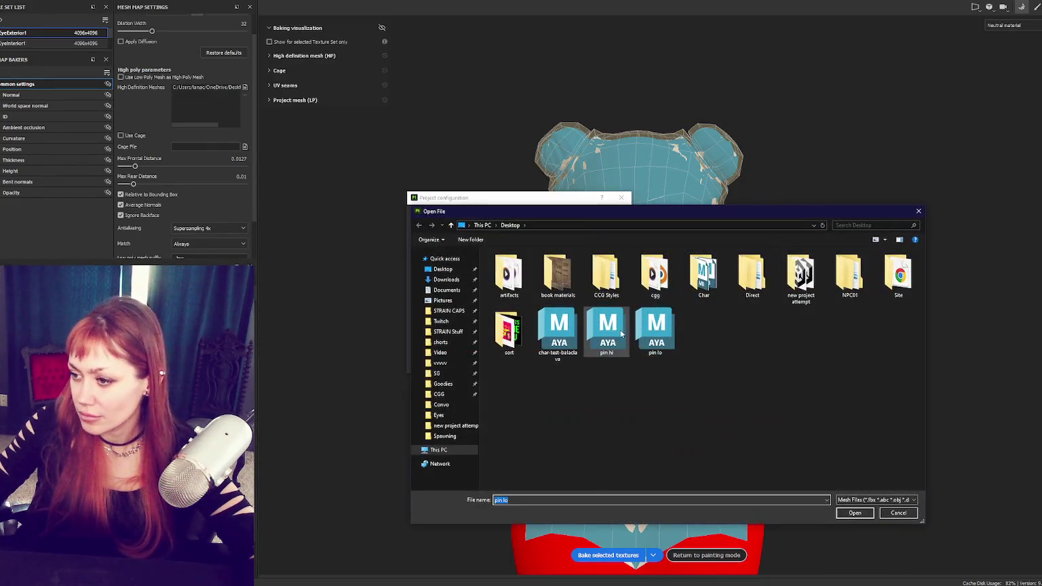
double_click(655, 329)
click(554, 364)
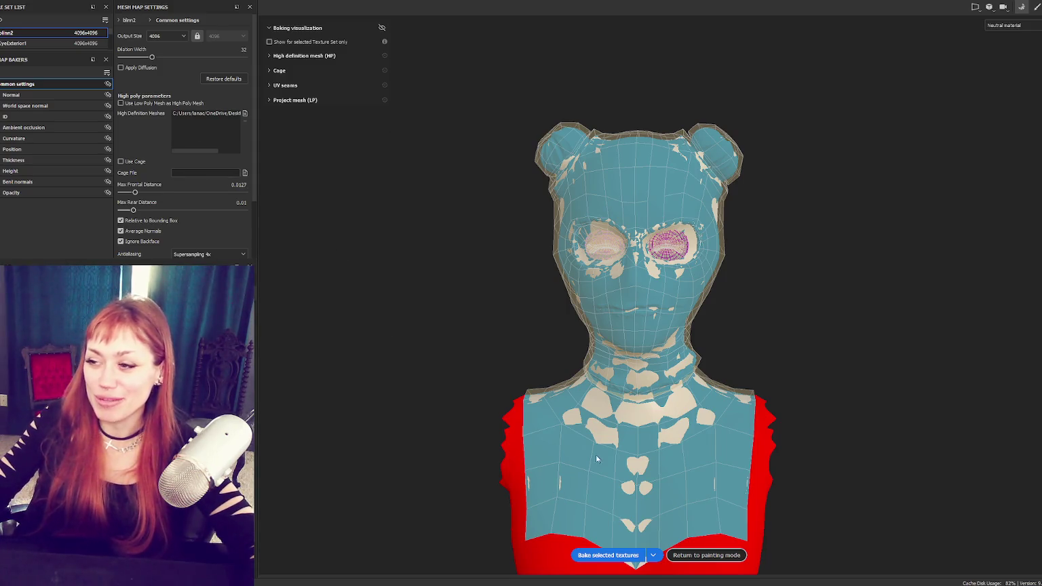
click(1034, 10)
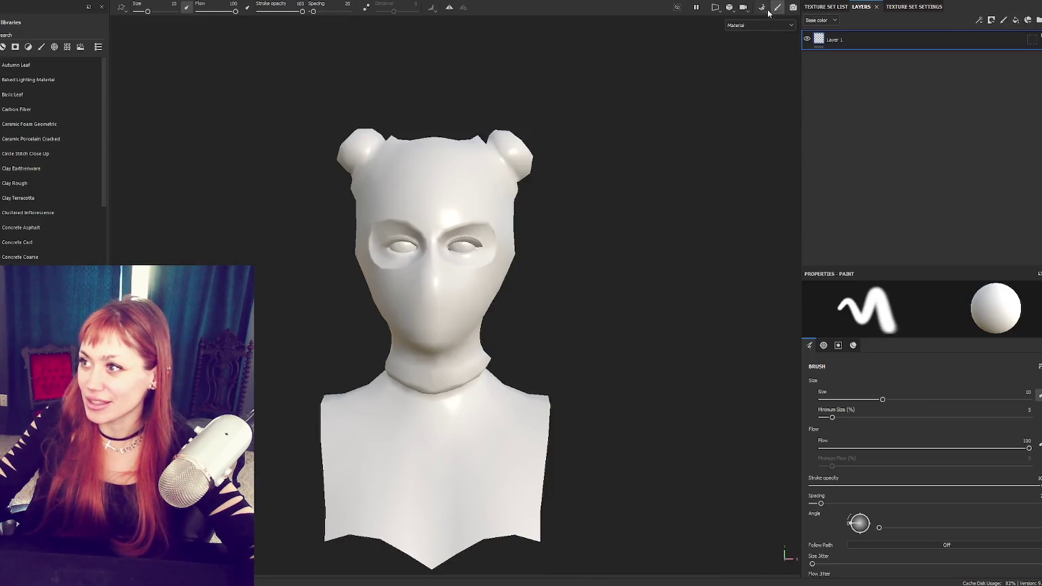
click(763, 8)
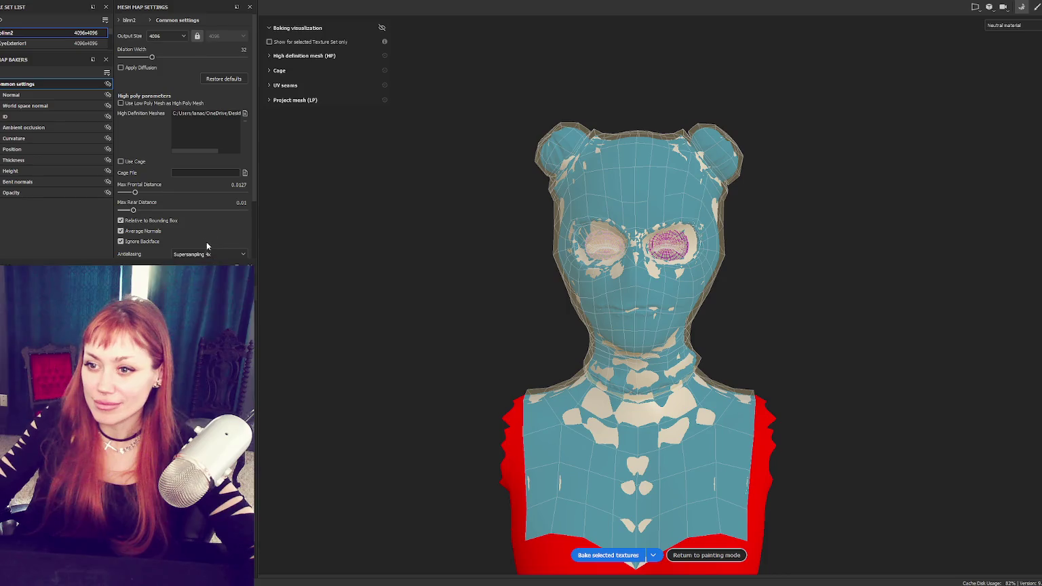
Step: Set Max Frontal Distance to 0.017 and bake blinn2, including the Bent normals baker
drag(136, 194, 136, 194)
alt+drag(953, 269, 584, 340)
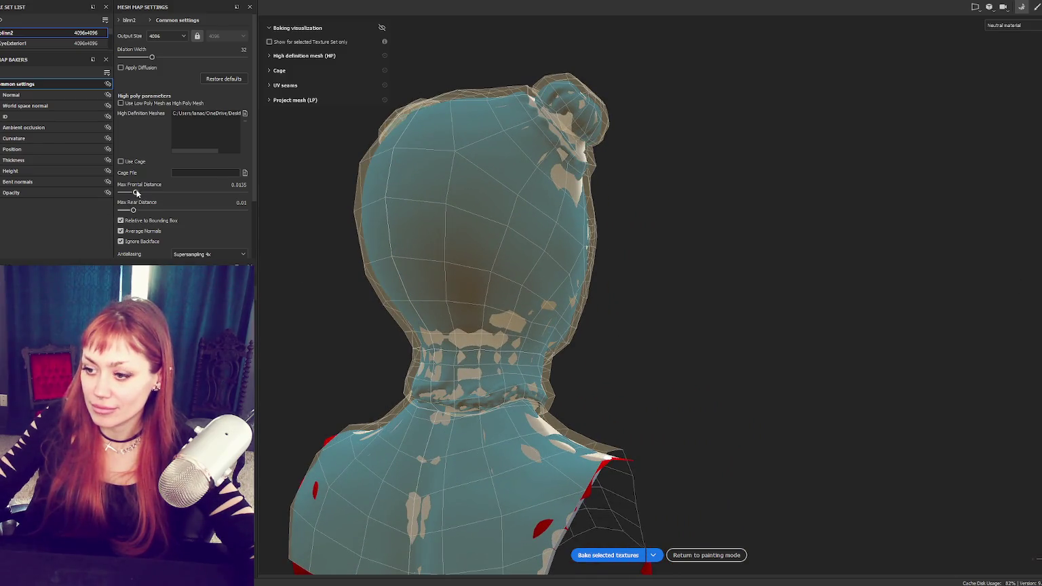
drag(136, 194, 137, 194)
scroll(214, 231, down, 2)
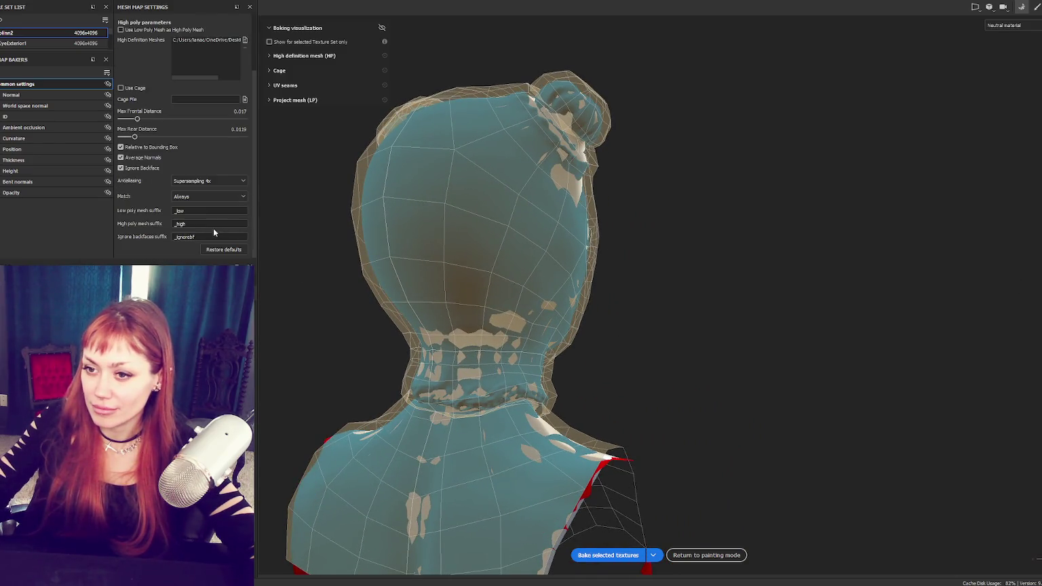
click(607, 555)
mouse_move(884, 213)
alt+mouse_down()
mouse_move(742, 230)
mouse_move(658, 145)
alt+mouse_up()
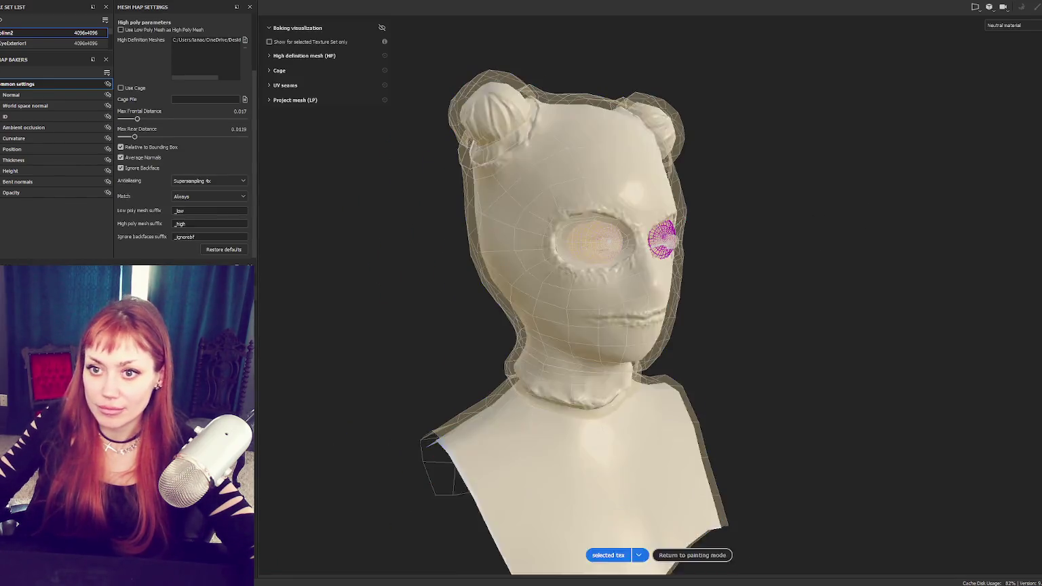
click(21, 182)
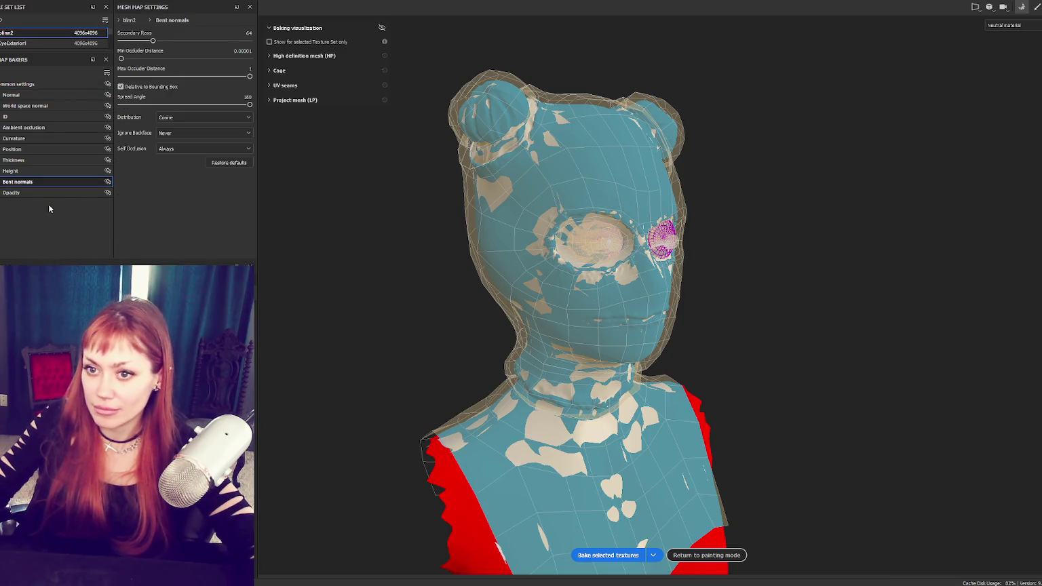
click(608, 555)
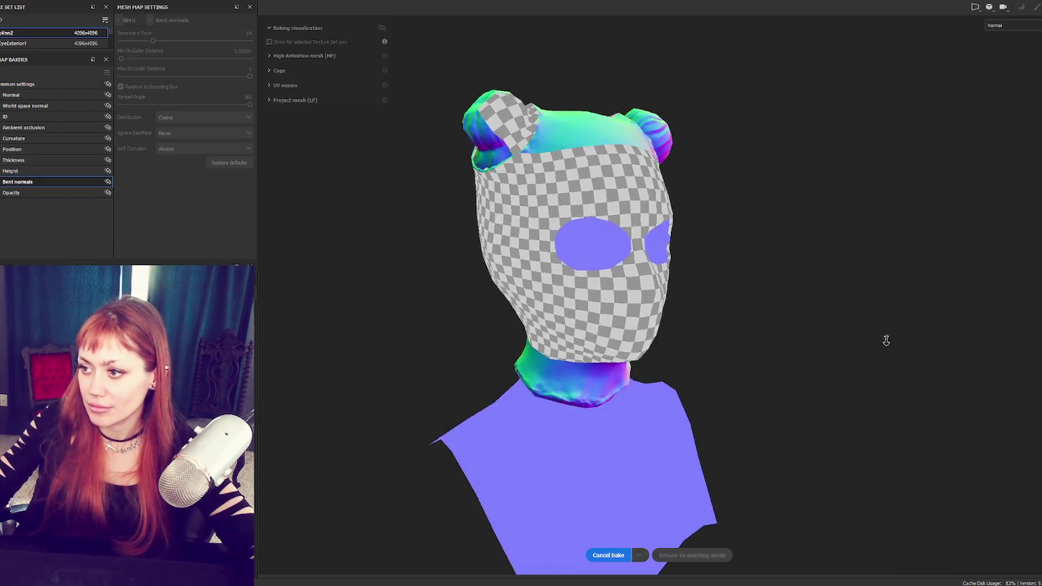
Step: Orbit the bust front and side to inspect the blinn2 bake as it completes
alt+drag(788, 343, 721, 324)
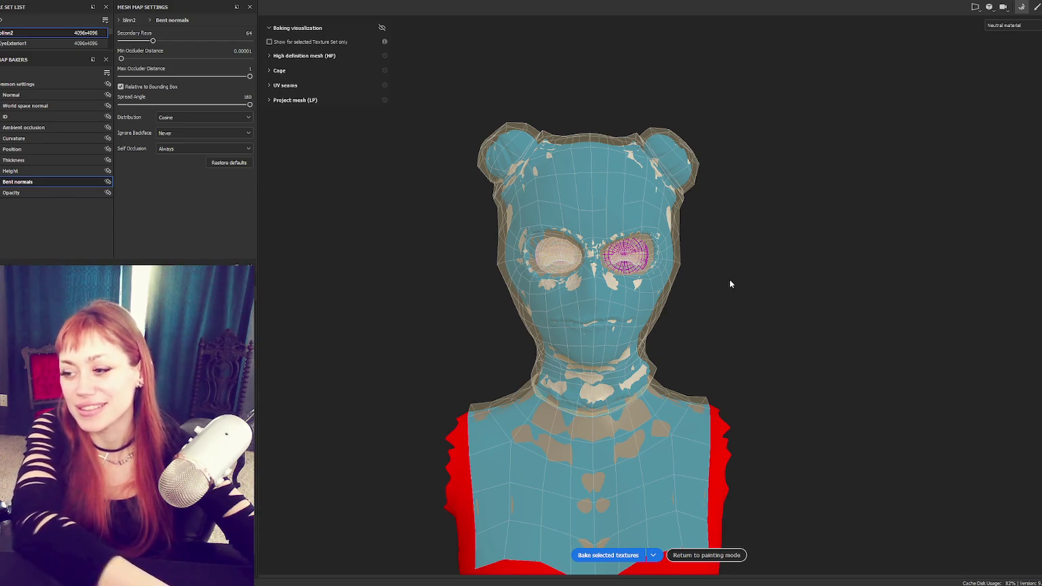
alt+drag(684, 303, 720, 210)
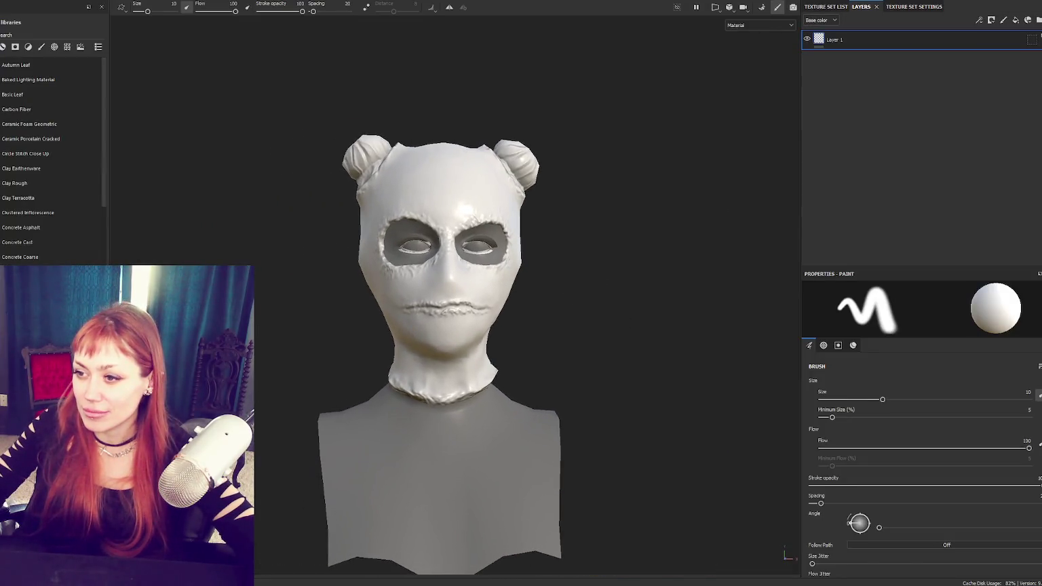
Step: Hide EyeExterior1, EyeInterior1 and LASHES1, make SKIN the active set, and enter baking mode
scroll(604, 283, up, 5)
mouse_move(600, 251)
alt+mouse_down()
mouse_move(531, 267)
mouse_move(721, 262)
mouse_move(617, 276)
mouse_move(547, 223)
mouse_move(400, 228)
mouse_move(539, 223)
mouse_move(600, 191)
alt+mouse_up()
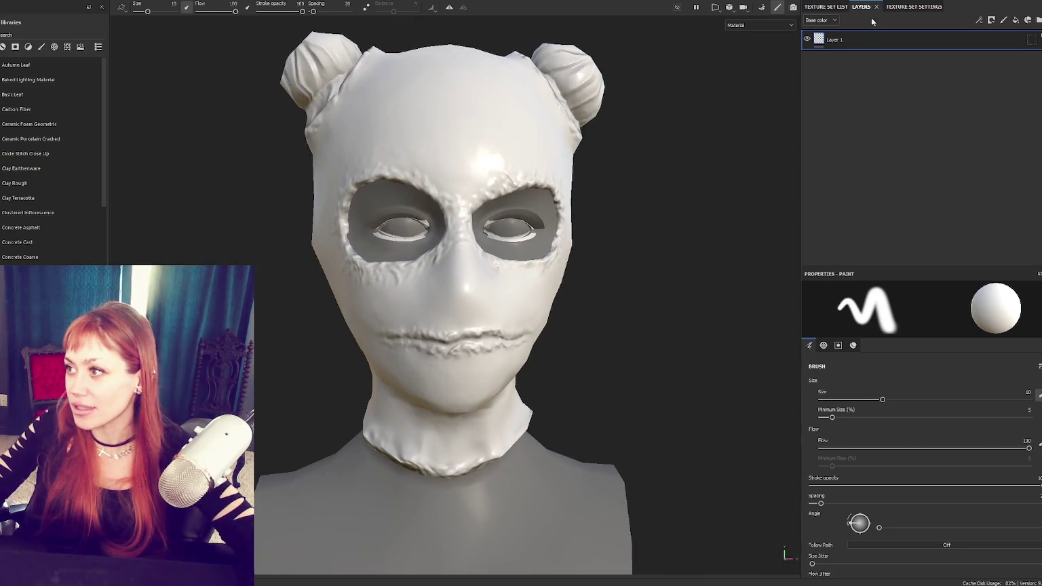
click(825, 7)
click(807, 42)
click(806, 52)
click(806, 62)
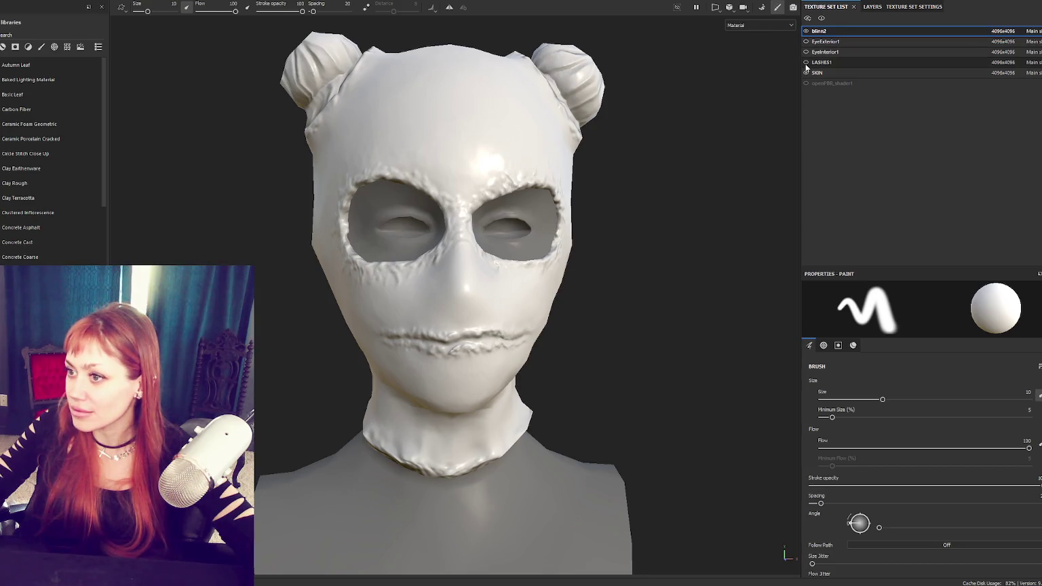
click(817, 73)
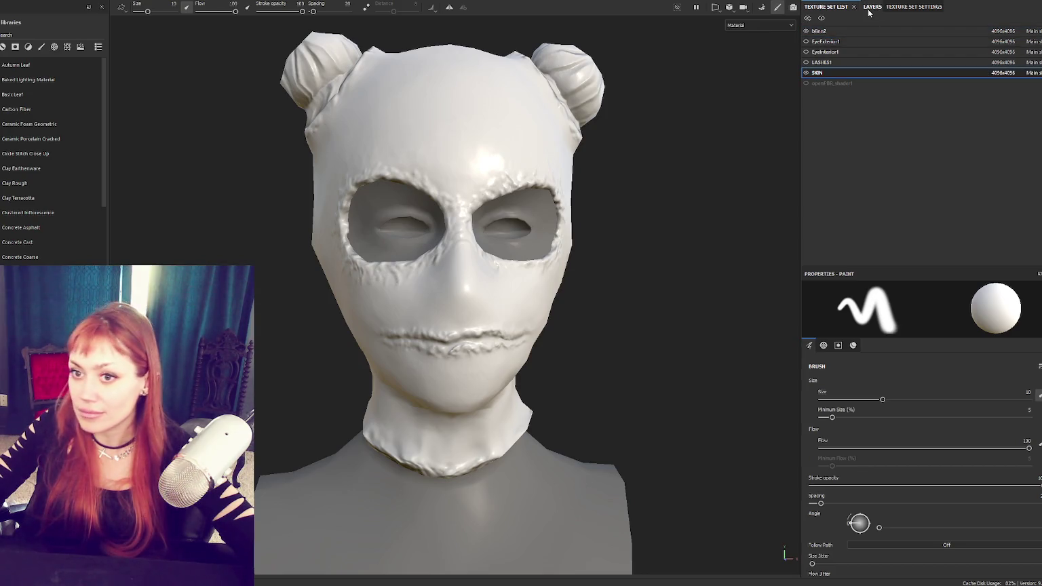
click(761, 7)
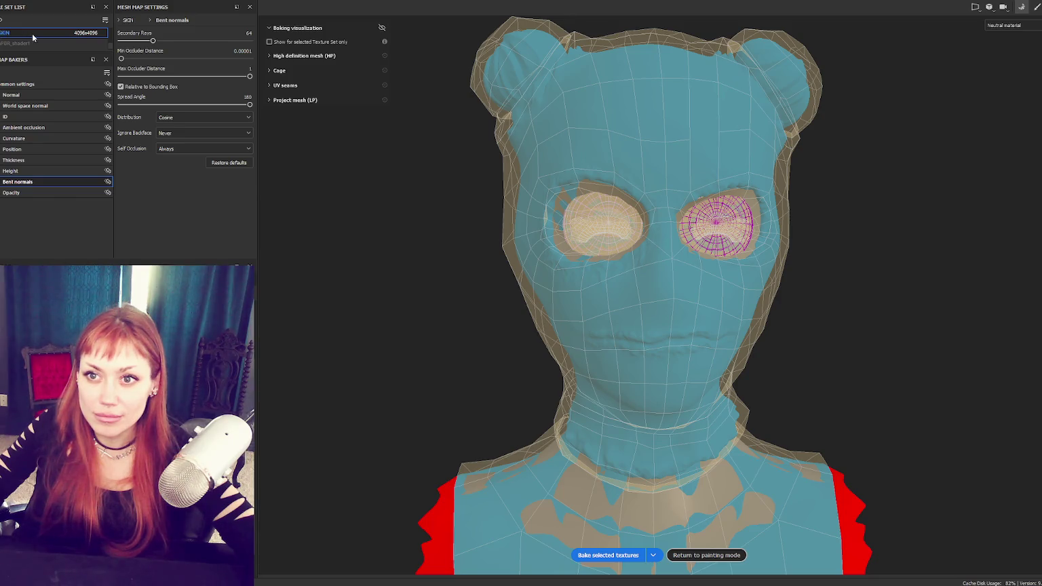
Step: Start and cancel the SKIN bake, then review the Common and Height baker settings
click(608, 555)
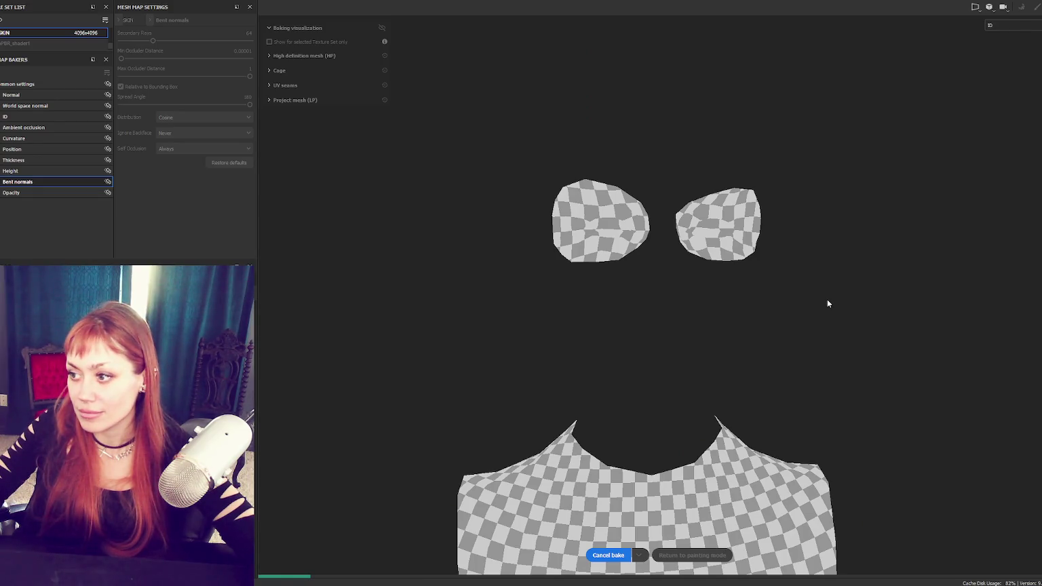
click(610, 559)
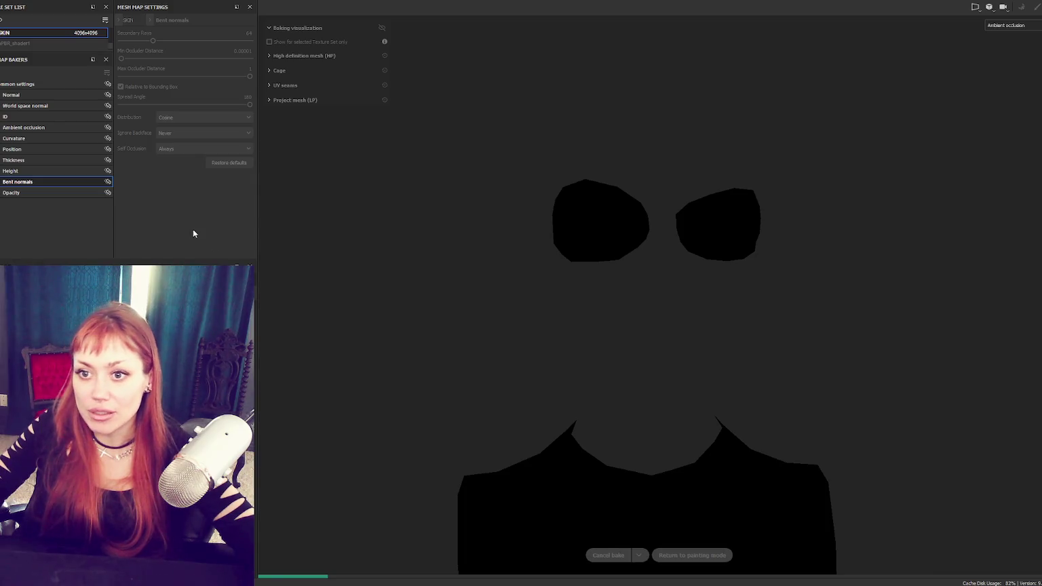
click(19, 84)
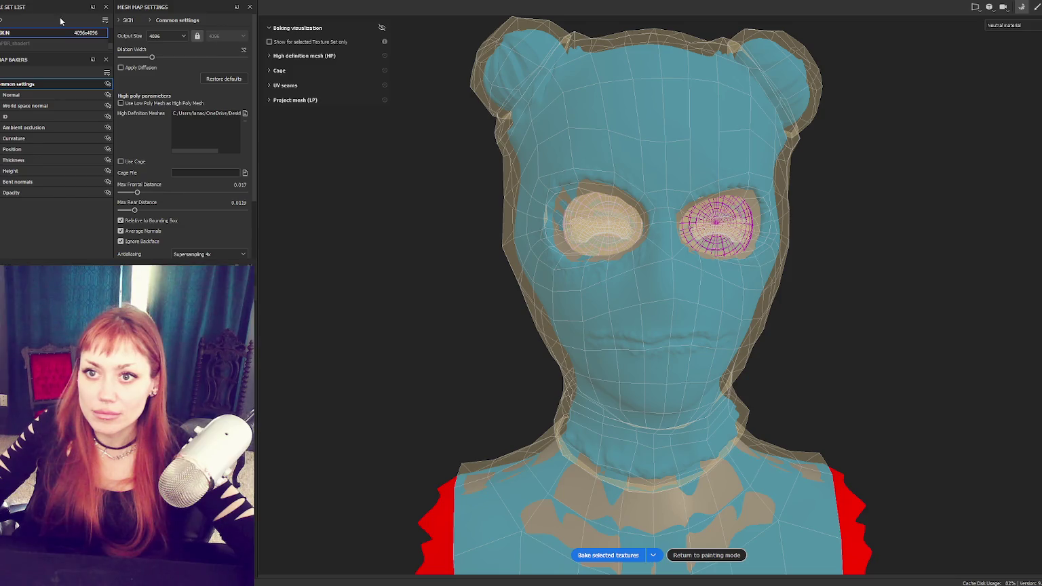
click(20, 170)
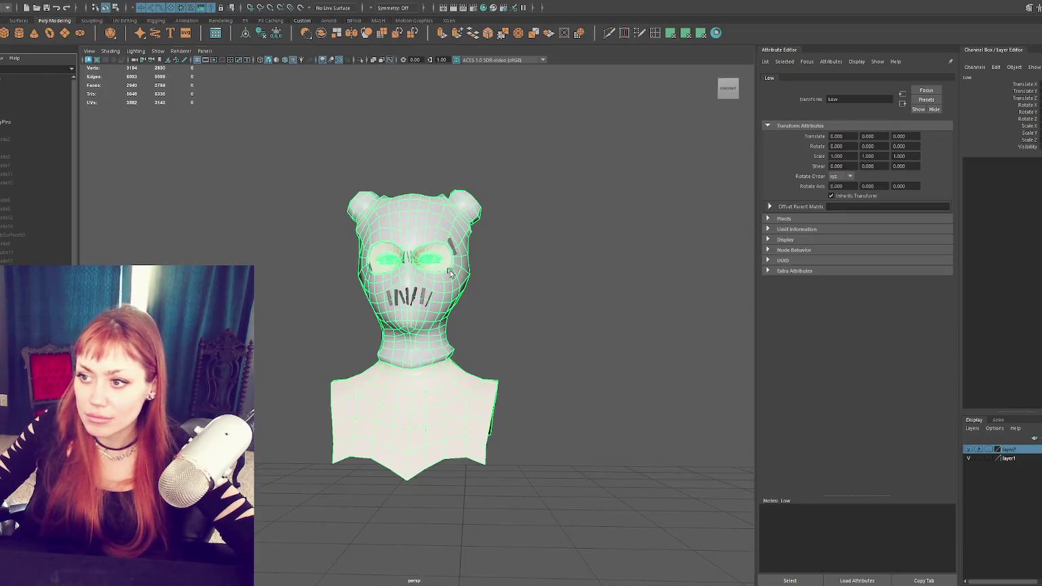
Step: Select the mask and, in the UV Editor, drag its lower shell up onto the upper shells
click(447, 261)
right_drag(503, 199, 567, 153)
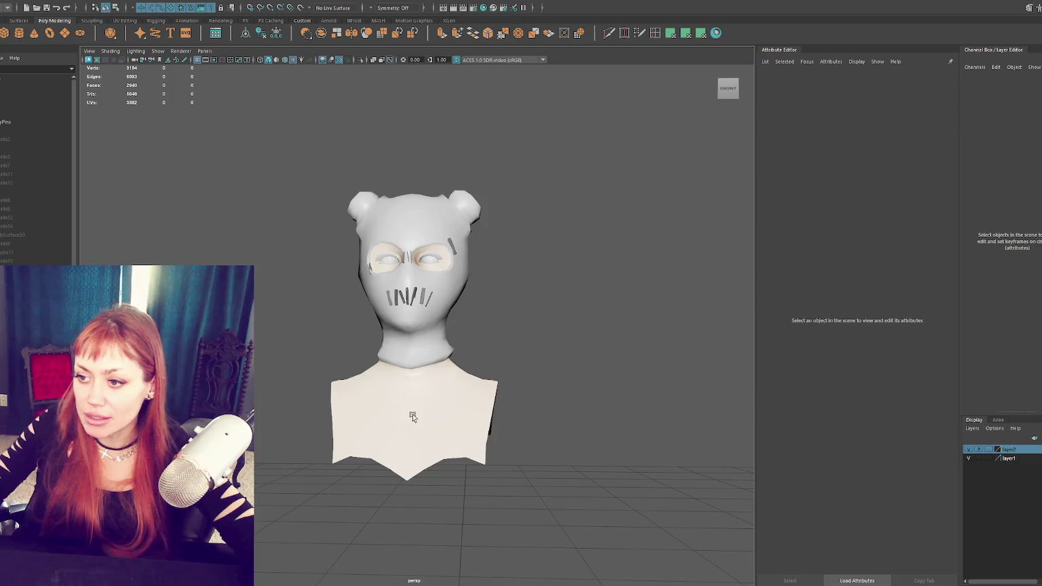
click(397, 231)
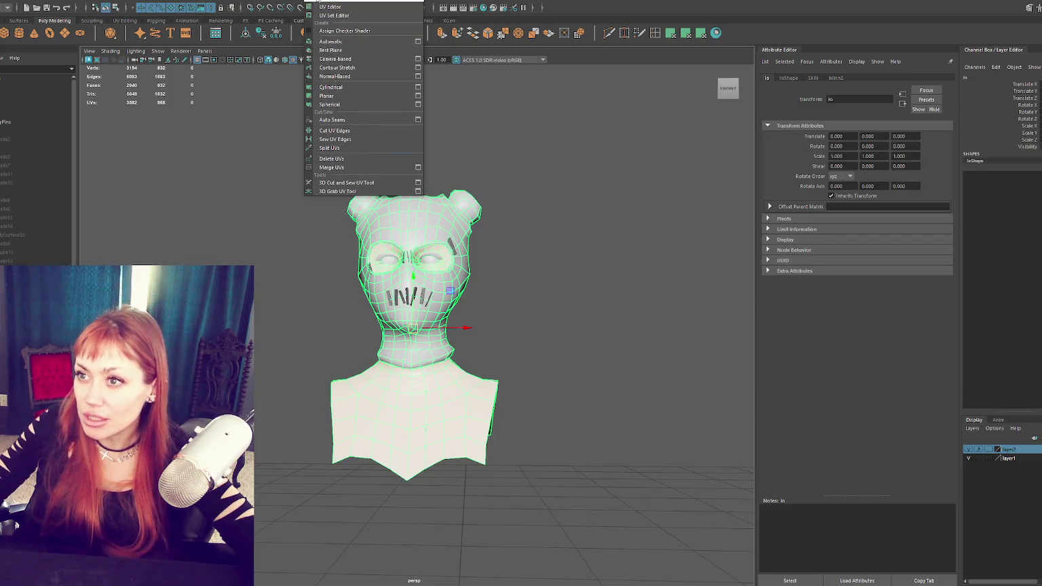
click(317, 6)
click(316, 5)
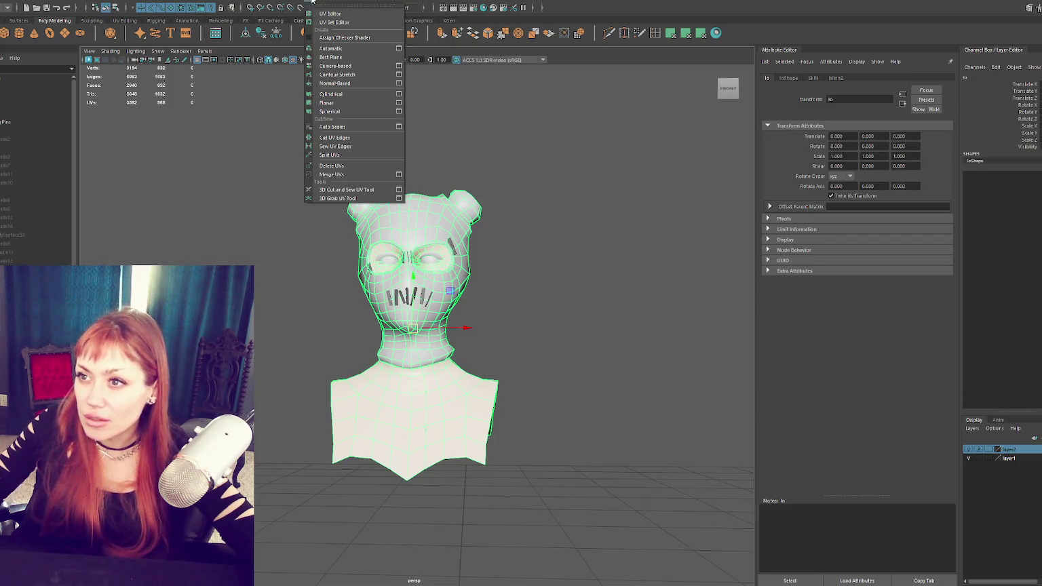
click(330, 14)
drag(253, 401, 651, 156)
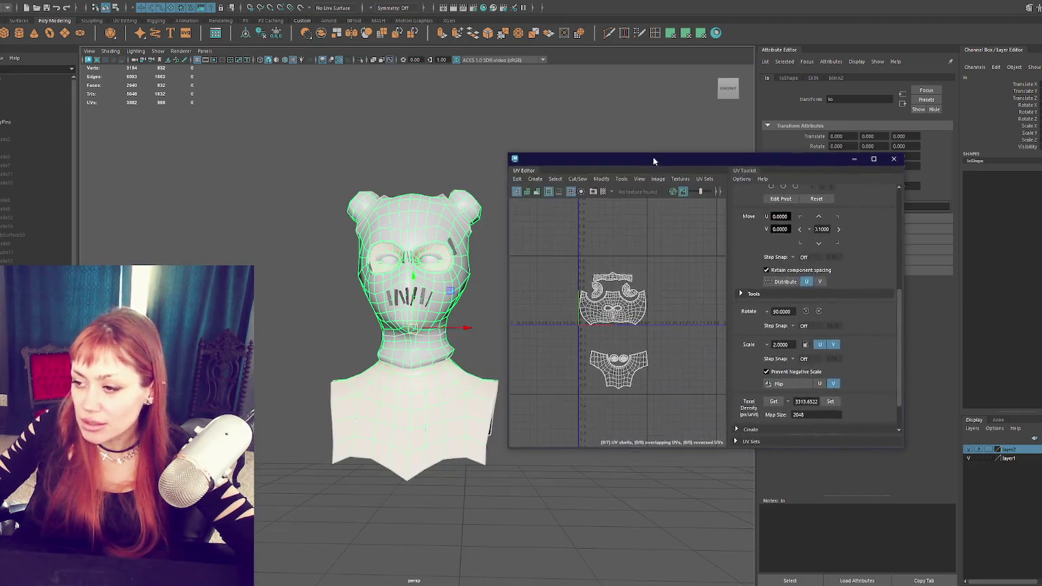
right_drag(604, 363, 603, 377)
click(603, 377)
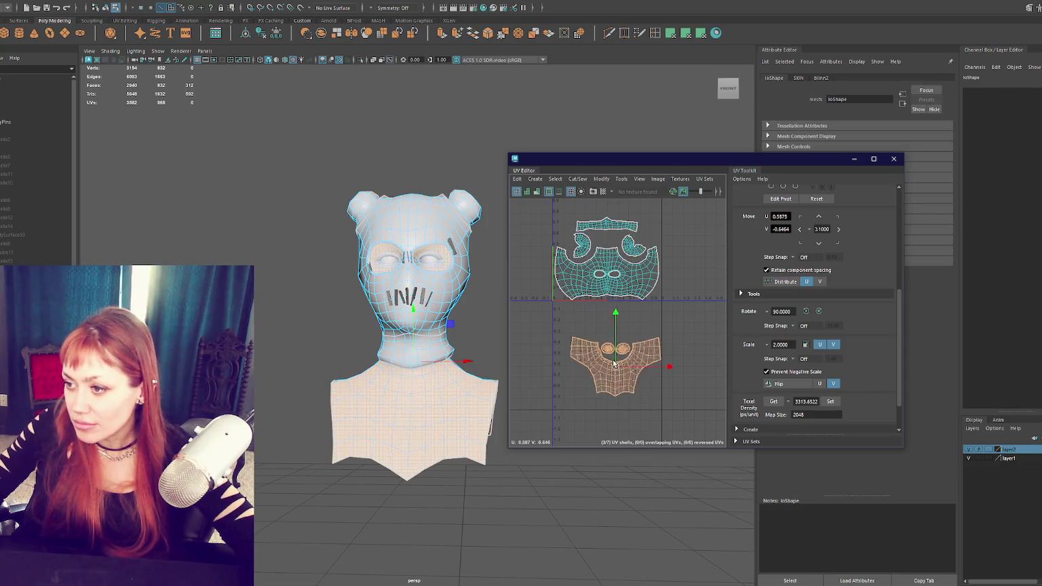
drag(603, 377, 593, 259)
click(894, 159)
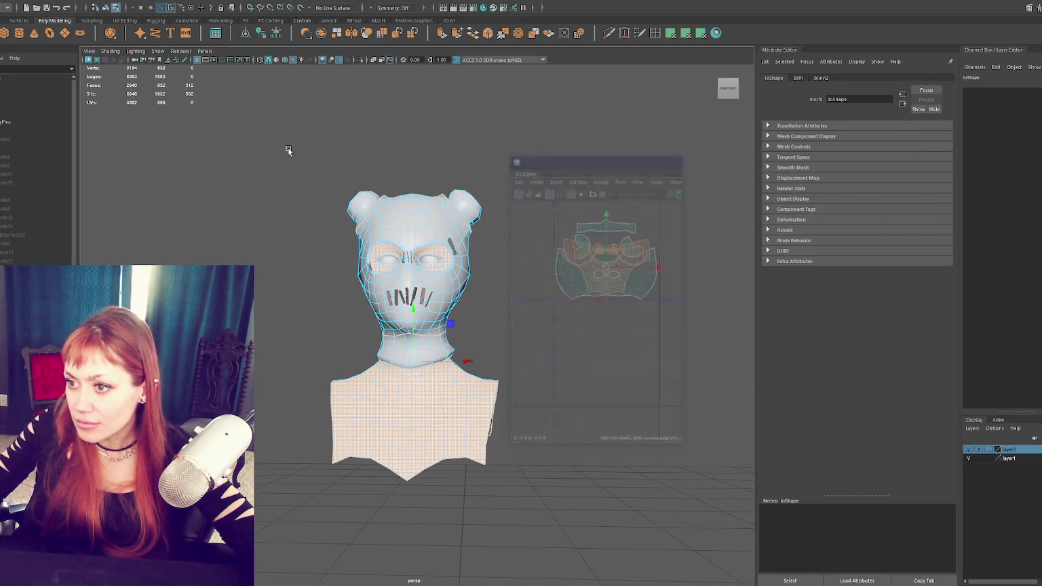
key(F8)
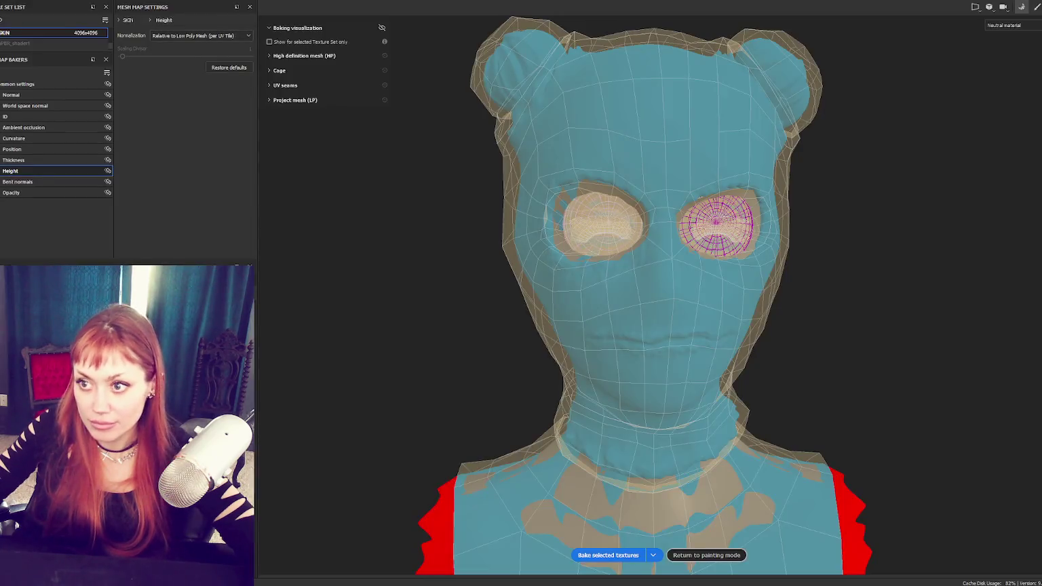
Step: Swap the project's mesh for the updated pin lo file in Project configuration
click(591, 218)
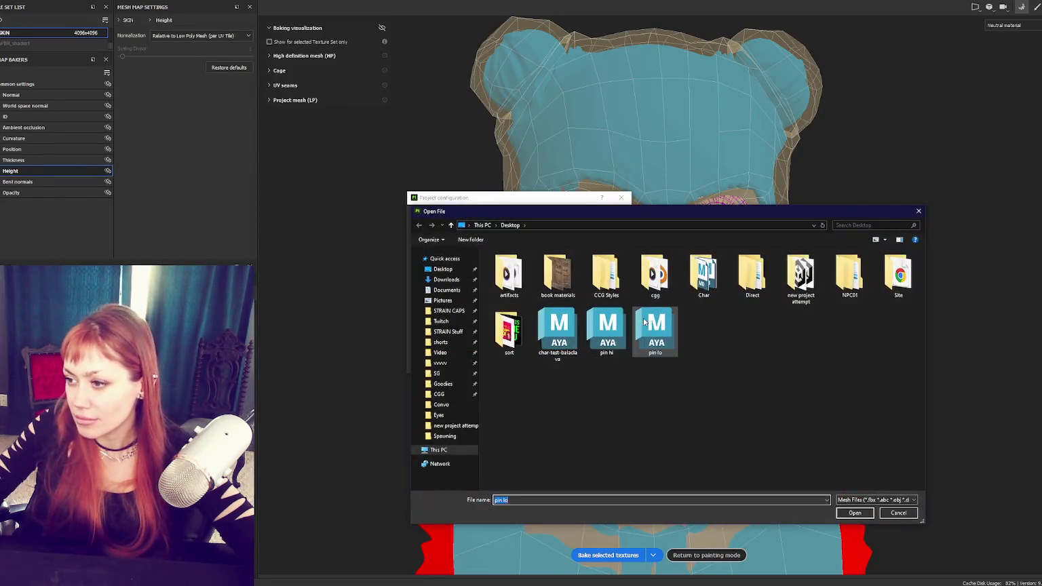
double_click(620, 371)
click(553, 363)
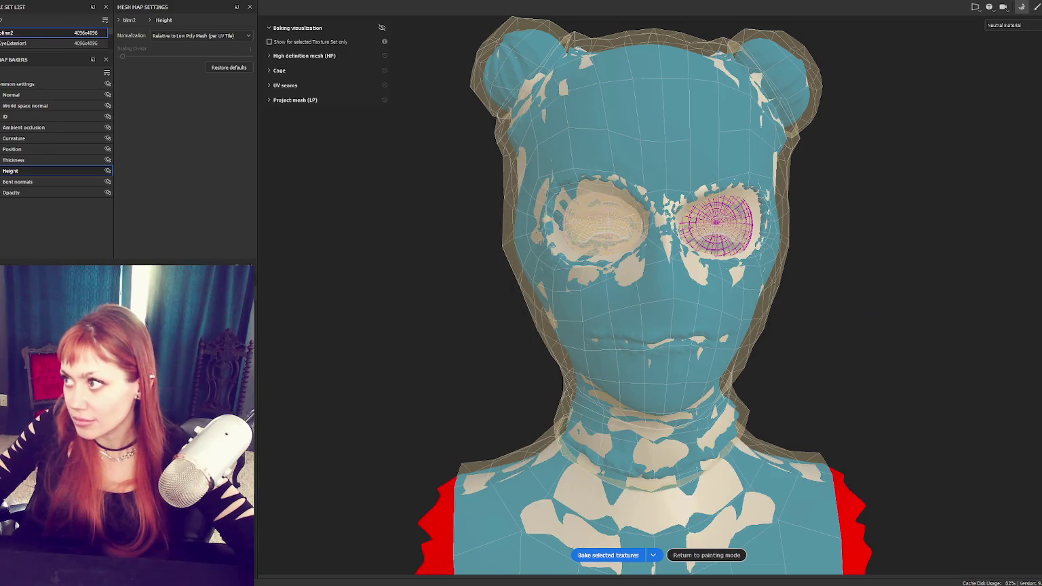
Step: Back in Baking mode, select the SKIN texture set and bake its mesh maps
click(1034, 8)
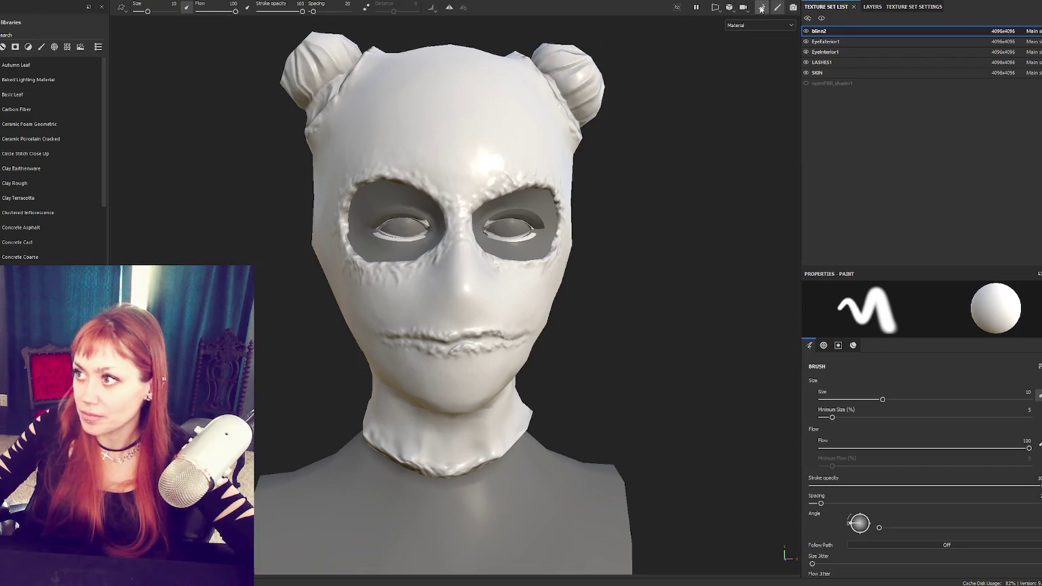
click(761, 7)
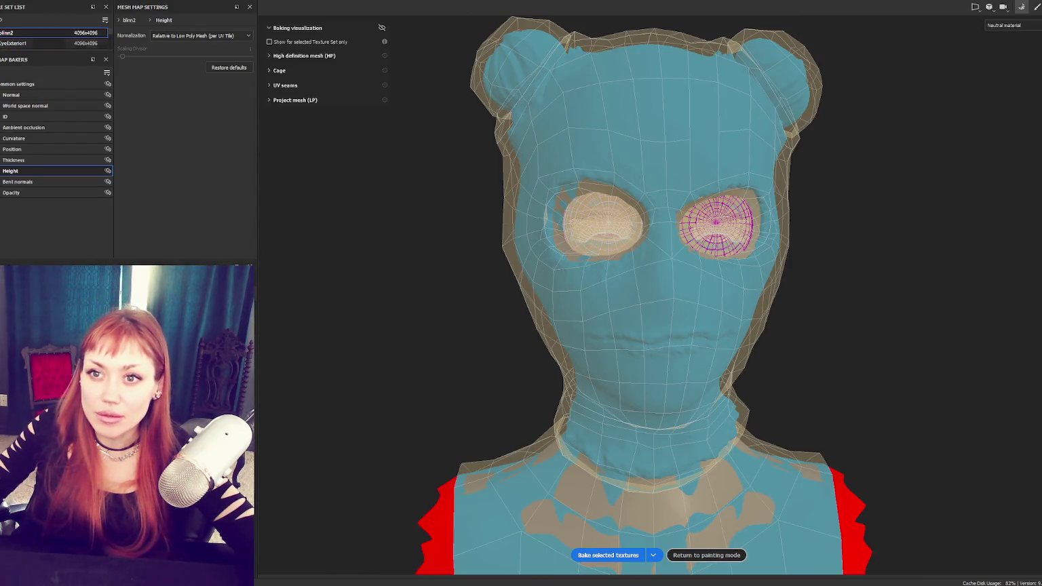
drag(9, 55, 8, 112)
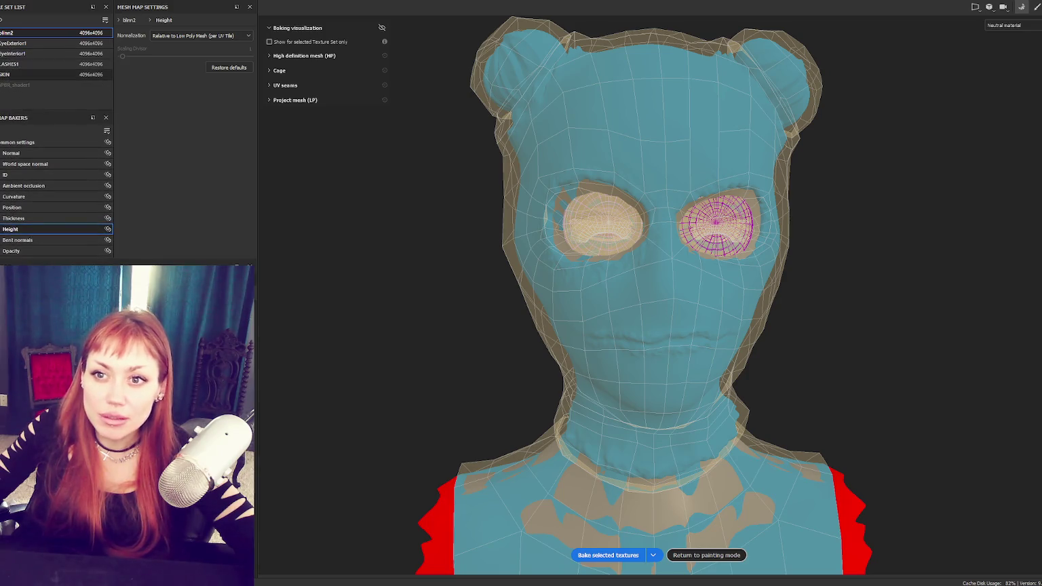
click(13, 54)
click(14, 74)
click(591, 553)
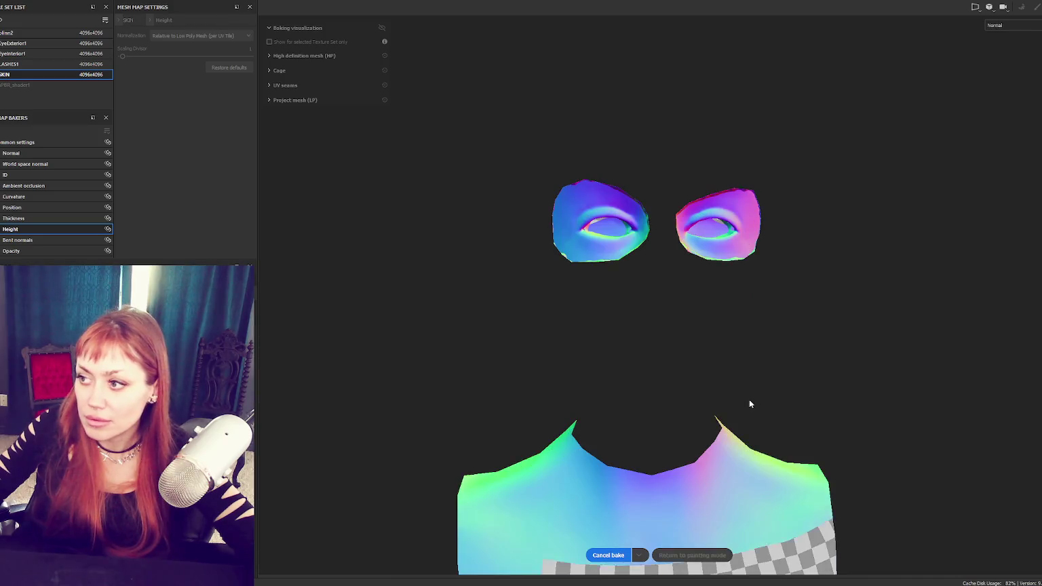
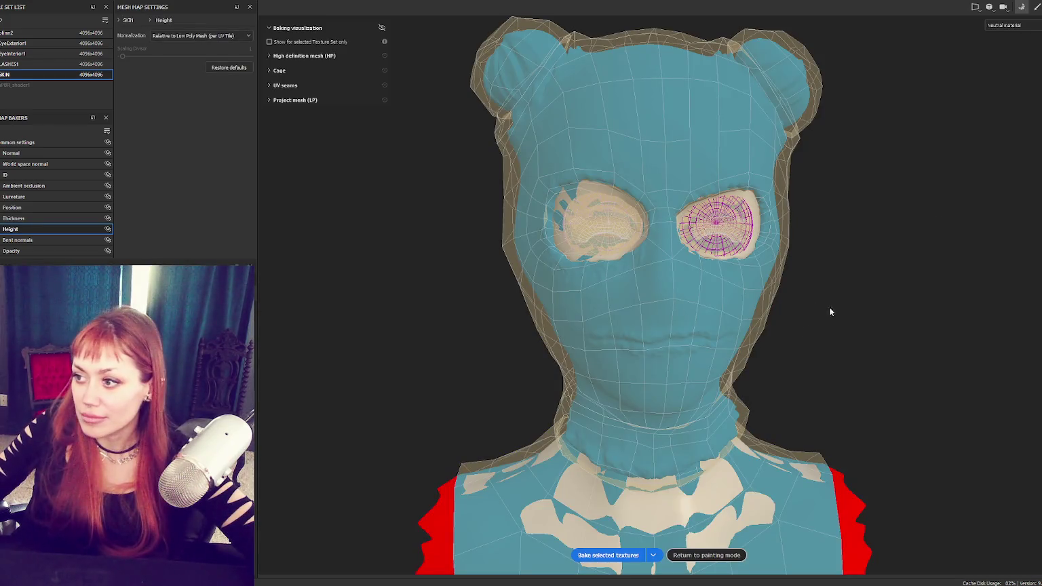
Step: Return to painting mode and turn the head to a straight front view
click(1033, 7)
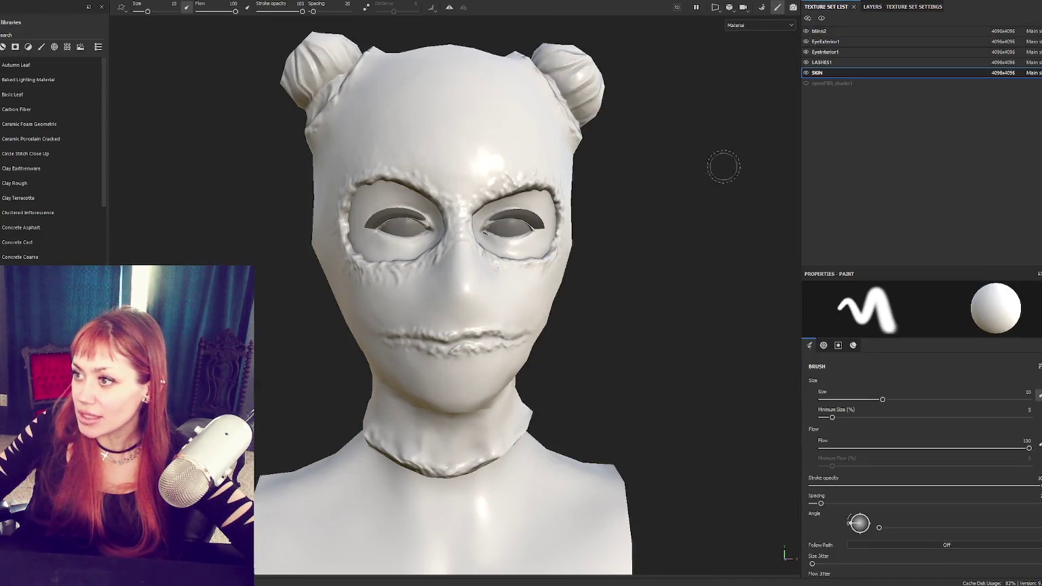
mouse_move(752, 146)
alt+mouse_down()
mouse_move(210, 181)
mouse_move(622, 207)
alt+mouse_up()
scroll(277, 250, down, 3)
mouse_move(276, 250)
alt+mouse_down()
mouse_move(579, 163)
mouse_move(586, 112)
mouse_move(472, 128)
mouse_move(506, 259)
mouse_move(590, 170)
mouse_move(668, 163)
mouse_move(451, 165)
mouse_move(641, 191)
alt+mouse_up()
scroll(605, 200, up, 3)
scroll(467, 133, up, 1)
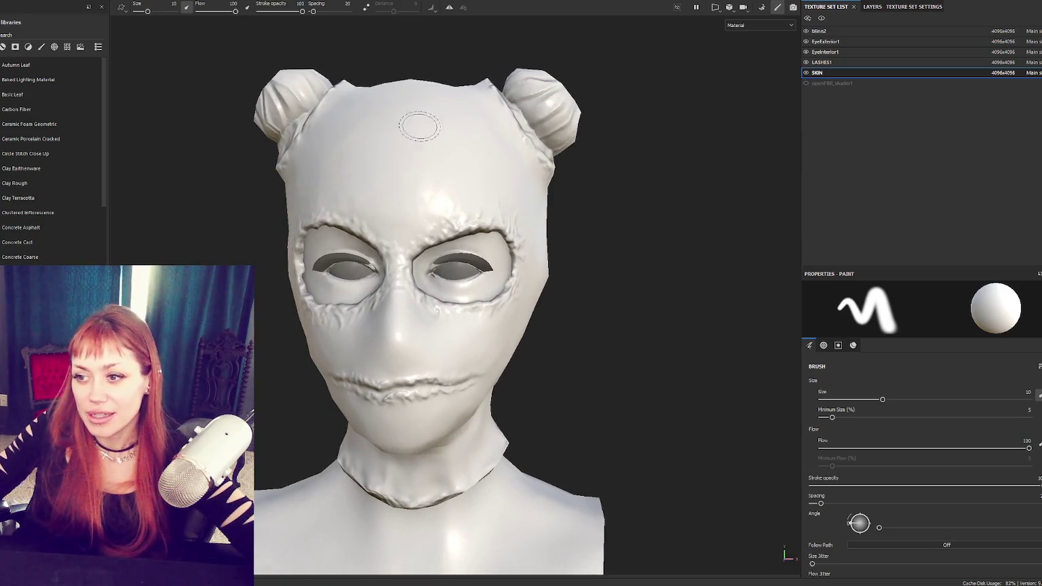
Step: Set texture export to the Unity HD Render Pipeline (Metallic Standard) template at size 2048
click(20, 2)
click(27, 122)
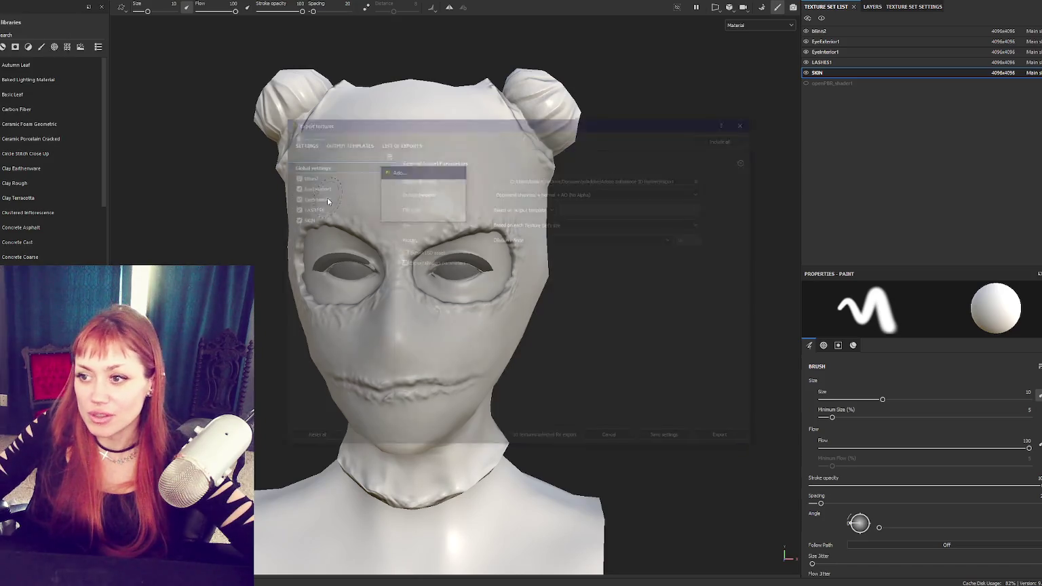
click(543, 193)
scroll(597, 238, down, 3)
scroll(597, 237, up, 1)
click(596, 229)
click(596, 227)
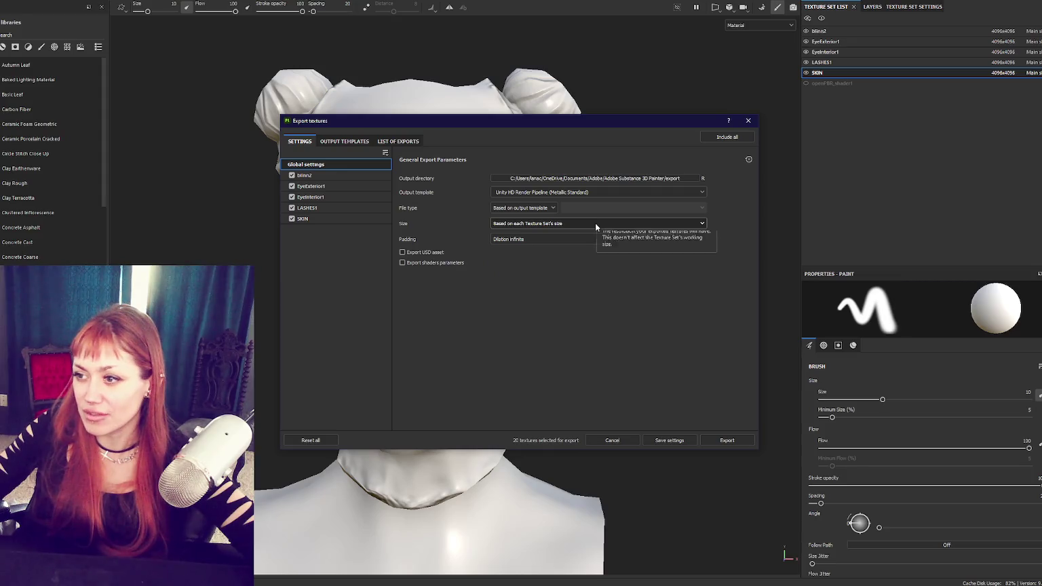
click(543, 290)
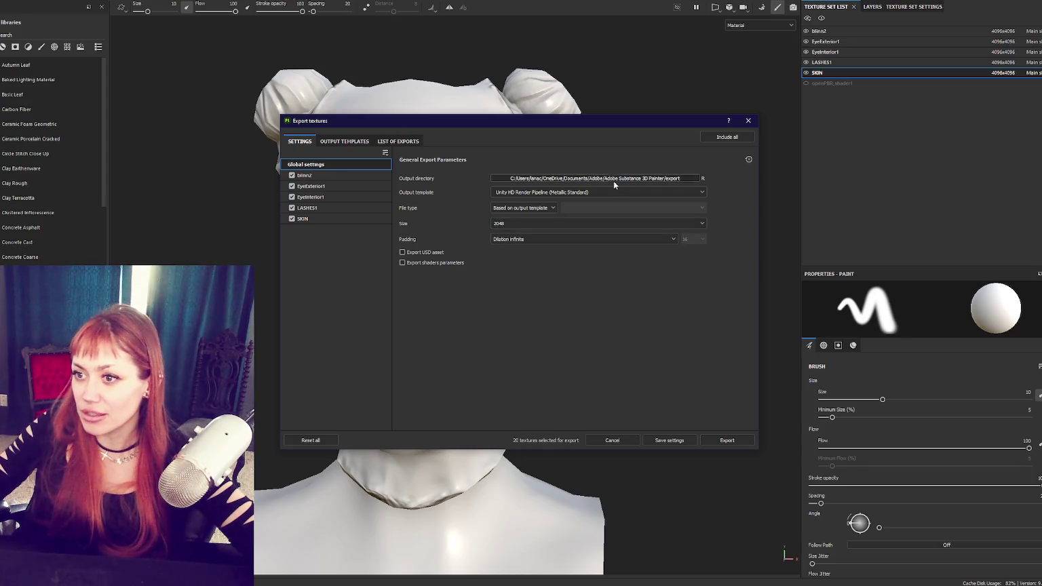
Step: Exclude the LASHES1, EyeInterior1 and EyeExterior1 sets and export the blinn2 and SKIN textures
click(292, 207)
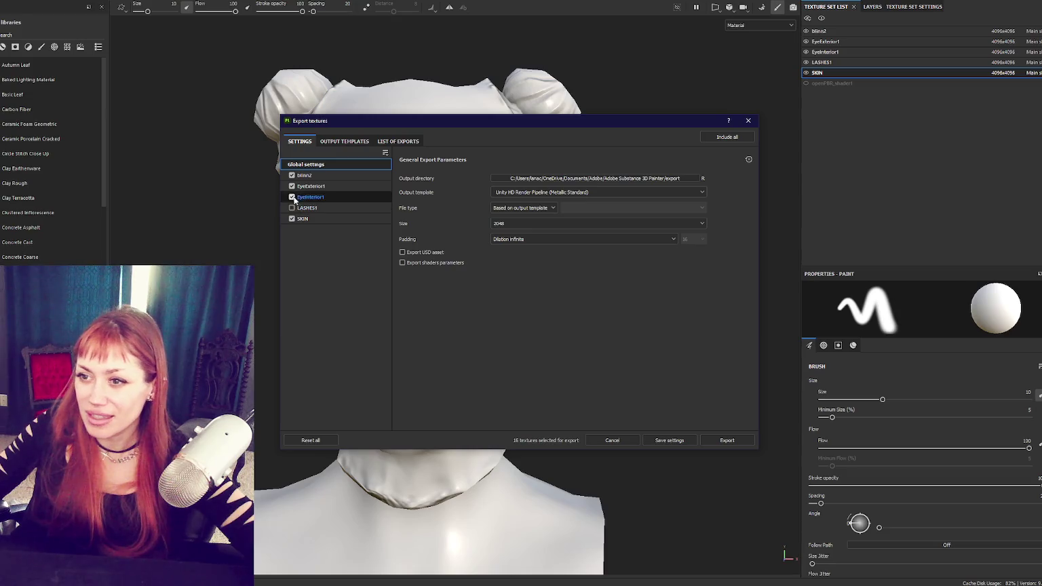
click(292, 197)
click(292, 186)
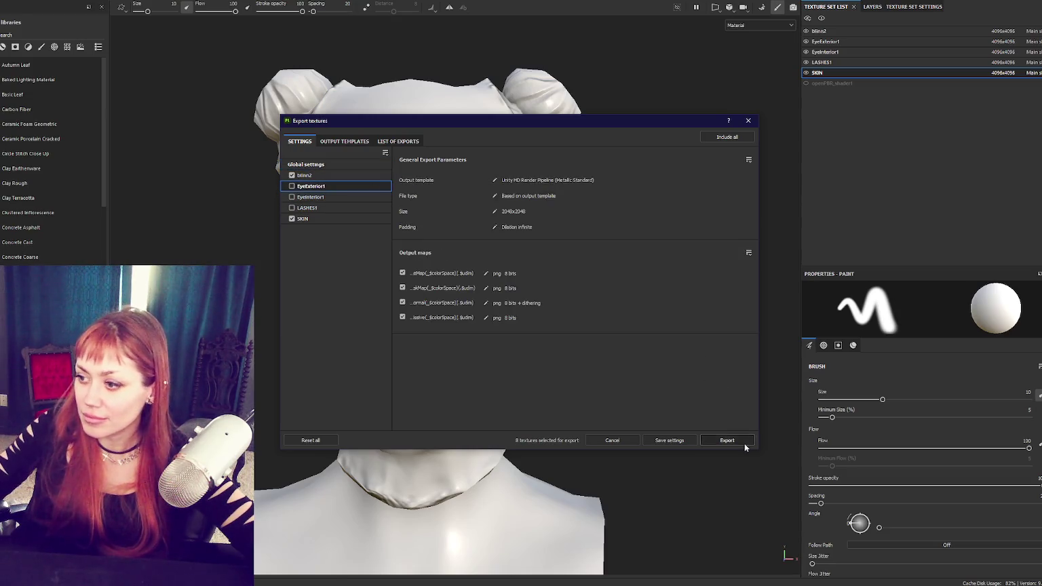
click(732, 441)
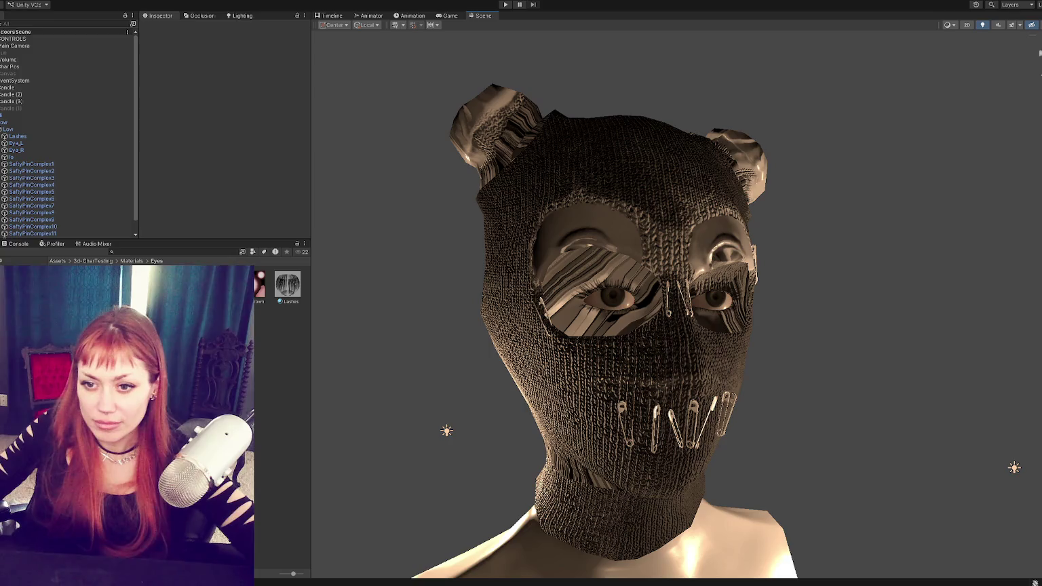
Step: Create and open a 'Balaclava Space Buns' folder under 3d-CharTesting, then add a new material inside
click(93, 260)
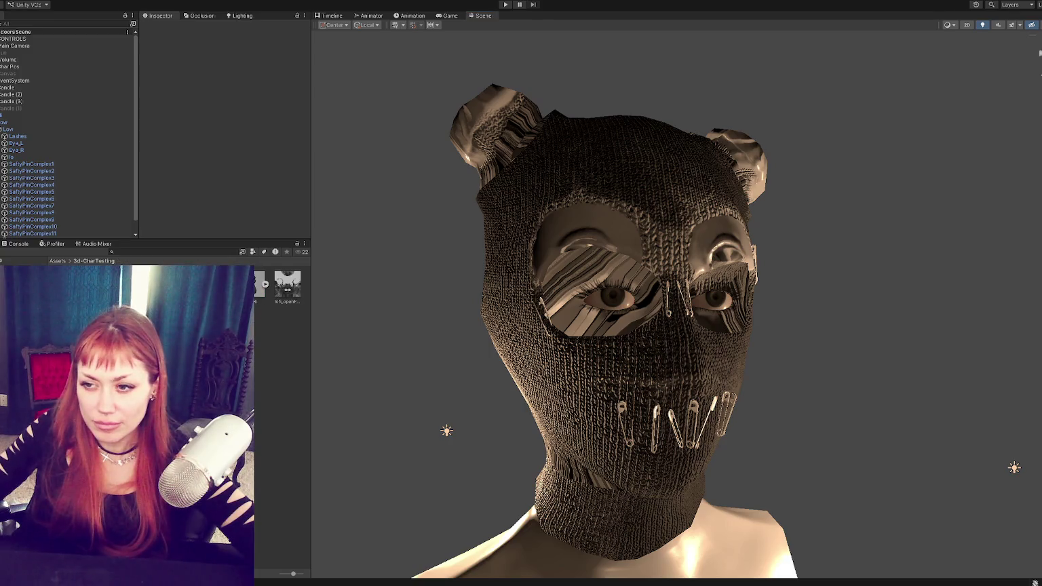
right_click(189, 137)
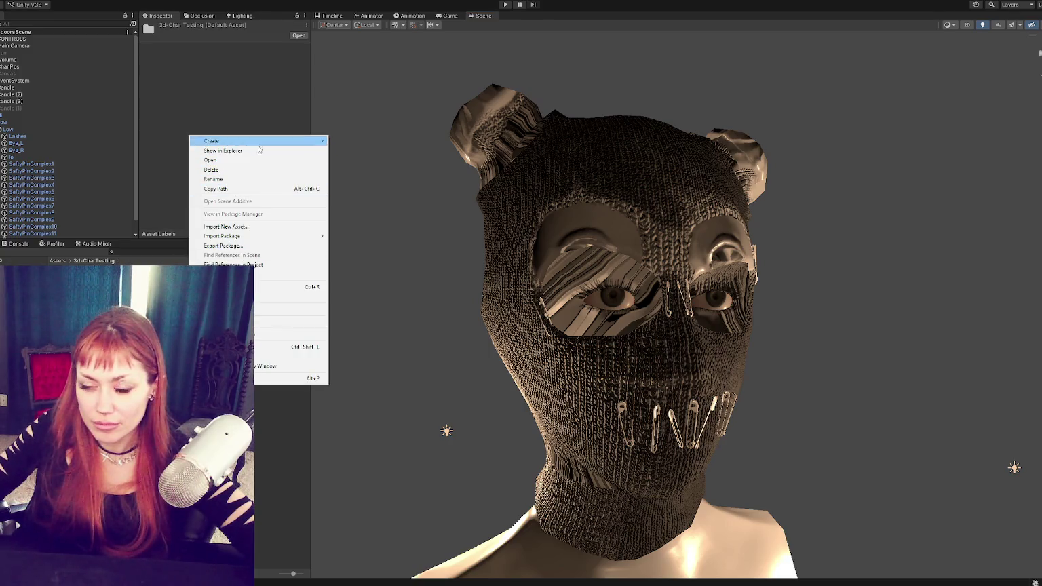
mouse_move(245, 141)
click(355, 146)
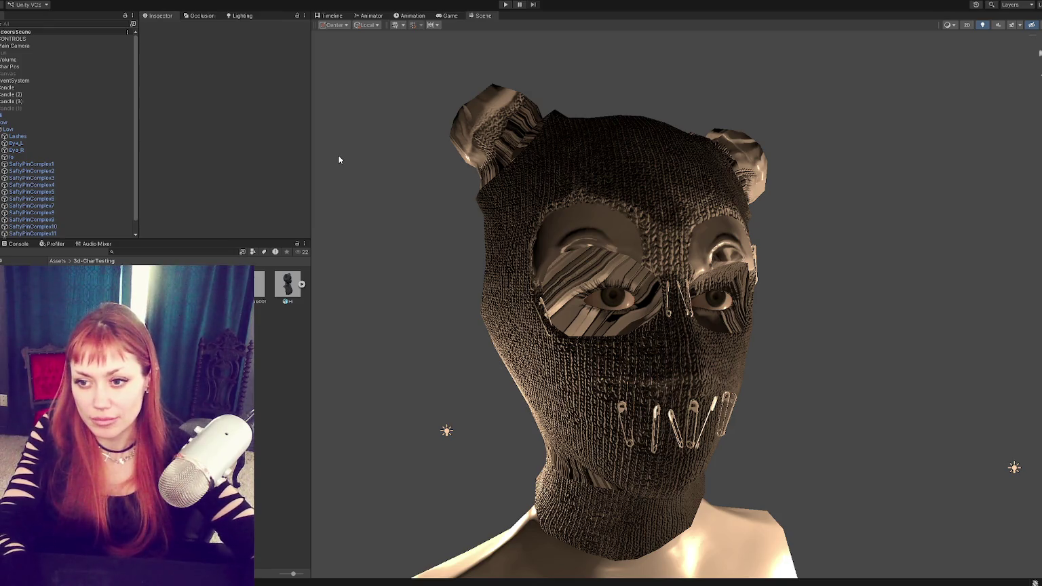
key(Return)
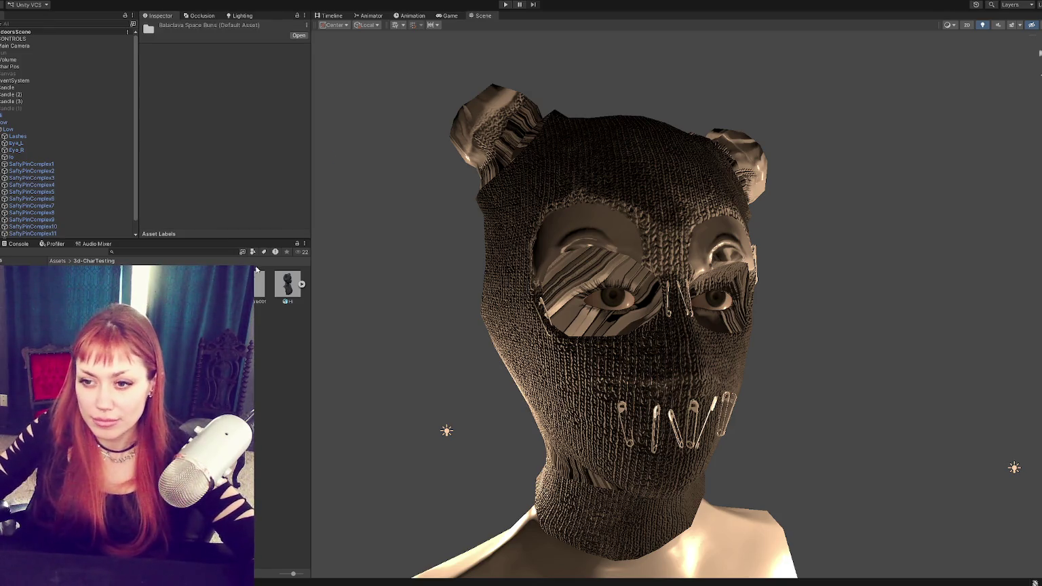
key(Return)
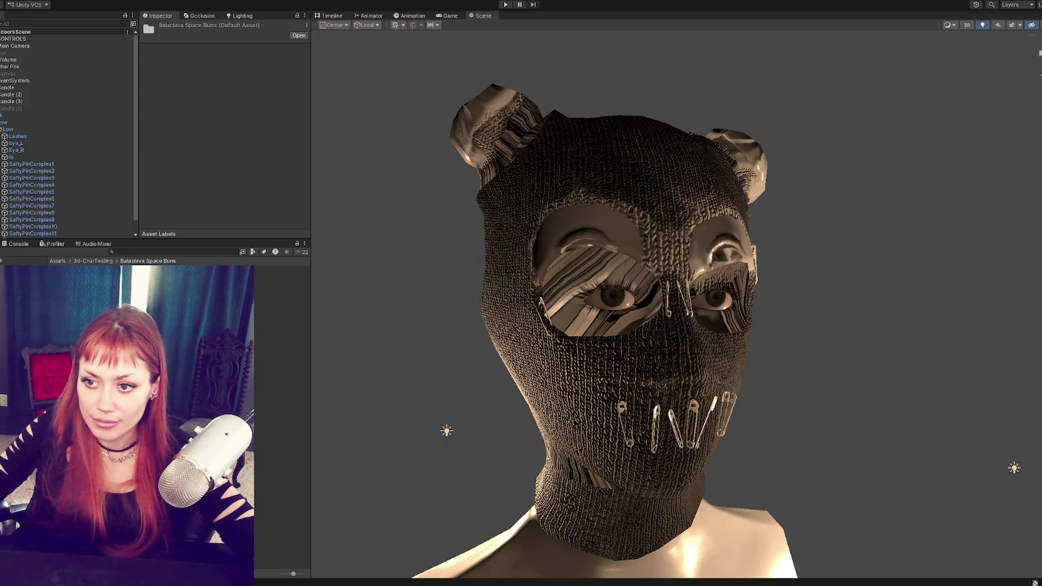
right_click(190, 364)
click(351, 347)
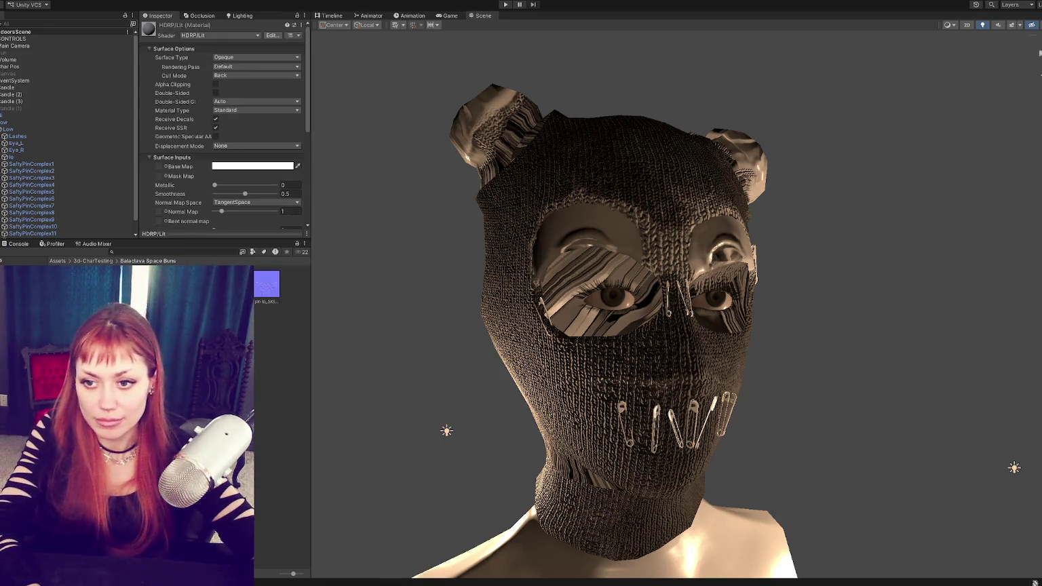
Step: Name the material Balaclava and duplicate it as Balaclava Skin
key(Return)
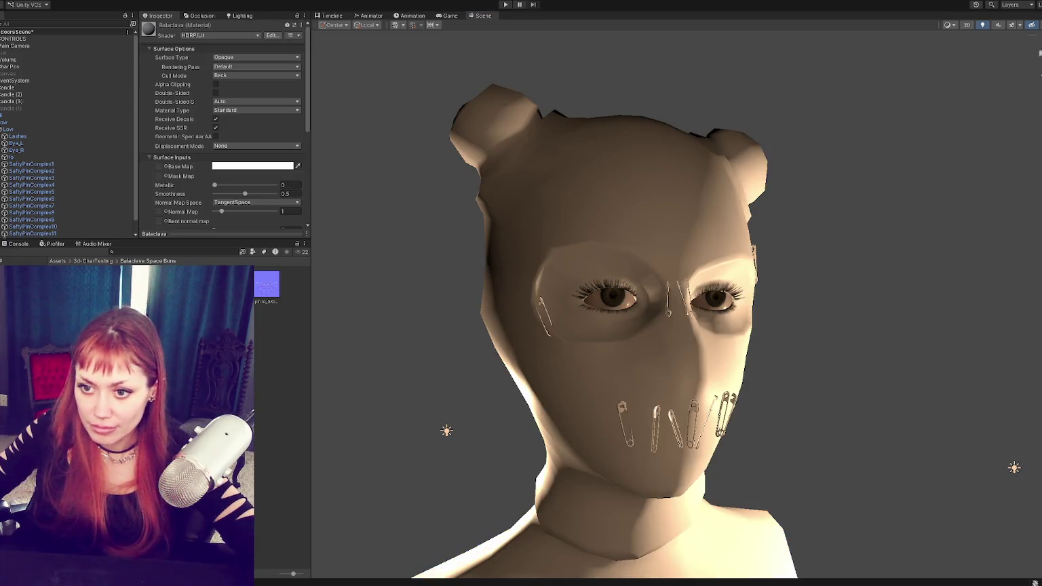
key(ctrl+d)
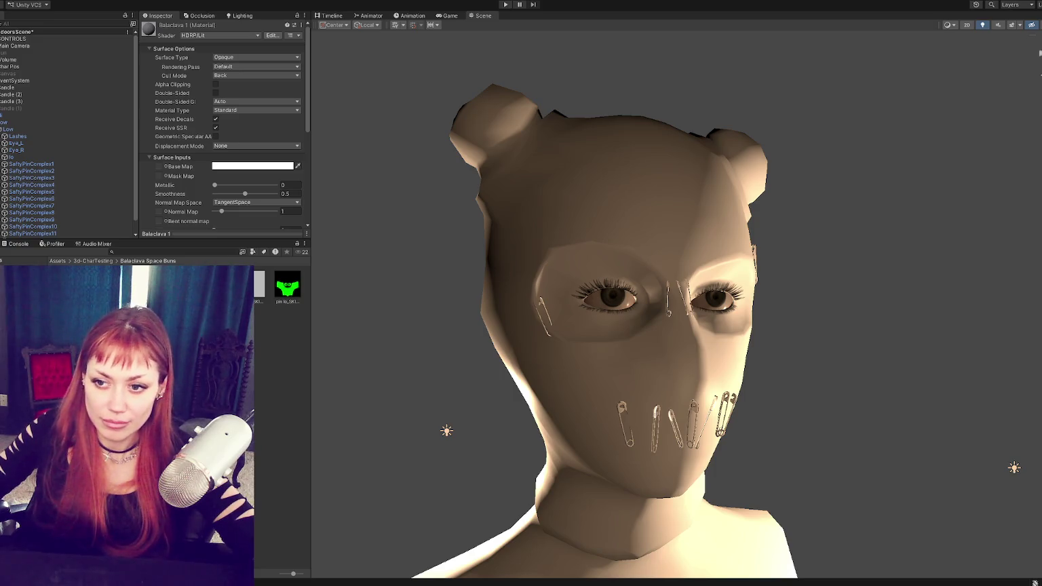
key(Return)
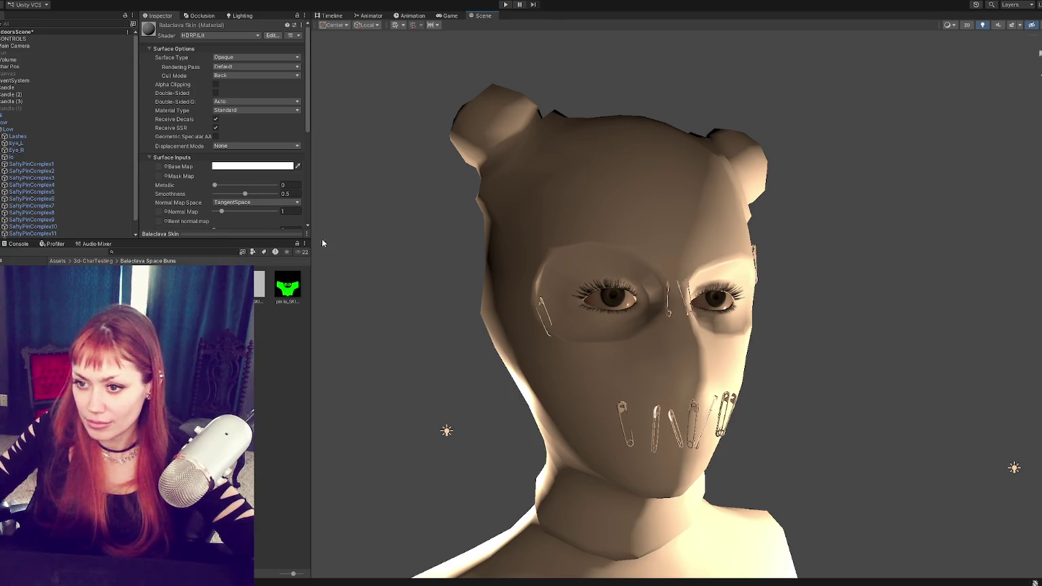
Step: Assign the green mask texture and the normal texture to Balaclava Skin's Mask Map and Normal Map
scroll(221, 159, down, 2)
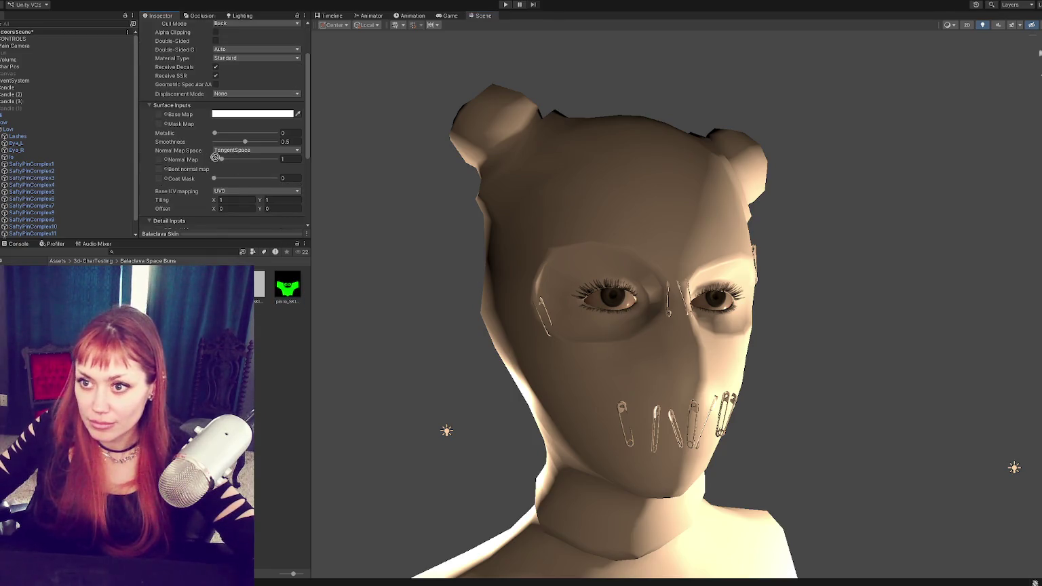
drag(163, 129, 163, 129)
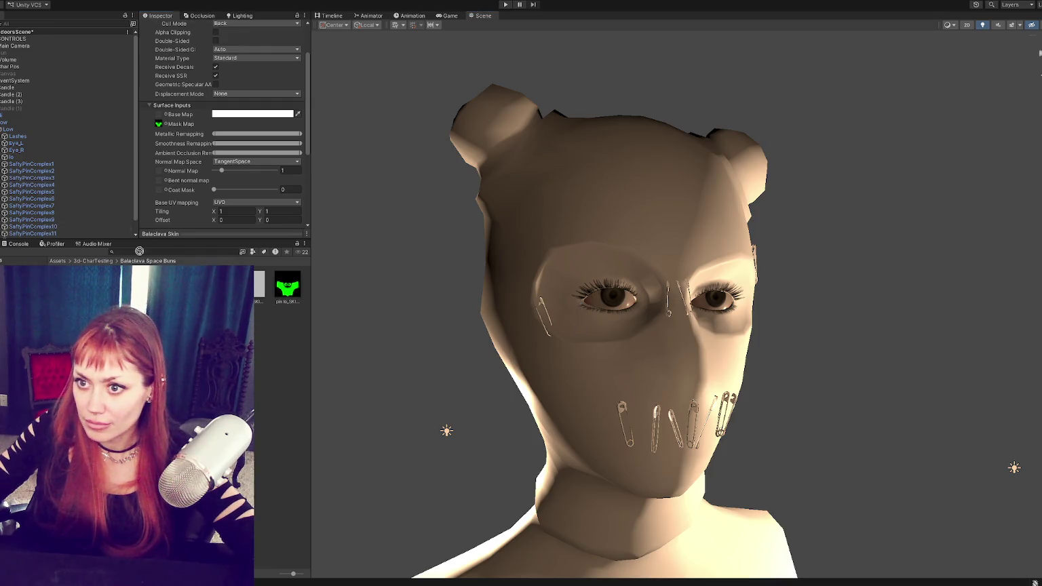
scroll(173, 122, down, 5)
drag(169, 49, 164, 45)
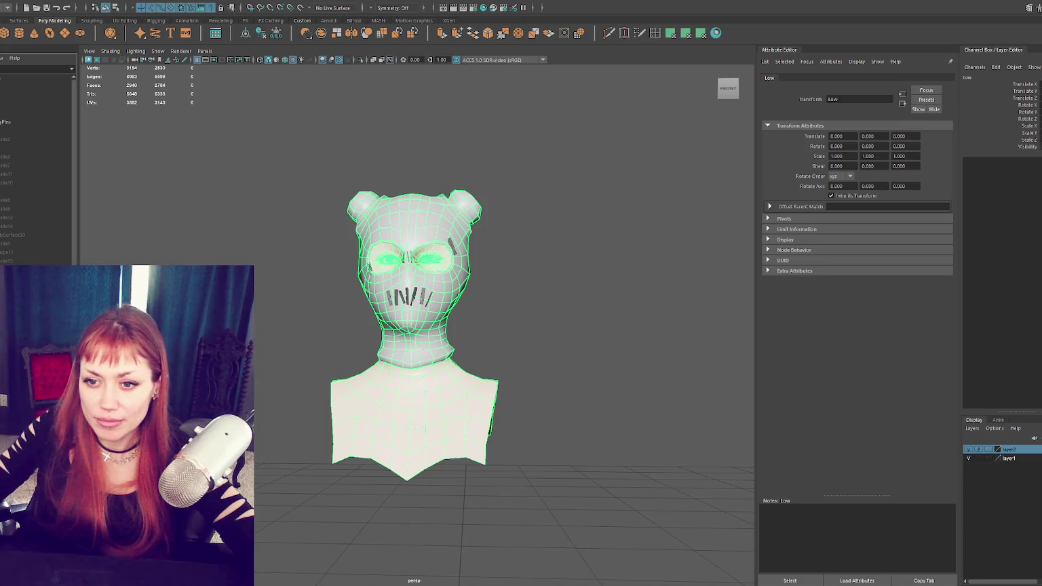
click(15, 123)
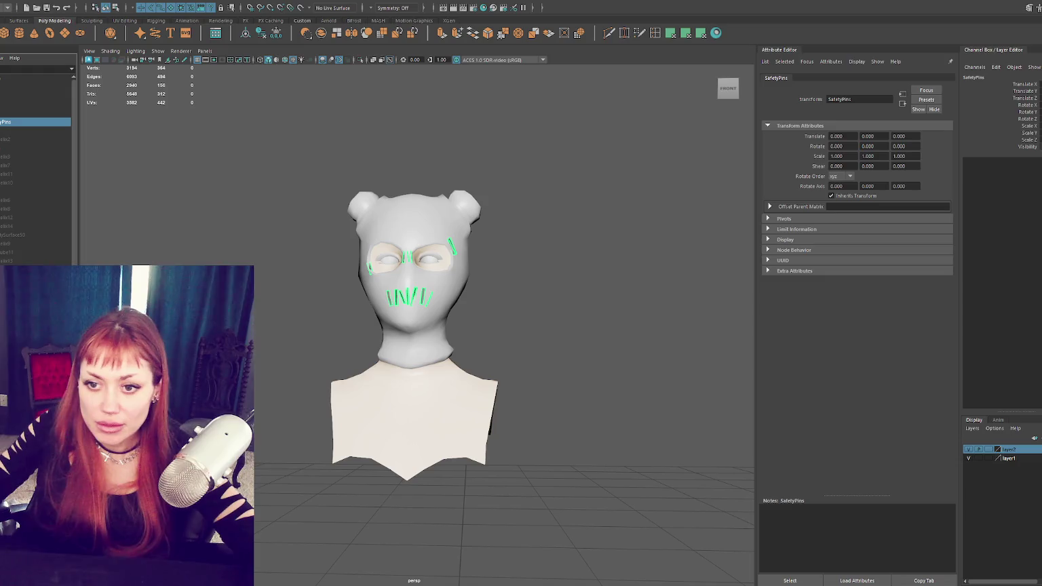
key(Up)
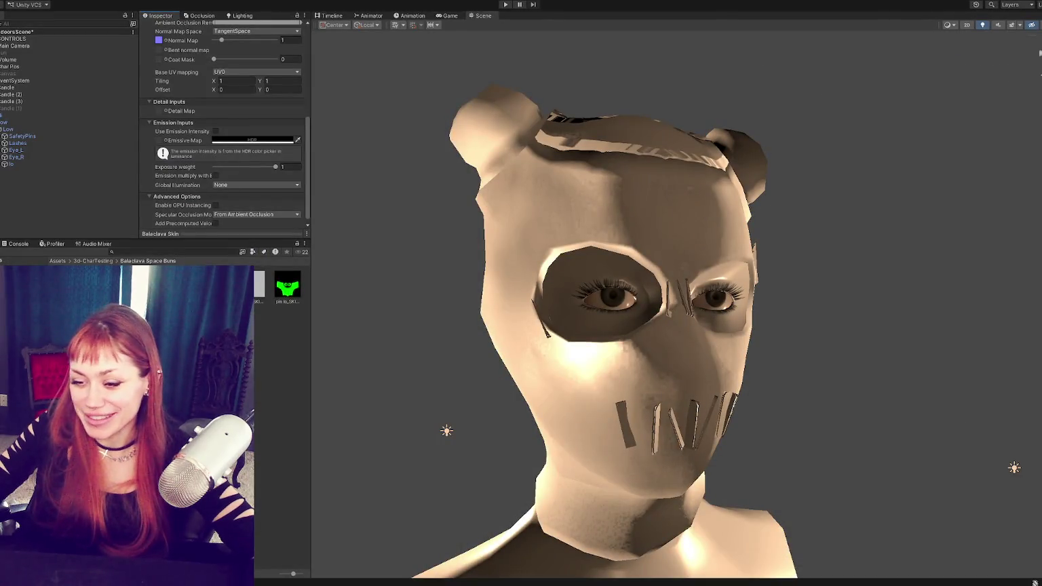
Step: Assign the normal texture and the green mask texture to the Balaclava material
mouse_move(355, 256)
alt+mouse_down()
mouse_move(440, 275)
mouse_move(494, 411)
mouse_move(402, 270)
mouse_move(301, 319)
alt+mouse_up()
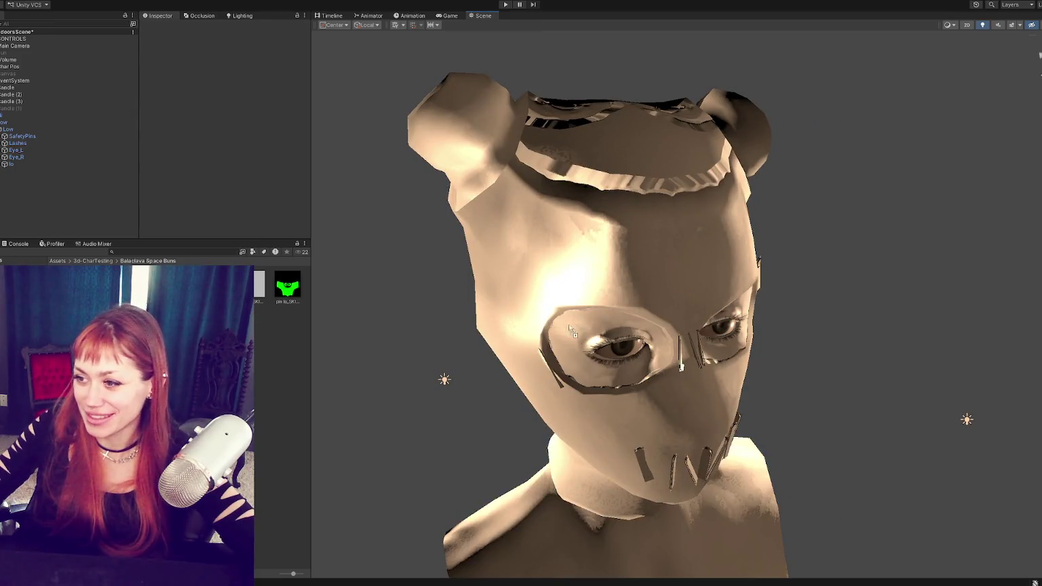
mouse_move(597, 271)
alt+mouse_down()
mouse_move(614, 264)
mouse_move(290, 296)
alt+mouse_up()
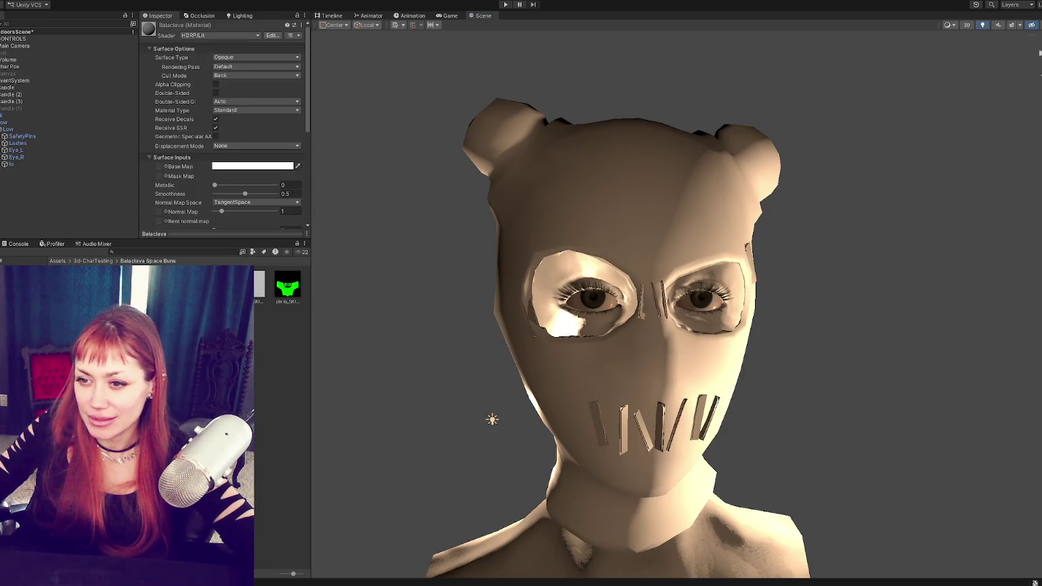
scroll(204, 208, down, 3)
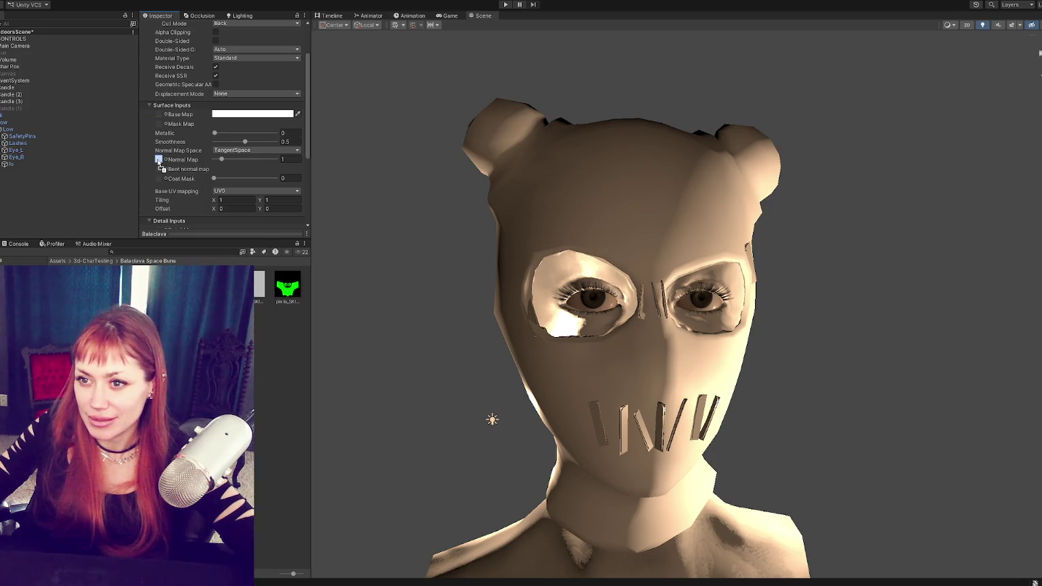
drag(163, 129, 161, 161)
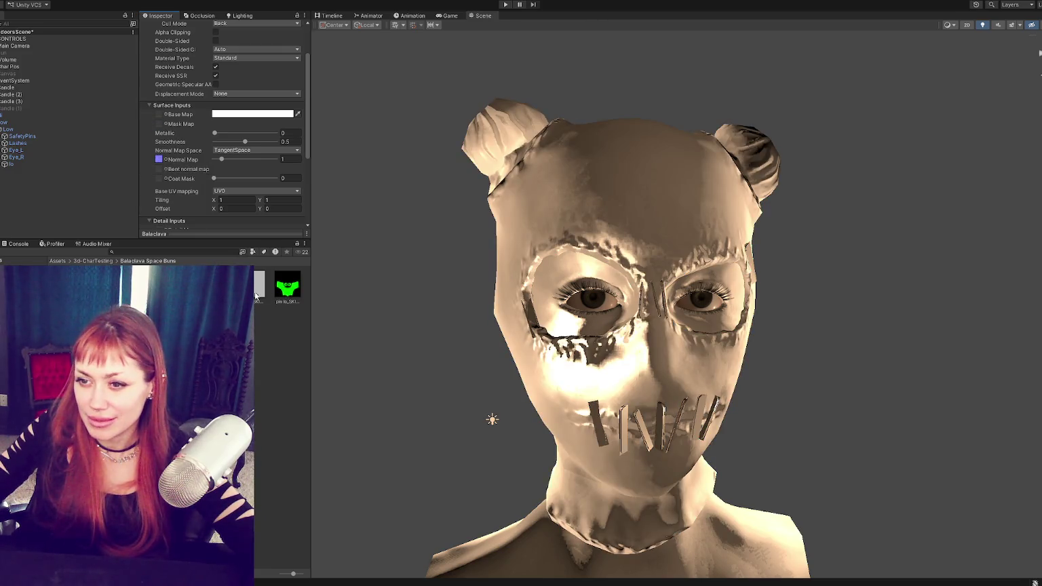
scroll(193, 127, down, 3)
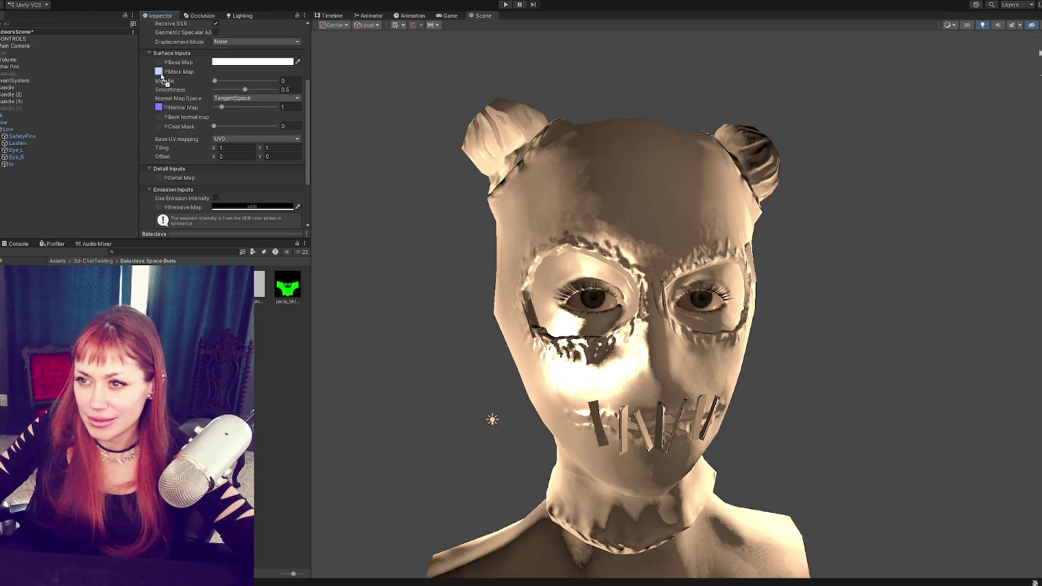
drag(160, 74, 163, 75)
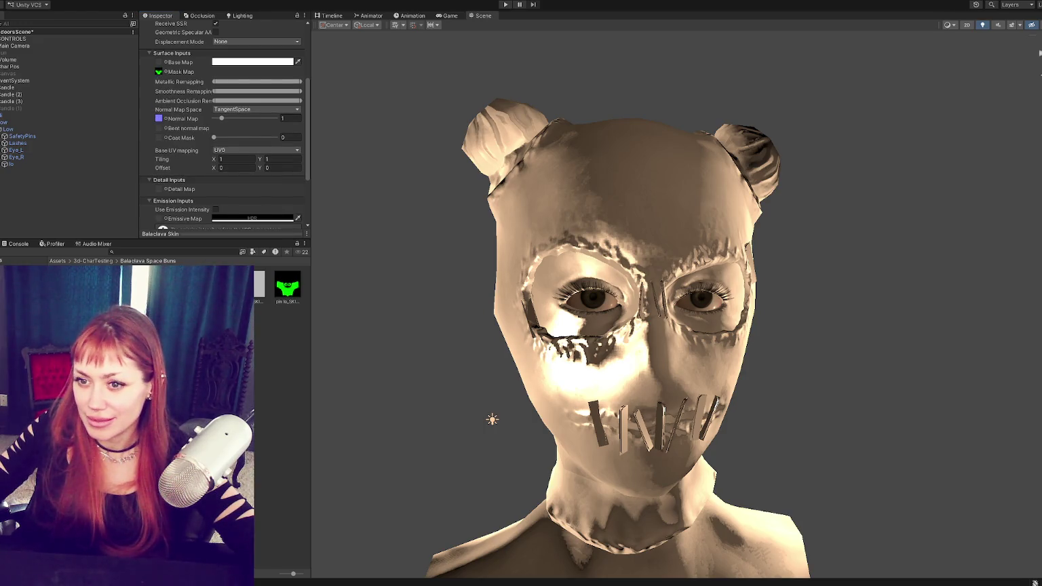
Step: Reimport the normal texture with Texture Type Normal map, apply, and check the new shading
click(253, 43)
click(224, 56)
scroll(265, 100, down, 5)
click(293, 186)
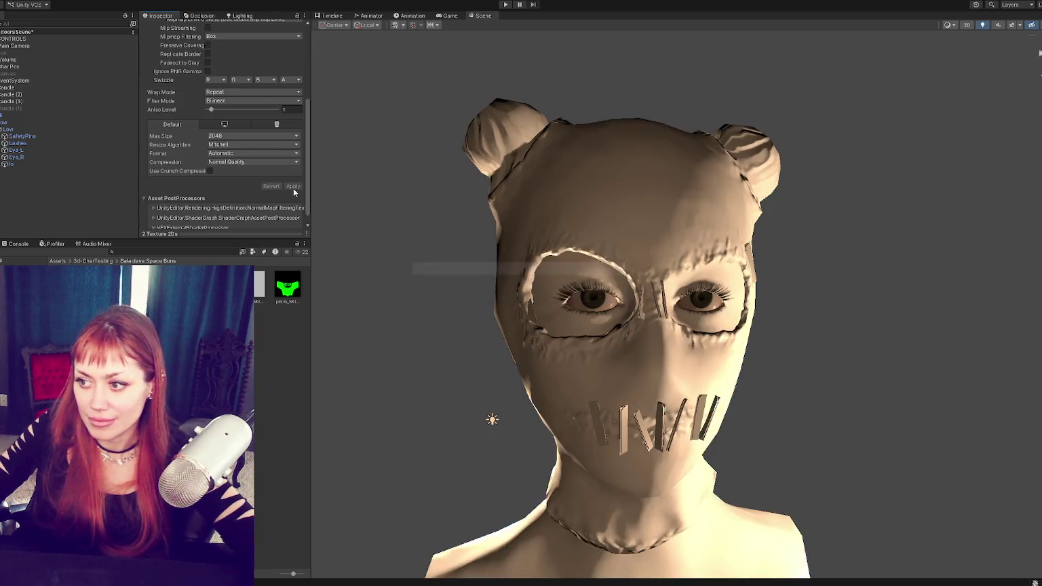
mouse_move(651, 261)
alt+mouse_down()
mouse_move(535, 256)
mouse_move(684, 268)
alt+mouse_up()
click(2, 136)
click(37, 143)
shift+click(39, 227)
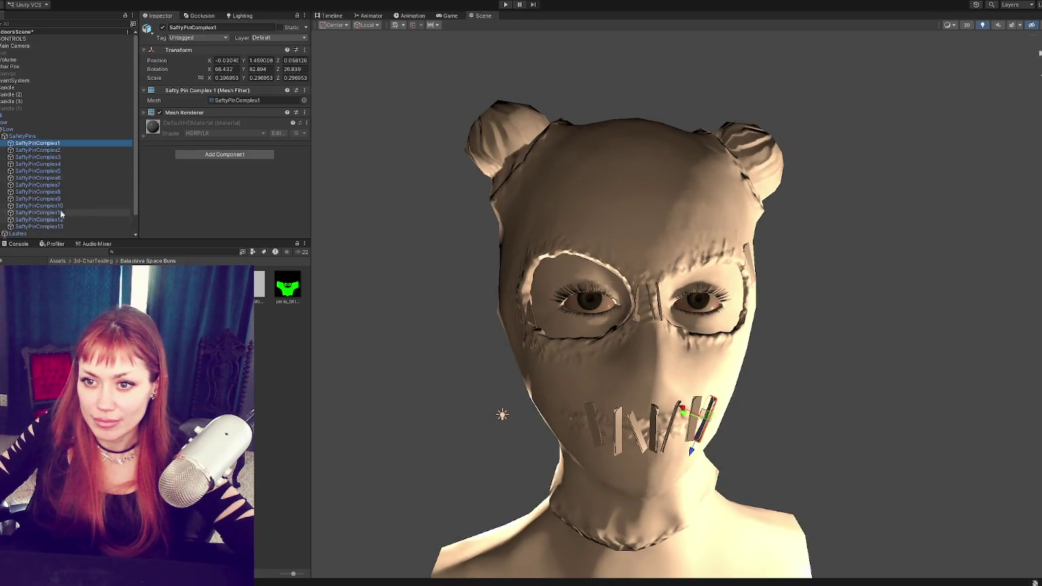
click(41, 319)
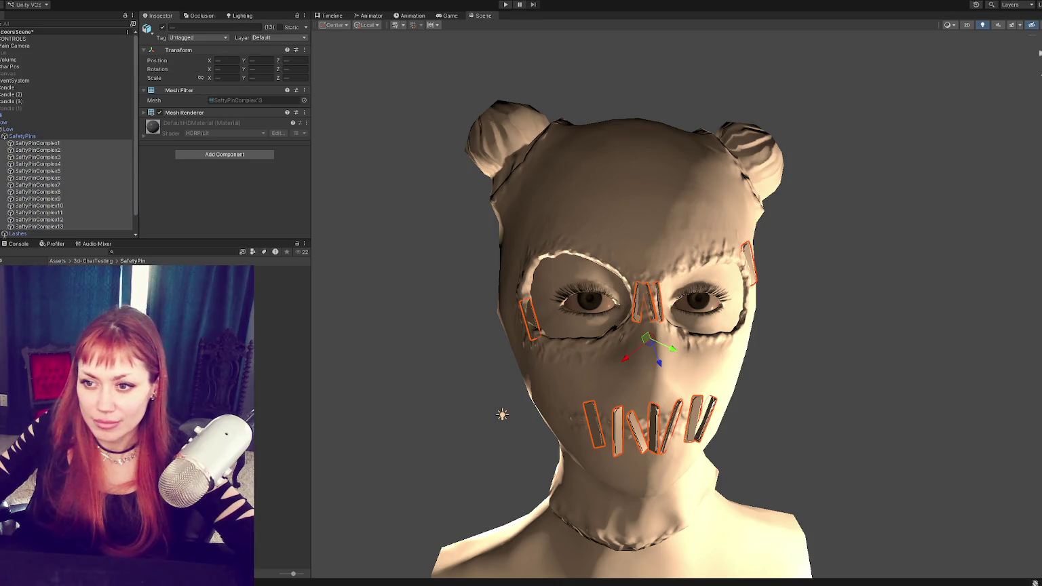
click(399, 310)
alt+drag(399, 310, 473, 255)
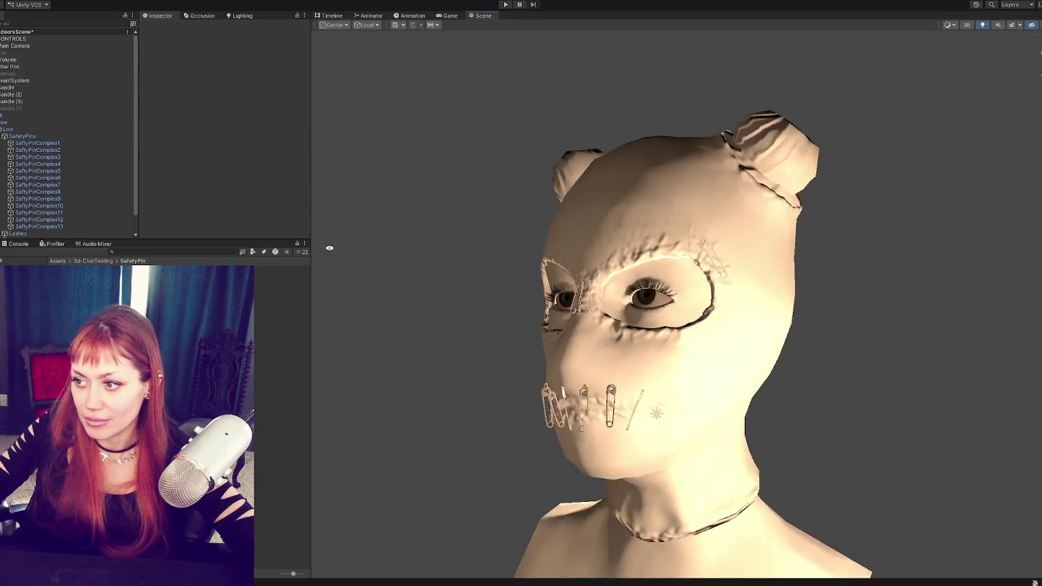
mouse_move(323, 277)
alt+mouse_down()
mouse_move(738, 272)
mouse_move(755, 251)
mouse_move(599, 182)
mouse_move(751, 267)
alt+mouse_up()
mouse_move(750, 267)
alt+right_down()
mouse_move(679, 271)
mouse_move(811, 237)
mouse_move(746, 217)
alt+right_up()
mouse_move(746, 217)
alt+mouse_down()
mouse_move(728, 204)
mouse_move(699, 211)
alt+mouse_up()
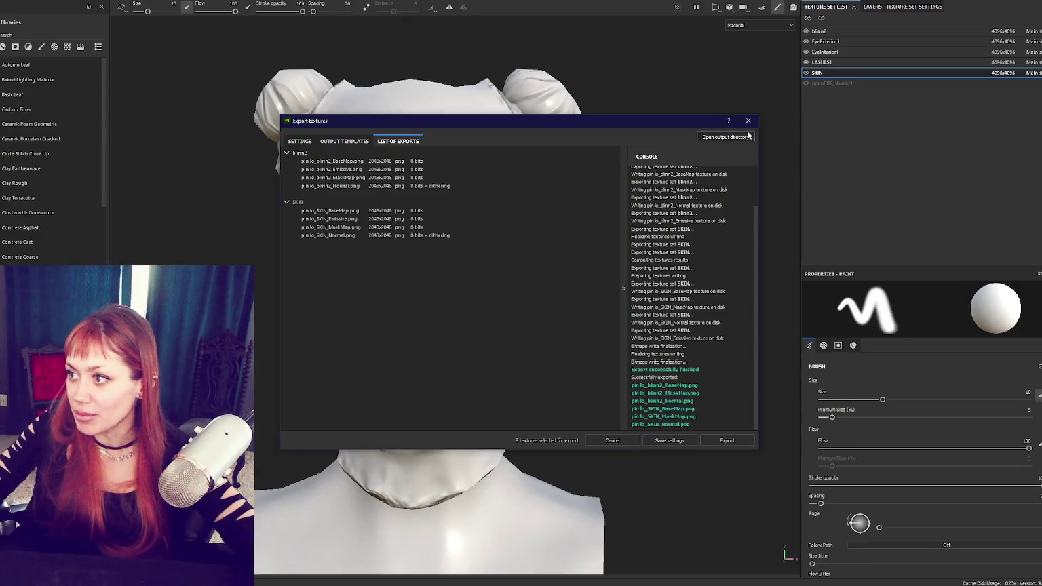
Step: Close the export window and show the layer stack of the blinn2 texture set
click(748, 121)
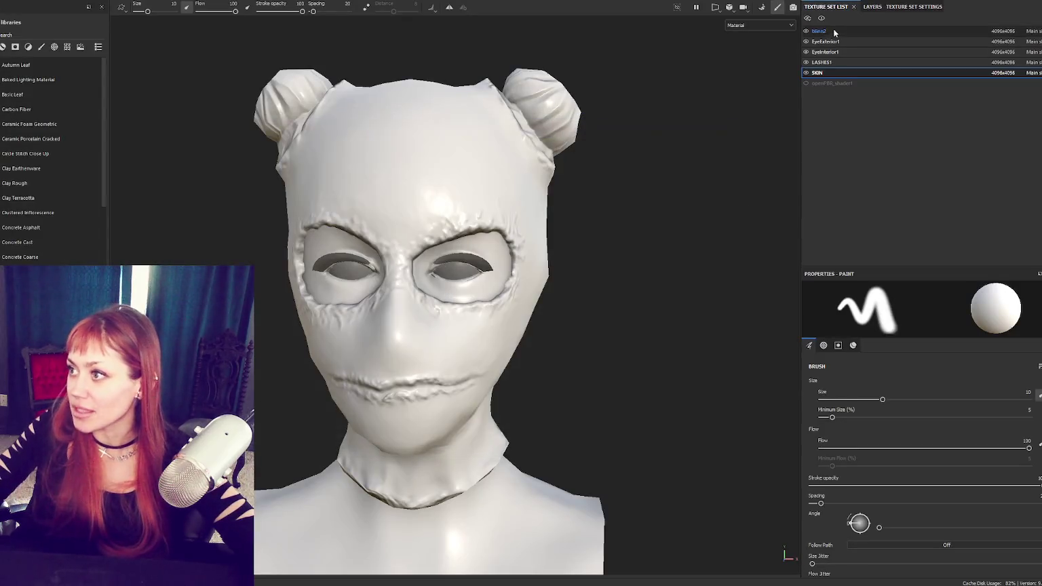
click(882, 7)
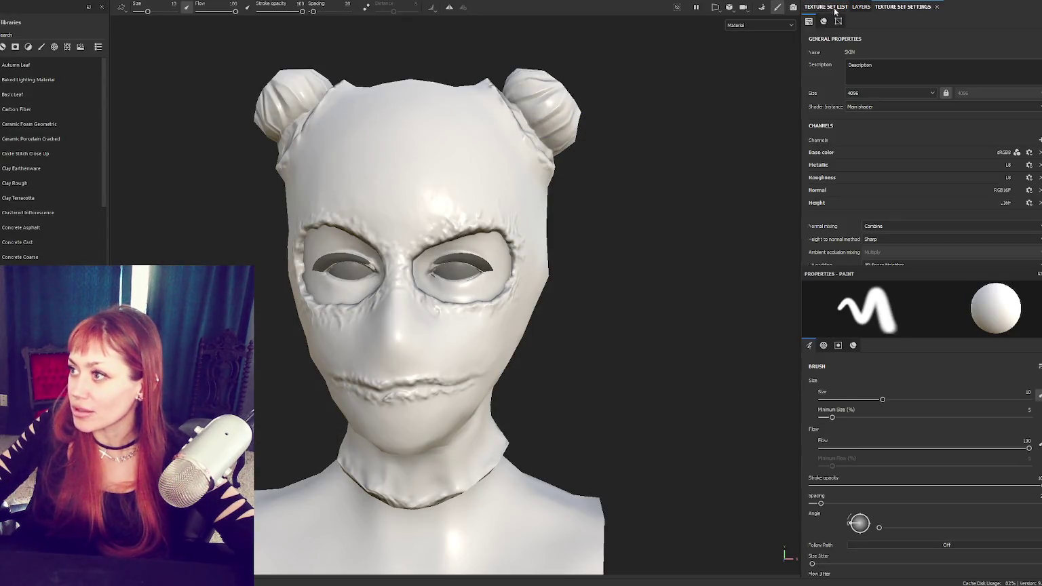
click(861, 6)
click(914, 7)
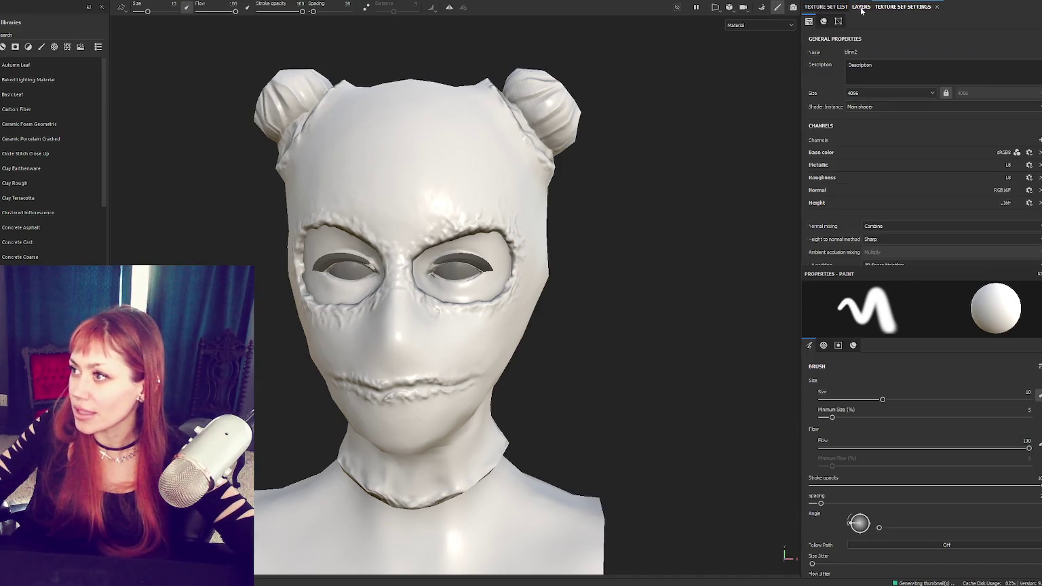
click(825, 7)
click(871, 7)
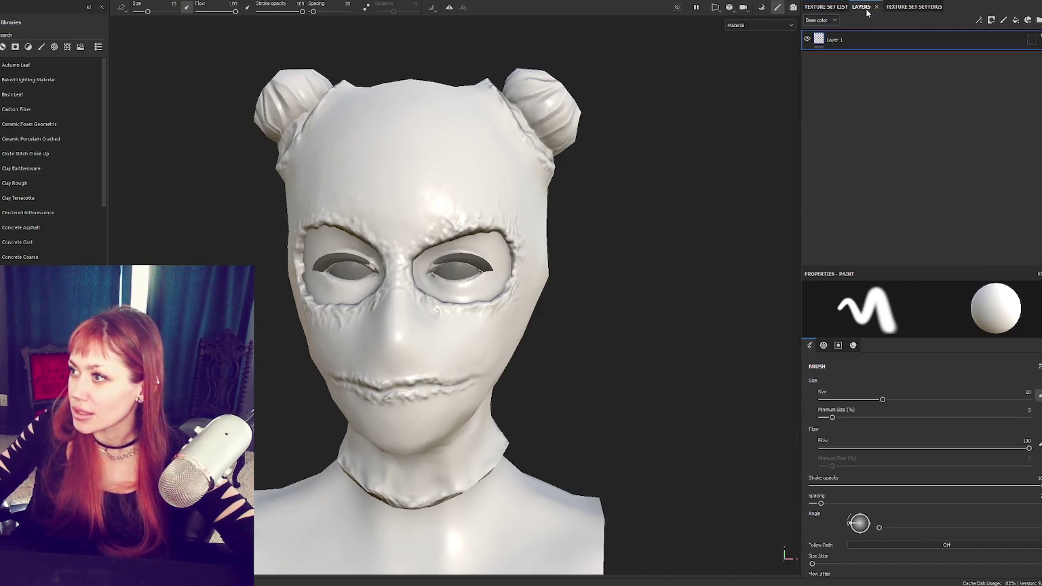
Step: Search the shelf for 'fabric', add Fabric Wool Jersey as a fill layer, and hide both stitch layers
click(65, 34)
text(fabric)
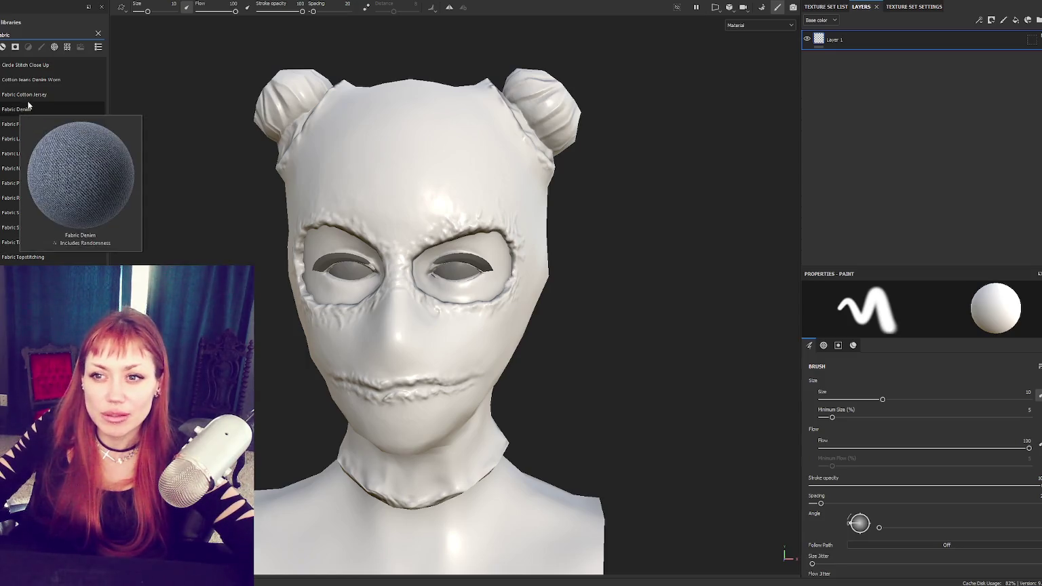
mouse_move(15, 122)
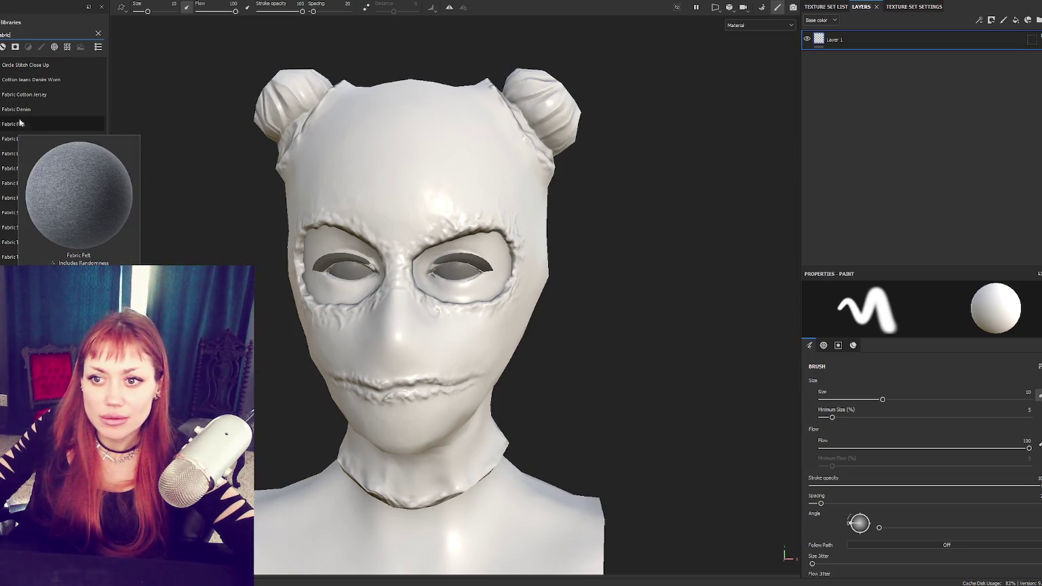
drag(22, 86, 897, 143)
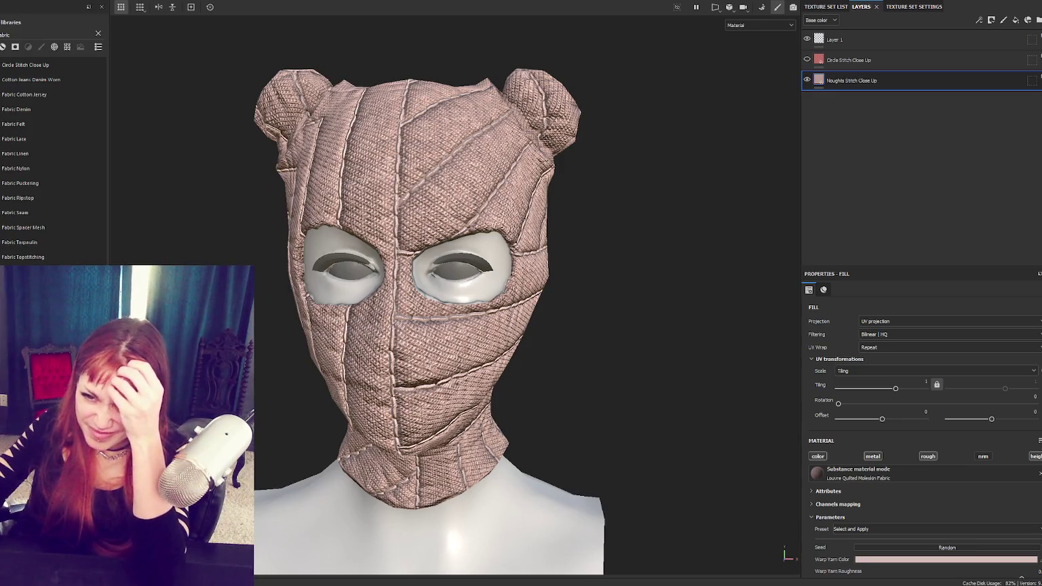
drag(871, 205, 853, 186)
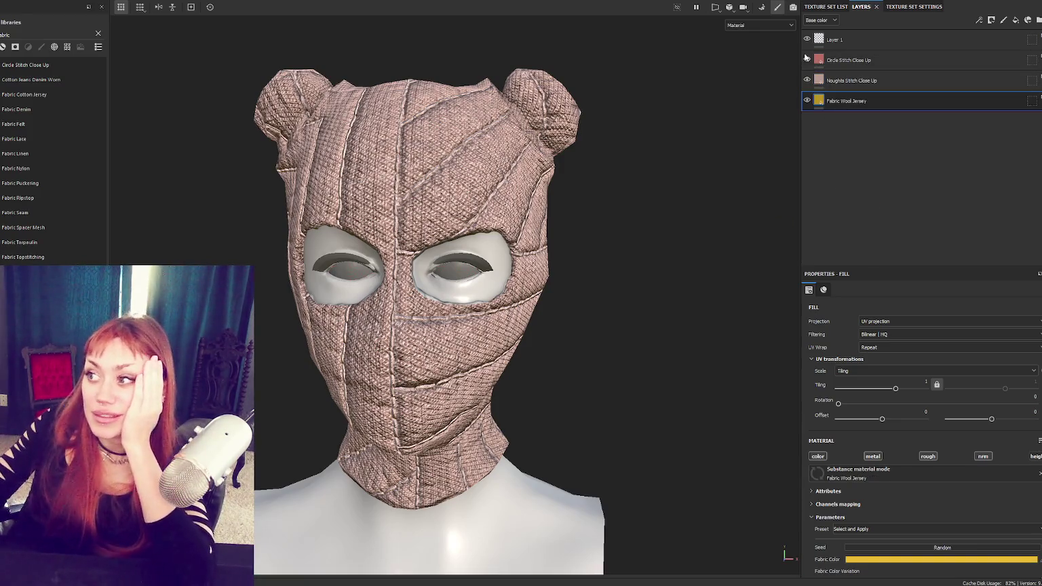
click(807, 60)
click(807, 80)
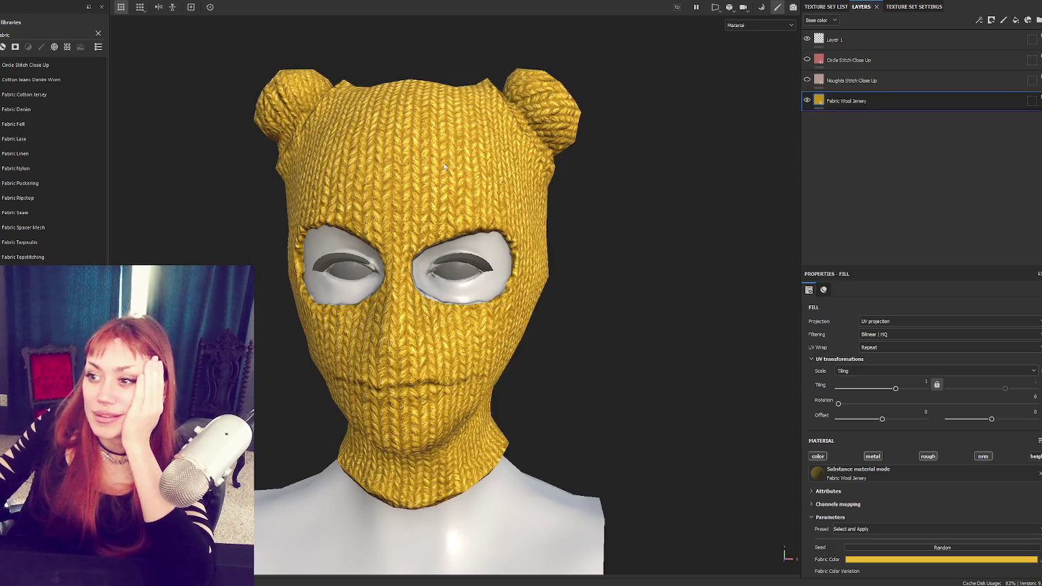
Step: Inspect the yellow knit from a three-quarter view and save the project
mouse_move(657, 205)
alt+mouse_down()
mouse_move(768, 236)
mouse_move(585, 289)
alt+mouse_up()
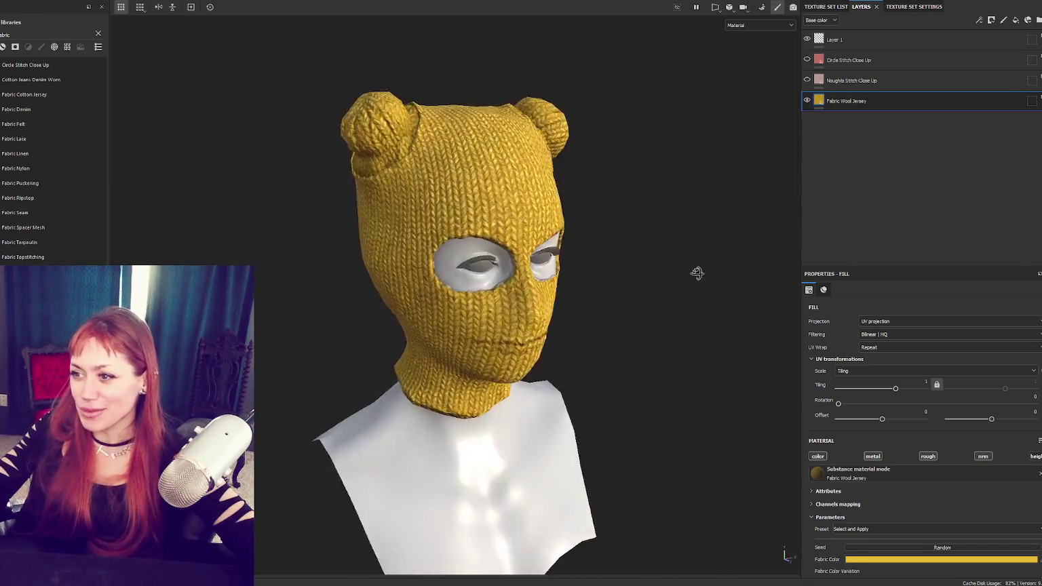
scroll(438, 234, up, 2)
scroll(406, 254, up, 2)
scroll(448, 272, up, 2)
scroll(448, 272, down, 4)
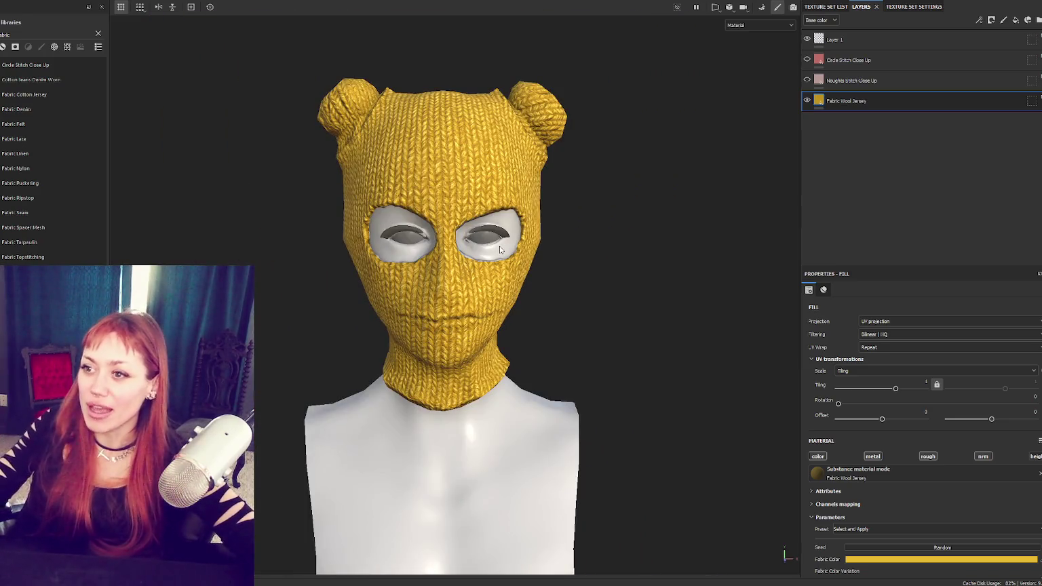
key(f)
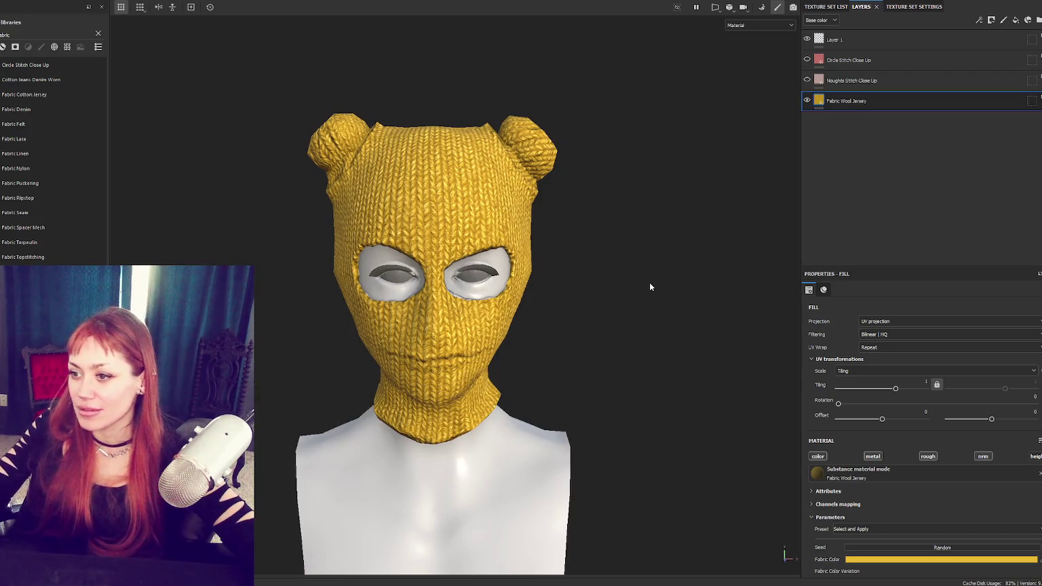
mouse_move(441, 126)
alt+mouse_down()
mouse_move(400, 121)
mouse_move(309, 142)
mouse_move(742, 165)
mouse_move(521, 180)
alt+mouse_up()
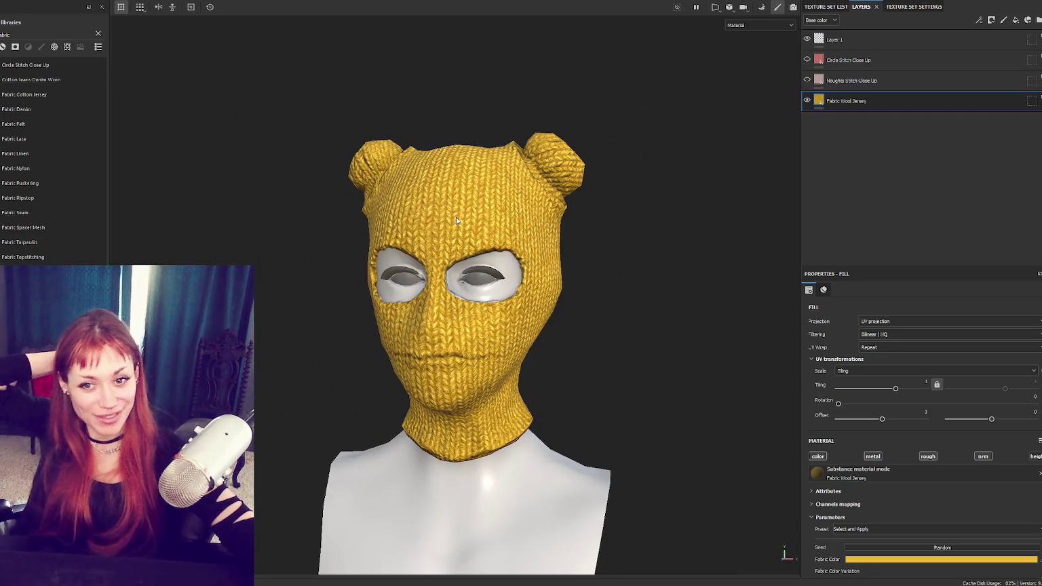
key(ctrl+s)
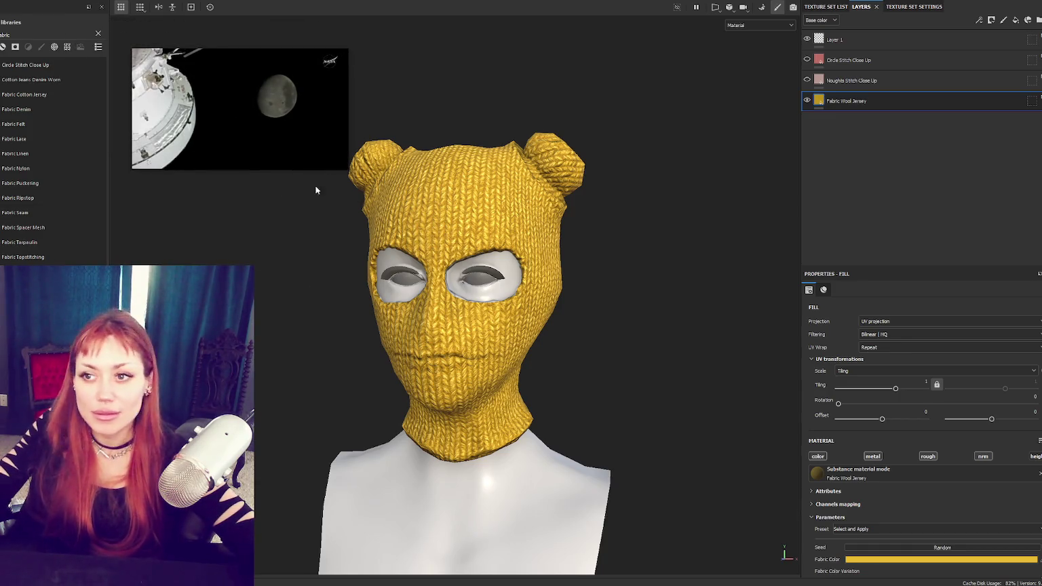
Step: Resize the floating video player window and orbit the head to a more frontal view
mouse_move(301, 170)
mouse_down()
mouse_move(436, 251)
mouse_move(311, 212)
mouse_up()
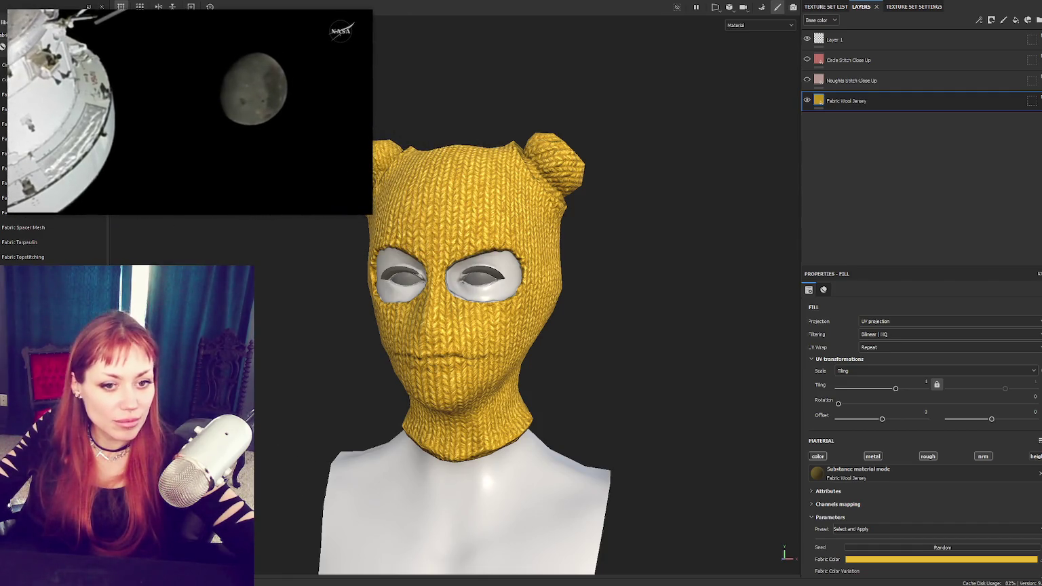
mouse_move(311, 303)
alt+mouse_down()
mouse_move(626, 294)
mouse_move(700, 302)
mouse_move(459, 251)
alt+mouse_up()
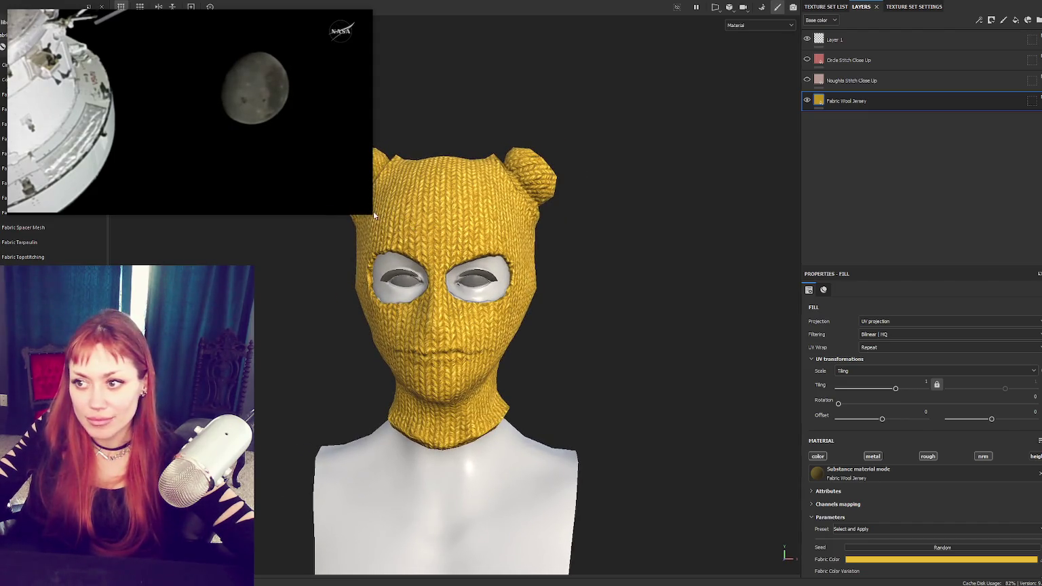
drag(372, 214, 246, 143)
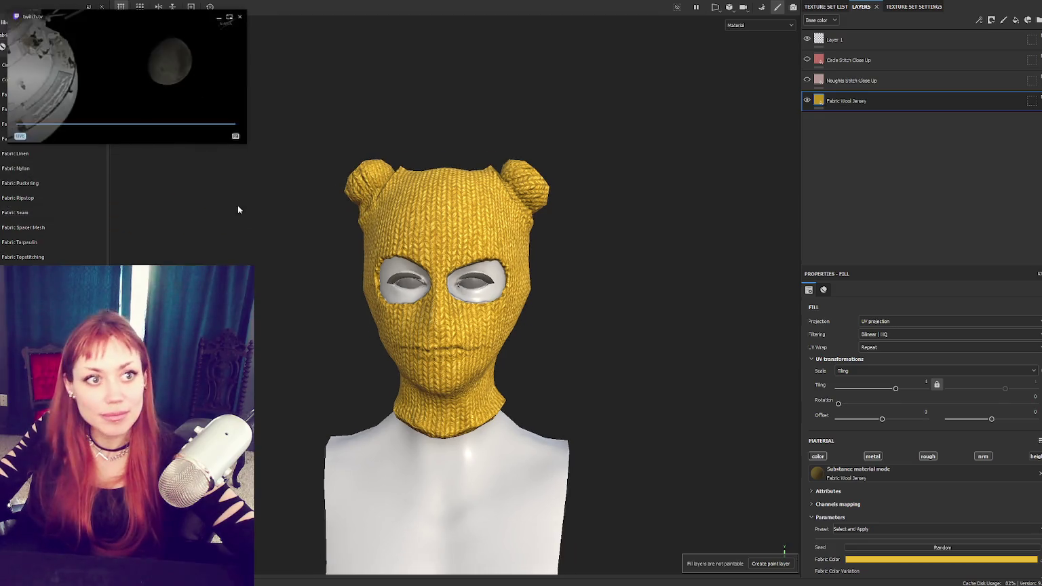
scroll(285, 271, up, 3)
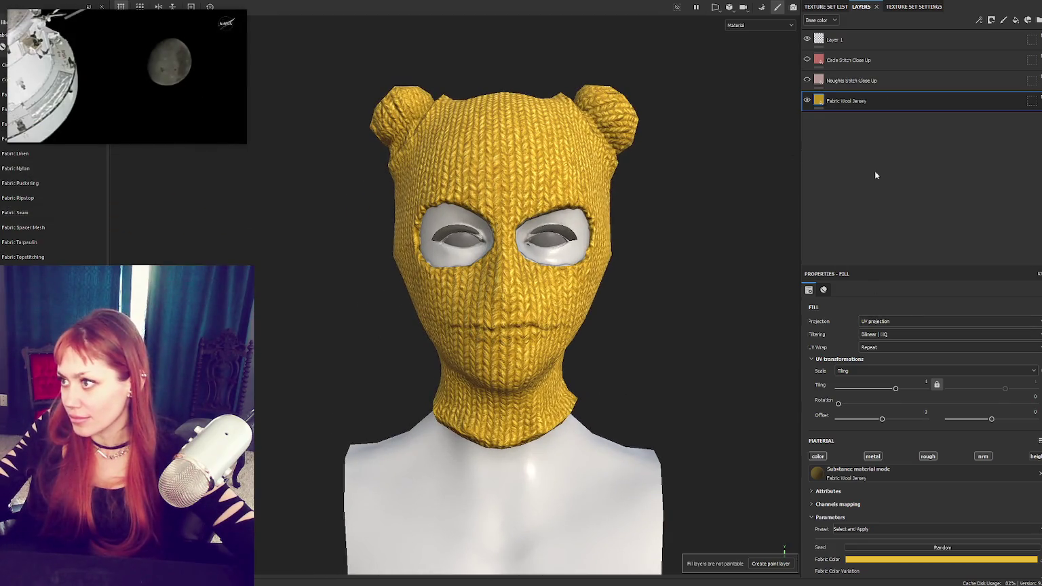
Step: Group the Fabric Wool Jersey fill into Folder 1 and give the folder a white mask
key(ctrl+g)
drag(860, 123, 869, 101)
right_click(875, 101)
click(879, 105)
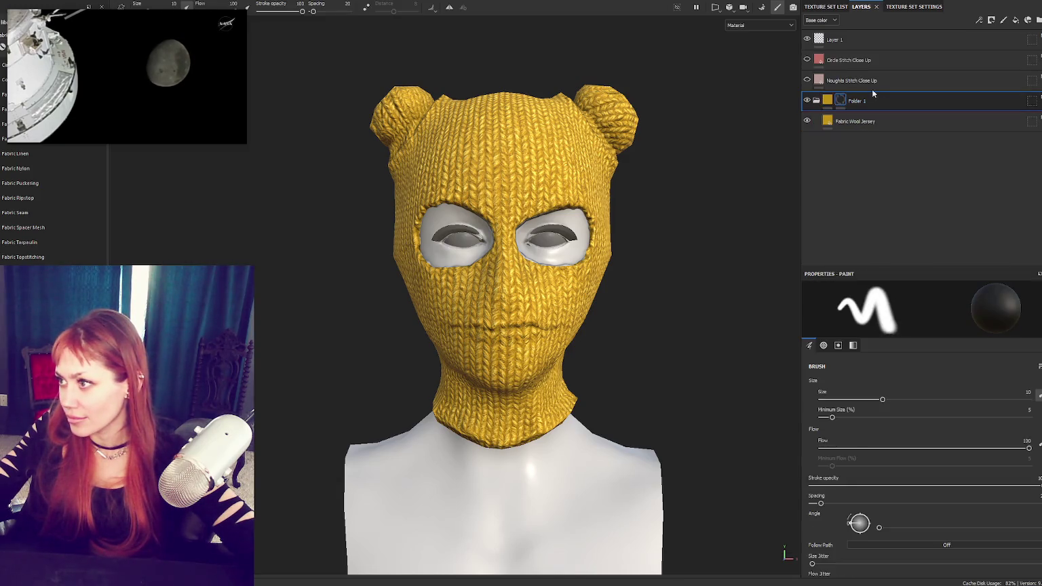
Step: Delete the old Layer 1 and stitch layers, then duplicate Folder 1
click(862, 81)
shift+click(862, 41)
key(Delete)
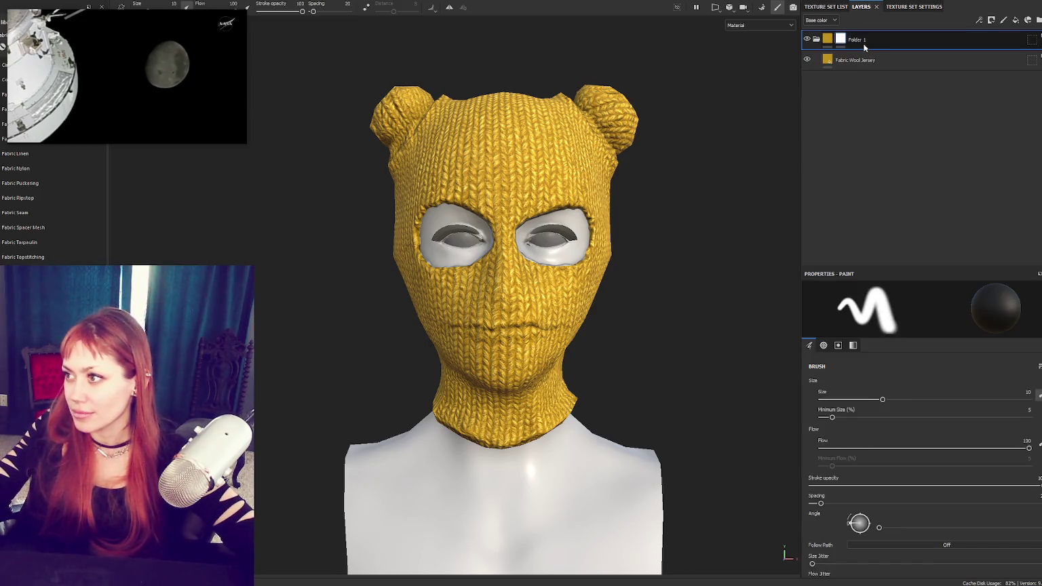
key(ctrl+d)
click(848, 82)
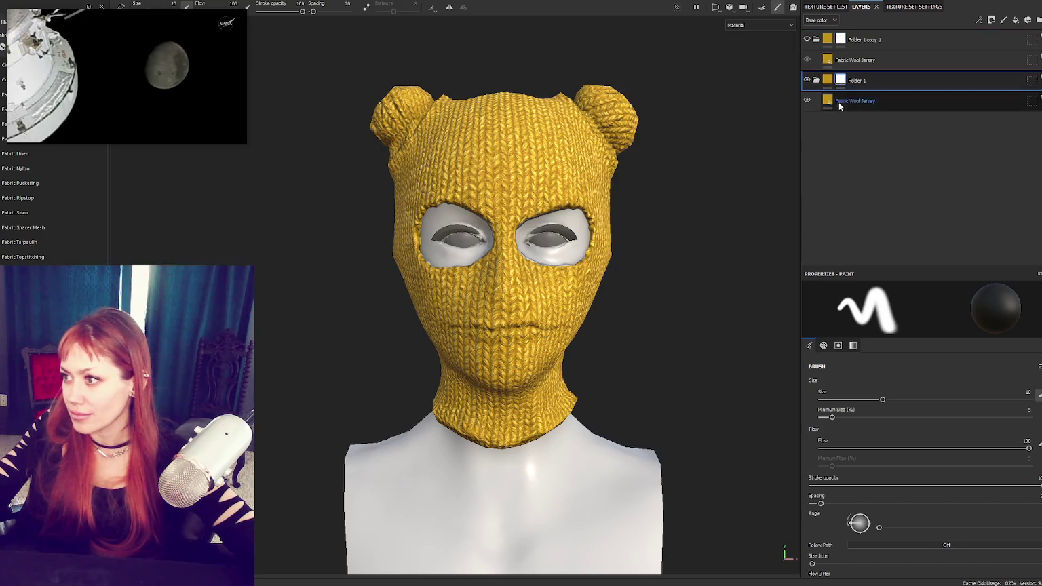
scroll(903, 441, down, 5)
scroll(893, 490, down, 5)
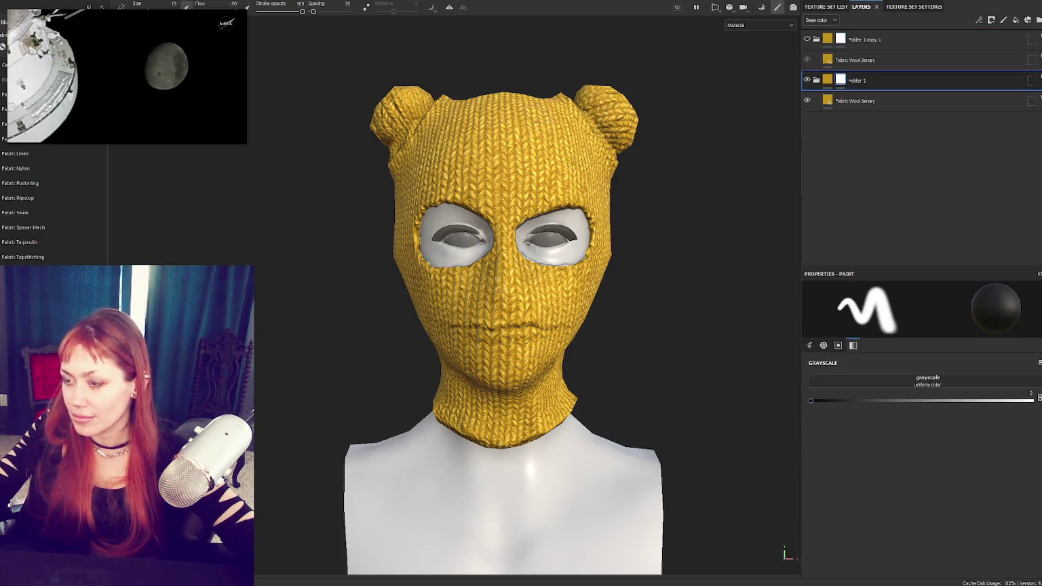
Step: In the UV split view, polygon-fill the mask to remove the knit from both ear buns
key(F1)
scroll(276, 361, down, 3)
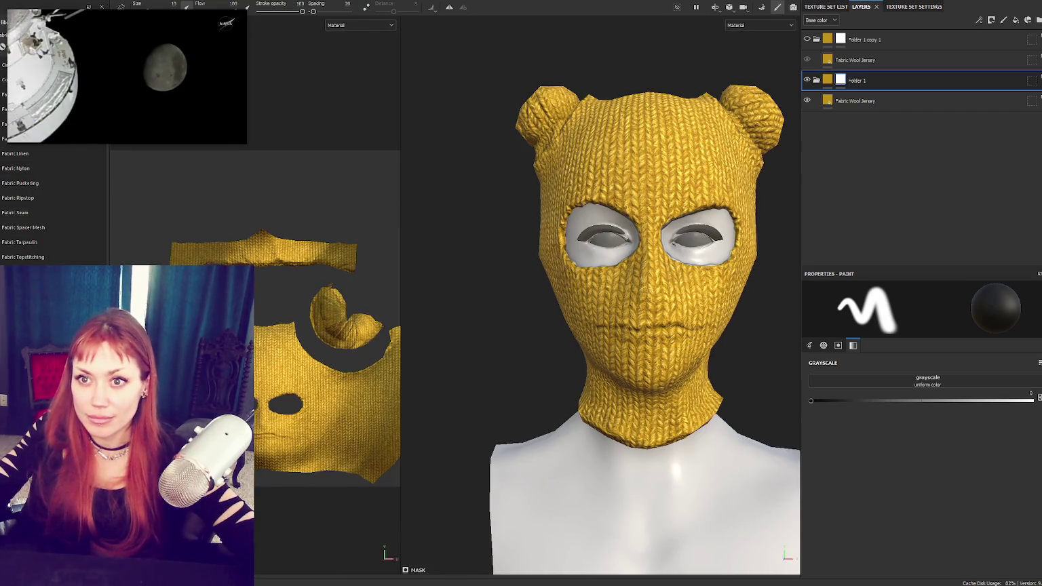
key(4)
click(753, 119)
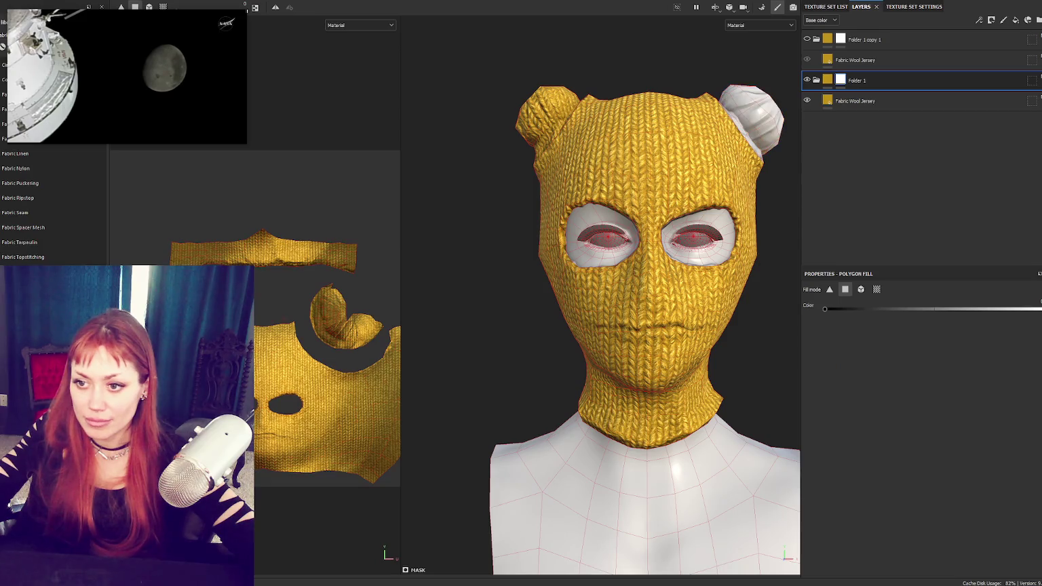
click(337, 331)
Step: Inspect the masked buns and eye hole, return to the 3D-only view, and select Folder 1's wool fill
mouse_move(422, 331)
alt+mouse_down()
mouse_move(483, 282)
mouse_move(914, 329)
alt+mouse_up()
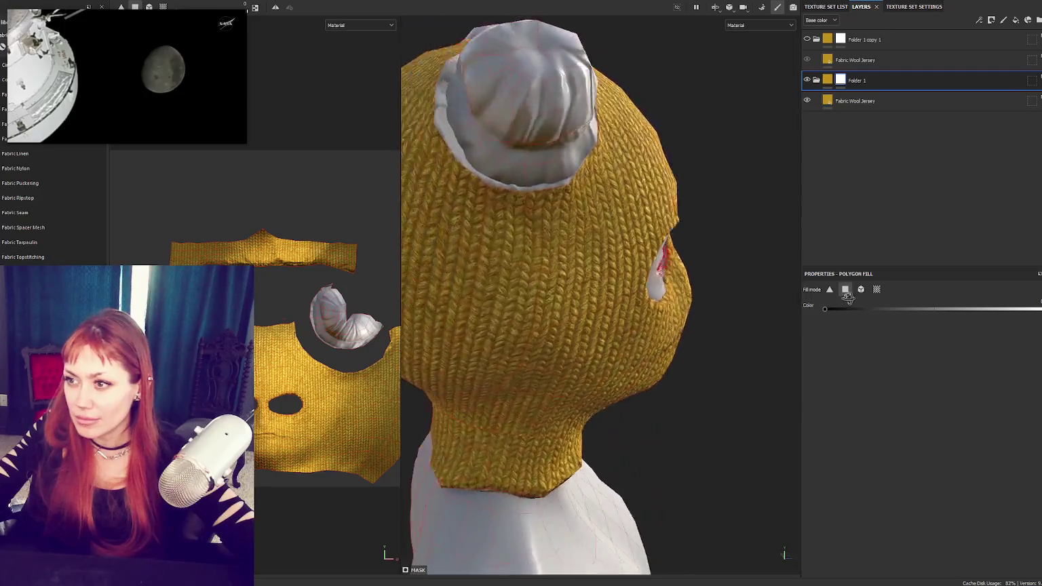
alt+drag(914, 329, 651, 502)
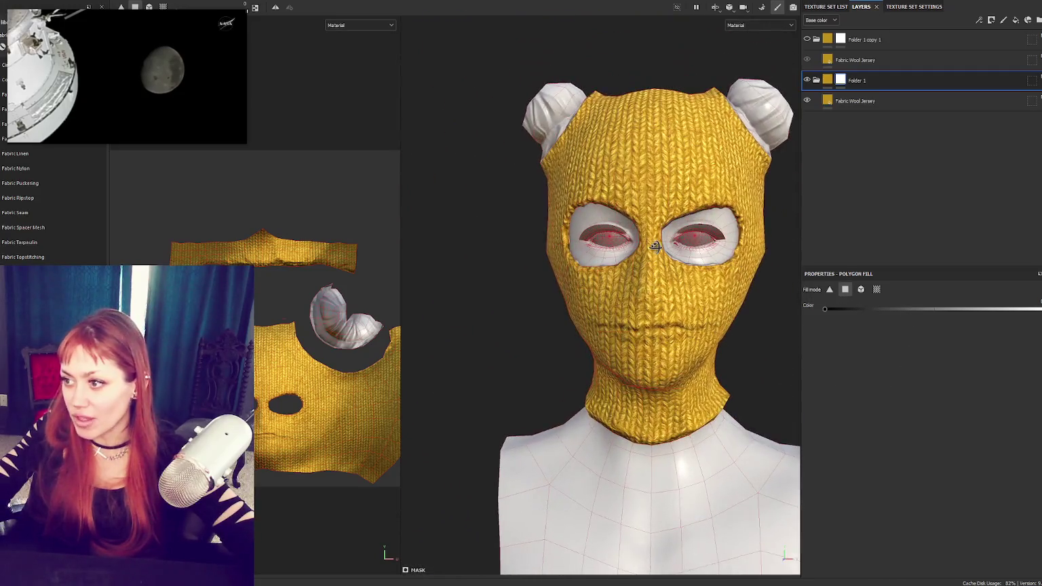
scroll(699, 216, up, 2)
scroll(680, 292, up, 2)
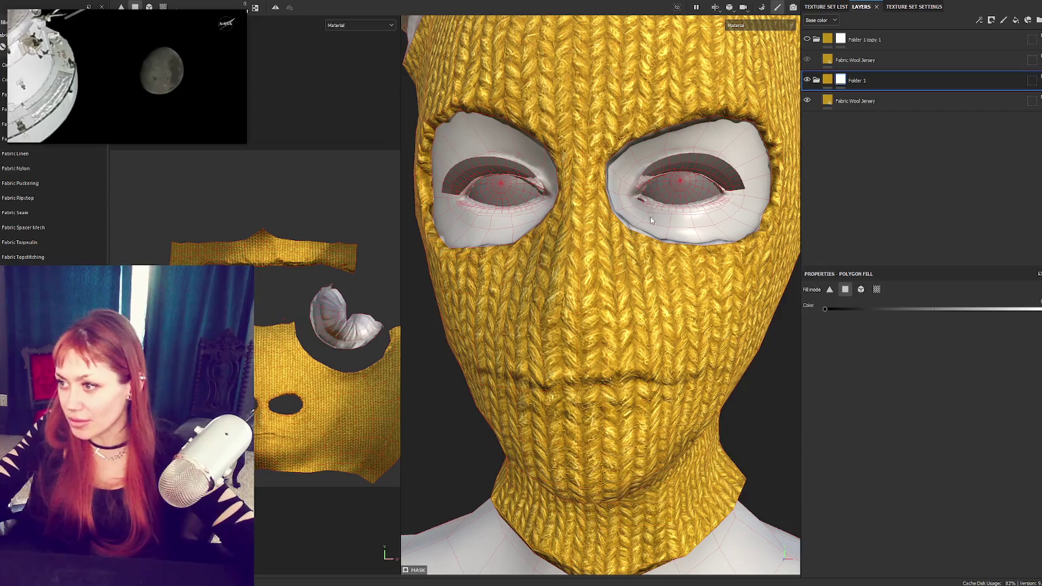
scroll(693, 292, up, 1)
alt+drag(694, 291, 618, 323)
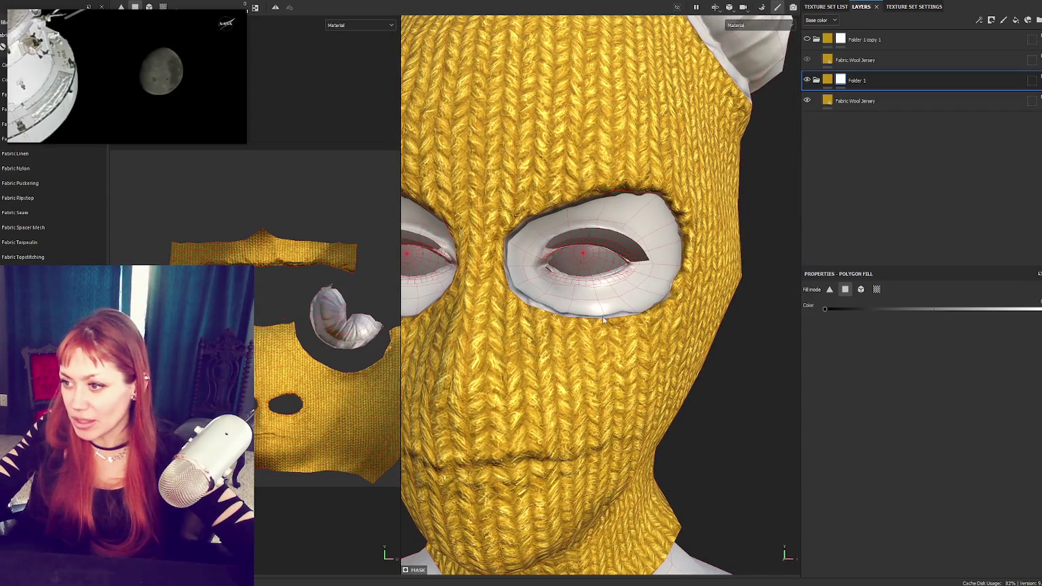
key(f)
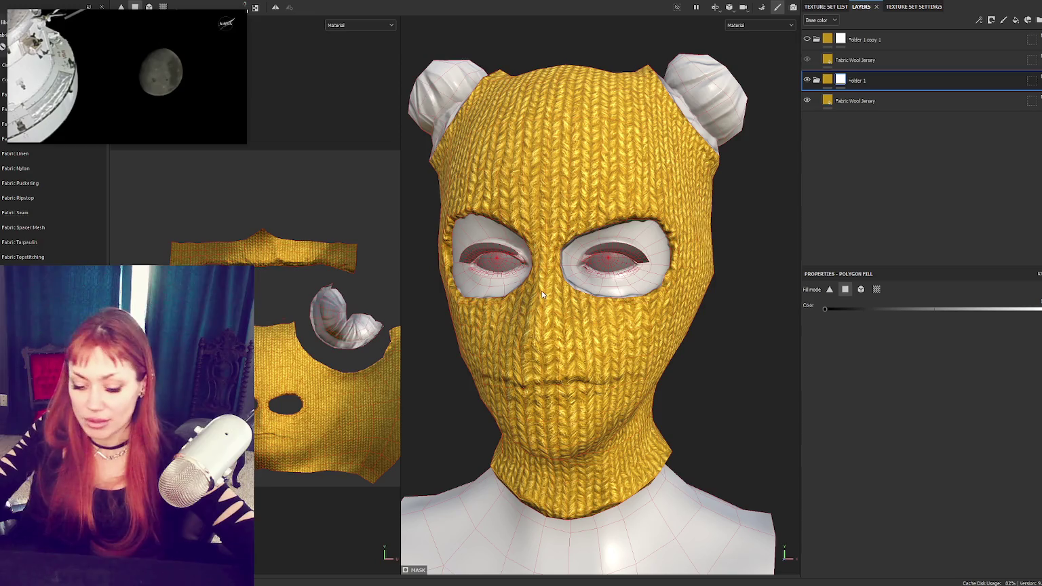
key(F2)
scroll(517, 292, down, 3)
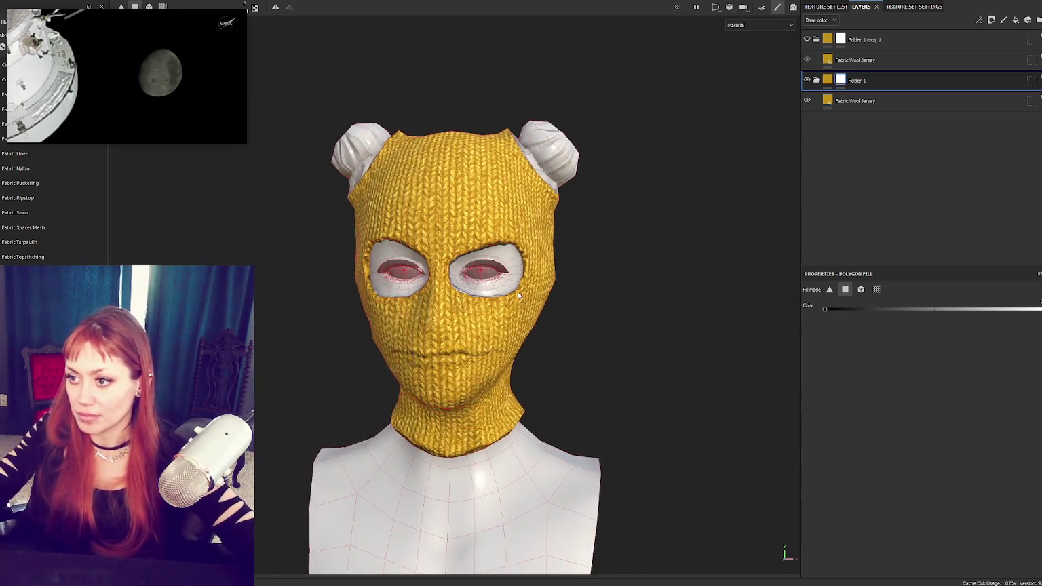
click(873, 101)
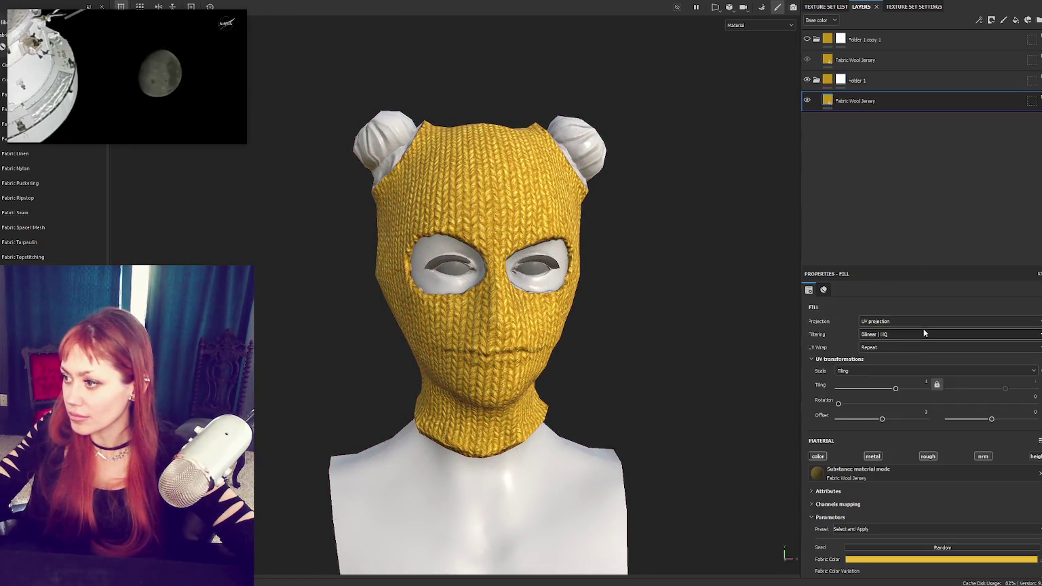
Step: Commit the new wool tiling value and view the whole model
key(Return)
key(Tab)
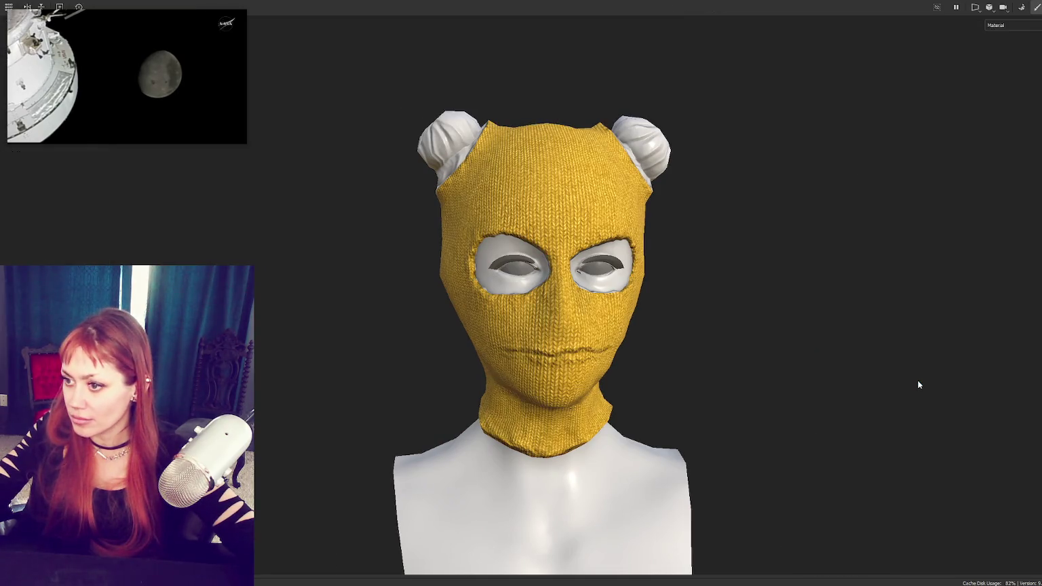
key(Tab)
alt+drag(680, 265, 628, 267)
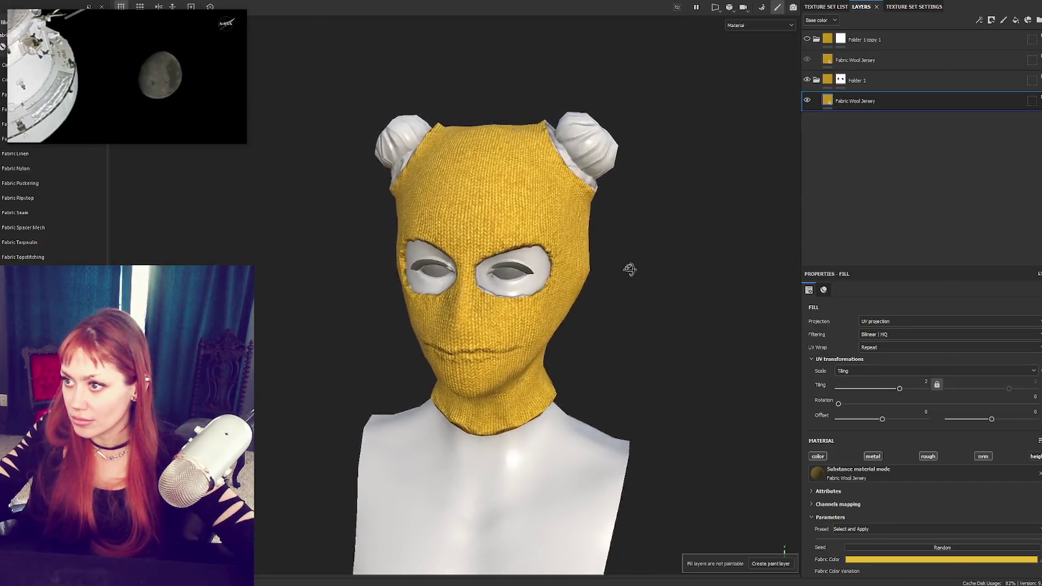
Step: Add a Polygon Fill to the mask of Folder 1 copy 1
shift+click(841, 39)
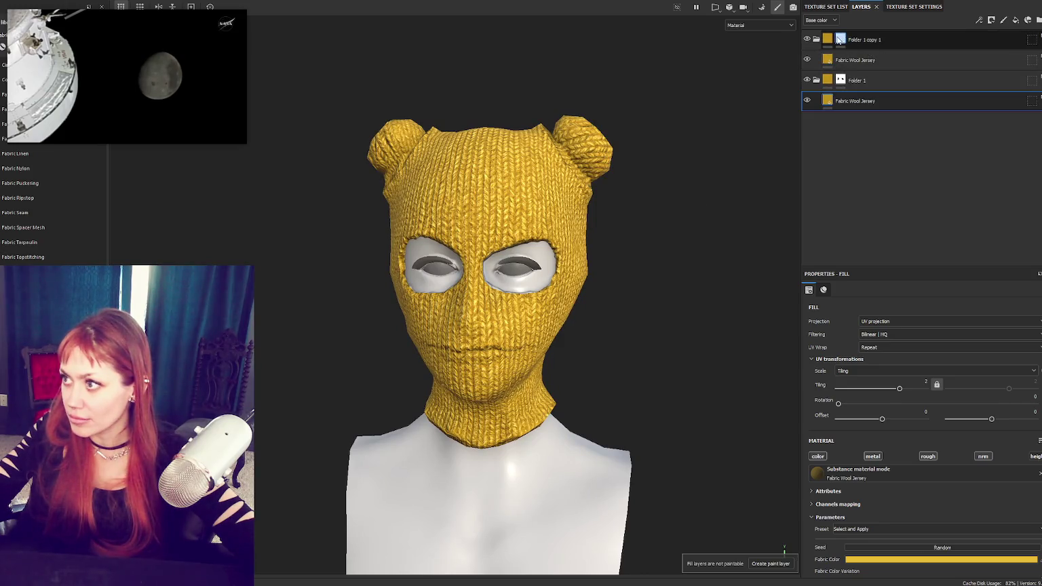
right_click(840, 40)
click(848, 174)
scroll(744, 279, up, 3)
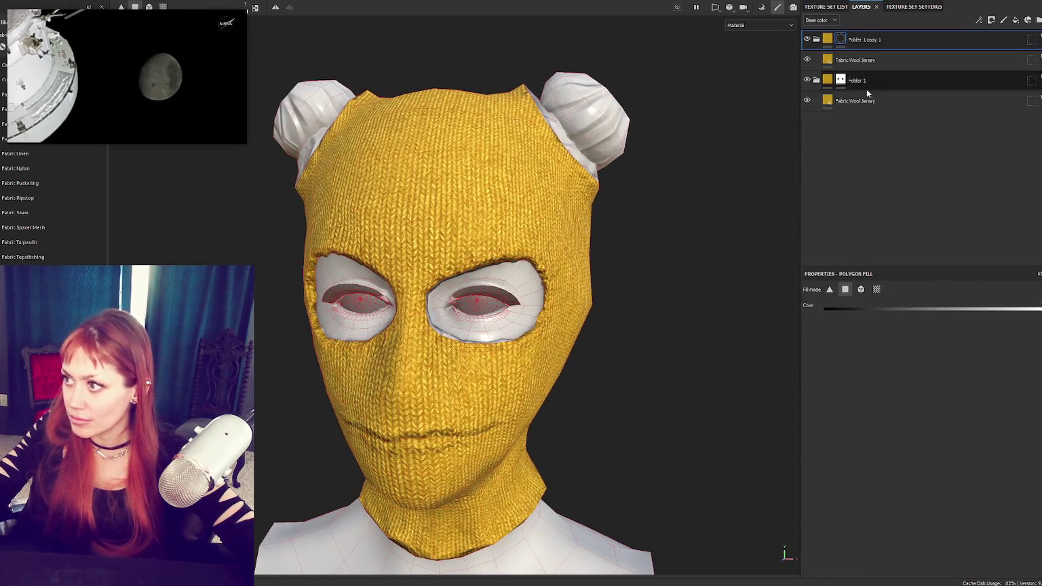
Step: Select the bottom Fabric Wool Jersey fill to inspect the knit, then reselect Folder 1 copy 1's mask
click(856, 100)
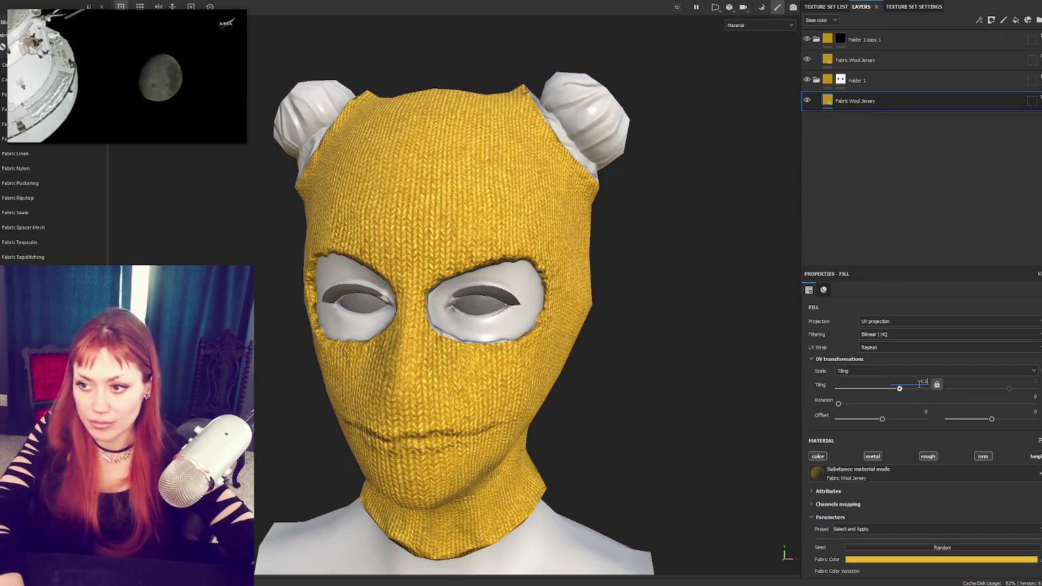
scroll(516, 294, down, 3)
mouse_move(515, 295)
alt+mouse_down()
mouse_move(619, 284)
mouse_move(547, 294)
alt+mouse_up()
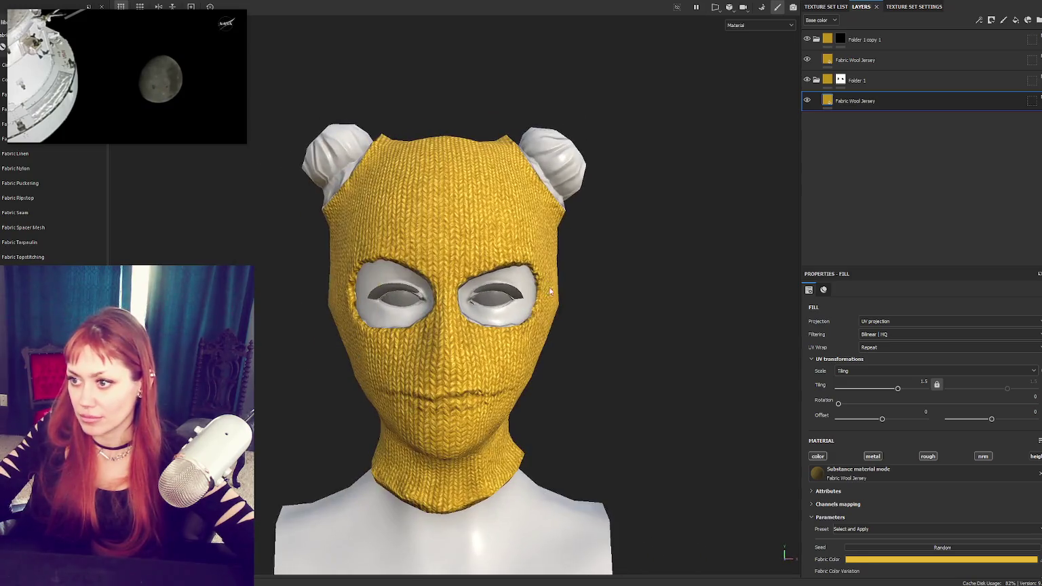
click(840, 39)
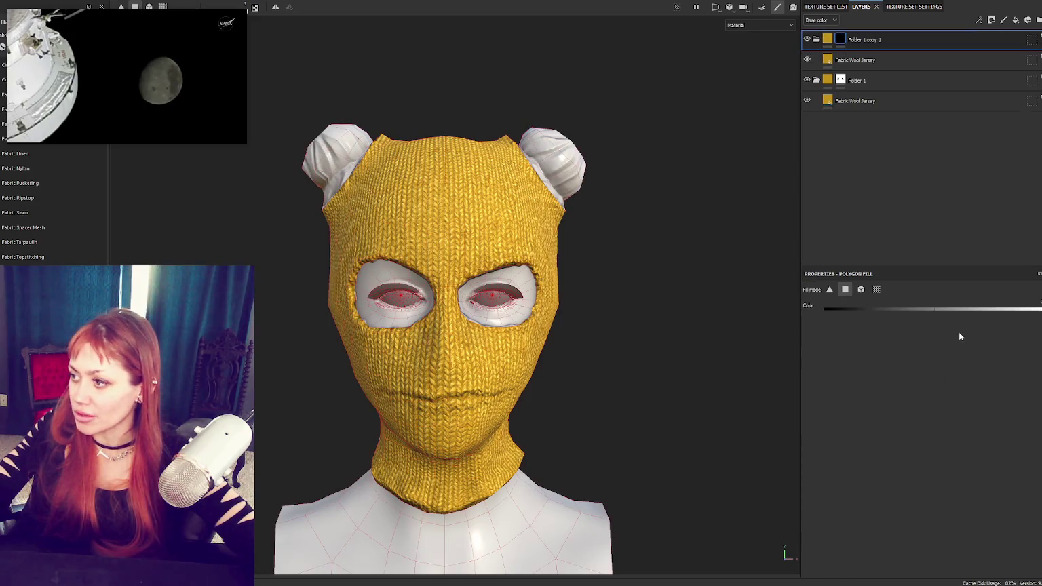
drag(82, 65, 136, 83)
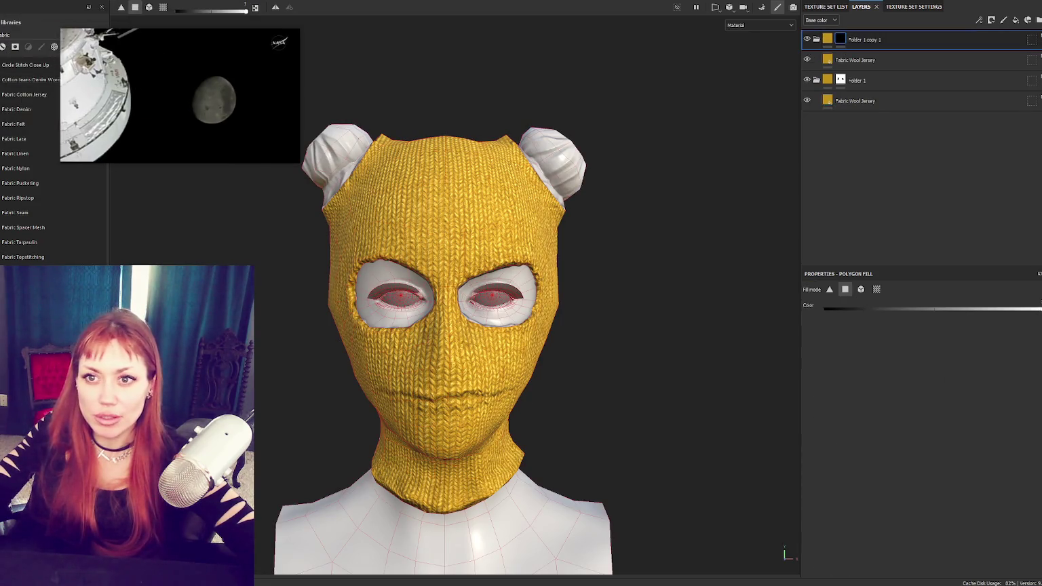
Step: Switch to painting on the mask with a white brush at size 3.45
key(1)
scroll(505, 217, up, 5)
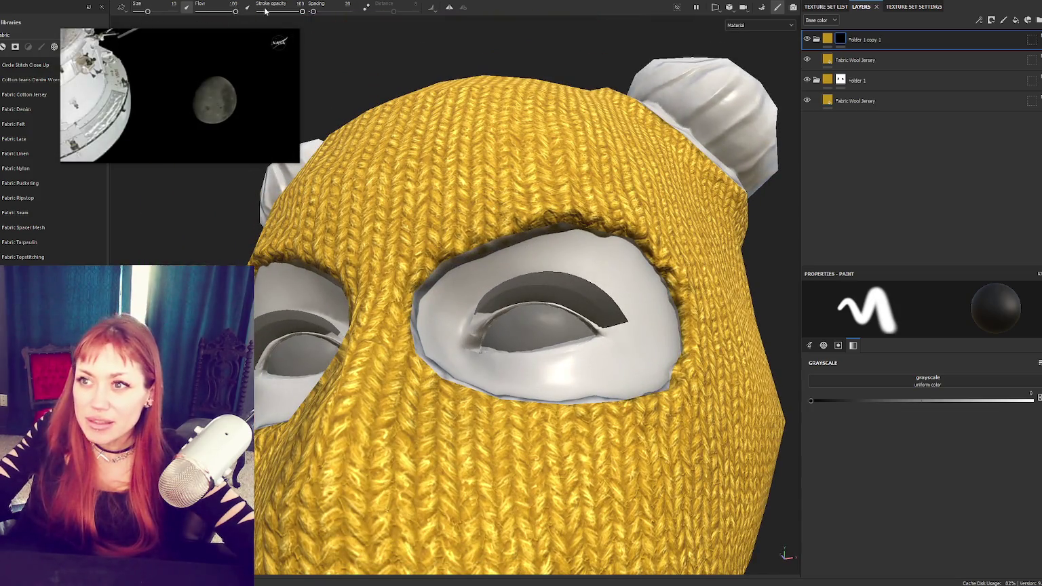
ctrl+drag(535, 254, 516, 254)
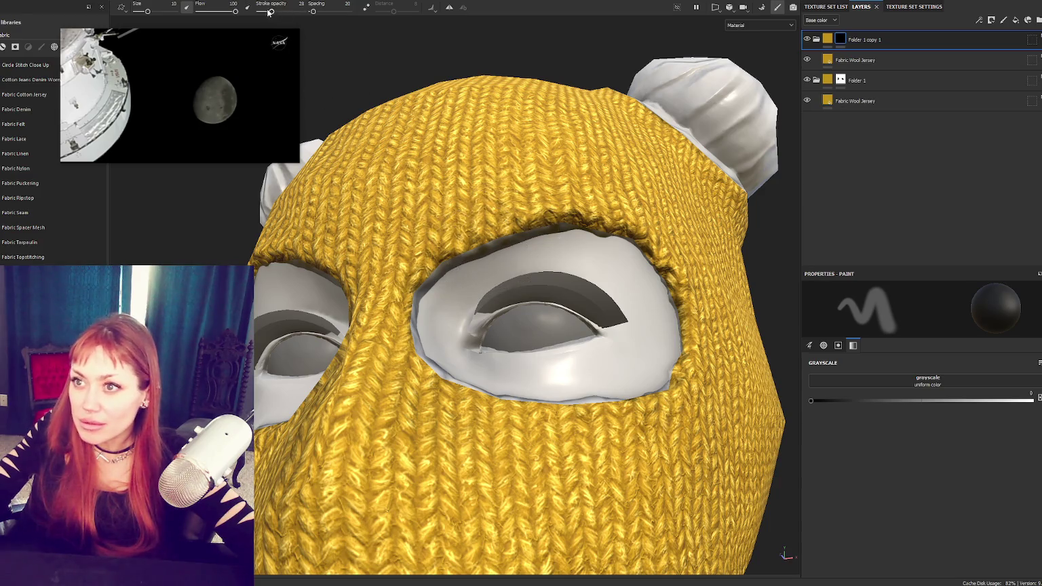
drag(147, 12, 143, 11)
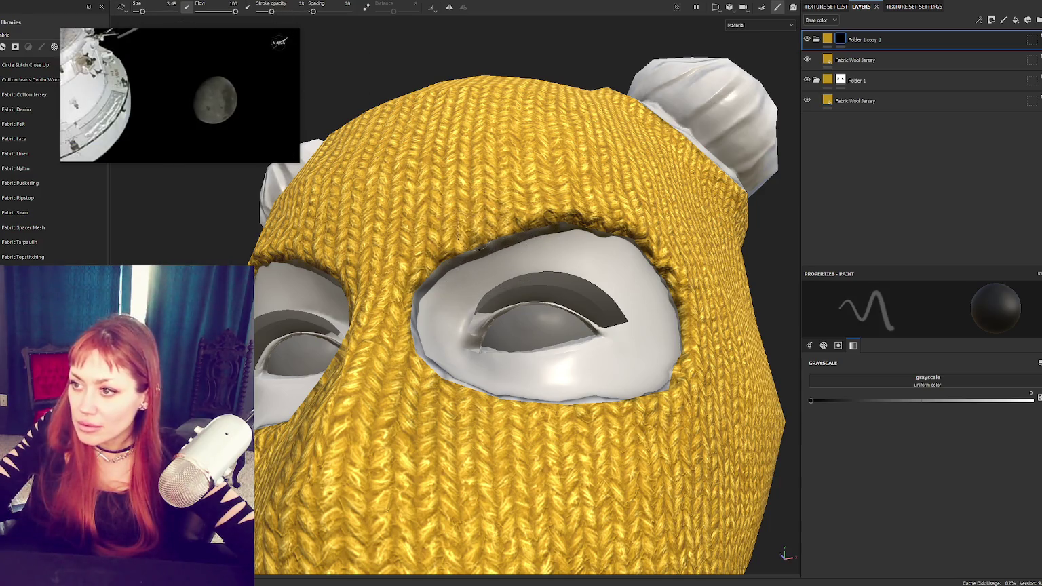
drag(1014, 401, 1032, 400)
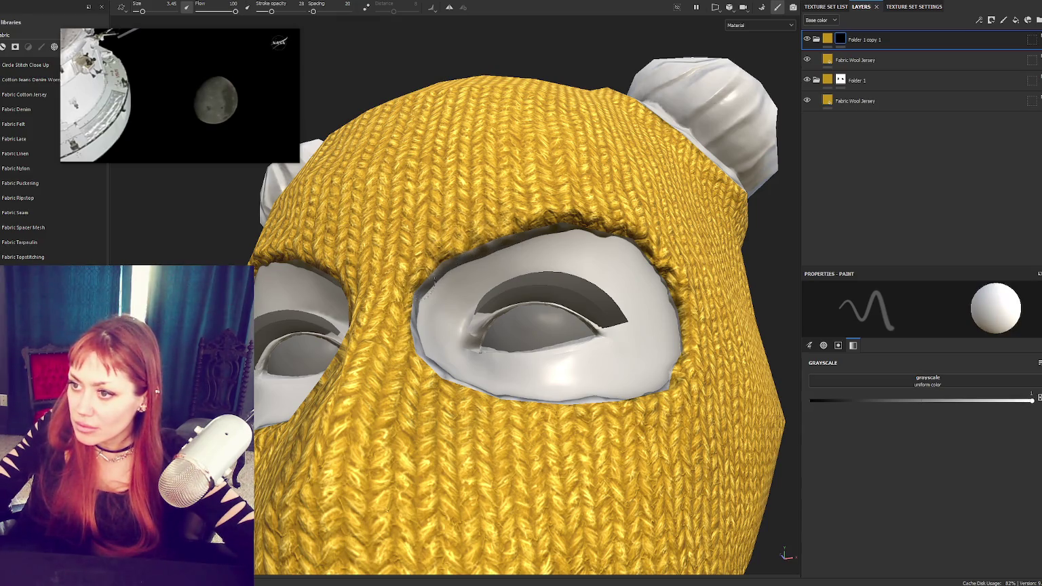
Step: Raise the brush stroke opacity to 68 while orbiting around the face and eye holes
alt+drag(434, 282, 424, 289)
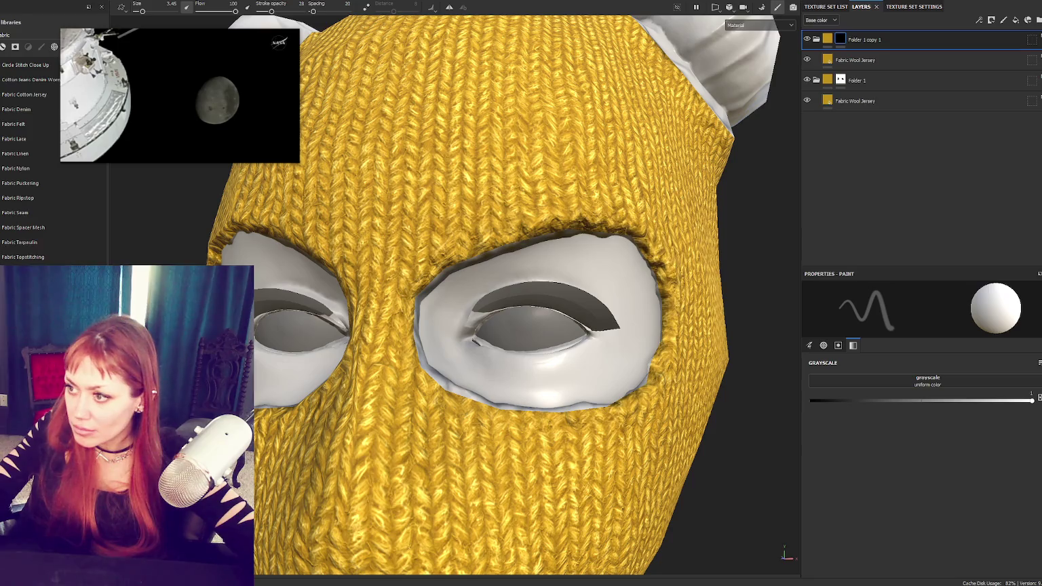
alt+drag(475, 366, 584, 366)
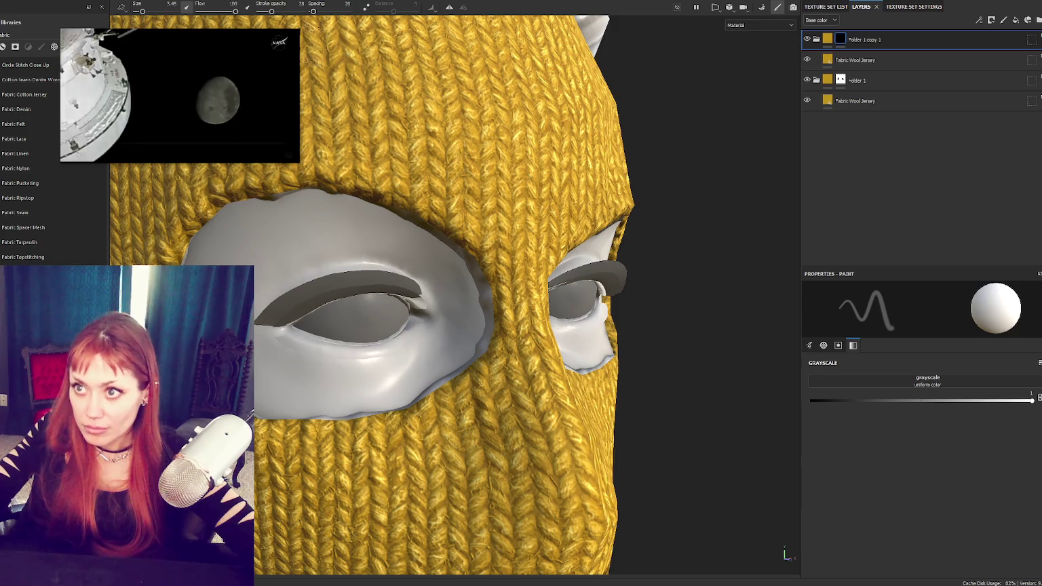
drag(272, 12, 288, 11)
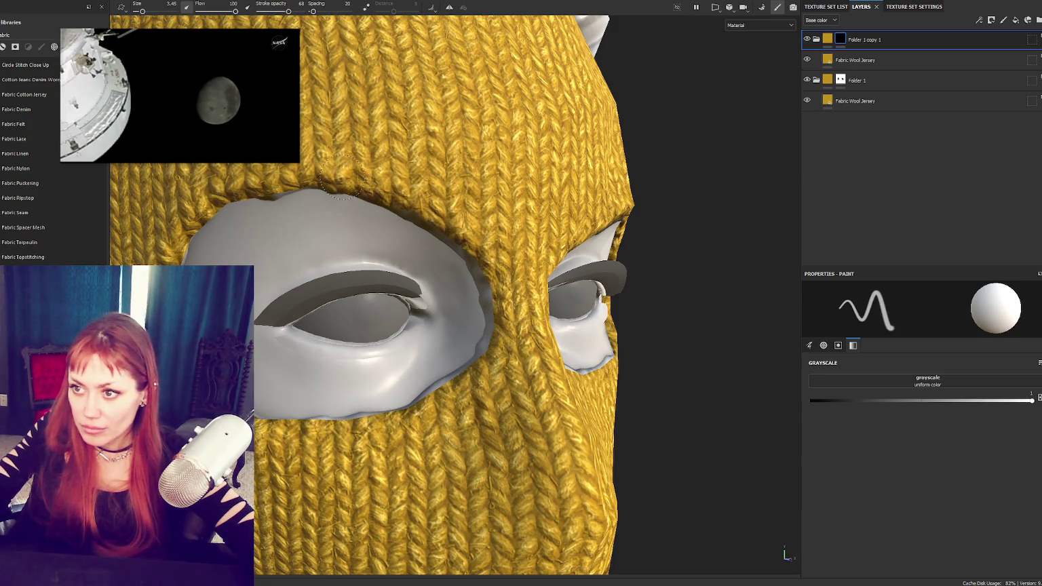
alt+drag(343, 178, 292, 180)
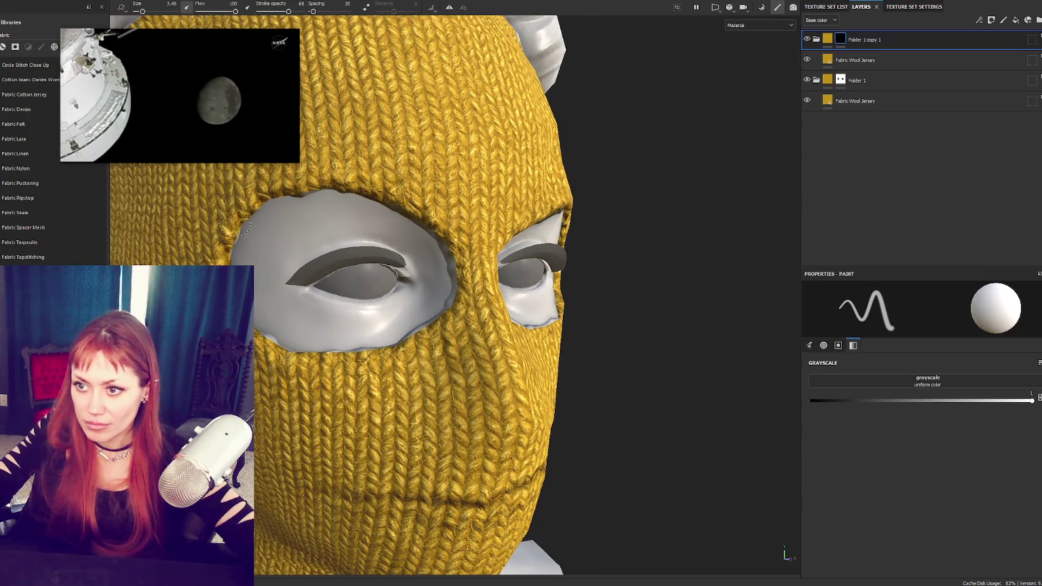
alt+drag(395, 215, 556, 226)
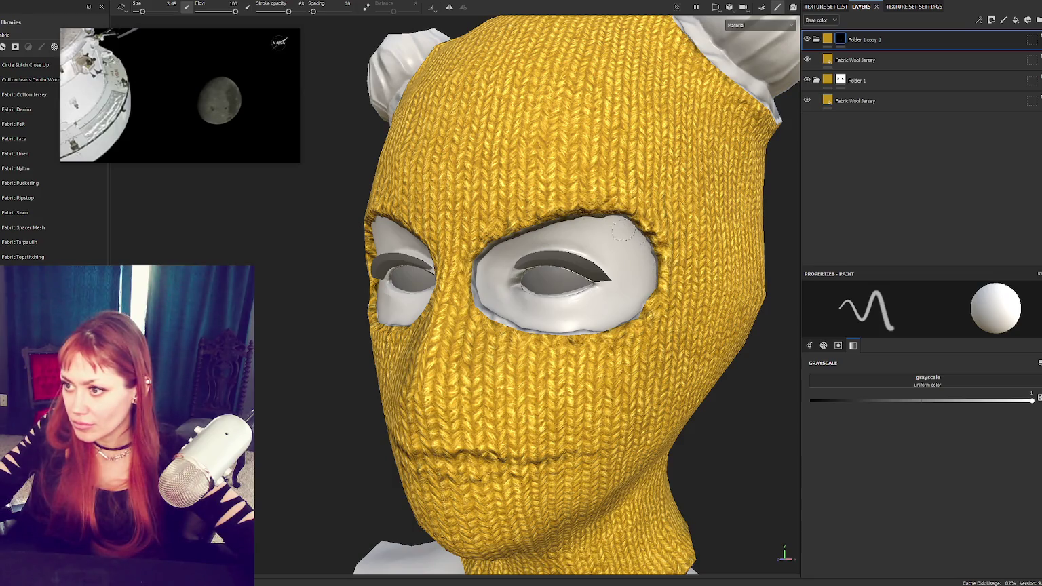
Step: Add a new fill layer above the Fabric Wool Jersey layer and give it a dark base colour
click(856, 101)
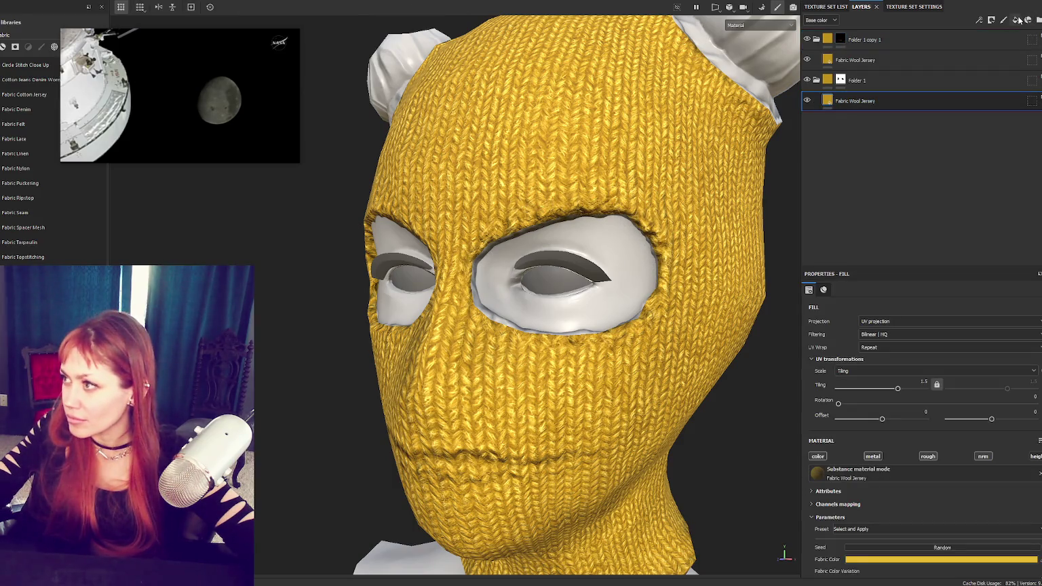
mouse_move(905, 101)
mouse_down()
mouse_move(864, 94)
mouse_move(856, 61)
mouse_up()
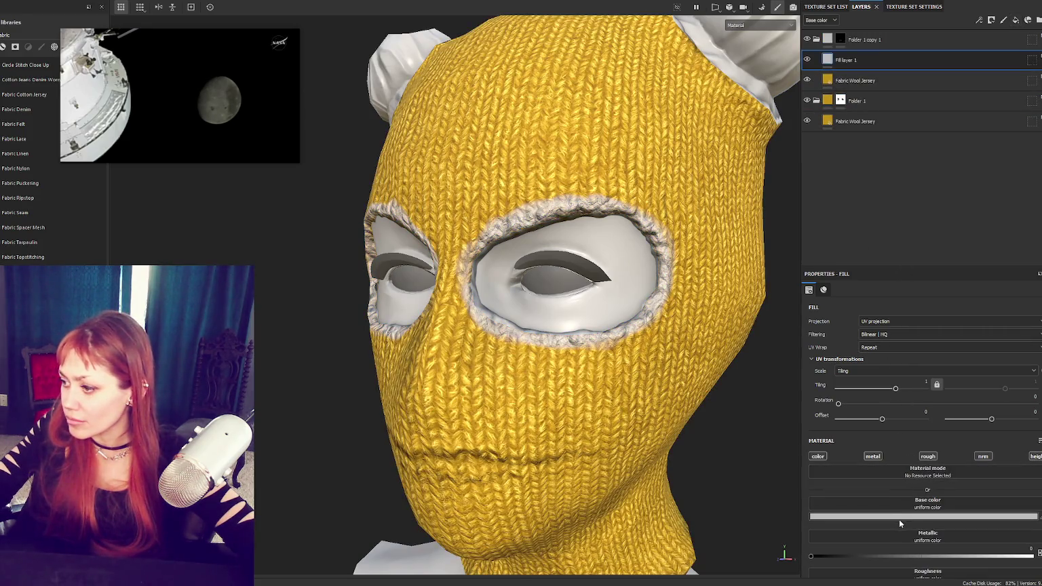
click(898, 517)
click(916, 532)
Step: On the folder mask, shade dark along the lower rims of both eye holes
click(840, 39)
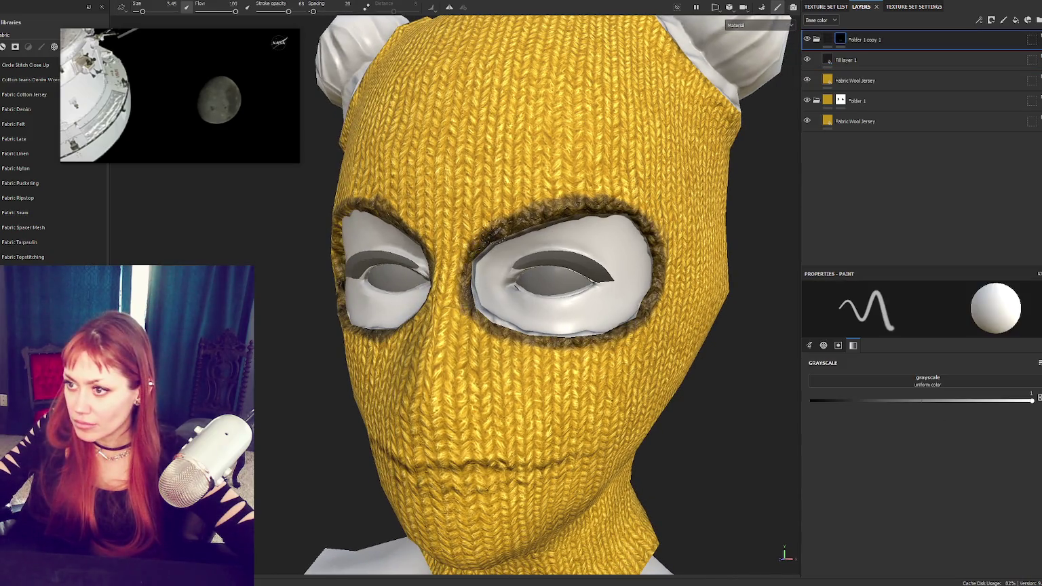
mouse_move(617, 218)
mouse_down()
mouse_move(656, 278)
mouse_move(610, 321)
mouse_up()
drag(537, 328, 477, 316)
alt+drag(577, 331, 278, 271)
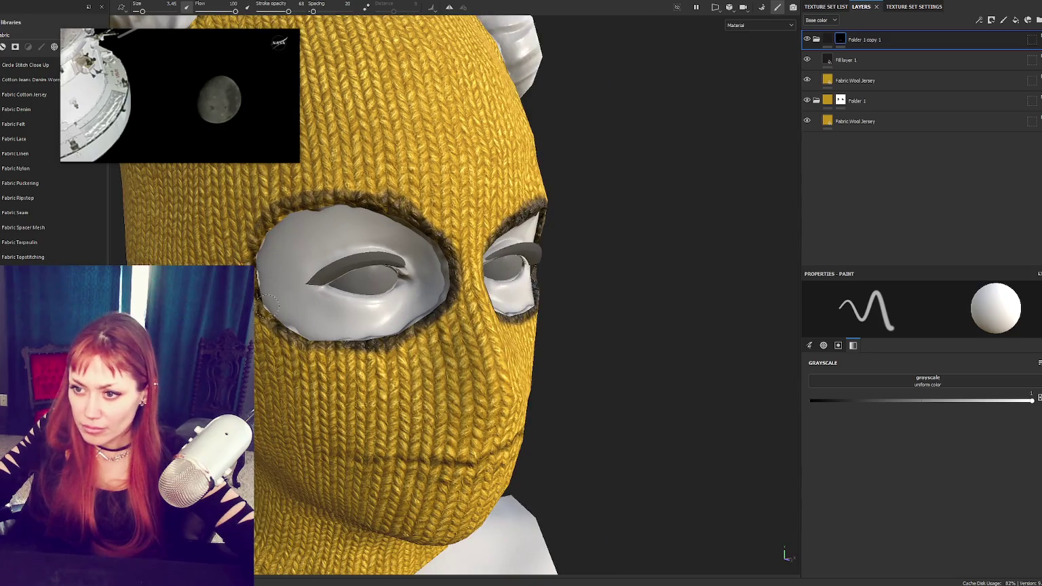
mouse_move(325, 333)
mouse_down()
mouse_move(397, 345)
mouse_move(278, 312)
mouse_up()
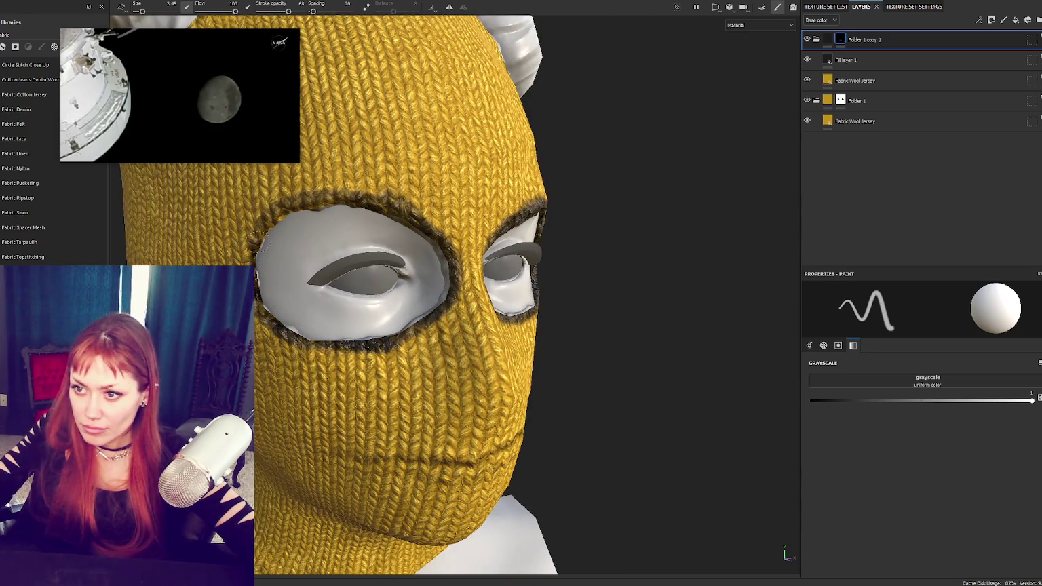
mouse_move(264, 245)
alt+mouse_down()
mouse_move(298, 231)
mouse_move(281, 226)
mouse_move(333, 190)
mouse_move(392, 211)
alt+mouse_up()
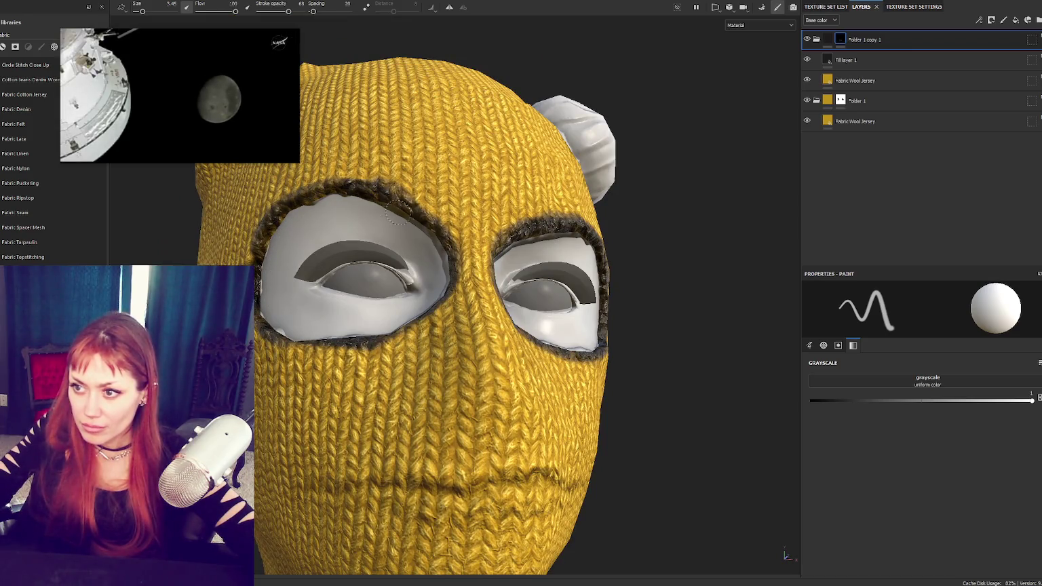
alt+drag(326, 351, 381, 355)
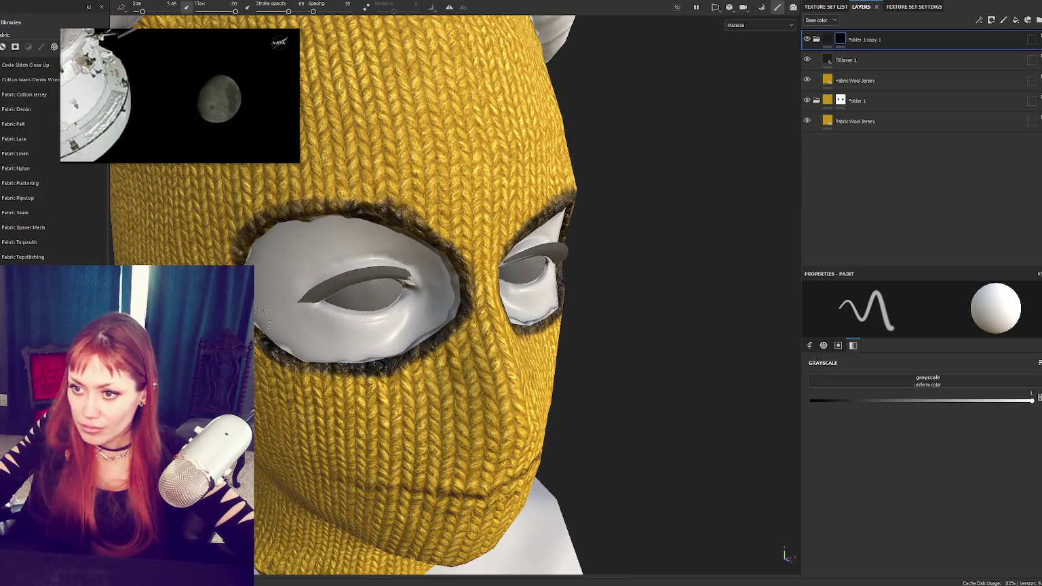
alt+drag(340, 211, 271, 204)
Step: Set stroke opacity to 31 and brush size to 7.49, then darken all eye-hole rims
drag(288, 12, 272, 11)
drag(147, 13, 145, 12)
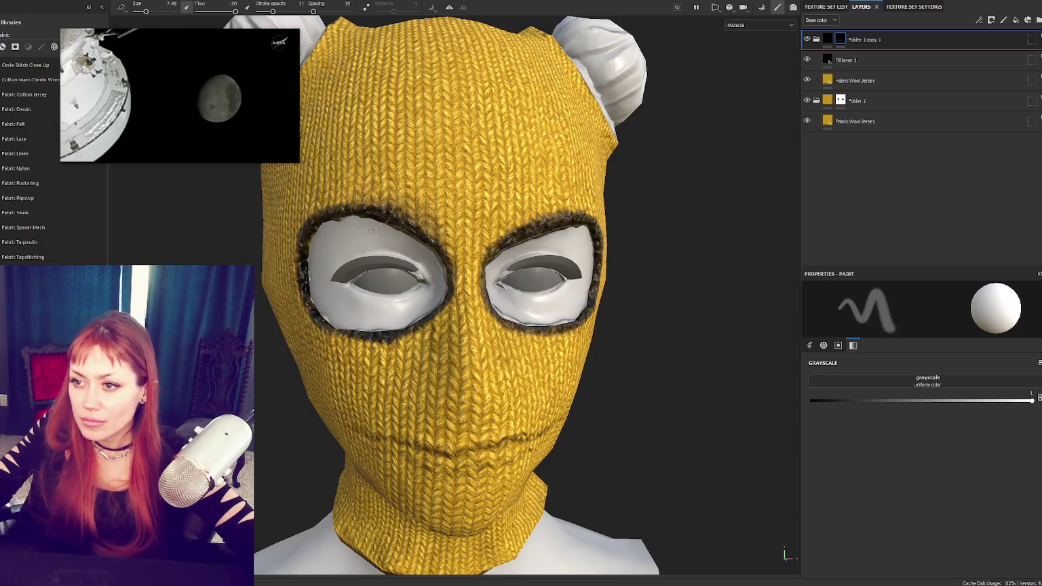
alt+drag(332, 228, 371, 226)
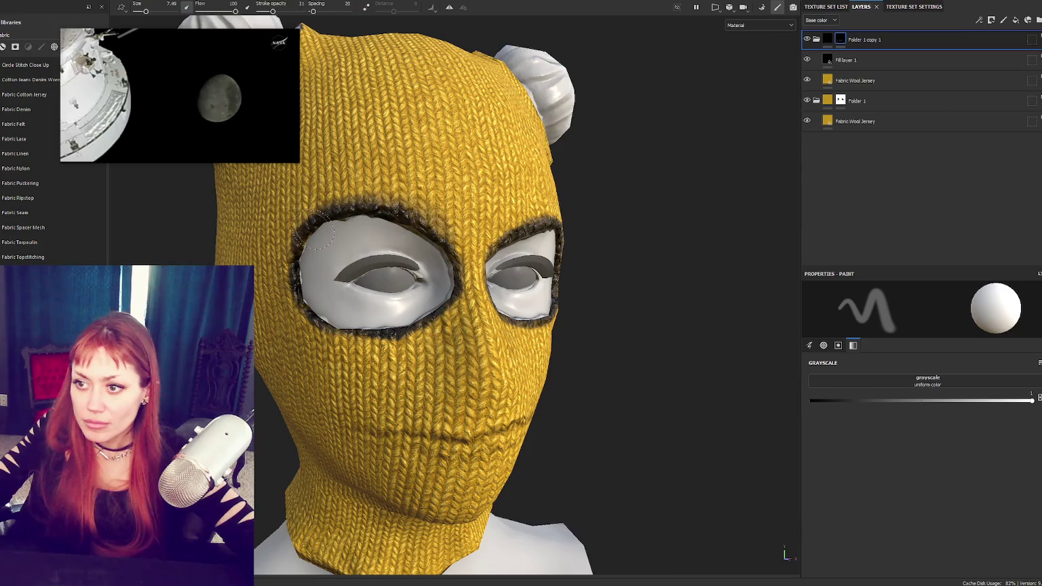
mouse_move(348, 314)
mouse_down()
mouse_move(435, 301)
mouse_move(442, 279)
mouse_up()
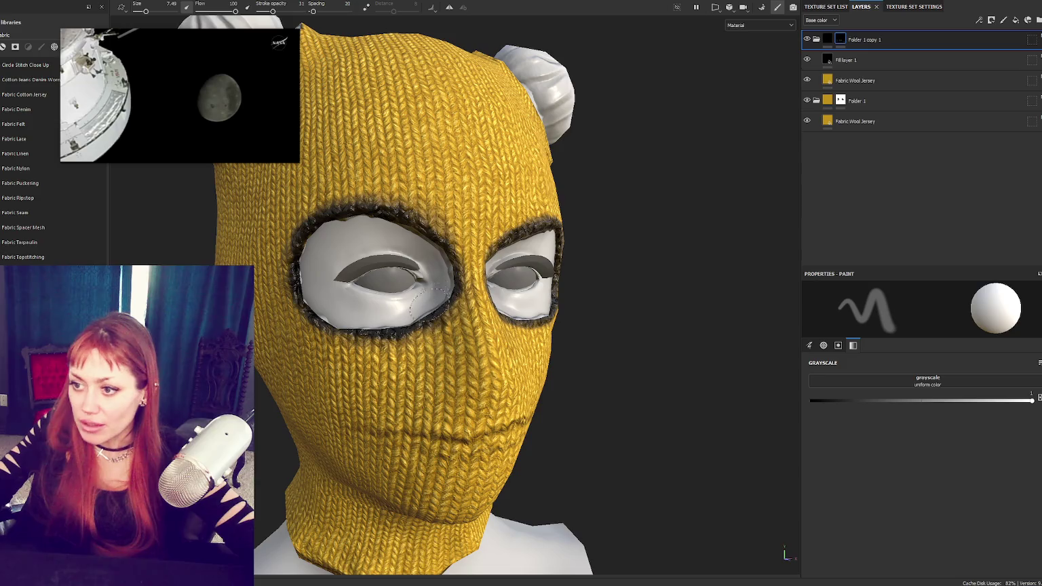
mouse_move(387, 346)
alt+mouse_down()
mouse_move(447, 252)
mouse_move(505, 234)
mouse_move(441, 237)
alt+mouse_up()
drag(520, 242, 534, 250)
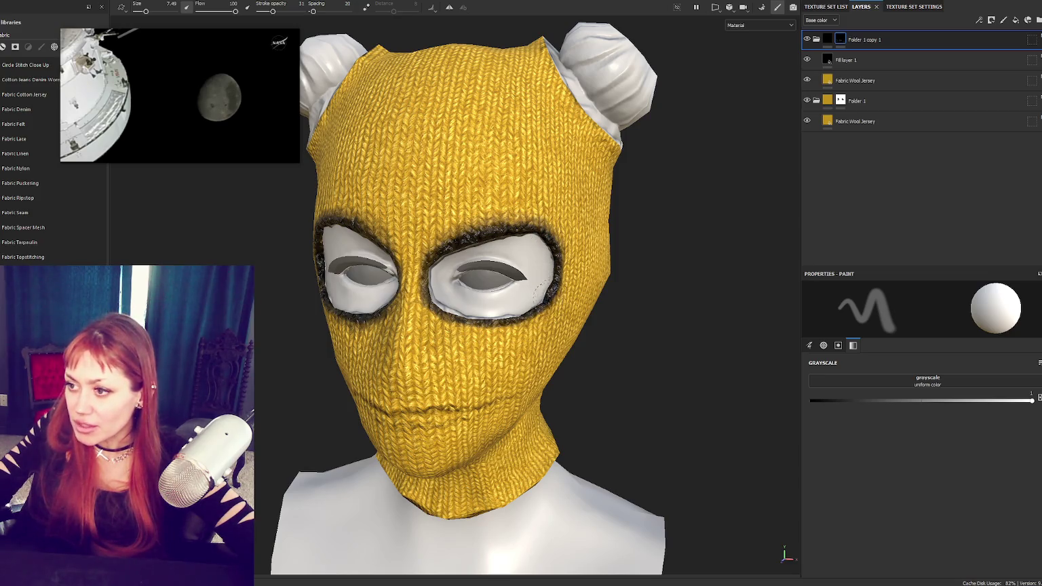
mouse_move(533, 298)
mouse_down()
mouse_move(468, 329)
mouse_move(435, 313)
mouse_up()
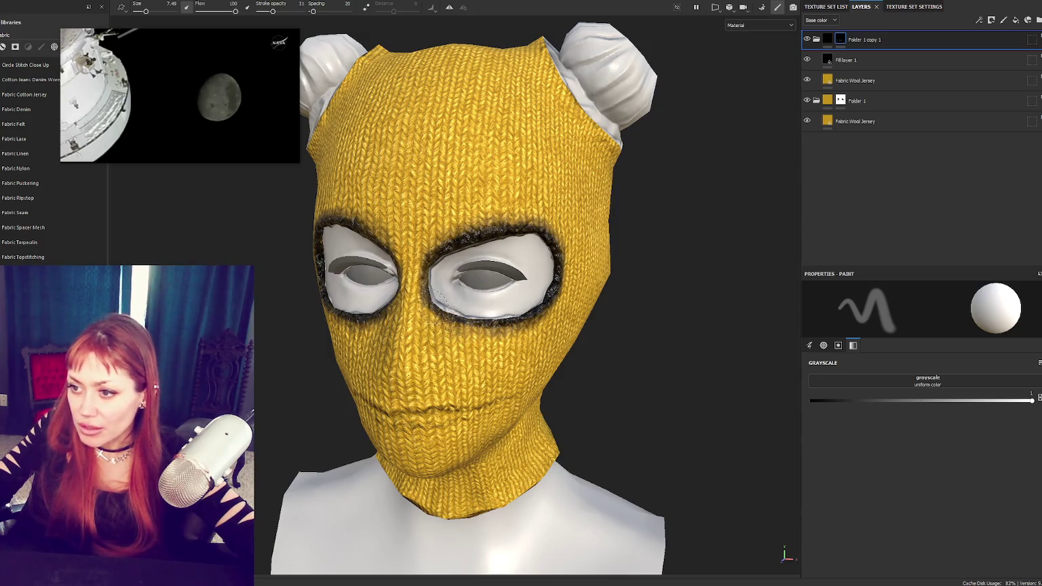
mouse_move(420, 278)
mouse_down()
mouse_move(453, 249)
mouse_move(495, 234)
mouse_up()
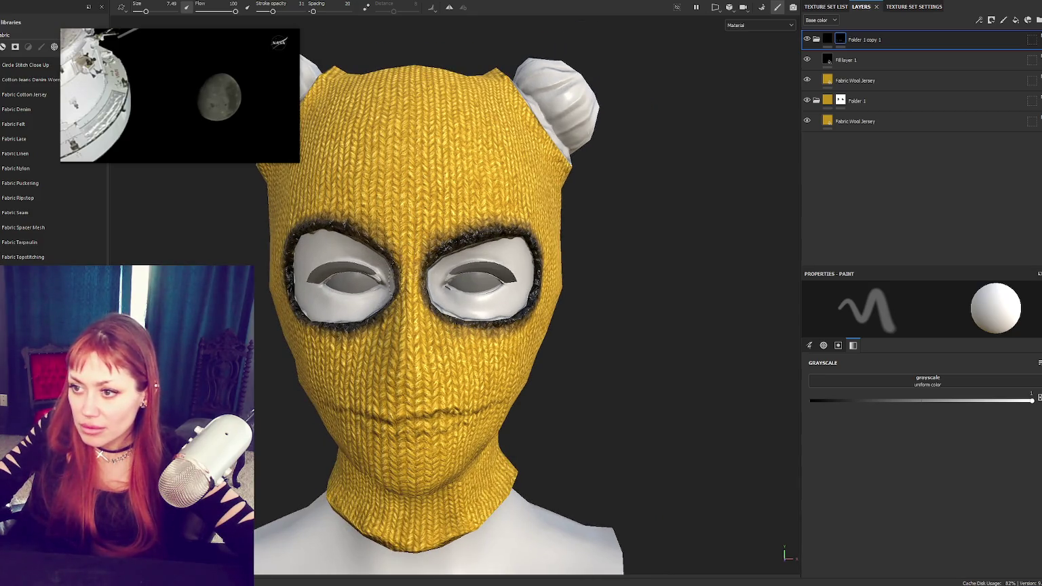
drag(396, 290, 413, 253)
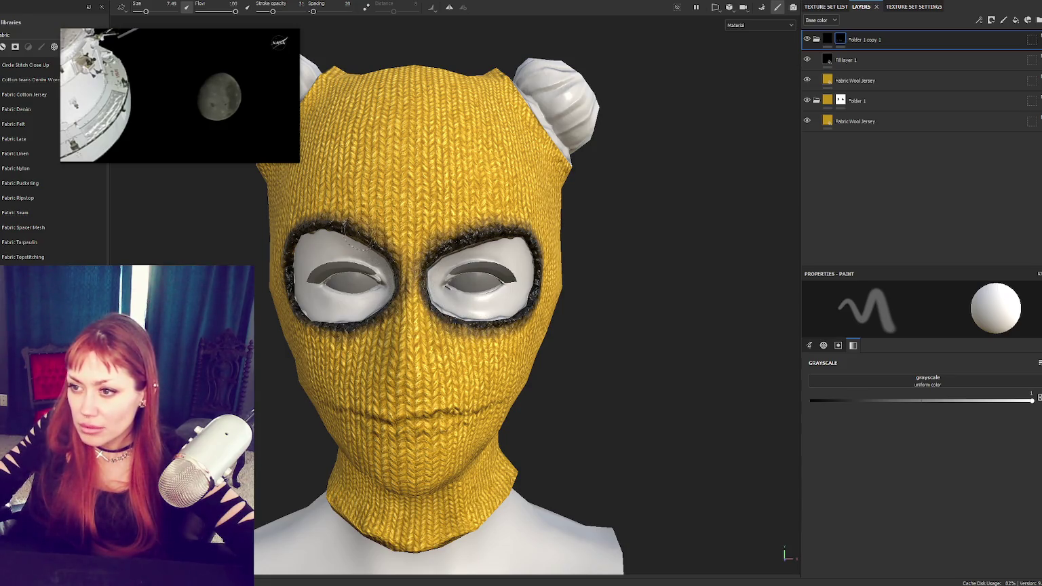
Step: Paint dark shading along the mouth seam and upper lip, then raise stroke opacity to 65
mouse_move(397, 302)
alt+mouse_down()
mouse_move(414, 305)
mouse_move(414, 325)
alt+mouse_up()
alt+middle_drag(346, 237, 388, 136)
mouse_move(434, 212)
alt+mouse_down()
mouse_move(528, 241)
mouse_move(365, 238)
alt+mouse_up()
scroll(474, 230, down, 1)
mouse_move(376, 228)
mouse_down()
mouse_move(498, 234)
mouse_move(350, 245)
mouse_up()
drag(407, 244, 516, 243)
drag(363, 227, 479, 250)
drag(400, 248, 471, 251)
drag(407, 217, 523, 238)
alt+drag(475, 305, 407, 305)
drag(414, 224, 516, 251)
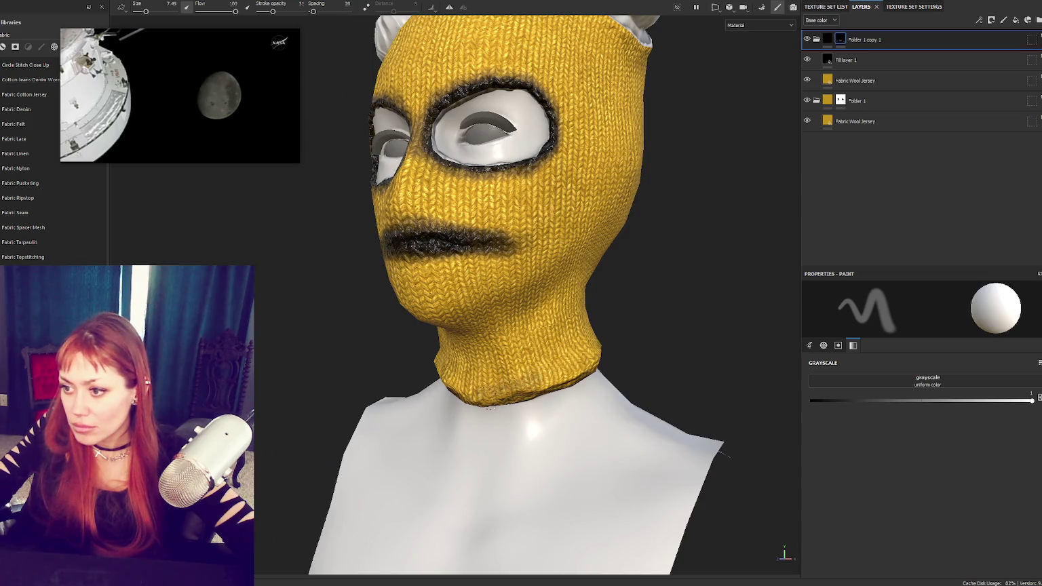
drag(272, 11, 288, 13)
Step: Enlarge the brush, turn on symmetry, and paint the front neck hem black at 21 opacity
click(156, 12)
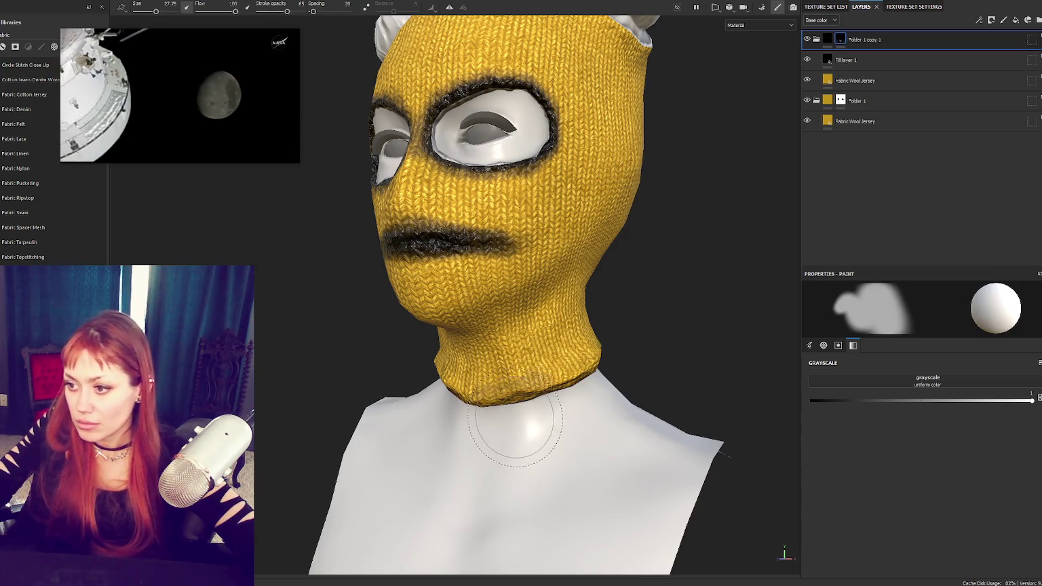
drag(156, 11, 153, 11)
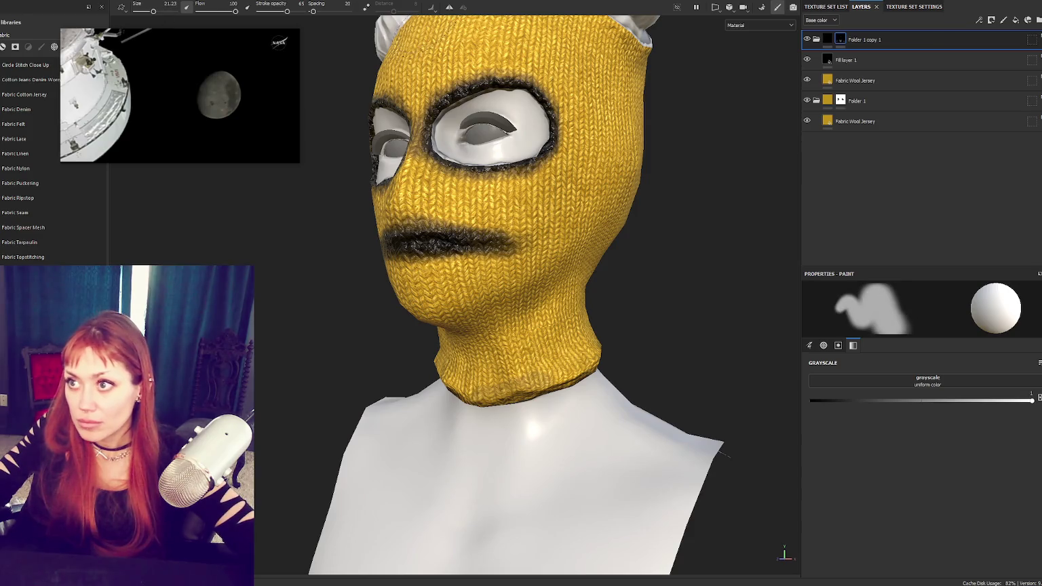
click(449, 7)
mouse_move(445, 383)
mouse_down()
mouse_move(583, 386)
mouse_move(475, 383)
mouse_move(430, 367)
mouse_move(552, 377)
mouse_move(573, 363)
mouse_move(406, 385)
mouse_move(554, 365)
mouse_up()
key(x)
drag(377, 366, 272, 318)
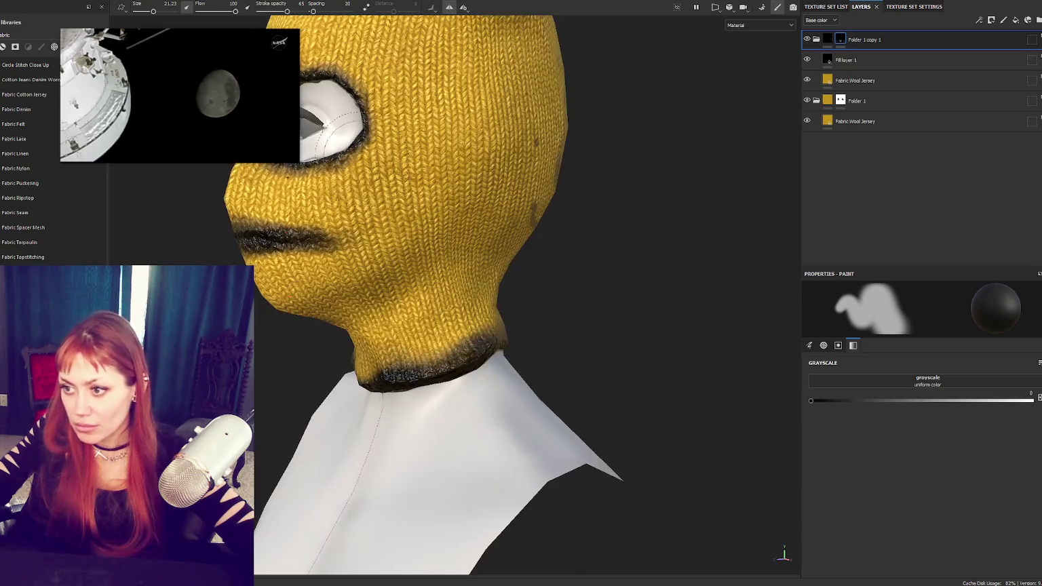
drag(287, 12, 268, 12)
mouse_move(353, 370)
mouse_down()
mouse_move(420, 373)
mouse_move(506, 325)
mouse_up()
Step: Shrink the brush, set the paint value to white, and inspect the neck hem from below
mouse_move(506, 325)
alt+mouse_down()
mouse_move(457, 274)
mouse_move(438, 271)
alt+mouse_up()
alt+drag(508, 309, 601, 309)
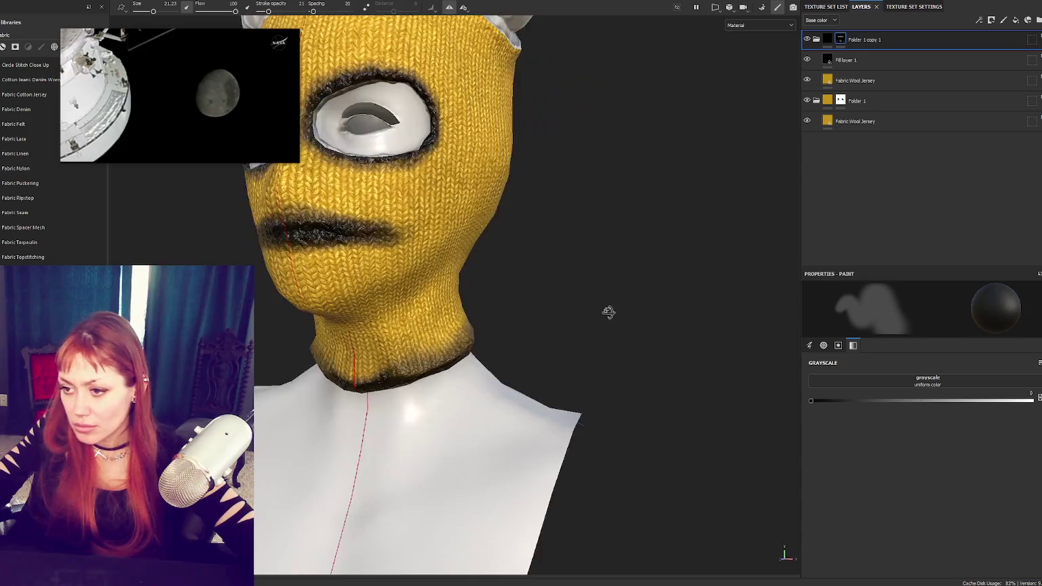
key(bracketleft)
key(bracketleft)
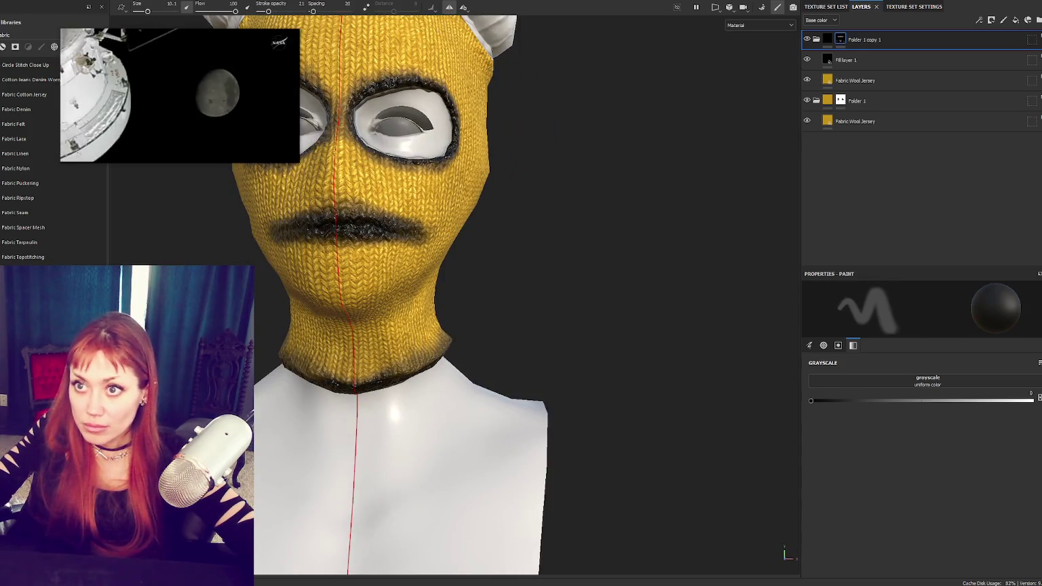
alt+drag(407, 271, 428, 264)
click(1031, 400)
alt+drag(475, 305, 516, 285)
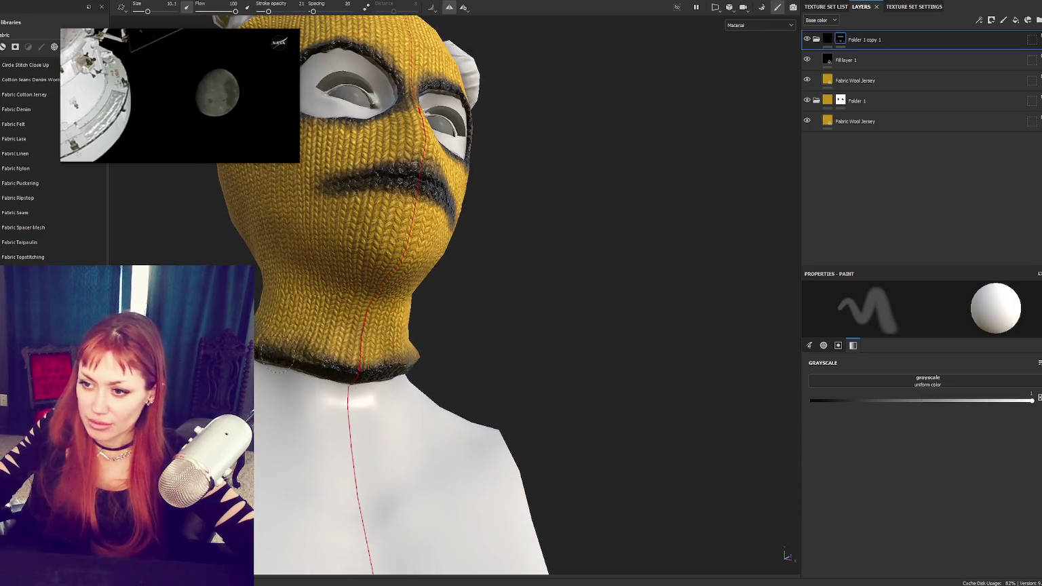
alt+drag(337, 371, 486, 375)
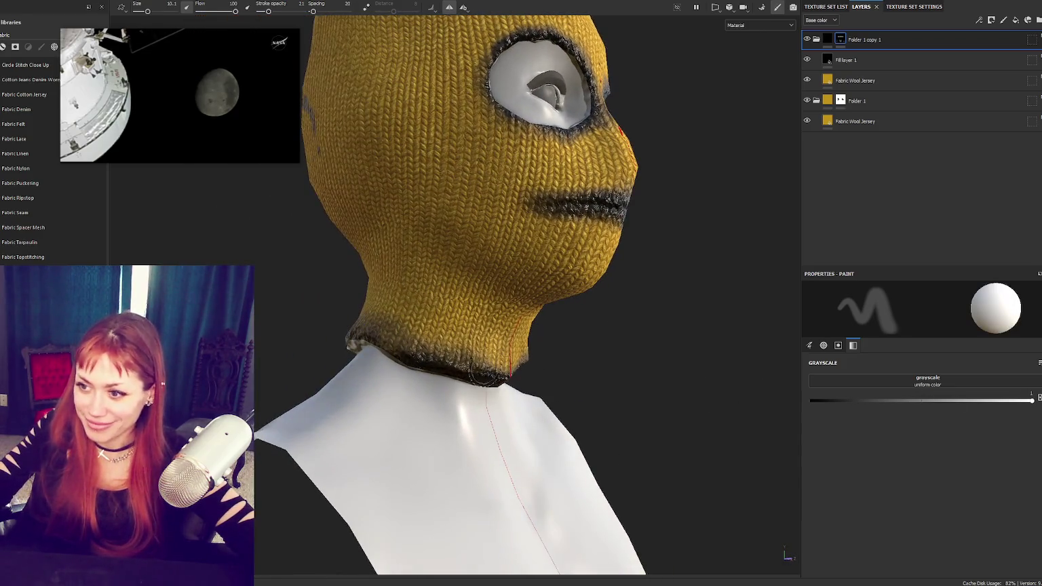
mouse_move(368, 342)
alt+mouse_down()
mouse_move(570, 389)
mouse_move(378, 344)
mouse_move(488, 361)
mouse_move(516, 328)
mouse_move(407, 365)
mouse_move(345, 369)
mouse_move(408, 389)
alt+mouse_up()
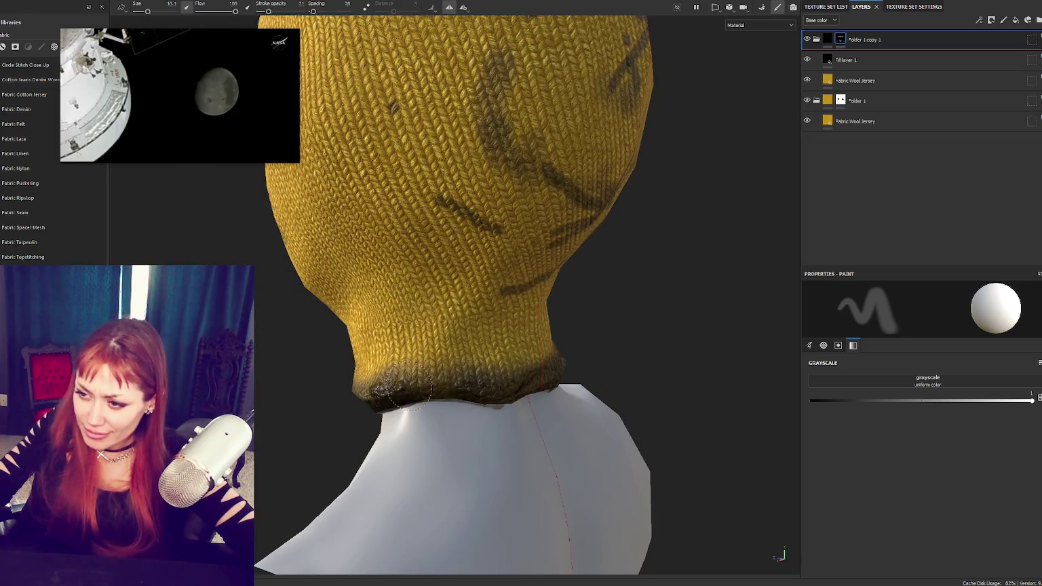
Step: Set the mask paint value to black and erase the stray dark marks on the back
key(f)
alt+drag(590, 197, 386, 242)
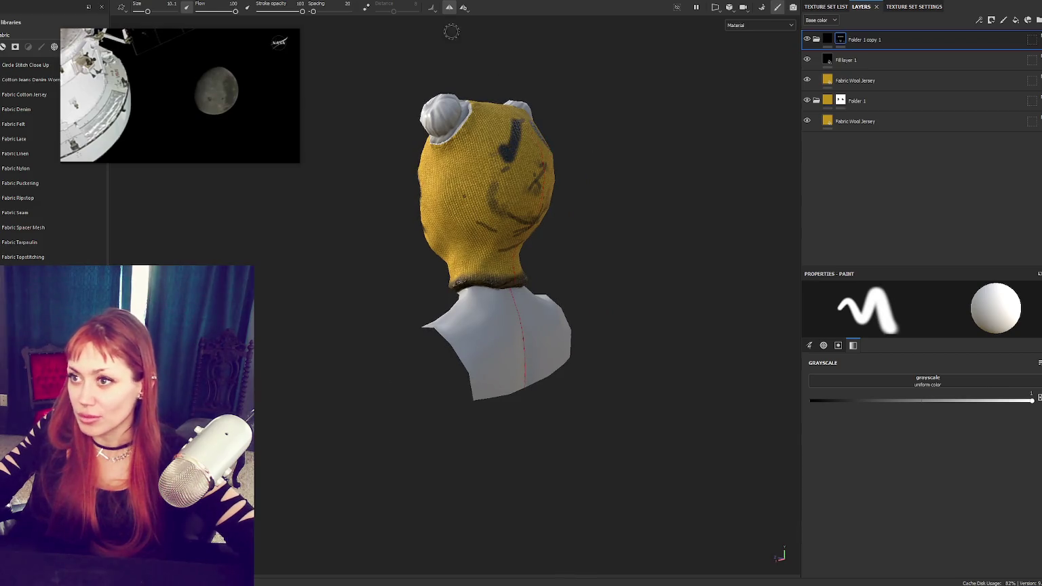
alt+drag(428, 27, 430, 47)
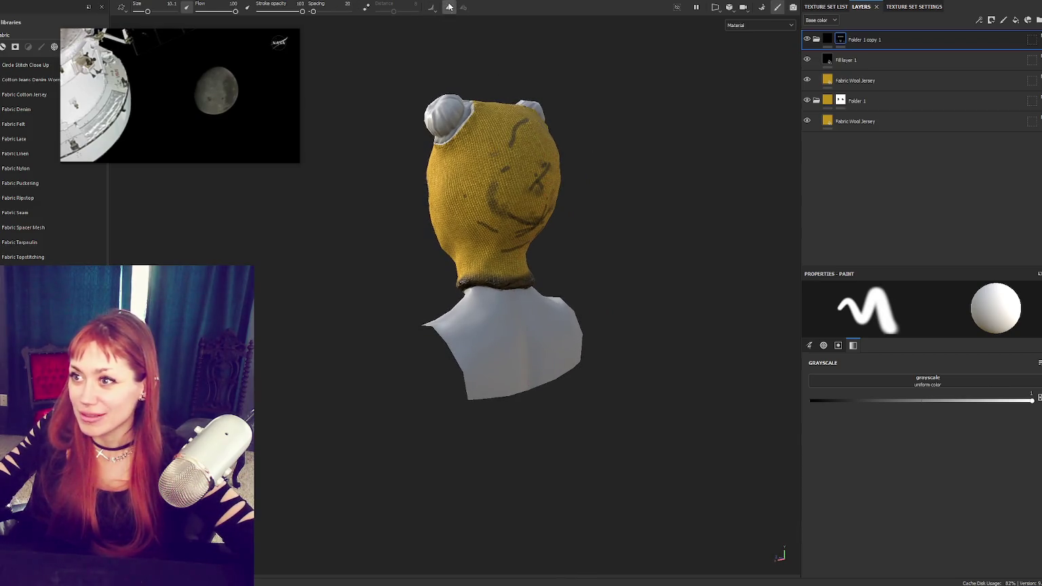
click(811, 400)
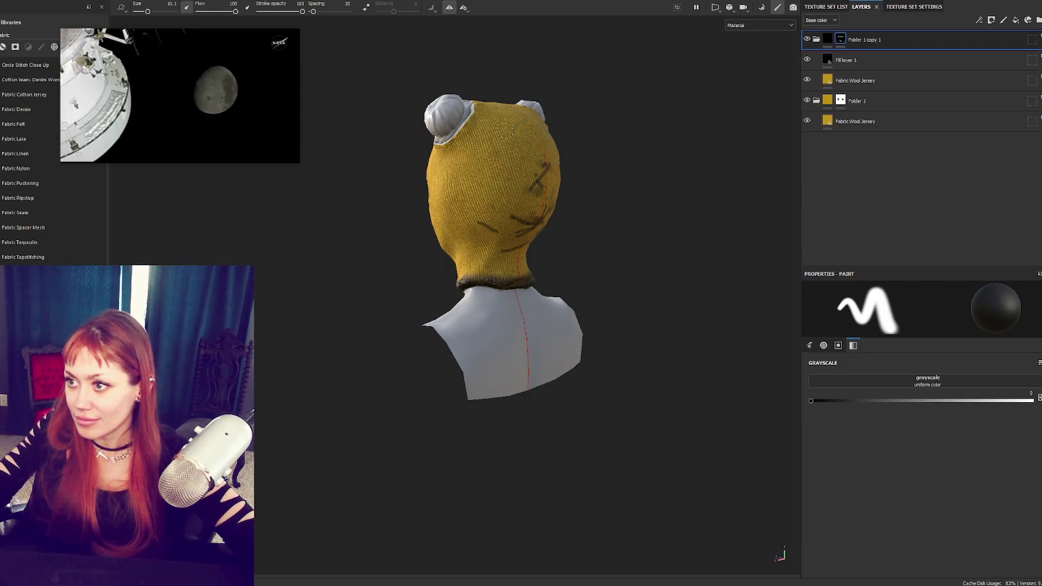
mouse_move(646, 176)
alt+mouse_down()
mouse_move(930, 168)
mouse_move(610, 177)
alt+mouse_up()
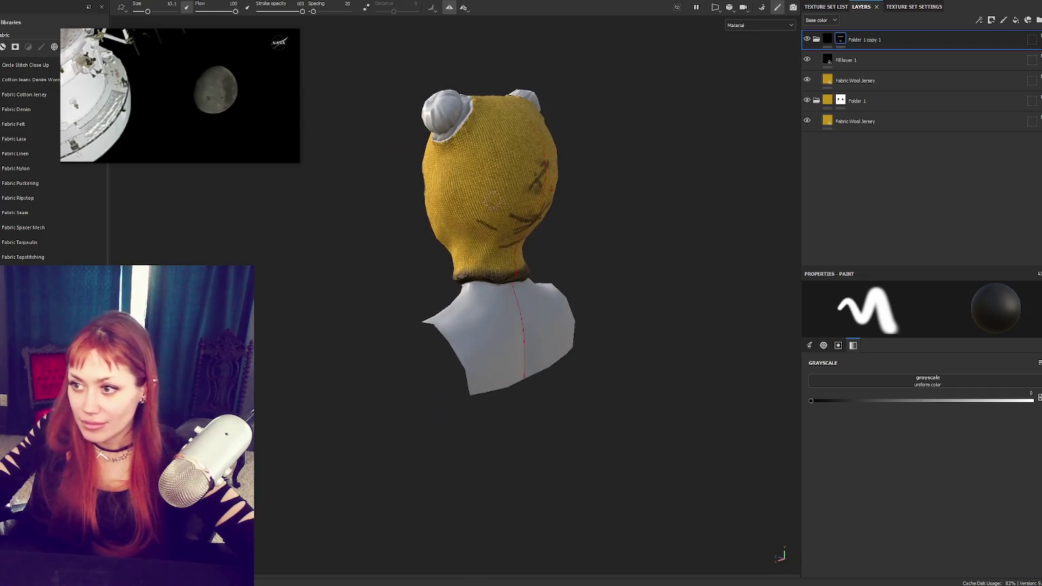
alt+drag(493, 198, 511, 207)
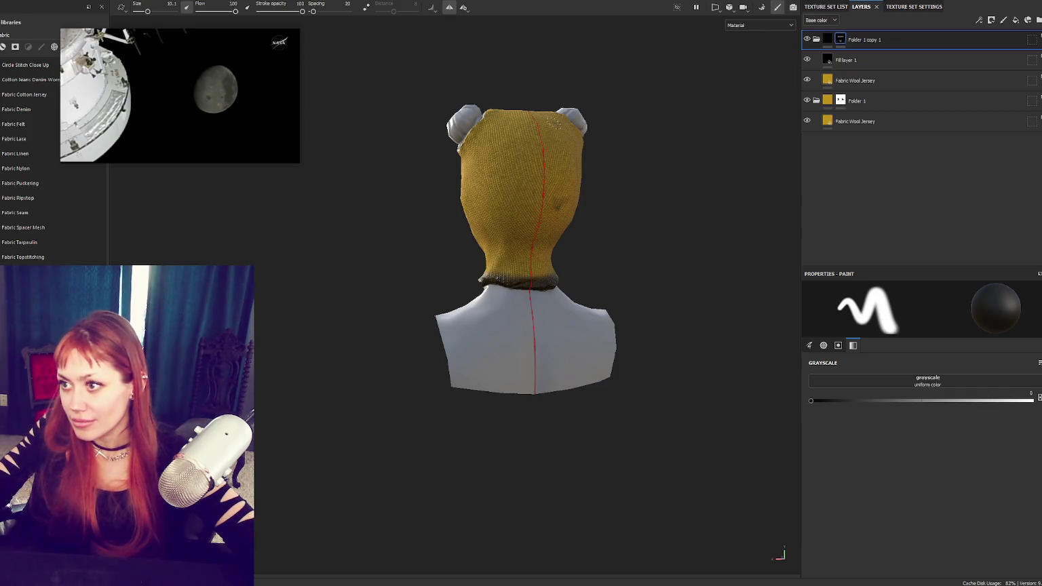
alt+drag(554, 122, 574, 139)
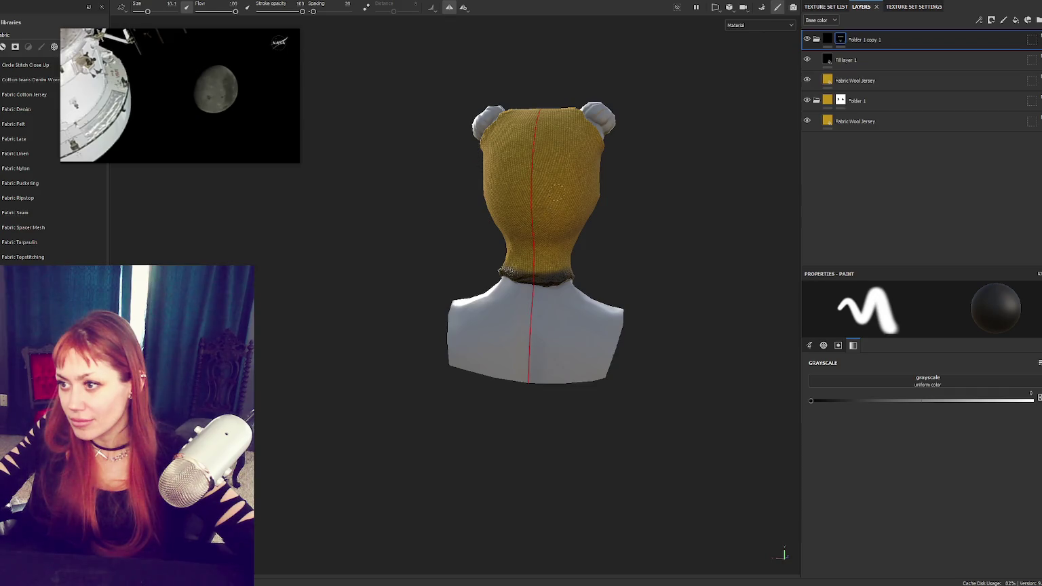
Step: Hide Fill layer 1 and select the Fabric Wool Jersey layer
alt+drag(582, 183, 685, 197)
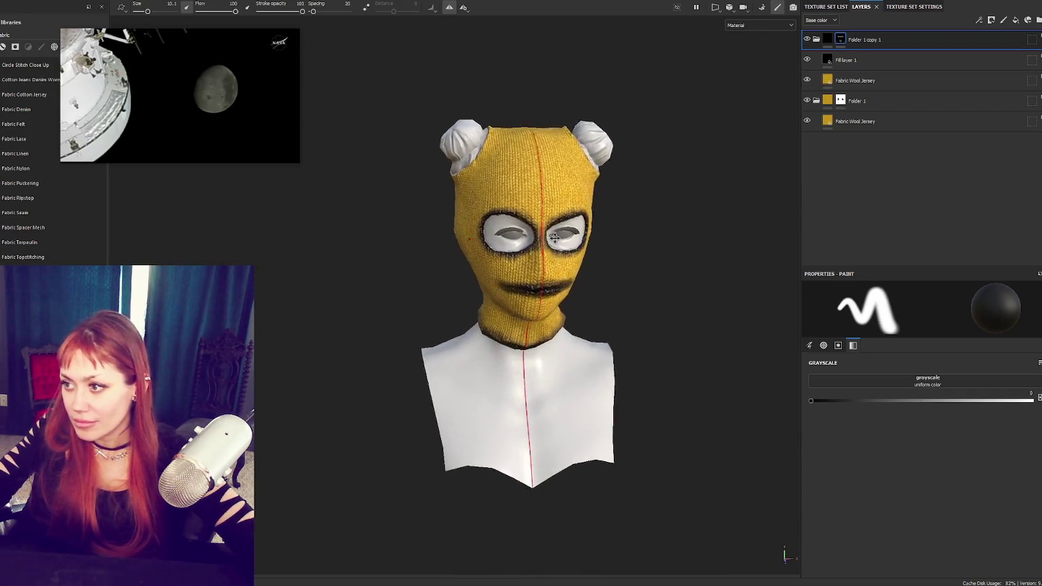
click(807, 60)
click(855, 80)
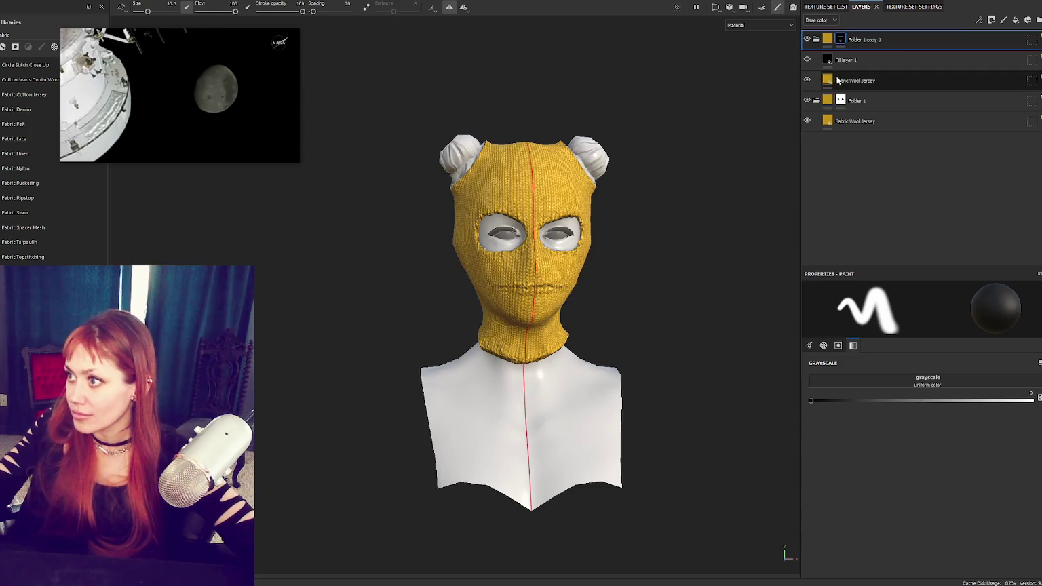
Step: Show Fill layer 1 again and change its base colour from black to white (FFFFFF)
scroll(570, 271, up, 3)
click(887, 61)
click(808, 59)
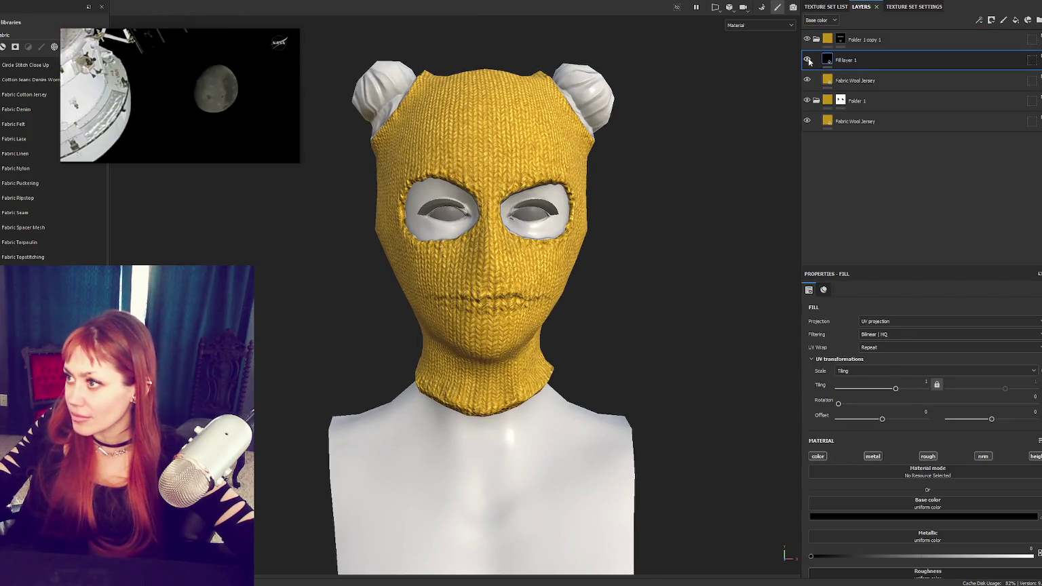
click(921, 517)
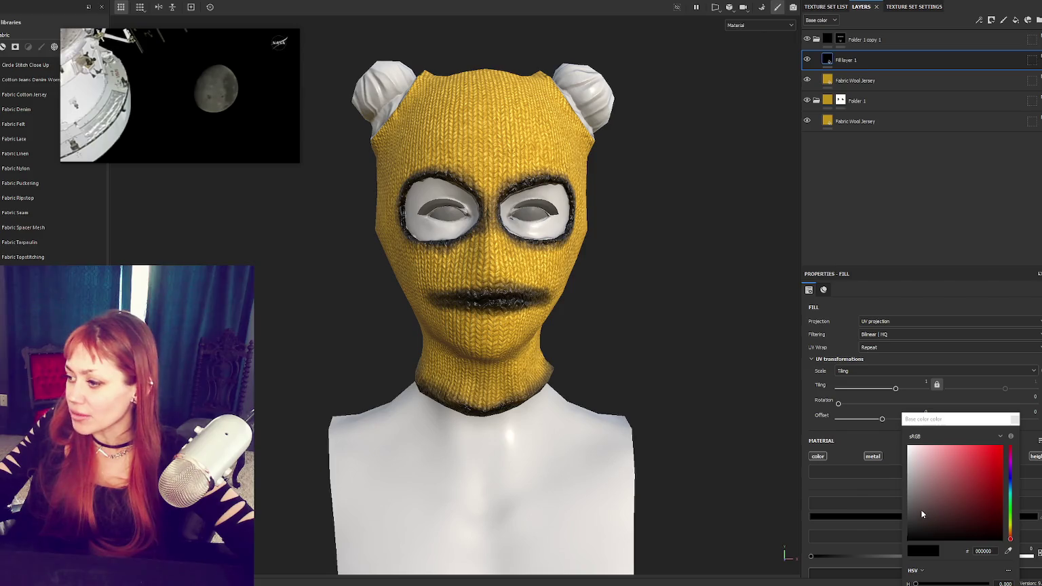
drag(938, 488, 854, 405)
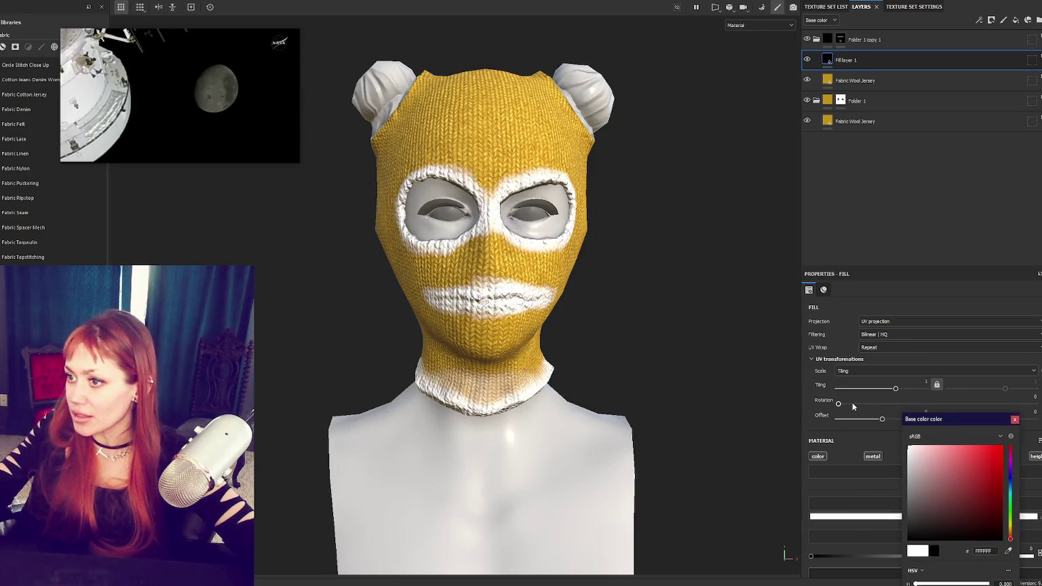
click(856, 290)
Step: Change Fill layer 1's blend mode, then select the Fabric Wool Jersey layer
click(1031, 60)
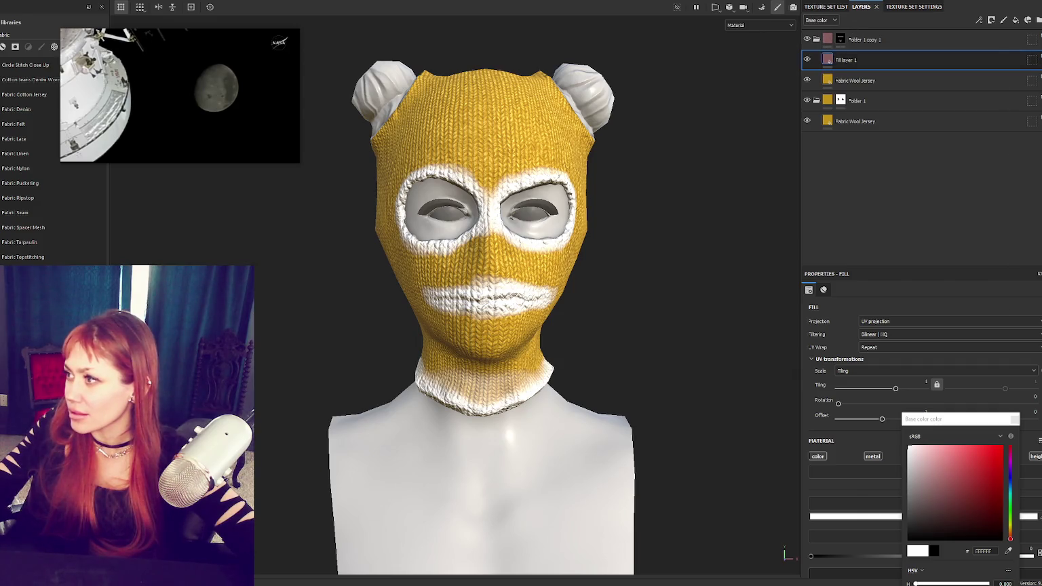
click(1020, 71)
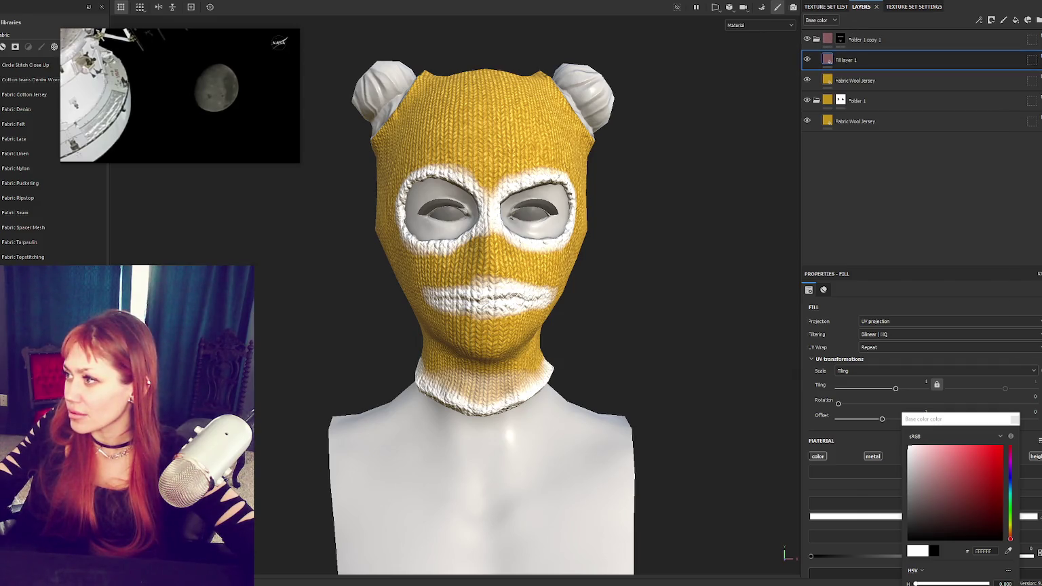
click(1034, 82)
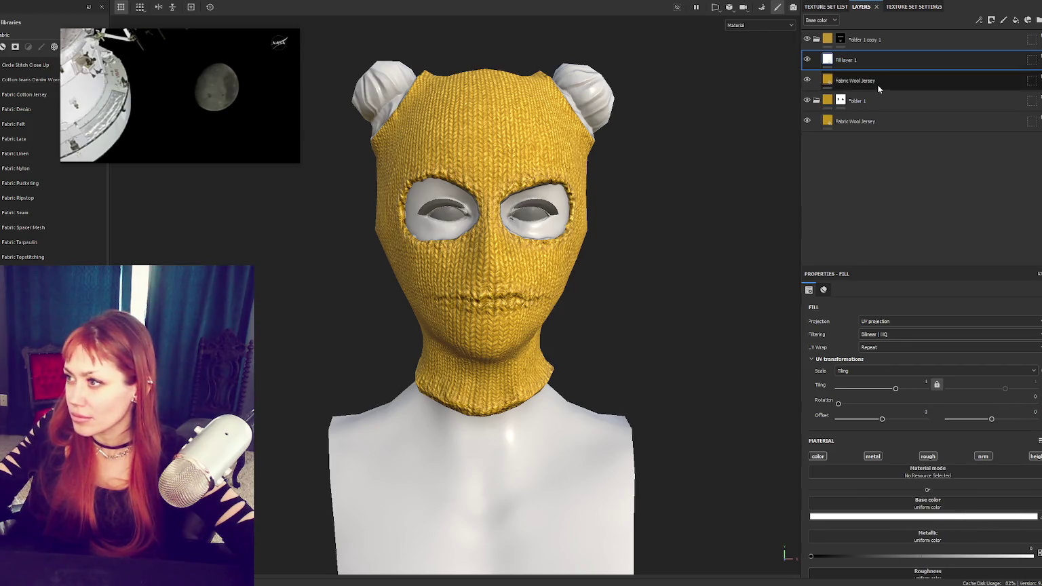
click(909, 80)
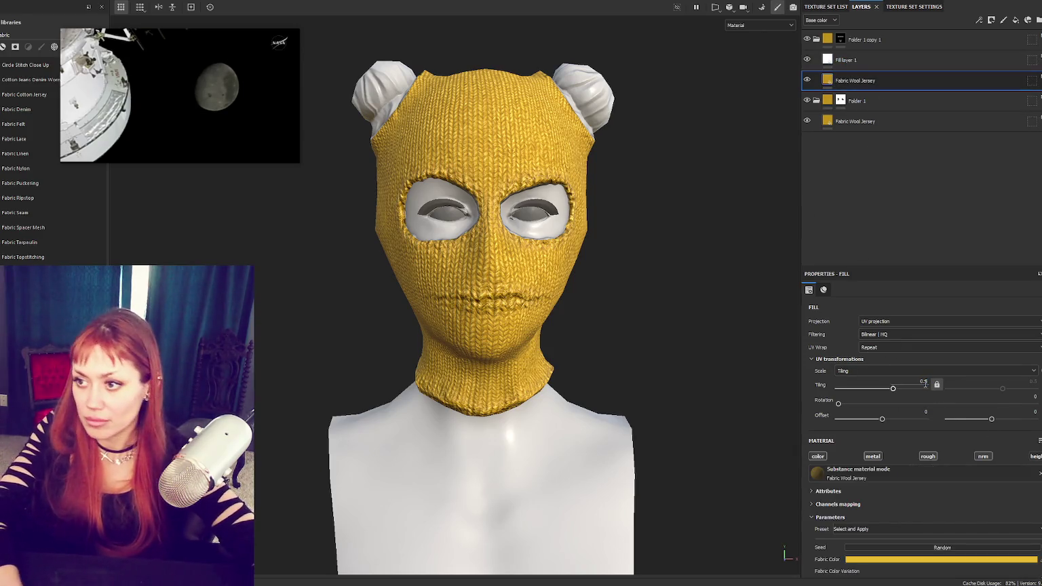
Step: Set the Fabric Wool Jersey tiling to 0.5, then to 0.8
text(0.5)
key(Return)
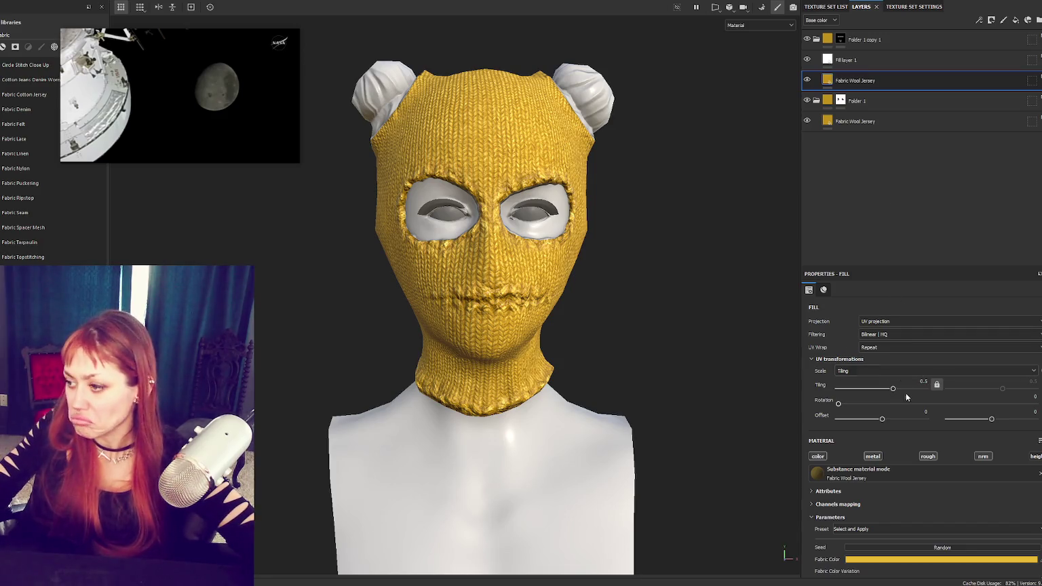
double_click(908, 385)
text(0.8)
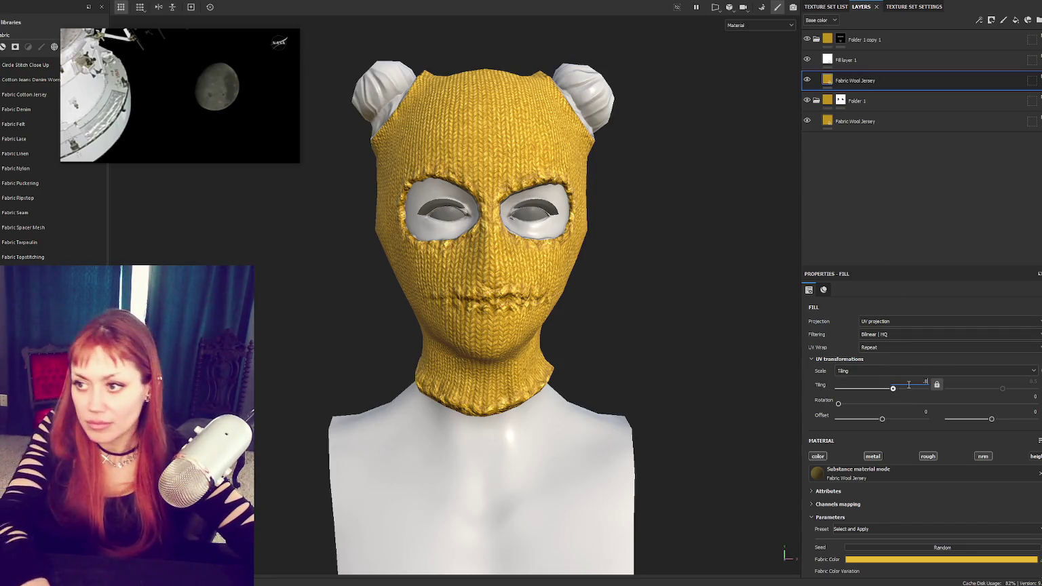
key(Return)
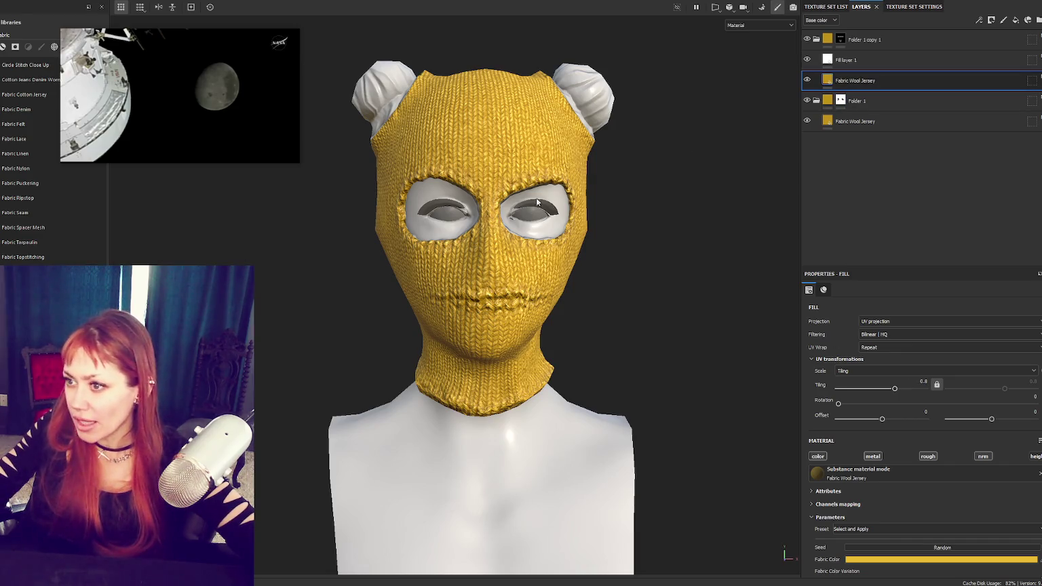
Step: Turn off color, metal, rough and normal on Fill layer 1 and set Height to 0.2442
scroll(746, 204, up, 2)
click(847, 59)
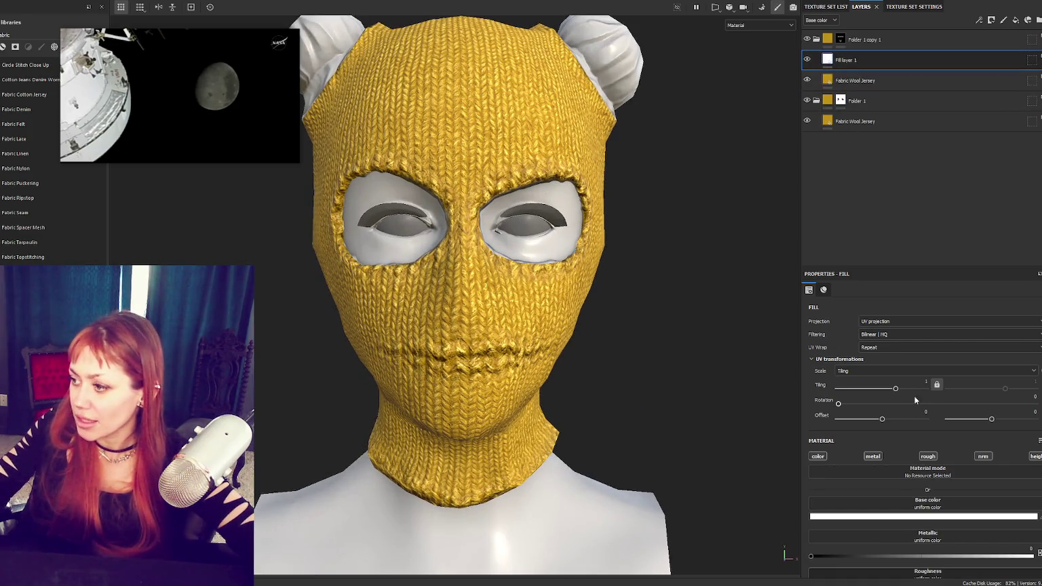
click(818, 457)
click(873, 457)
click(927, 457)
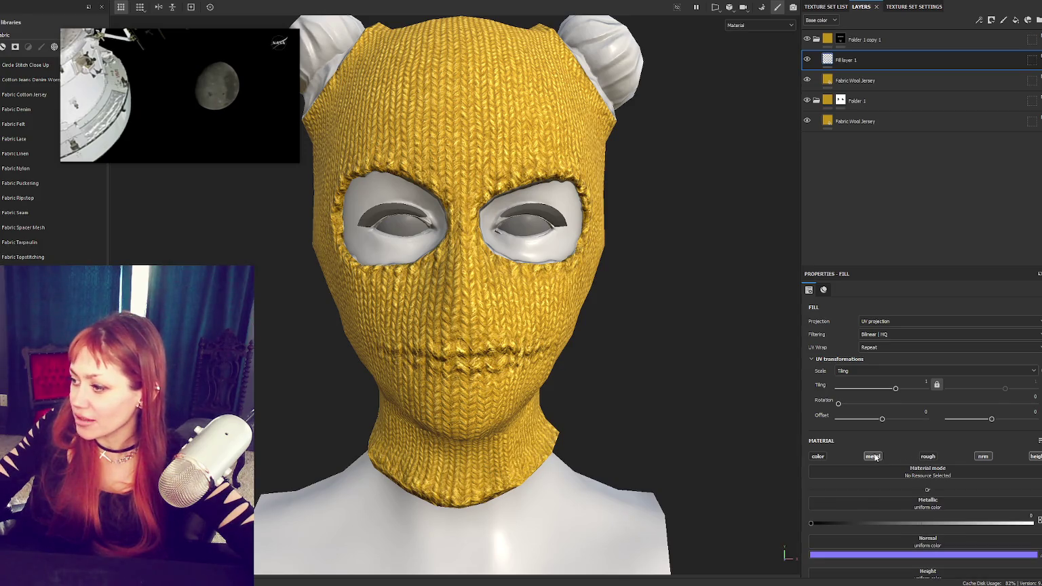
click(983, 456)
scroll(997, 369, down, 2)
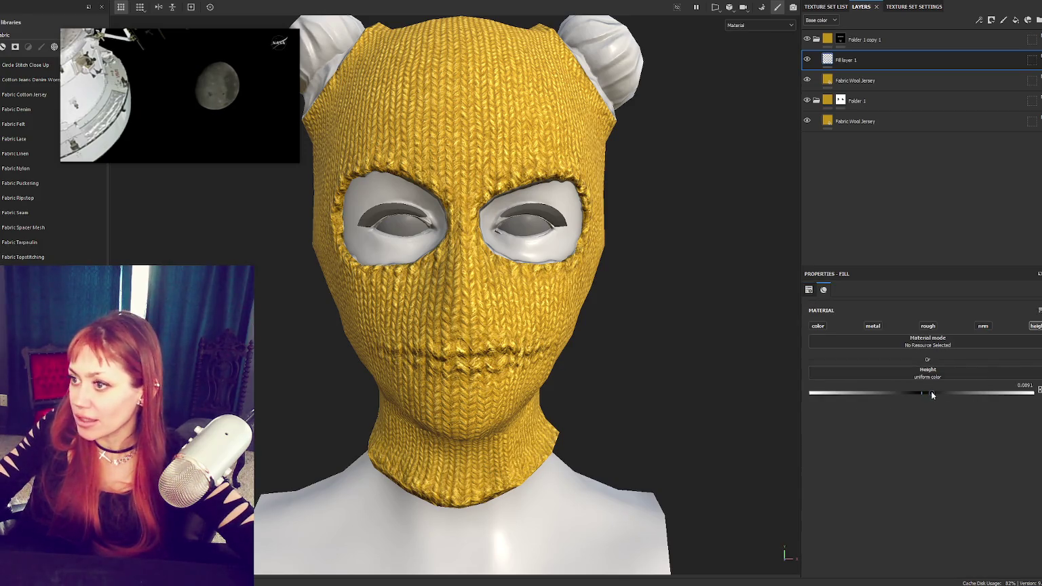
mouse_move(947, 393)
mouse_down()
mouse_move(1031, 393)
mouse_move(949, 393)
mouse_up()
Step: Orbit around the head to check the raised seams, then select Folder 1 copy 1's mask
scroll(700, 326, down, 3)
mouse_move(700, 326)
alt+mouse_down()
mouse_move(426, 326)
mouse_move(693, 328)
mouse_move(624, 279)
alt+mouse_up()
scroll(706, 193, up, 3)
mouse_move(706, 194)
alt+mouse_down()
mouse_move(586, 174)
mouse_move(437, 373)
alt+mouse_up()
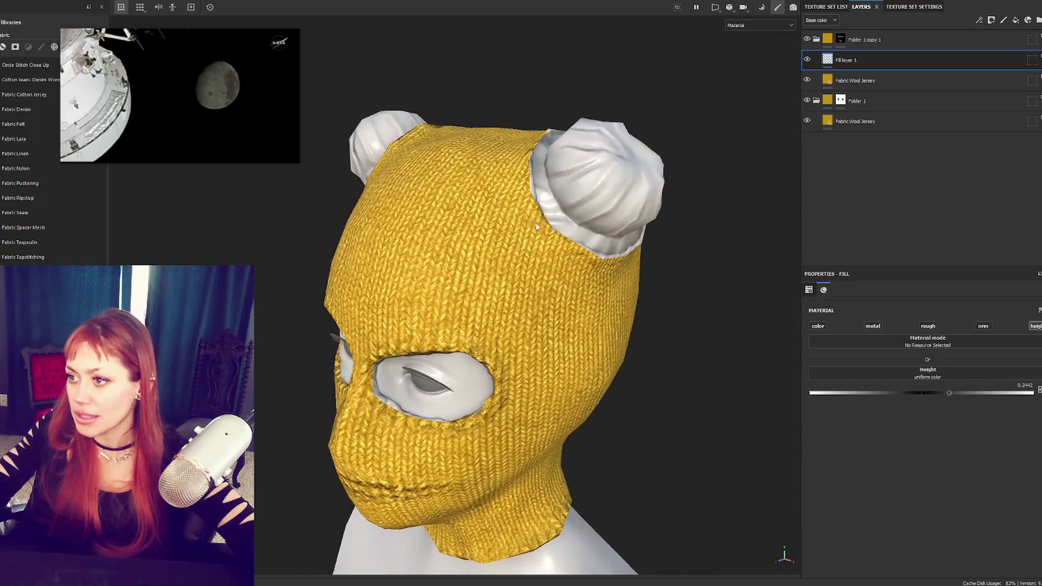
click(841, 40)
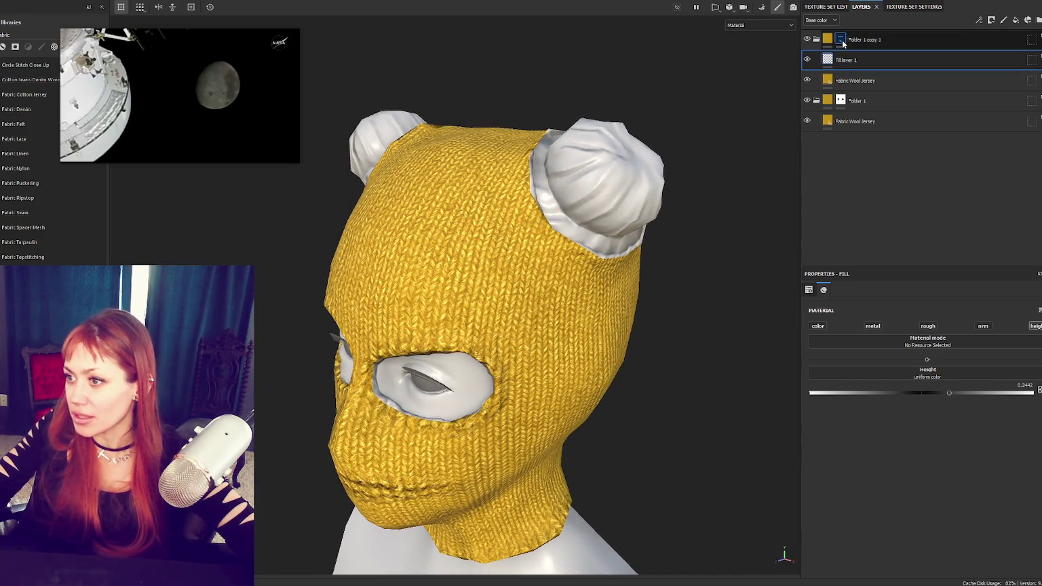
Step: Set the mask paint value to white, try knit around the right bun, then undo it
drag(811, 400, 1033, 400)
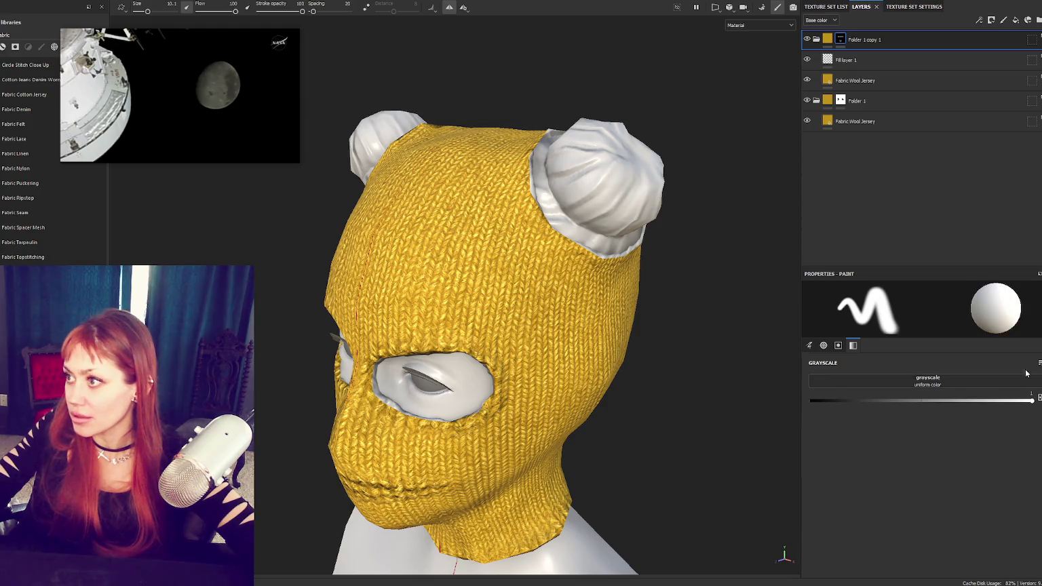
mouse_move(543, 193)
mouse_down()
mouse_move(594, 241)
mouse_move(560, 245)
mouse_move(519, 173)
mouse_up()
key(ctrl+z)
Step: Orbit around the mask to inspect both buns, set stroke opacity to 36, and show the UV layout
alt+drag(466, 388, 413, 194)
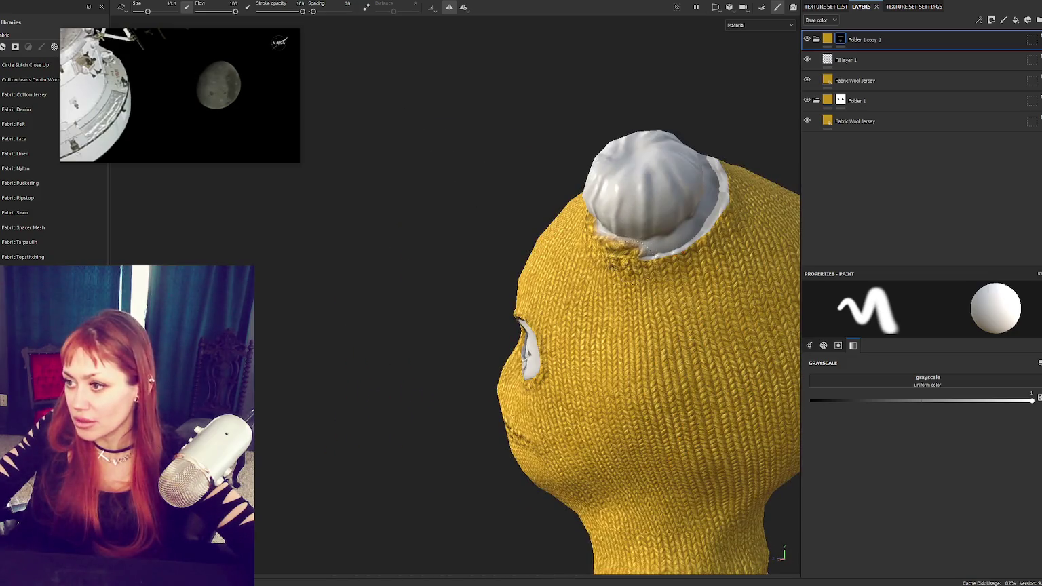
alt+drag(697, 253, 732, 224)
alt+drag(530, 203, 478, 298)
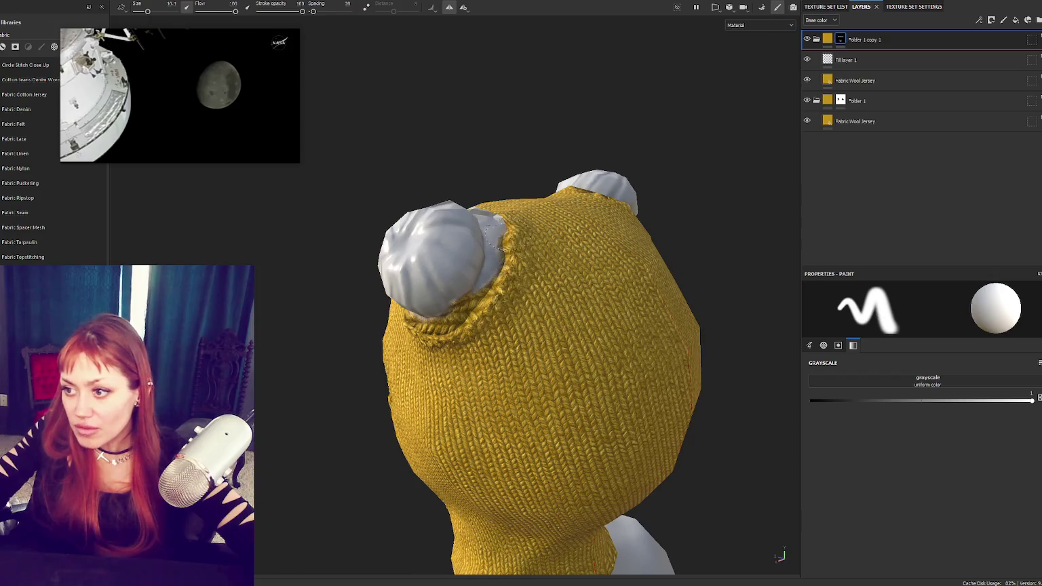
alt+drag(505, 254, 499, 238)
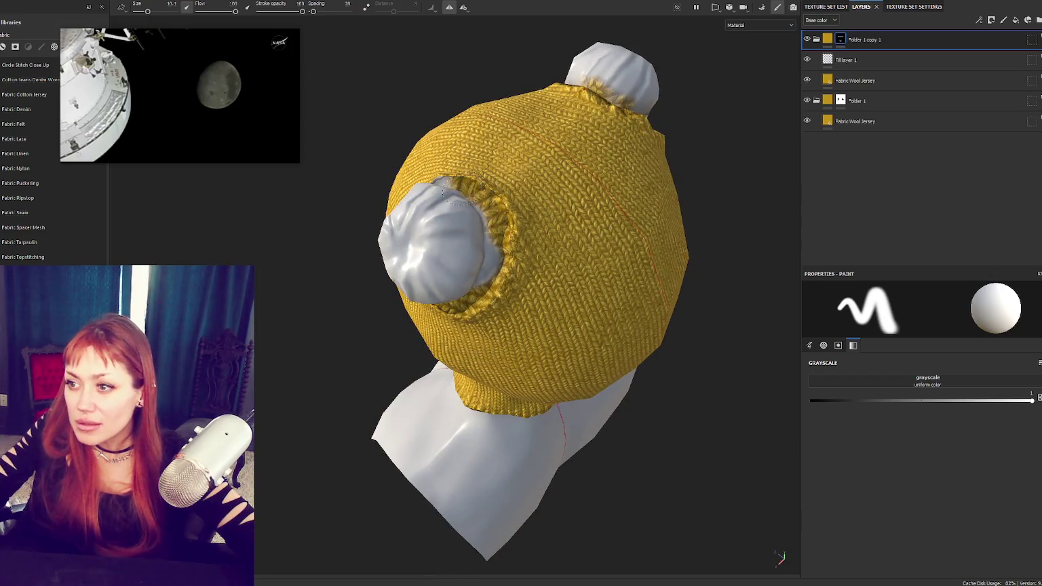
alt+drag(454, 186, 505, 197)
mouse_move(519, 253)
alt+mouse_down()
mouse_move(539, 285)
mouse_move(600, 263)
mouse_move(426, 290)
alt+mouse_up()
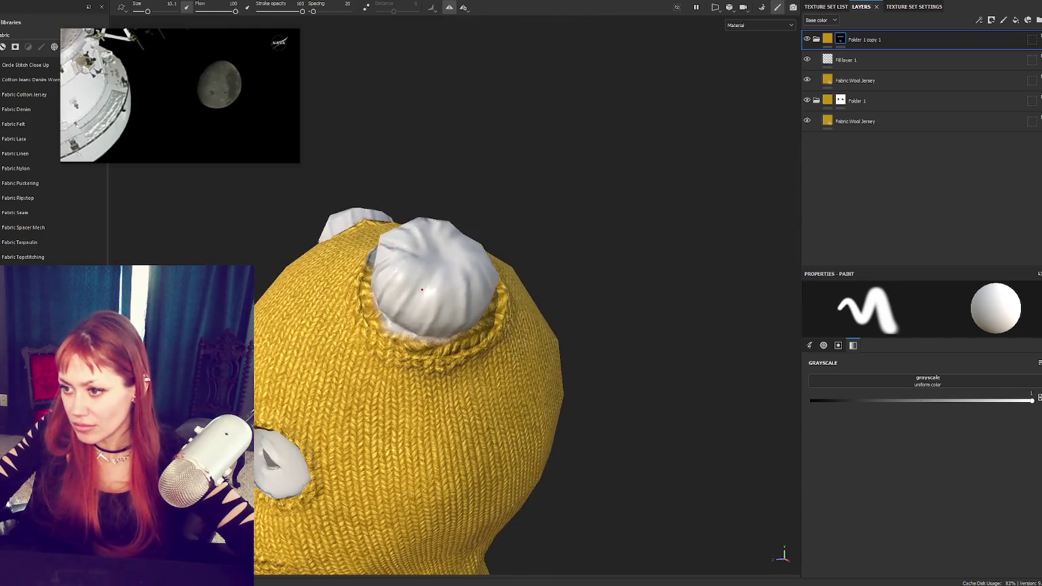
mouse_move(419, 339)
alt+mouse_down()
mouse_move(441, 372)
mouse_move(488, 366)
alt+mouse_up()
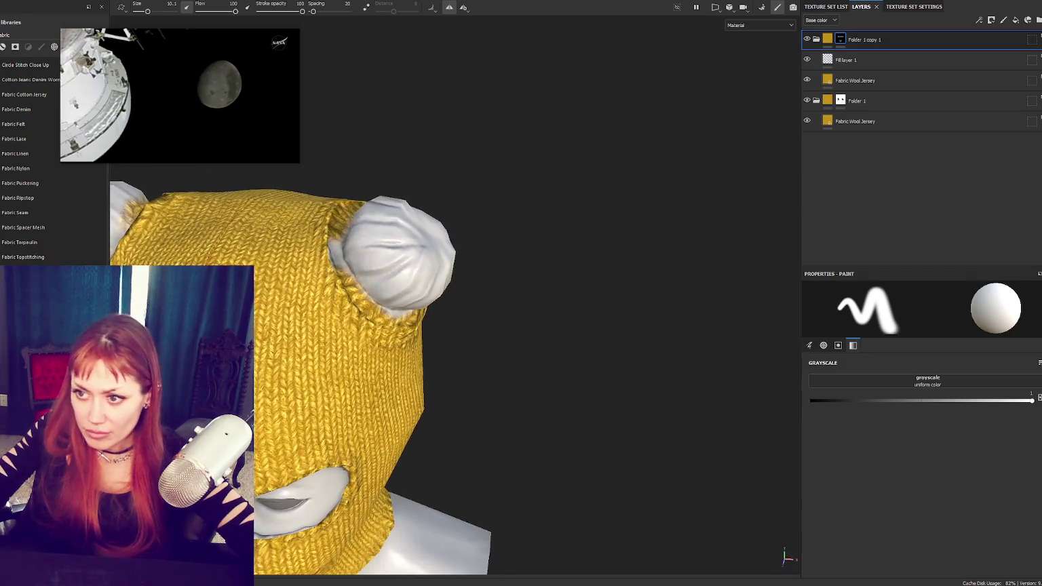
click(274, 12)
mouse_move(468, 323)
alt+mouse_down()
mouse_move(475, 380)
mouse_move(366, 295)
mouse_move(760, 205)
alt+mouse_up()
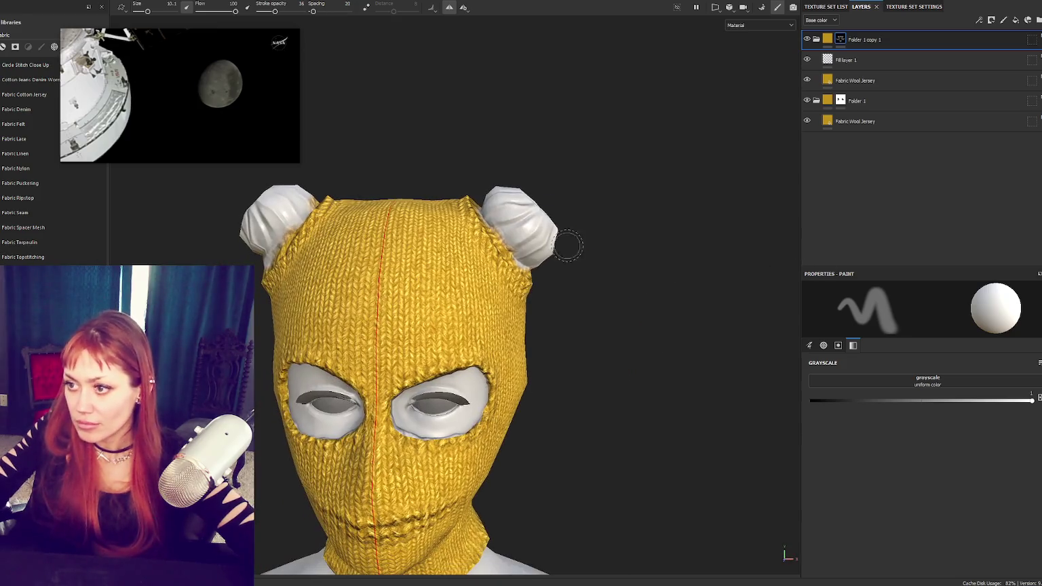
key(F1)
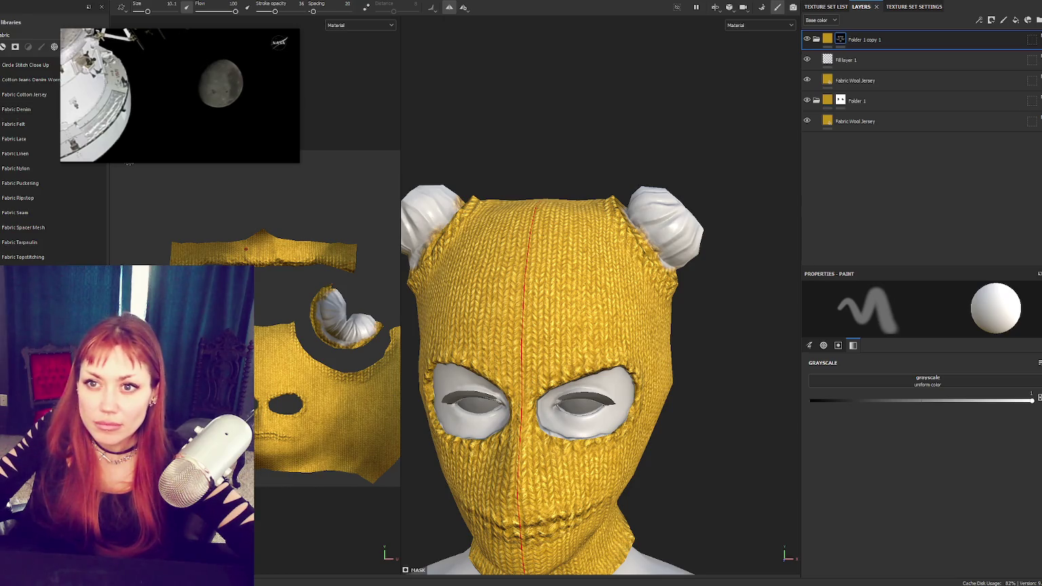
Step: Choose Polygon Fill, return to the 3D-only view, collapse Folder 1 copy 1, and add Folder 2
key(4)
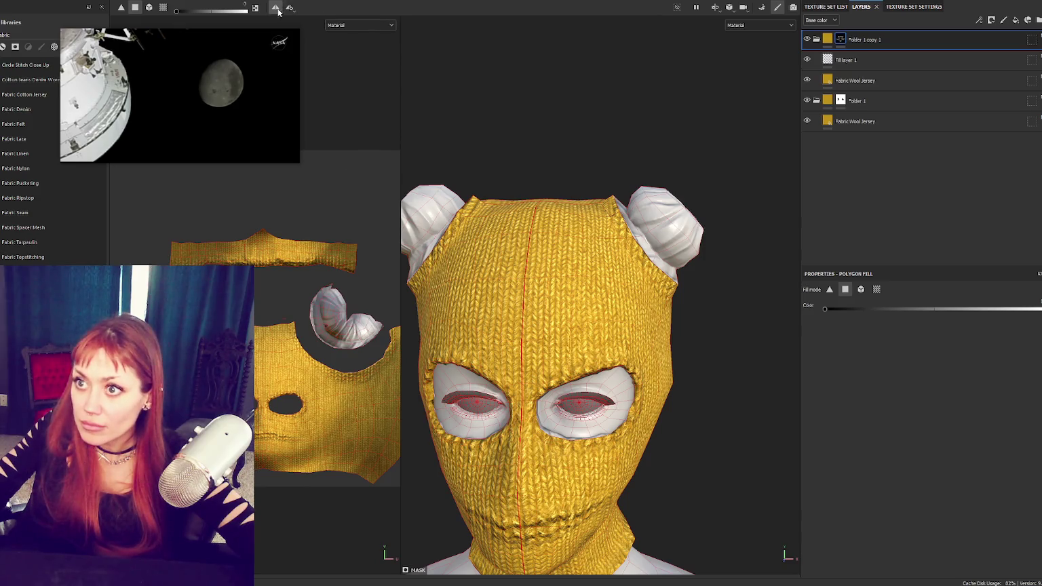
scroll(360, 345, down, 2)
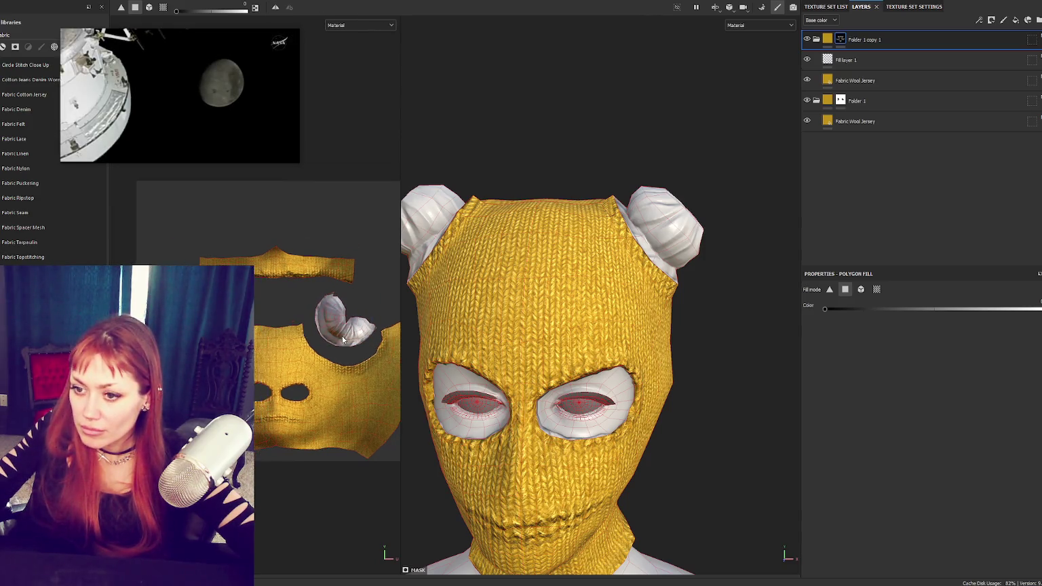
key(F2)
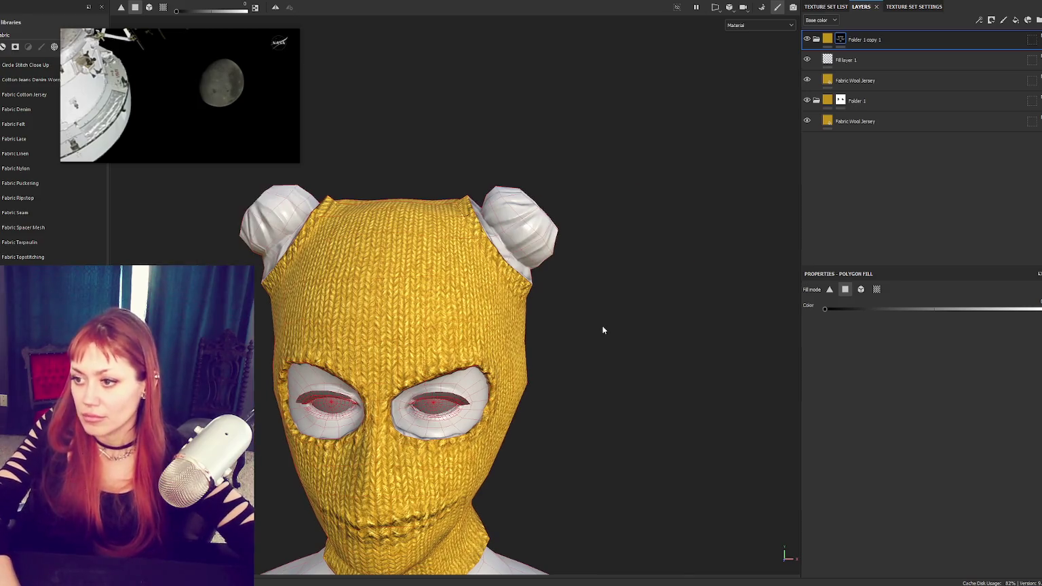
key(f)
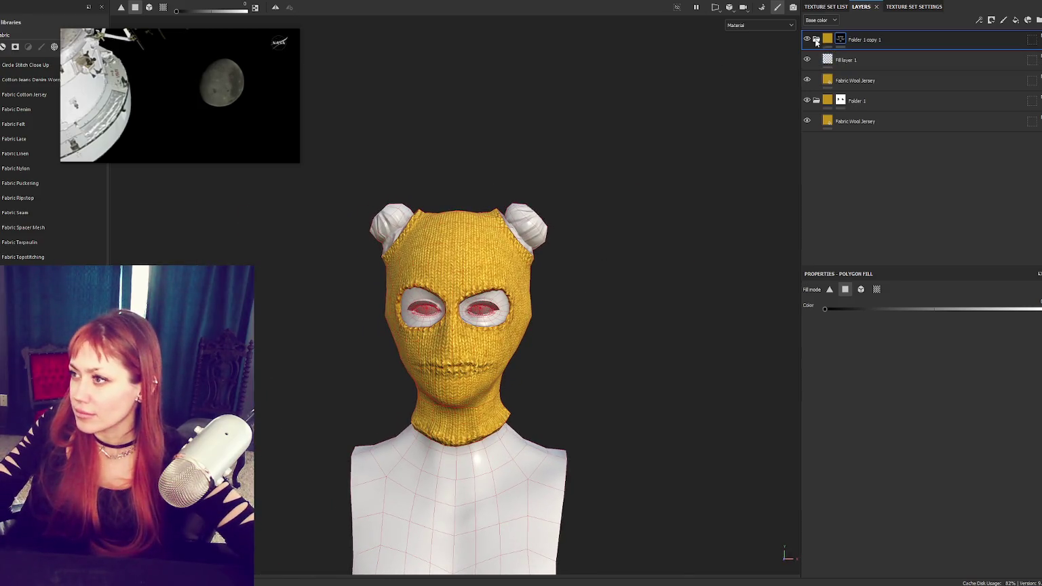
click(816, 39)
click(1038, 19)
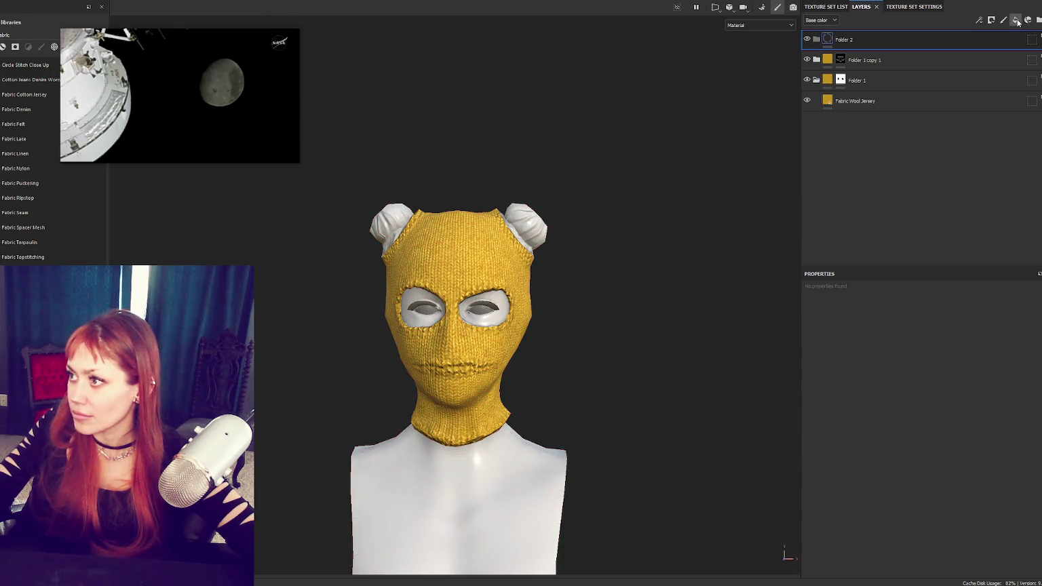
Step: Add a fill layer inside Folder 2 with dark brown base colour 3B332C
click(1016, 20)
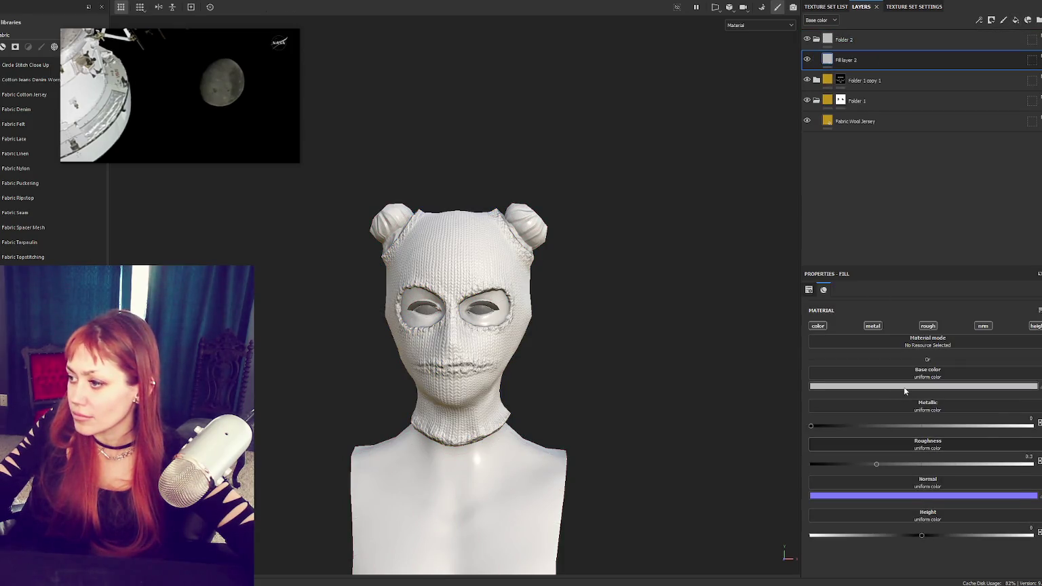
click(953, 386)
click(931, 511)
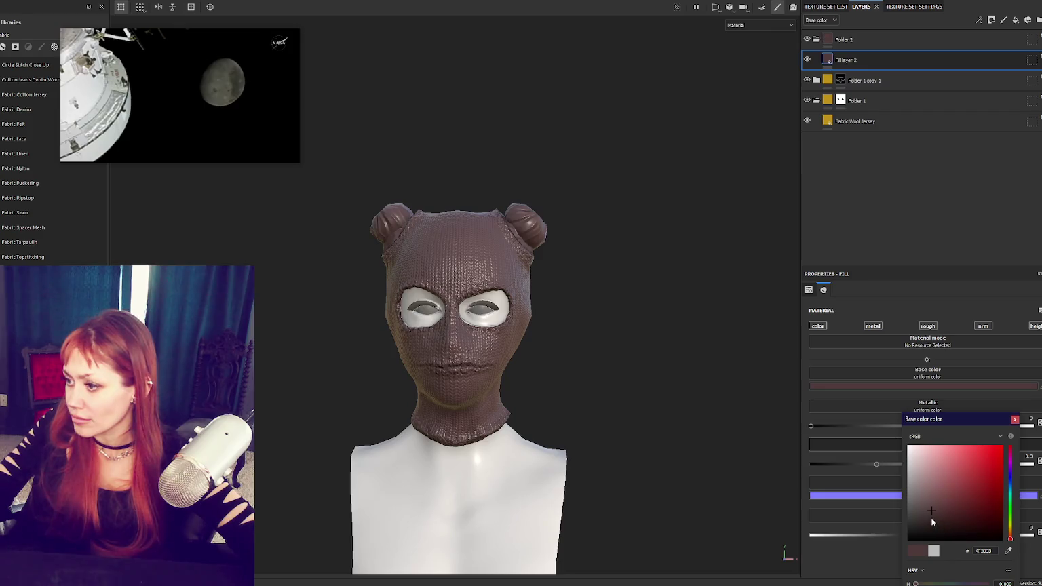
click(931, 520)
click(1010, 537)
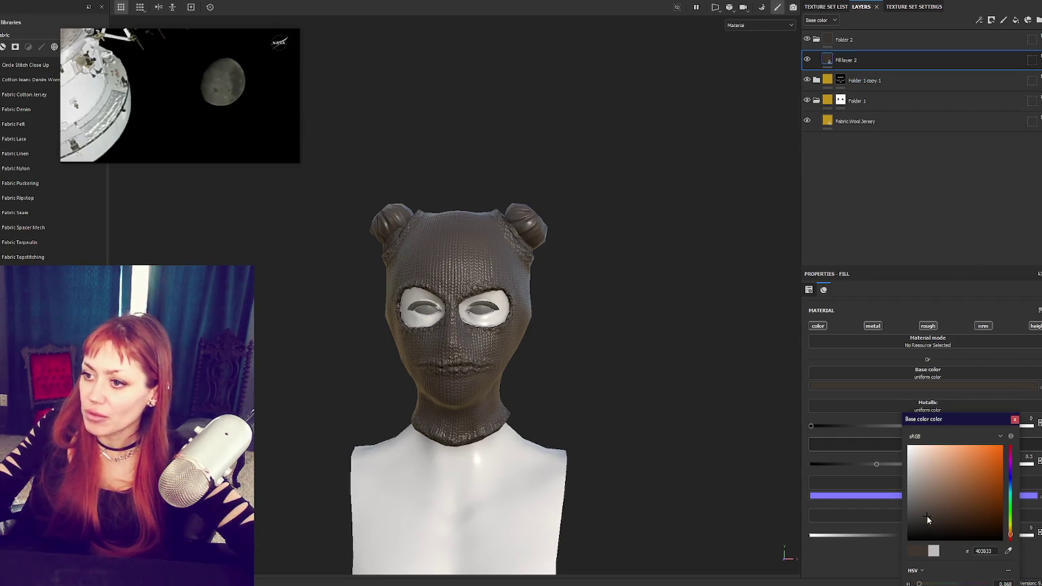
click(869, 45)
Step: Give Folder 2 a black mask, polygon-fill both bun islands brown, then switch to the SKIN texture set
right_click(864, 40)
click(882, 63)
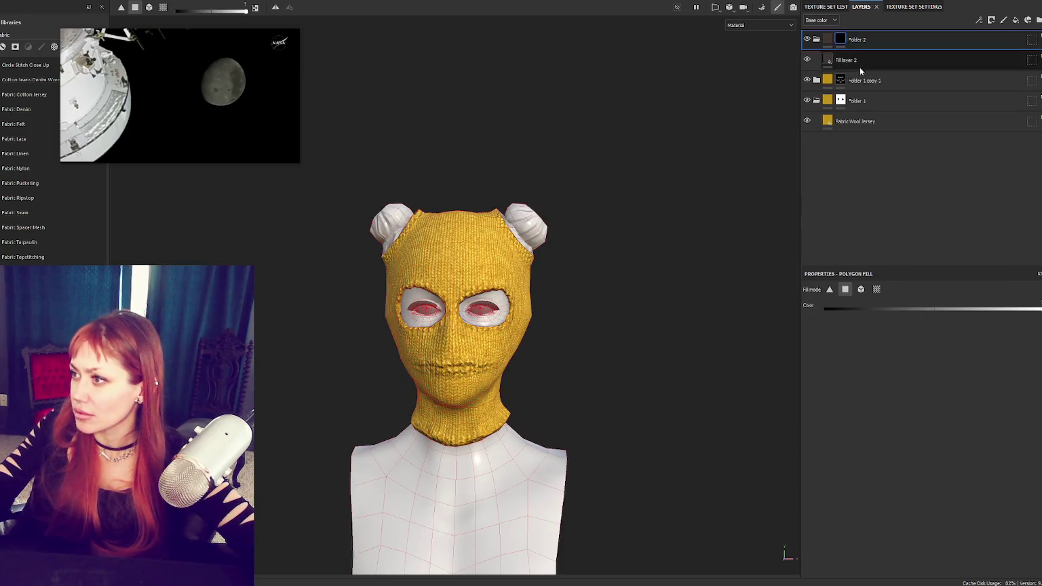
click(859, 64)
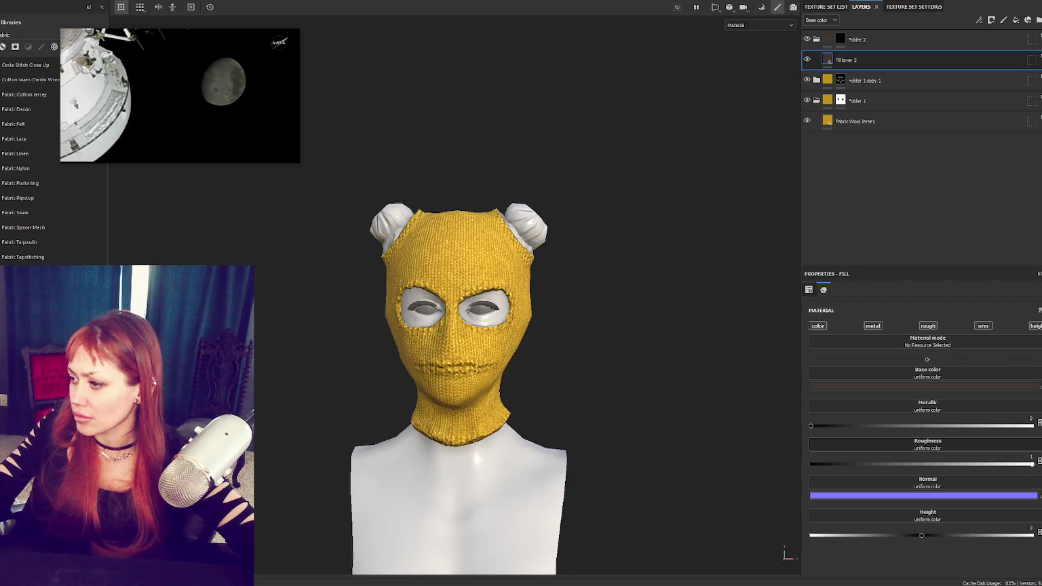
click(841, 40)
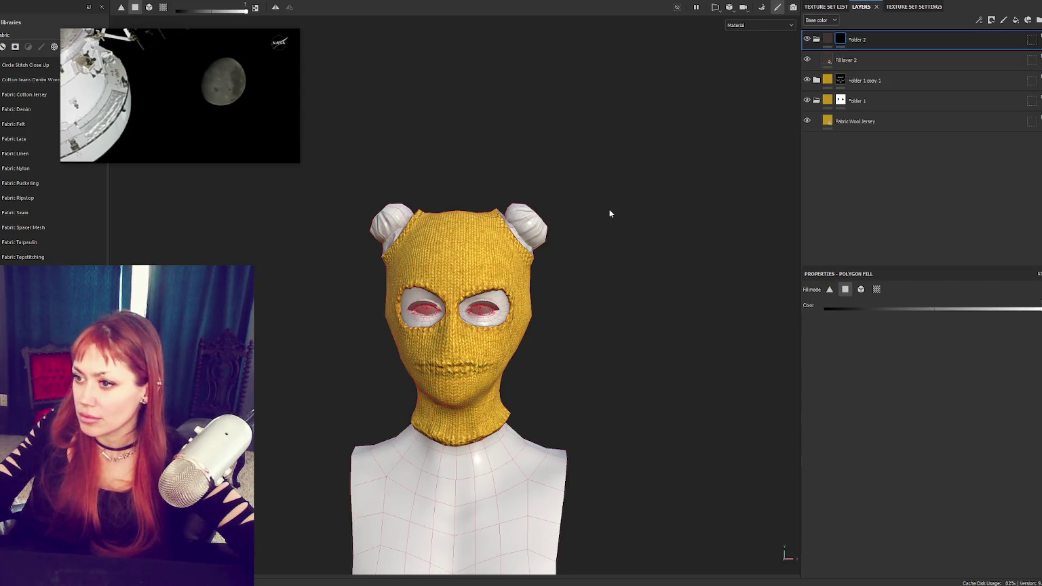
key(F1)
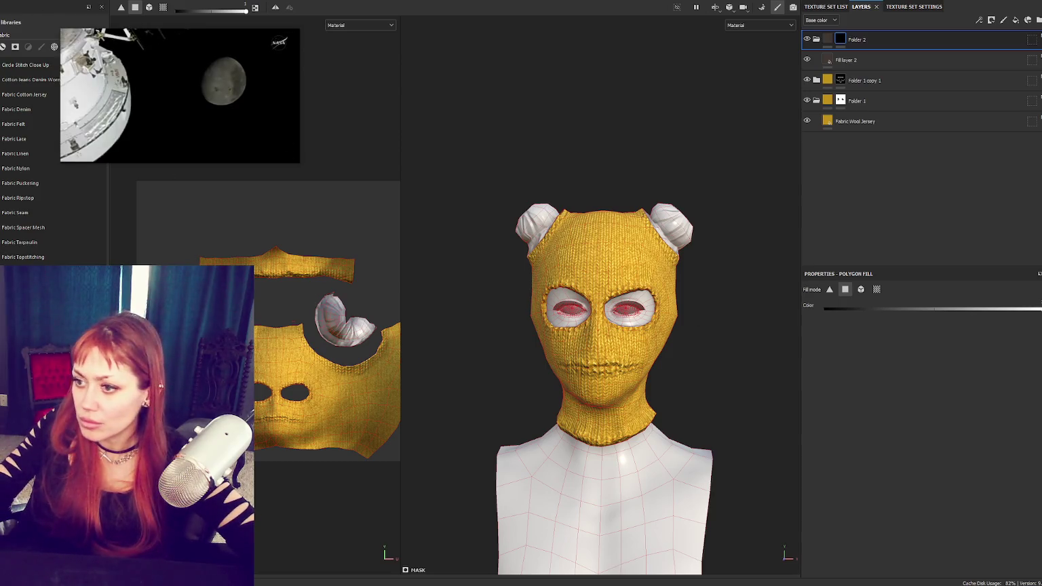
click(354, 342)
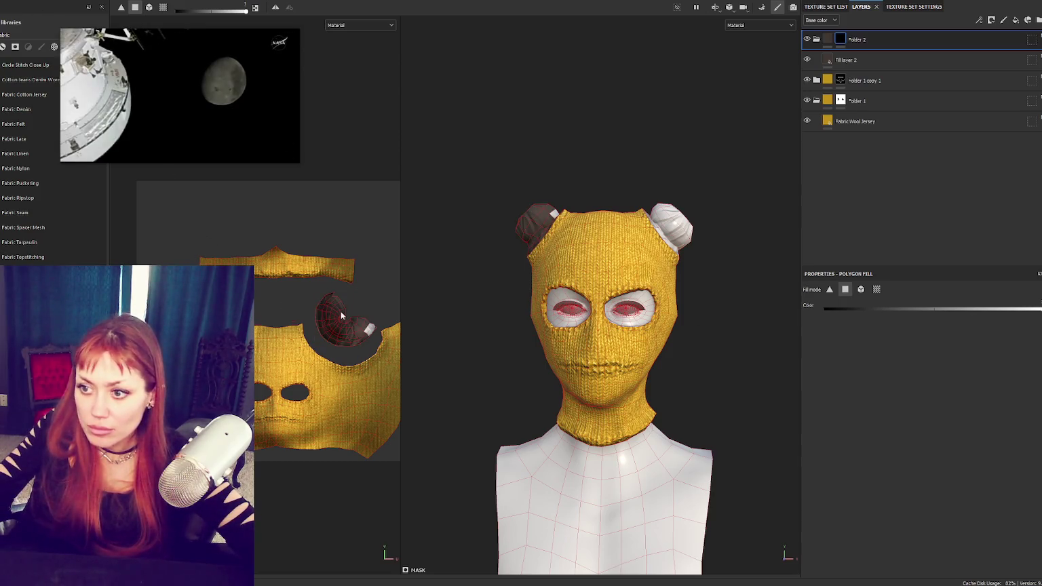
click(672, 227)
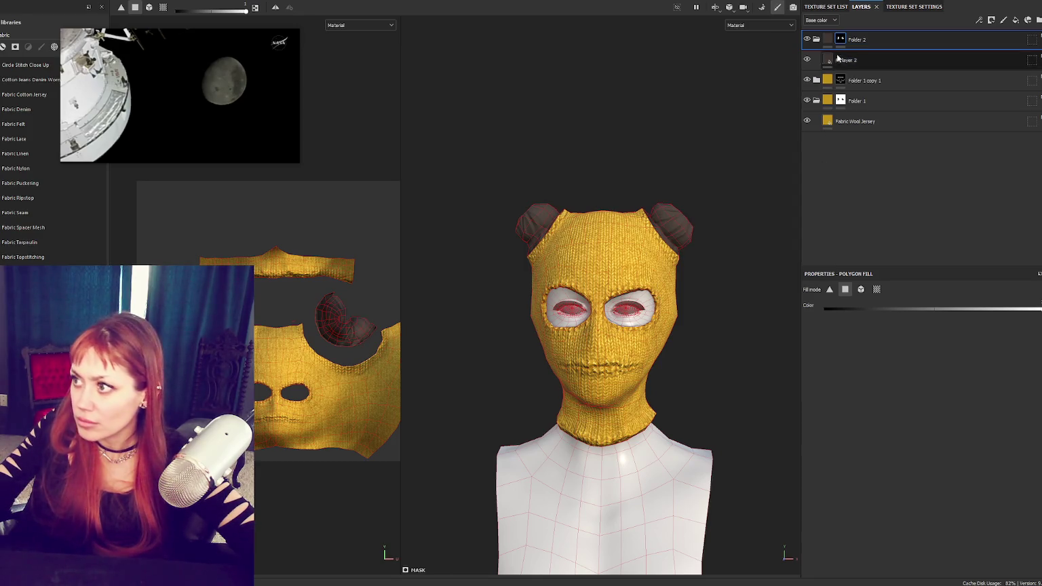
click(826, 6)
click(838, 71)
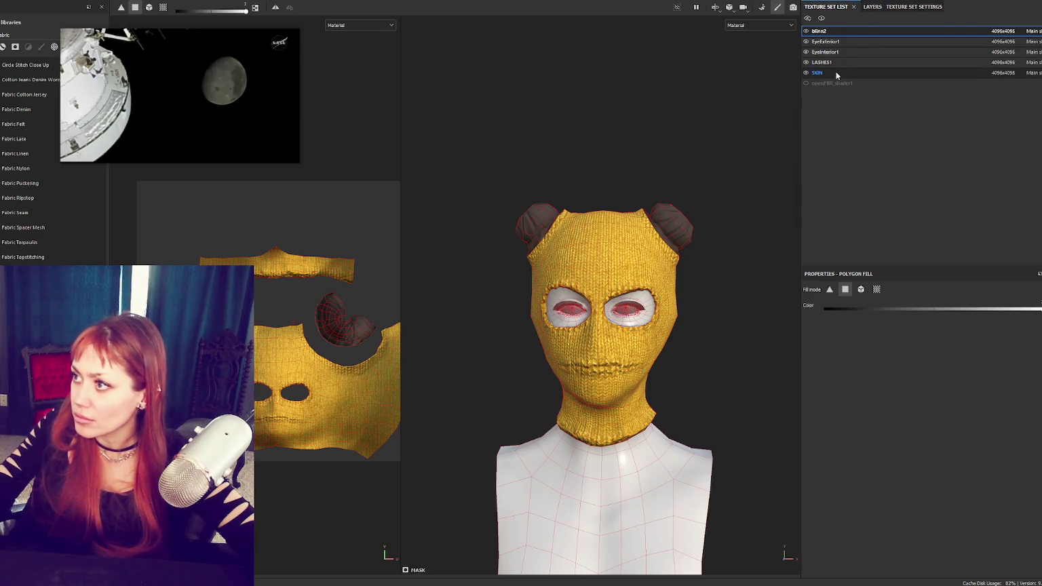
Step: Search the library for 'skin', filter to materials, and drag Skin Face onto the SKIN set
click(859, 6)
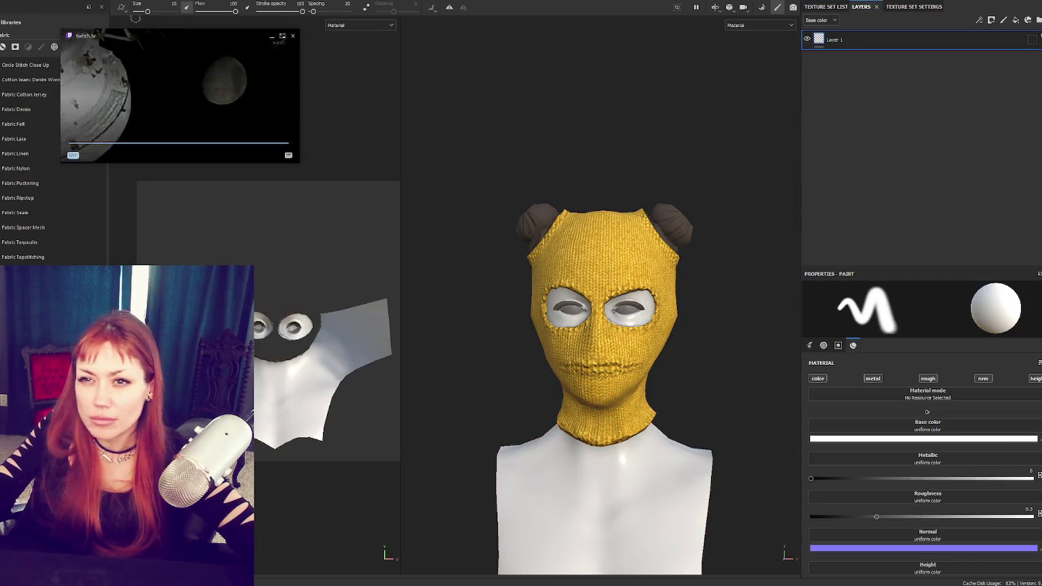
click(98, 33)
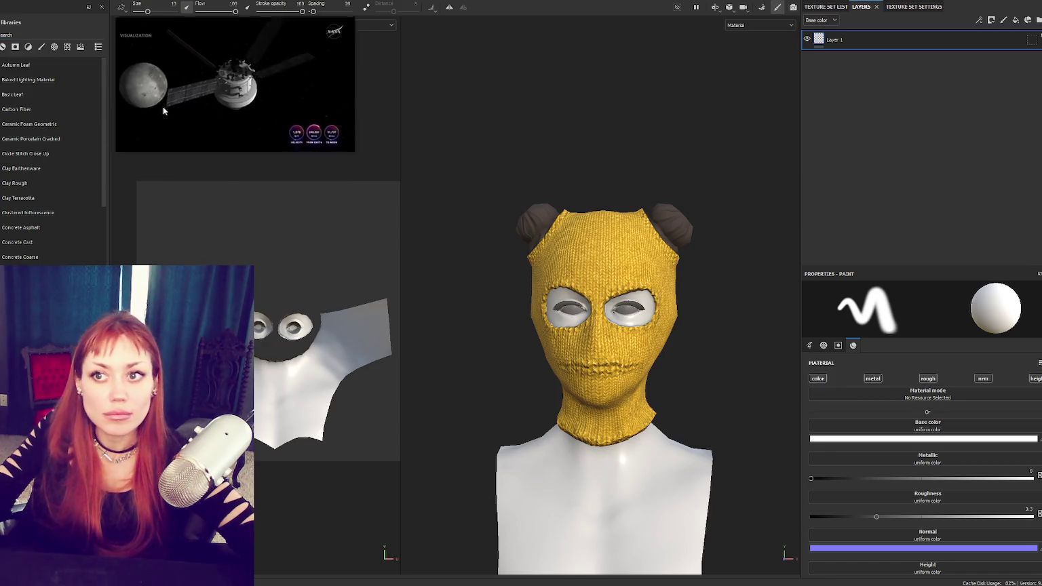
click(27, 37)
text(skin)
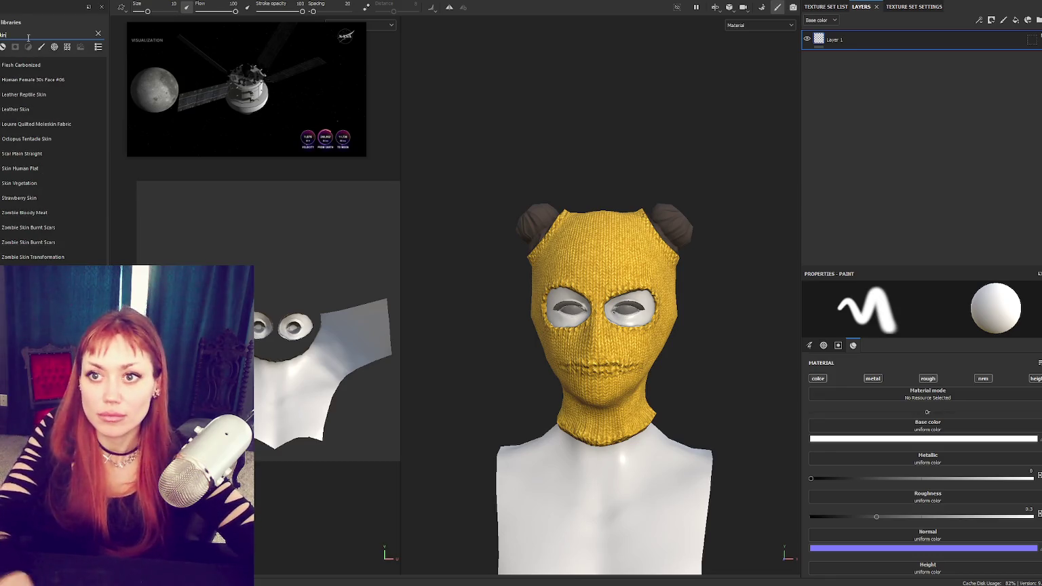
text(/)
key(F3)
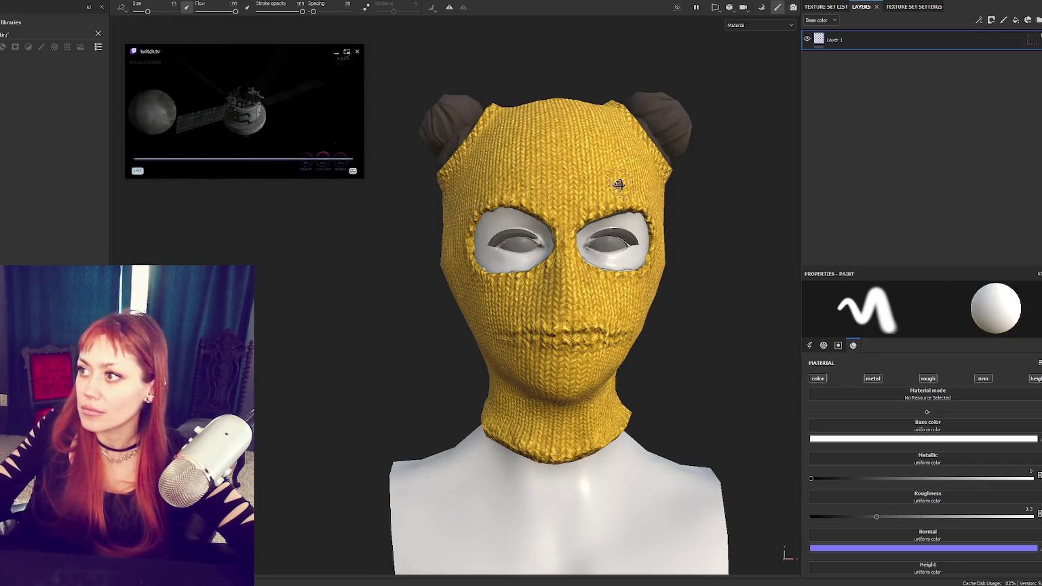
alt+drag(681, 186, 598, 194)
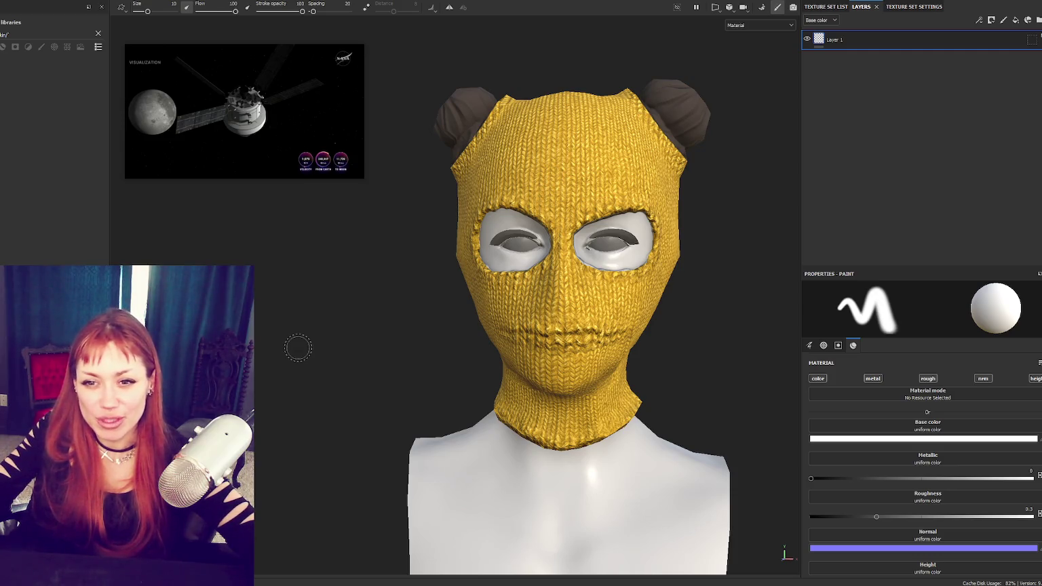
key(f)
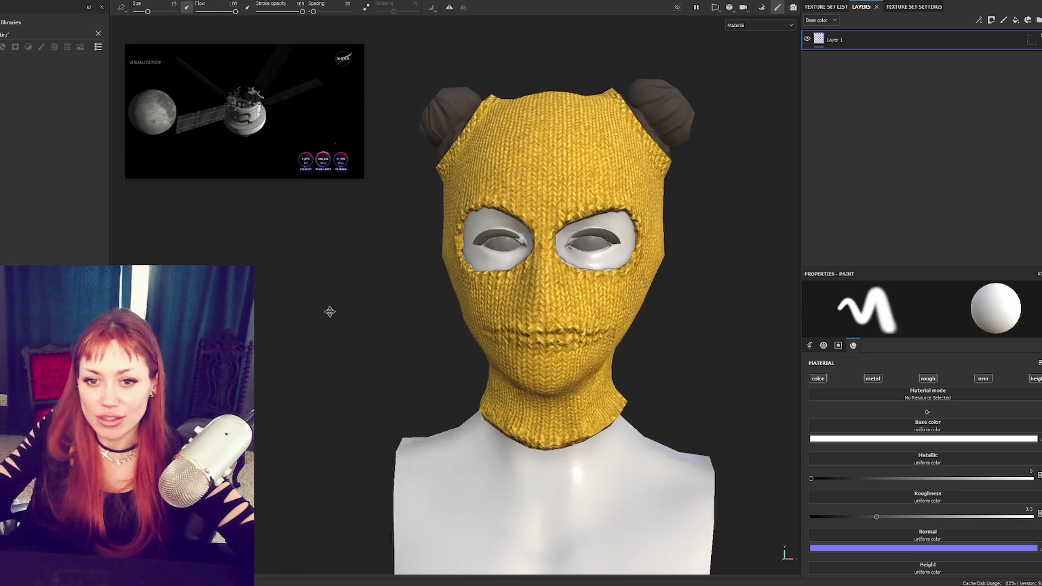
key(BackSpace)
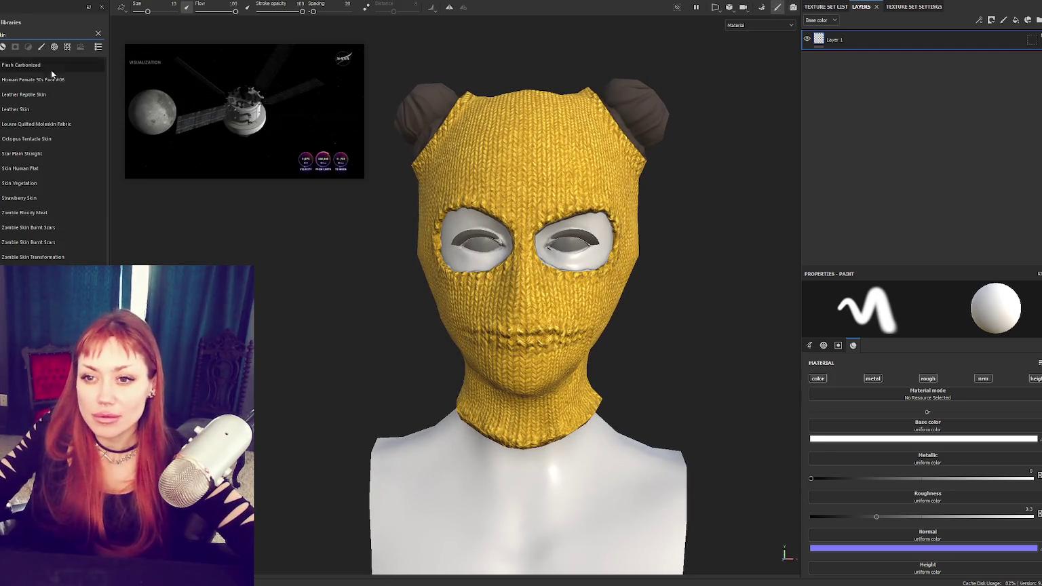
mouse_move(20, 168)
text(kin)
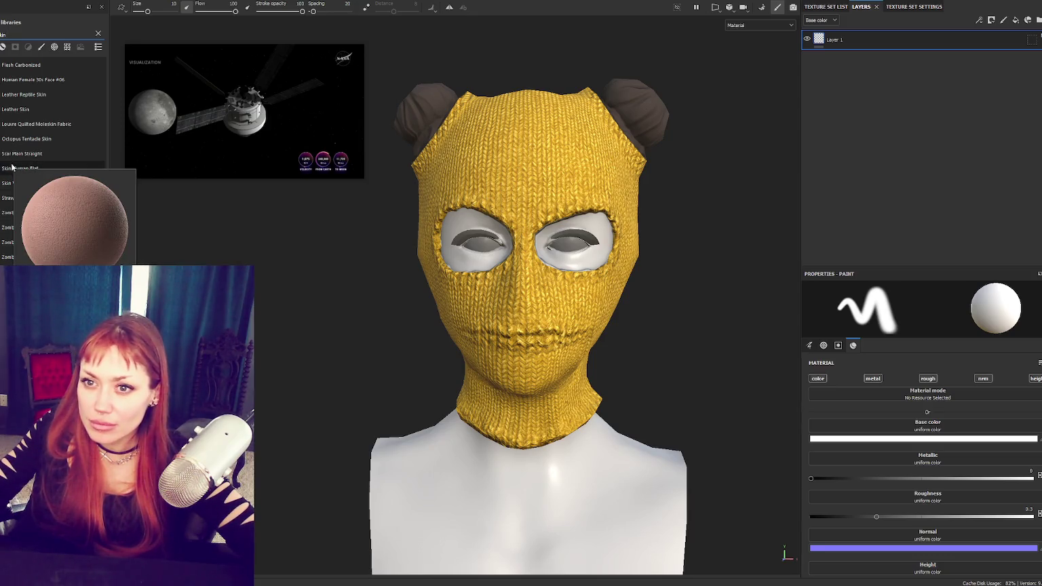
click(3, 46)
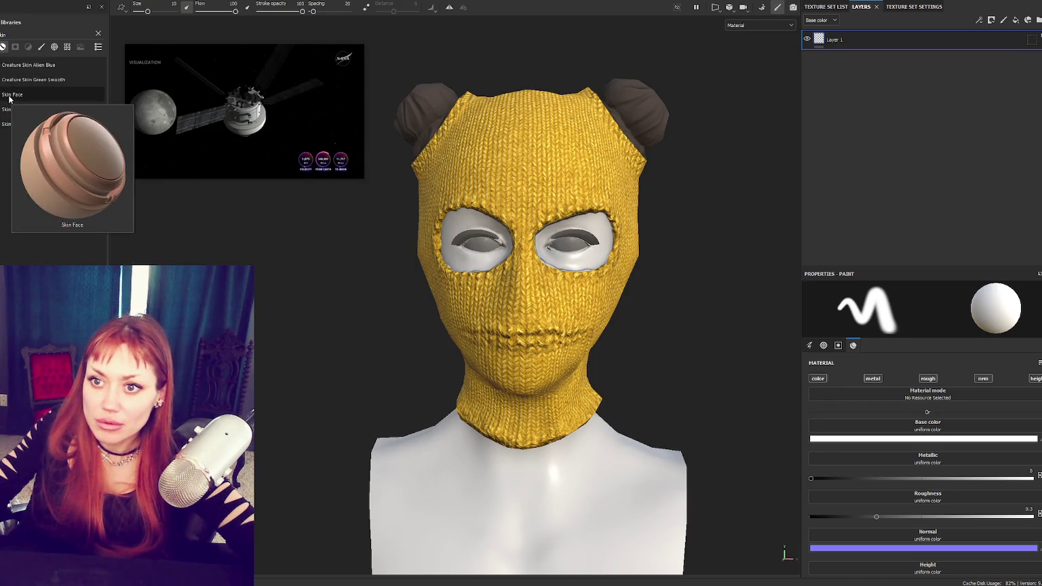
mouse_move(12, 94)
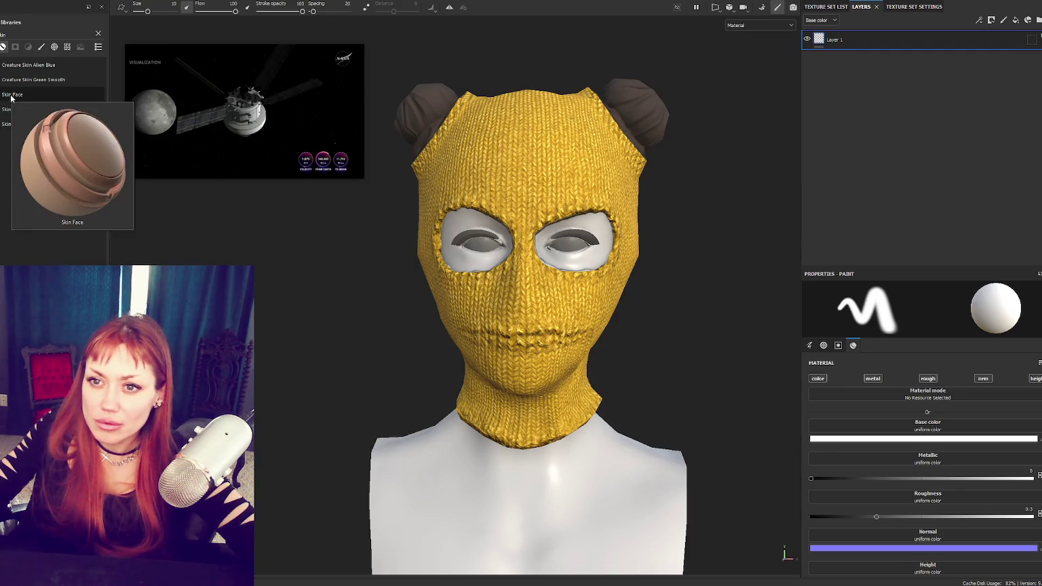
drag(12, 95, 847, 98)
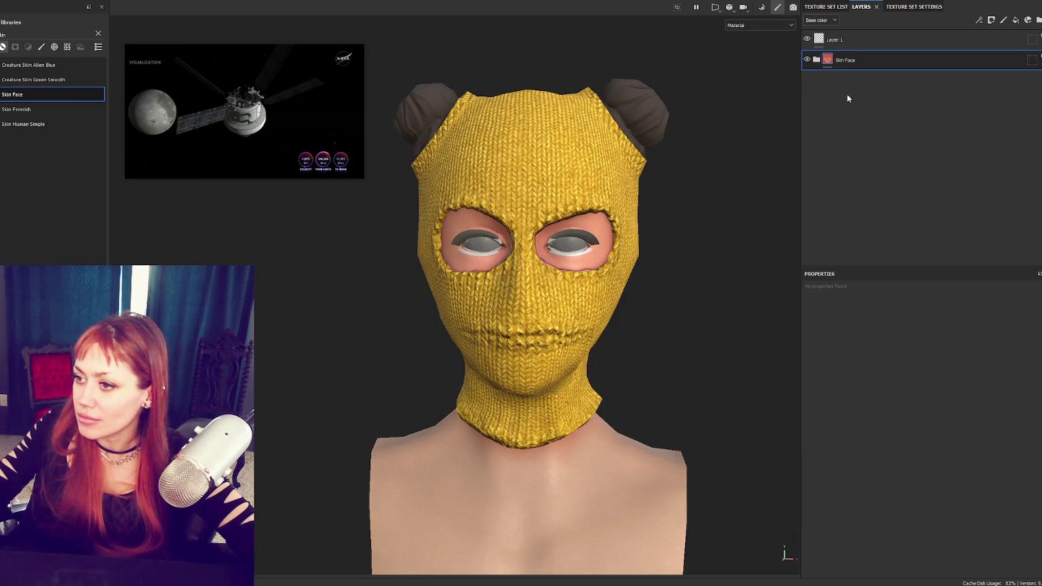
Step: Hide Skin Face, apply then hide Skin Human Simple, and add a new Folder 1
click(807, 59)
drag(13, 124, 853, 124)
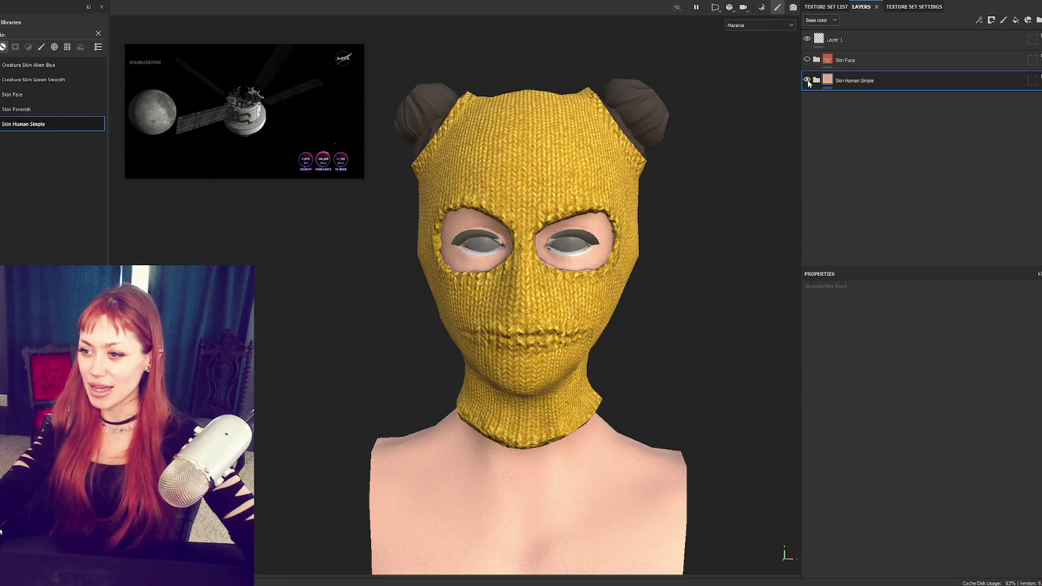
scroll(704, 293, up, 2)
scroll(705, 294, up, 3)
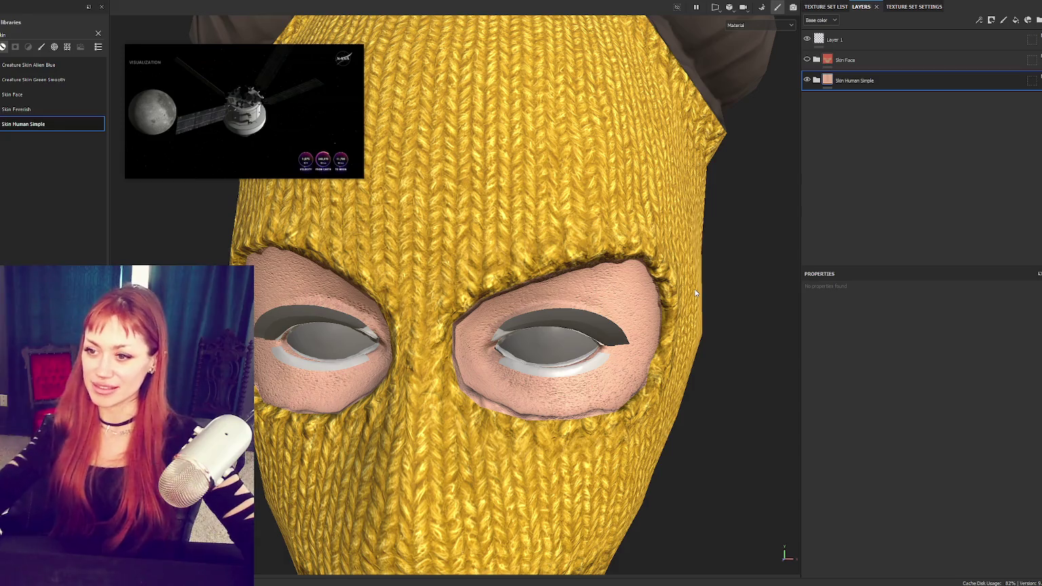
click(807, 80)
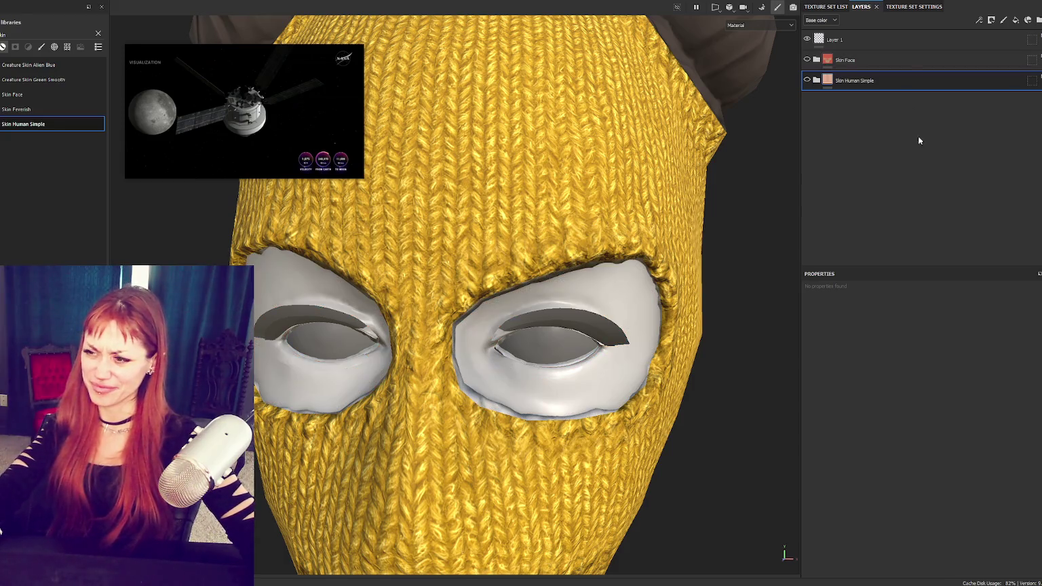
click(1039, 21)
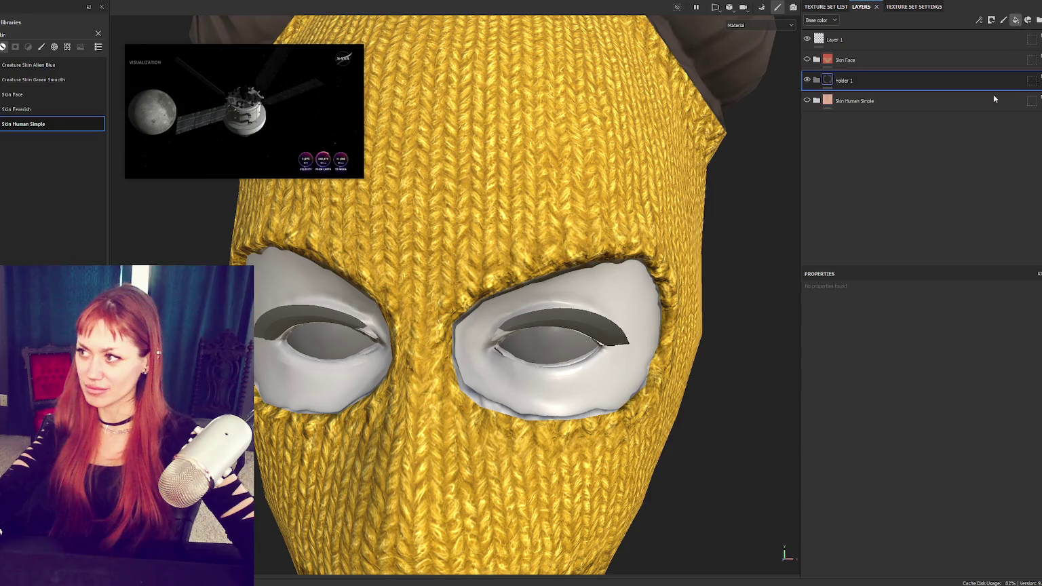
Step: Add a fill layer inside Folder 1 and tint its base colour a warm peach-beige
click(1016, 20)
click(888, 387)
click(924, 478)
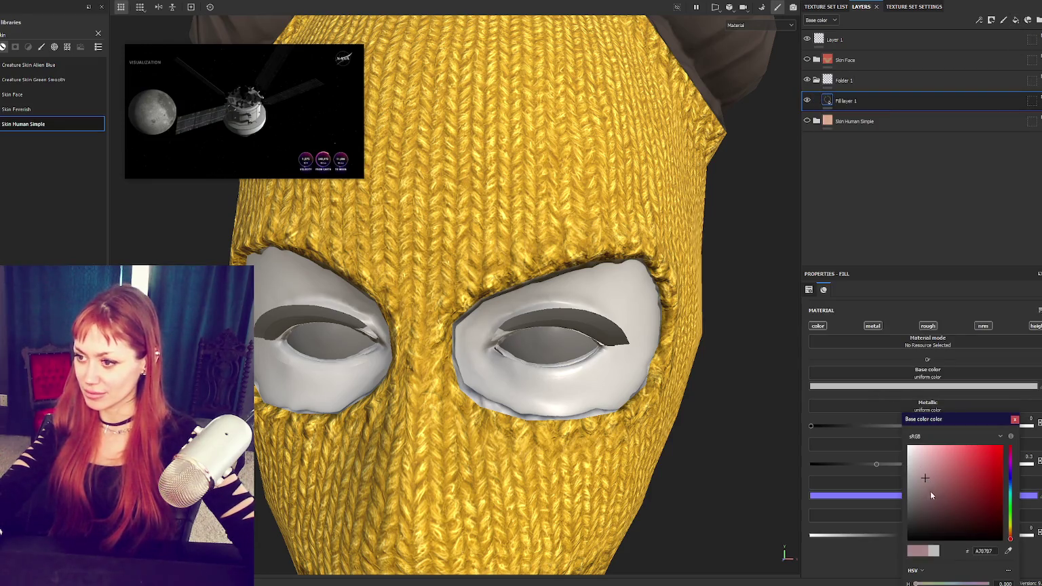
click(1010, 536)
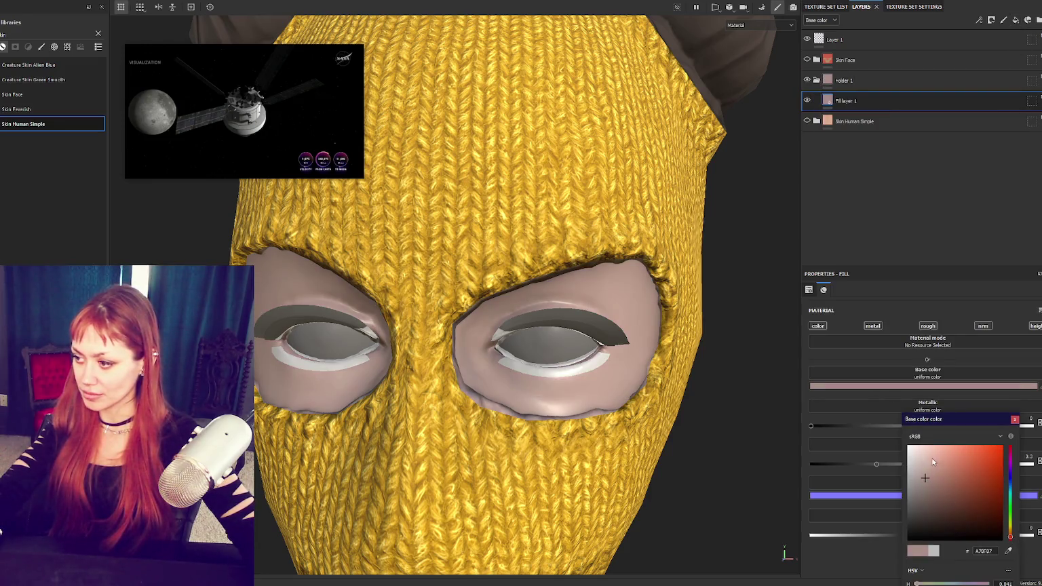
click(931, 458)
drag(929, 459, 927, 462)
click(929, 468)
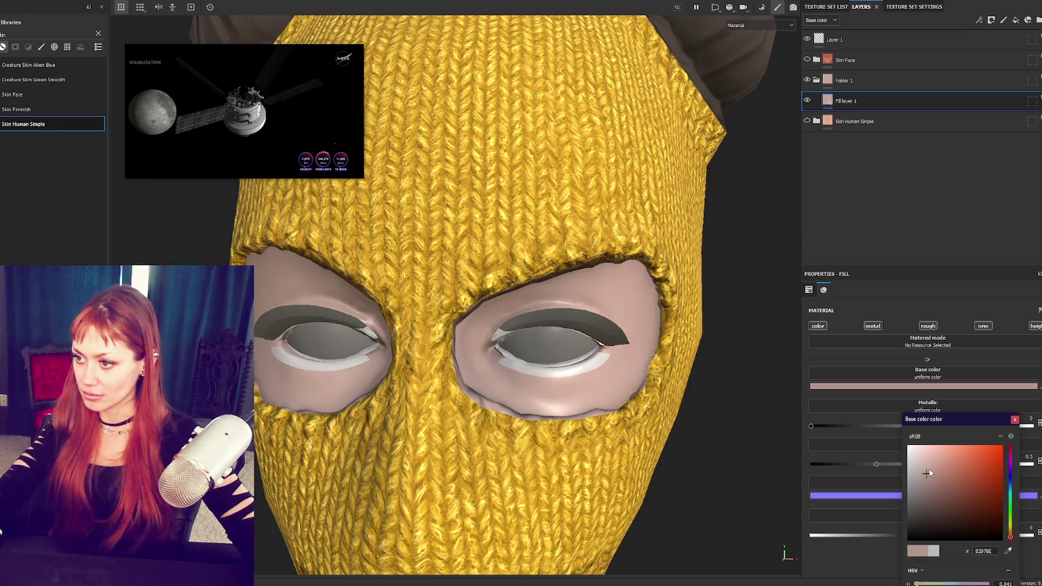
key(f)
click(931, 473)
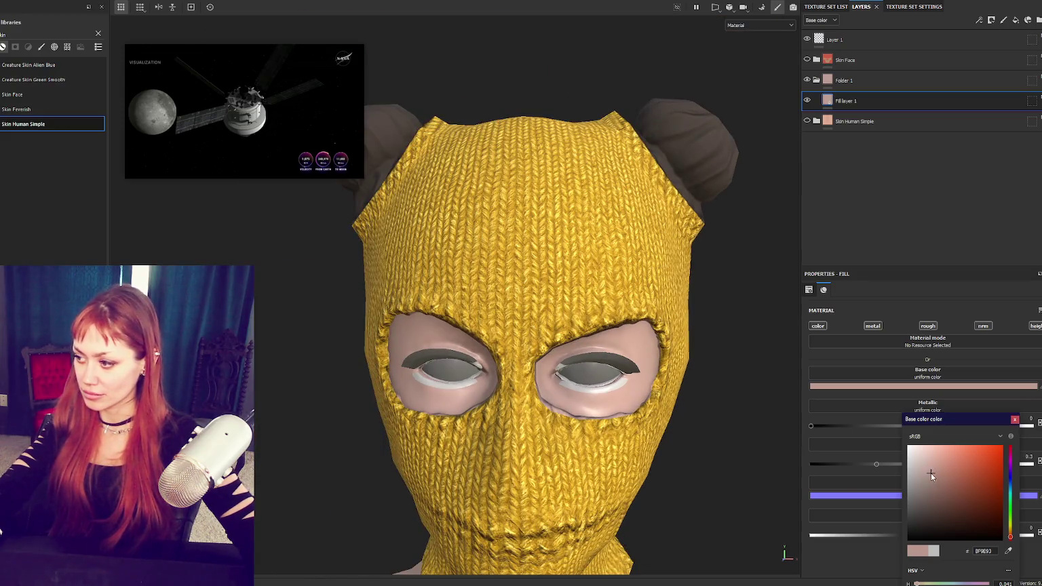
click(1011, 535)
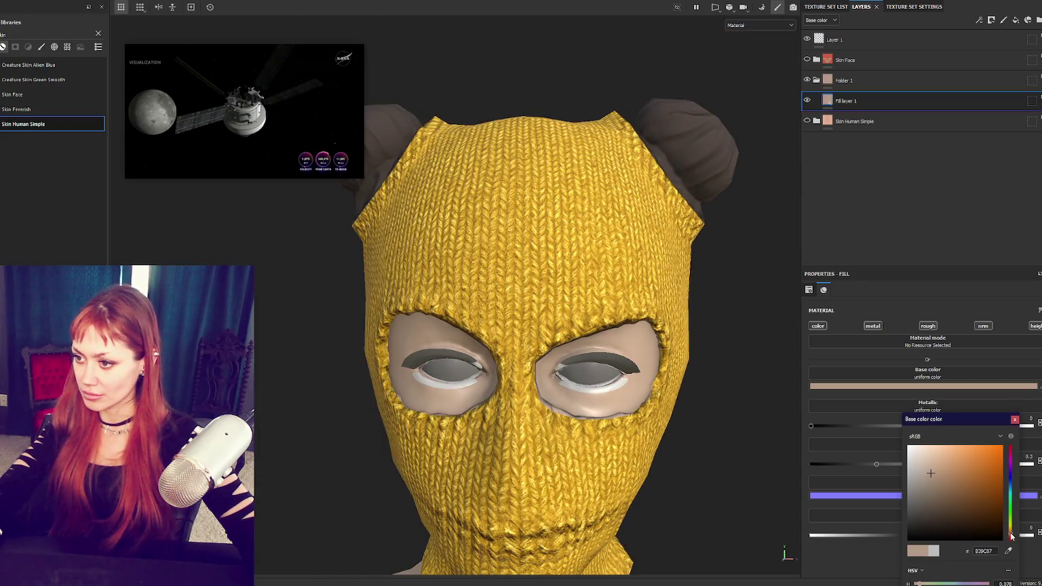
Step: Raise the skin fill's roughness for a matte look, then select Folder 1
scroll(663, 258, down, 3)
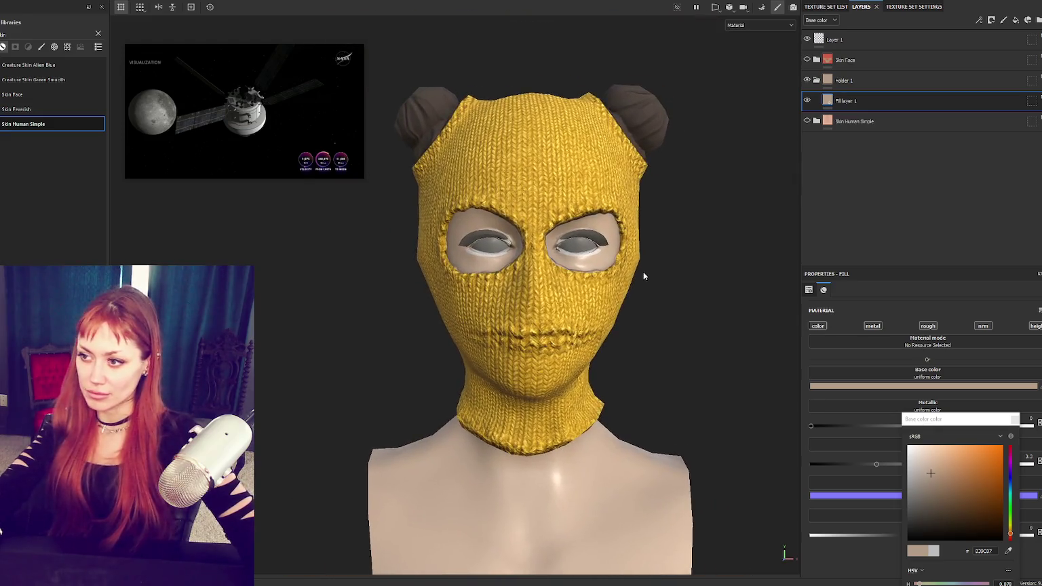
scroll(645, 271, up, 2)
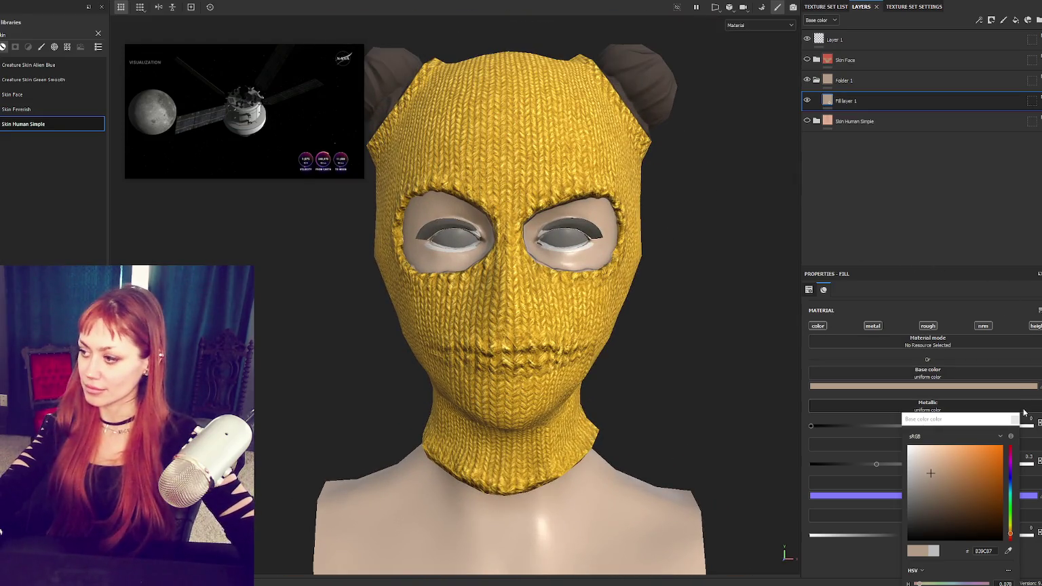
drag(916, 468, 1031, 464)
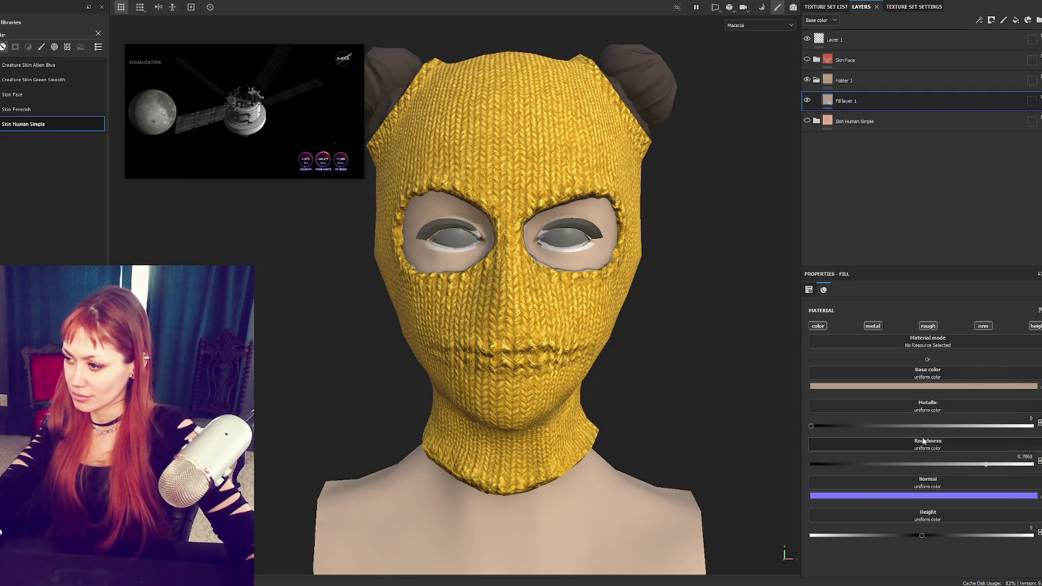
scroll(623, 295, up, 5)
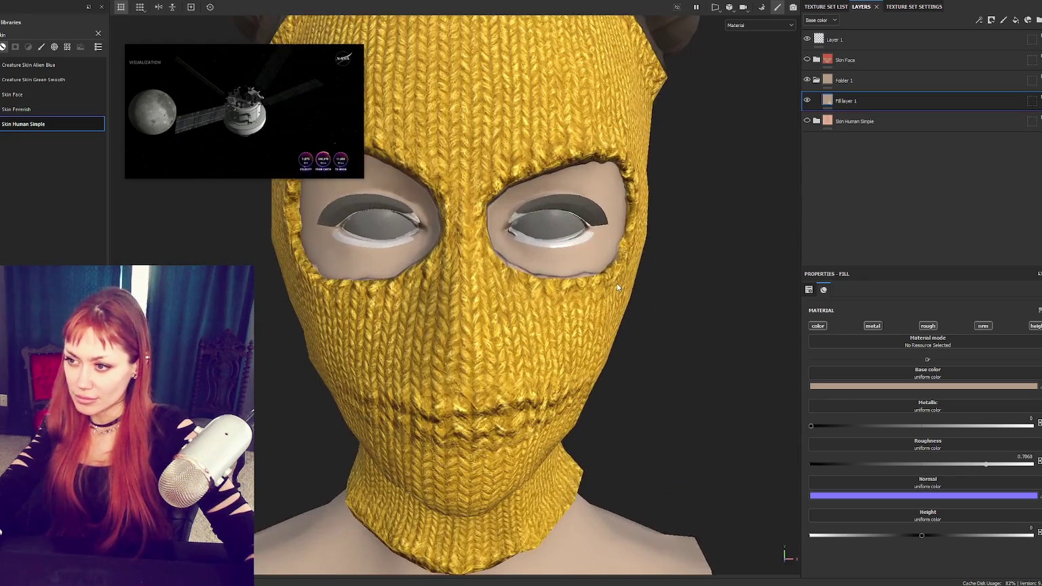
alt+drag(617, 288, 631, 302)
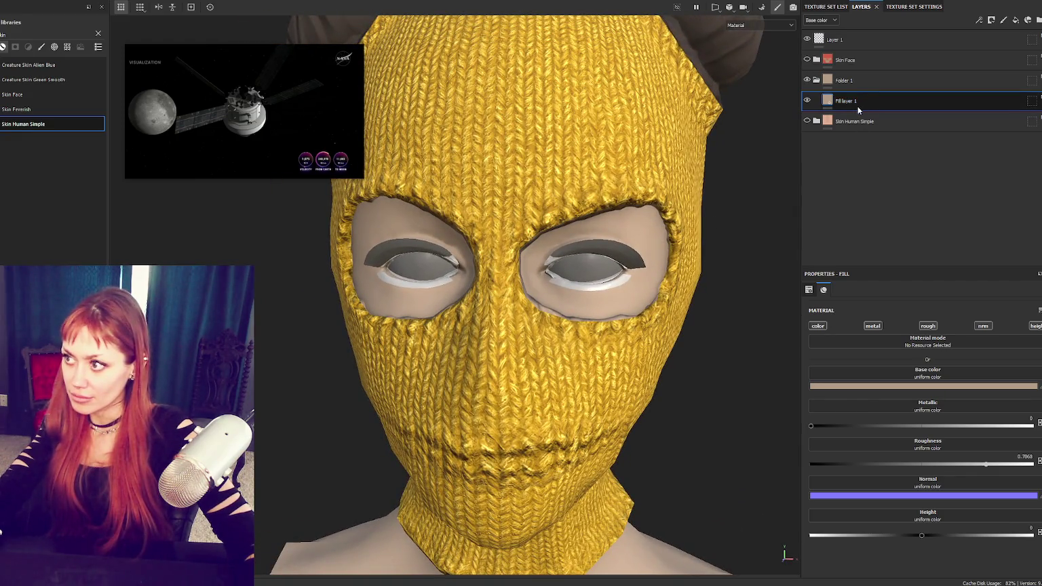
click(841, 81)
scroll(699, 253, down, 2)
scroll(692, 256, up, 1)
scroll(686, 260, up, 1)
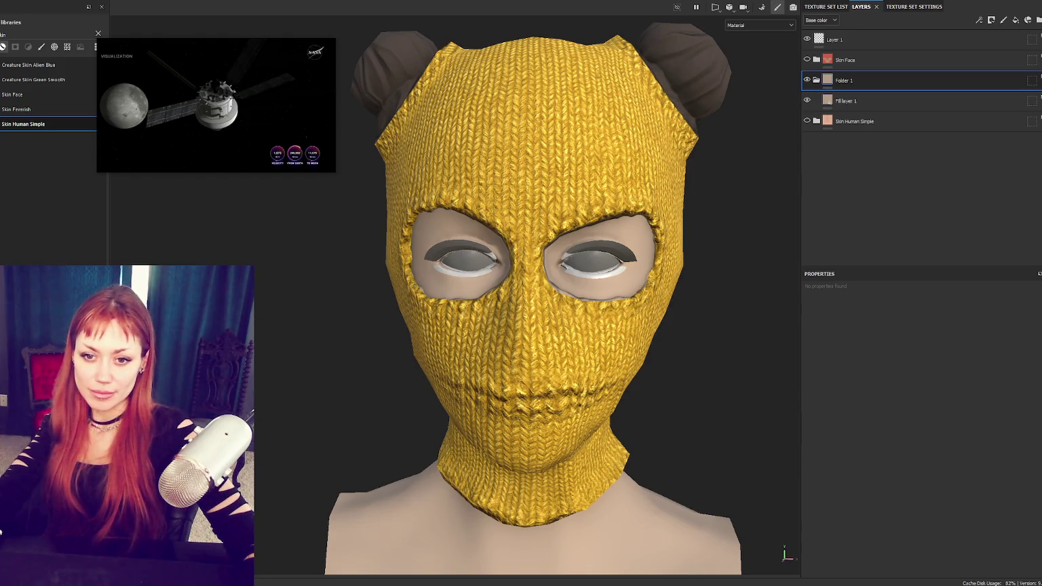
scroll(650, 303, down, 2)
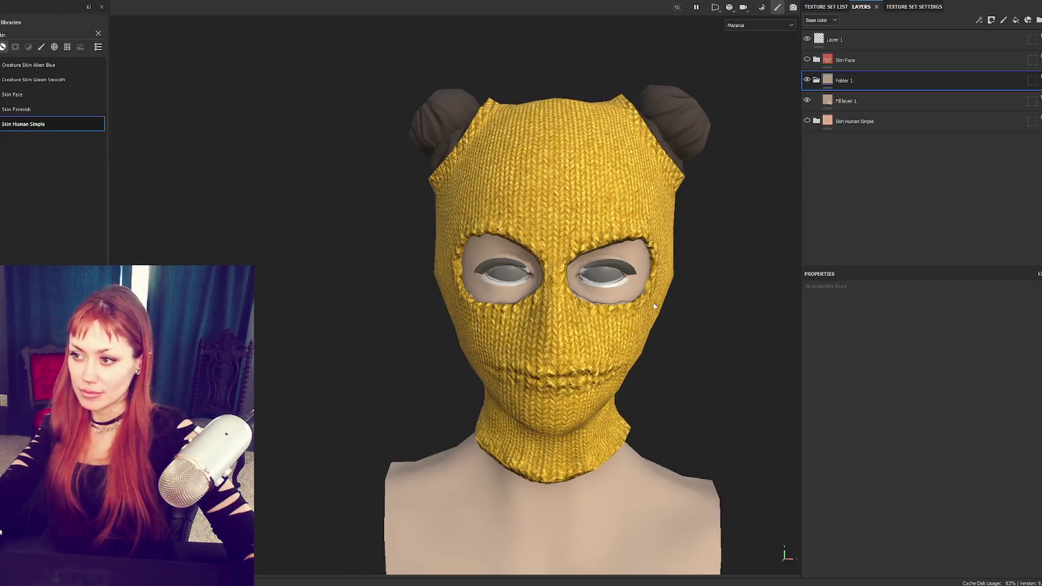
scroll(623, 273, down, 2)
middle_drag(622, 273, 564, 250)
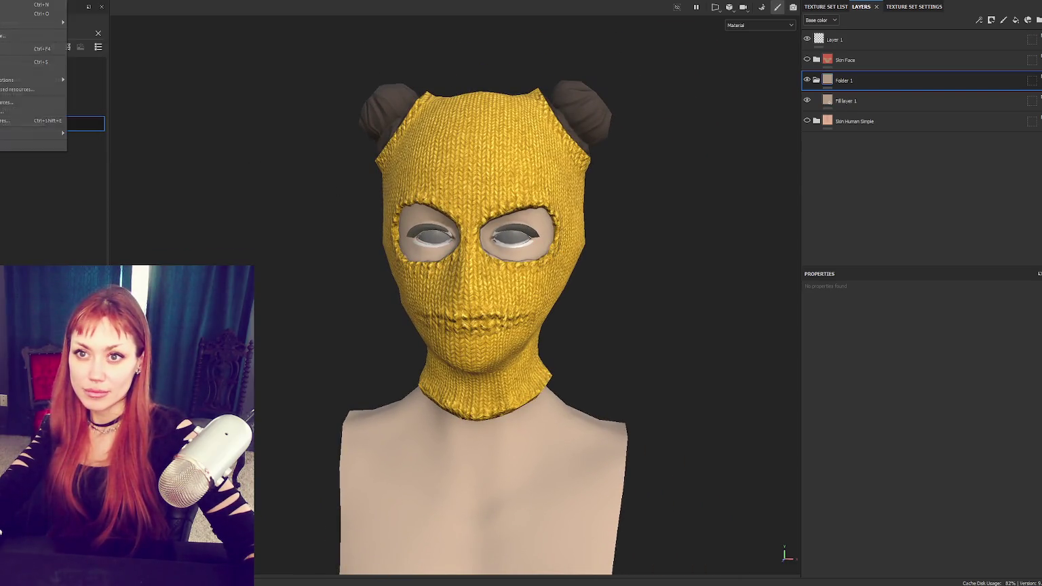
Step: Export the blinn2 and SKIN sets as 2048 PNGs using the Unity HDRP (Metallic Standard) template
click(27, 122)
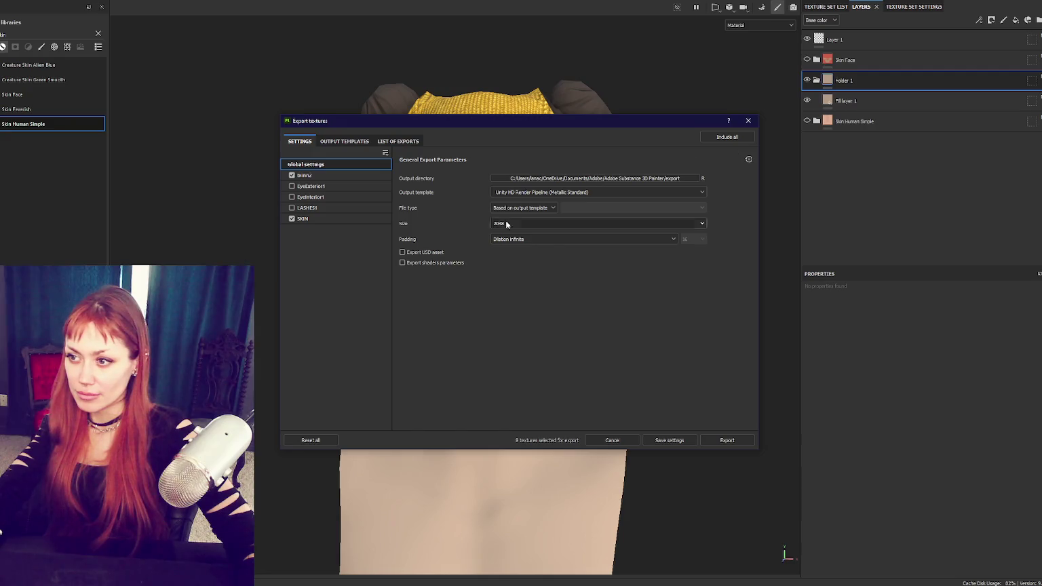
click(715, 442)
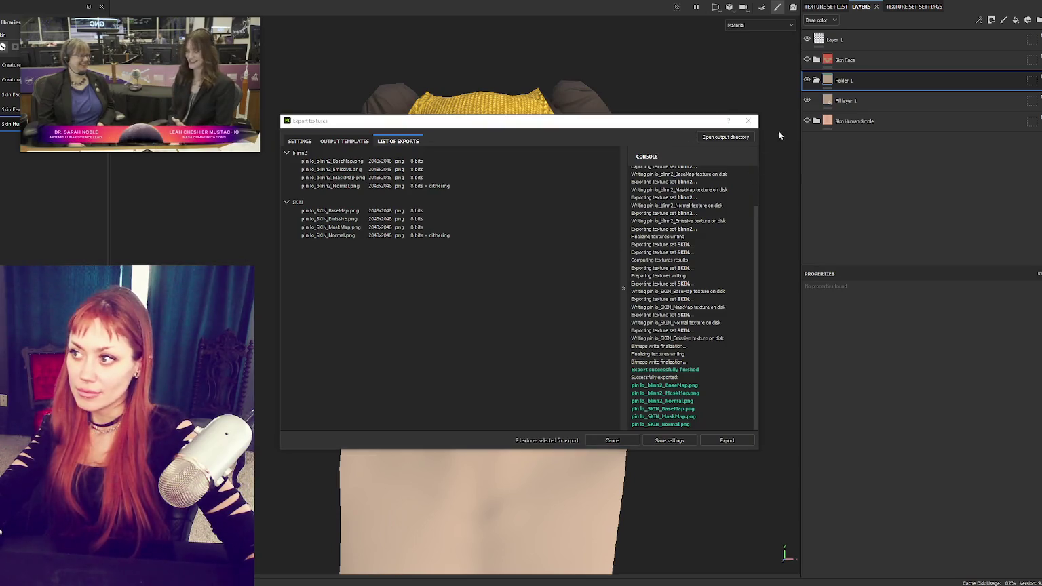
click(747, 121)
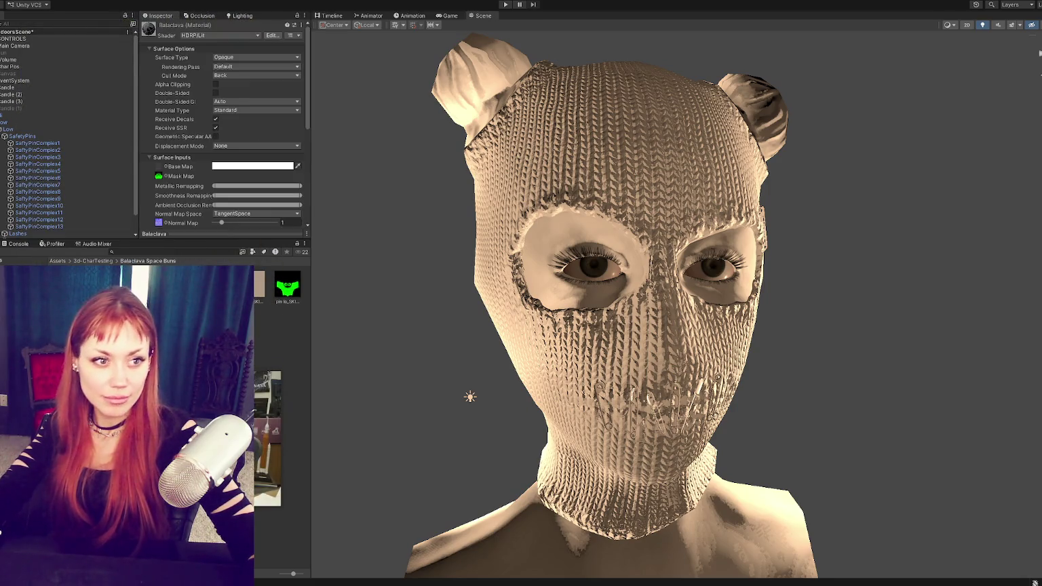
Step: Assign the BaseMap to the Base Map slot and the MaskMap to the Mask Map slot
scroll(224, 149, down, 3)
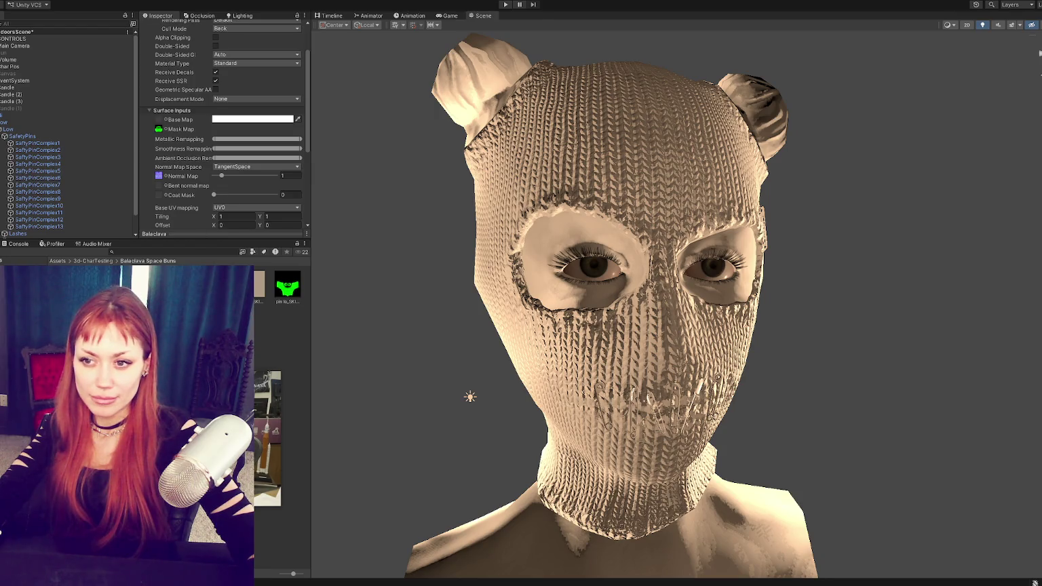
scroll(168, 91, down, 3)
drag(165, 71, 160, 67)
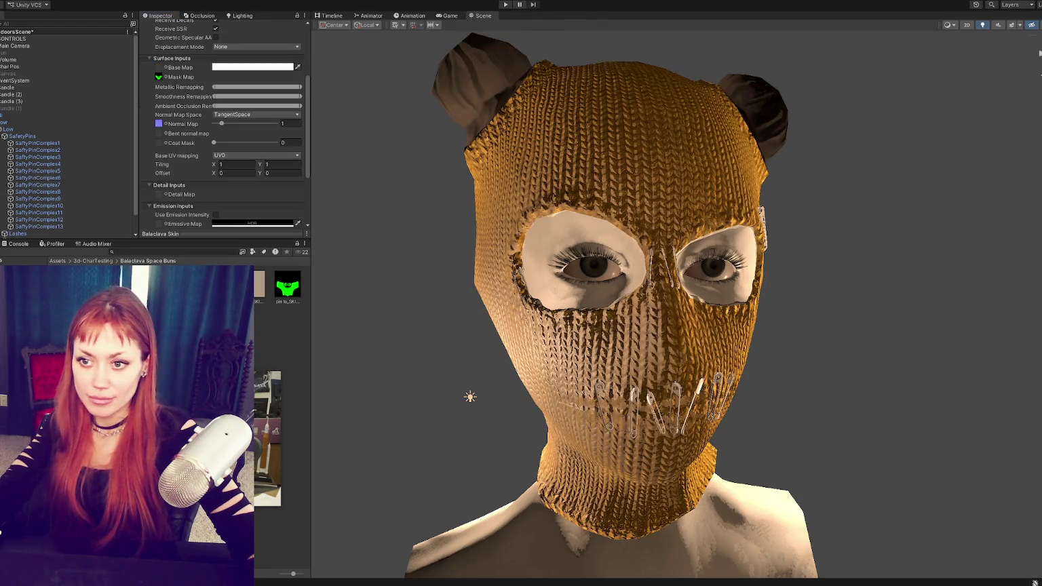
scroll(170, 136, up, 3)
scroll(162, 137, up, 3)
drag(160, 172, 160, 176)
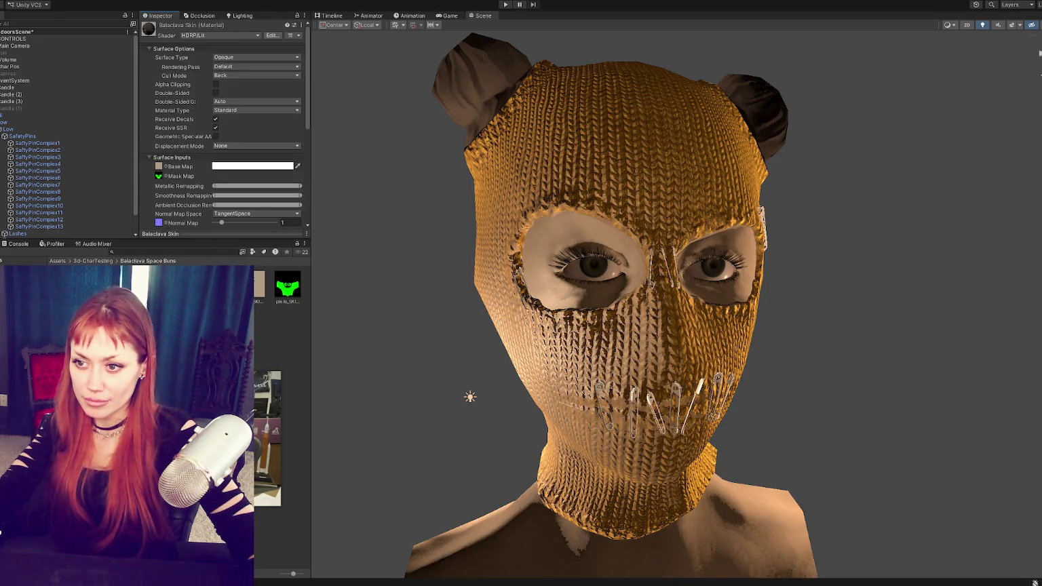
Step: Set the normal texture's type to Normal map, apply it, and check the head from the side
click(255, 56)
click(232, 72)
scroll(297, 169, down, 5)
click(296, 197)
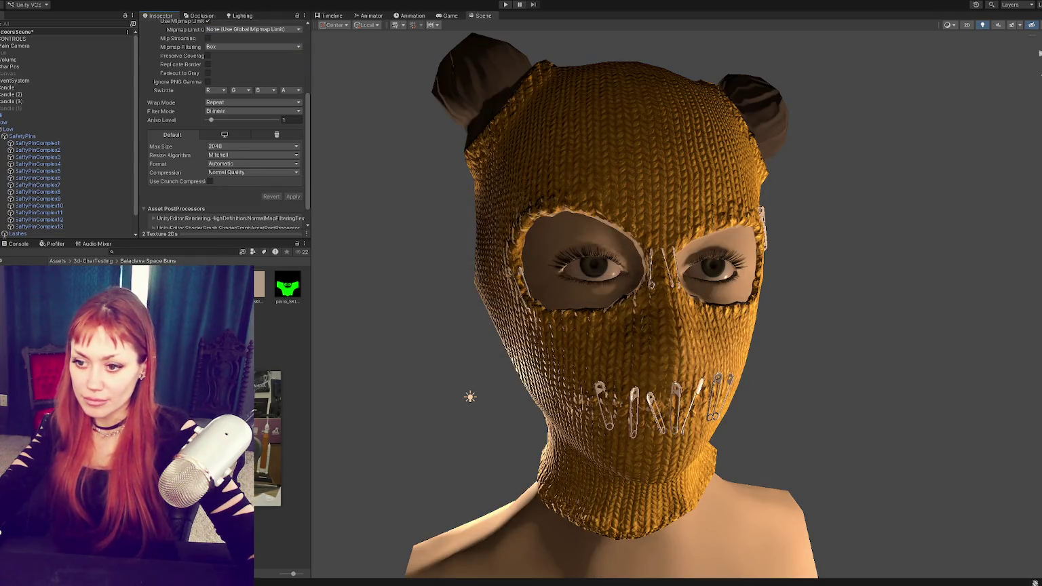
mouse_move(534, 186)
alt+mouse_down()
mouse_move(475, 181)
mouse_move(535, 184)
alt+mouse_up()
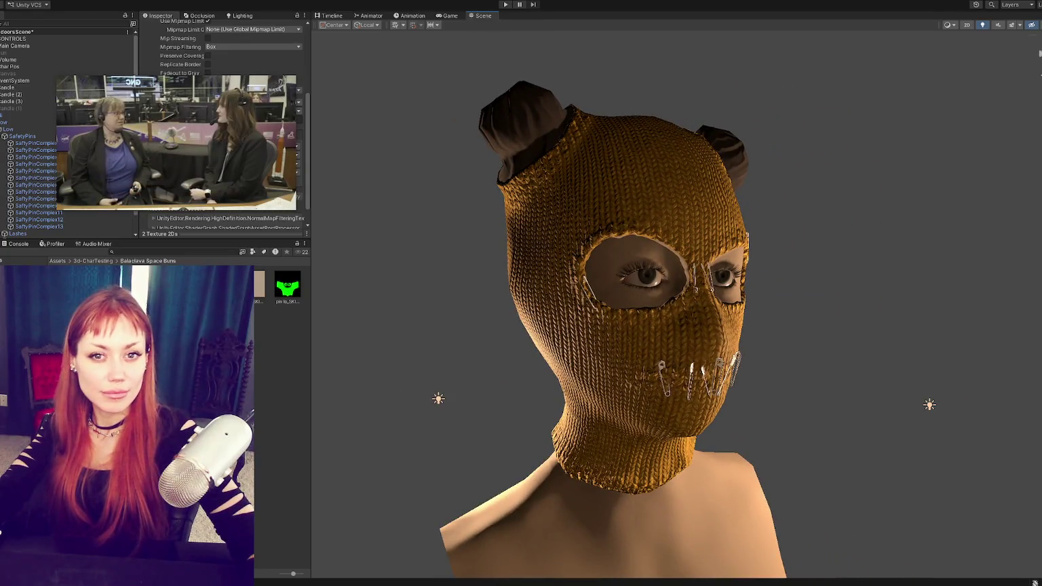
middle_drag(743, 287, 726, 282)
mouse_move(725, 282)
alt+mouse_down()
mouse_move(653, 258)
mouse_move(730, 268)
mouse_move(705, 231)
mouse_move(682, 241)
alt+mouse_up()
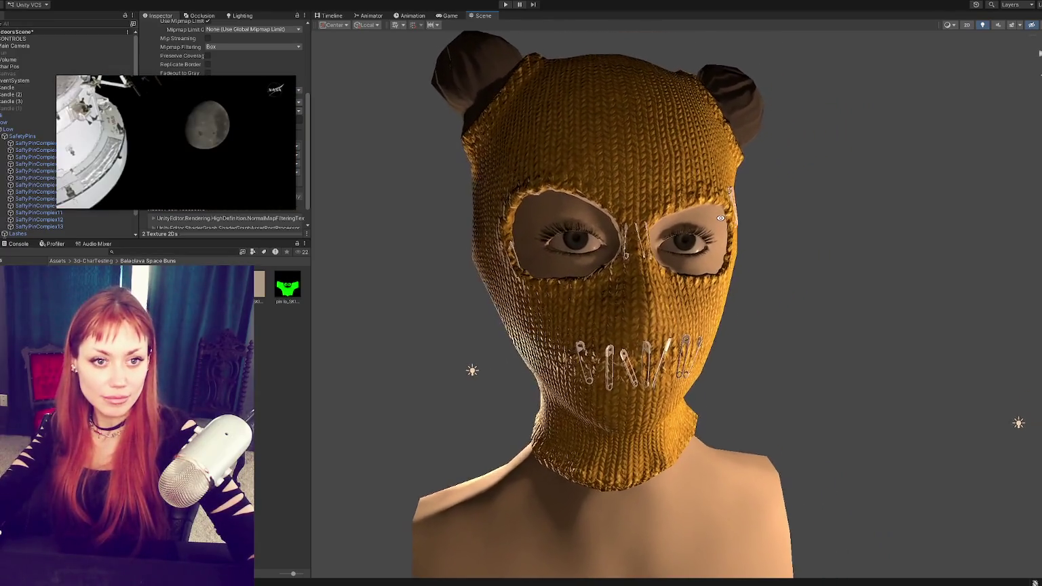
key(alt+Tab)
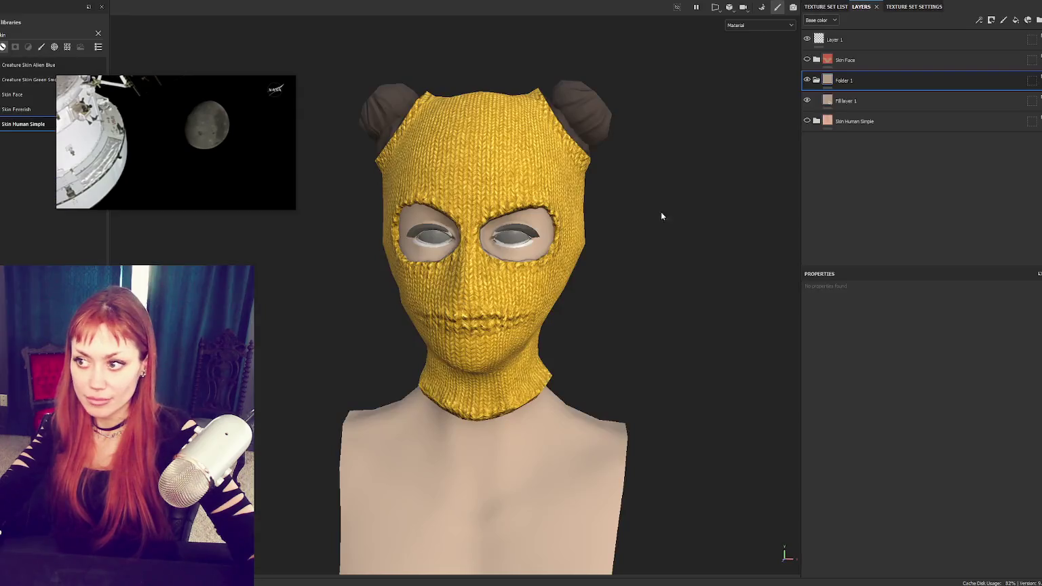
Step: Collapse Folder 1 and move it to the top of the skin layer stack
mouse_move(582, 235)
alt+right_down()
mouse_move(610, 234)
mouse_move(638, 213)
alt+right_up()
alt+drag(637, 213, 678, 203)
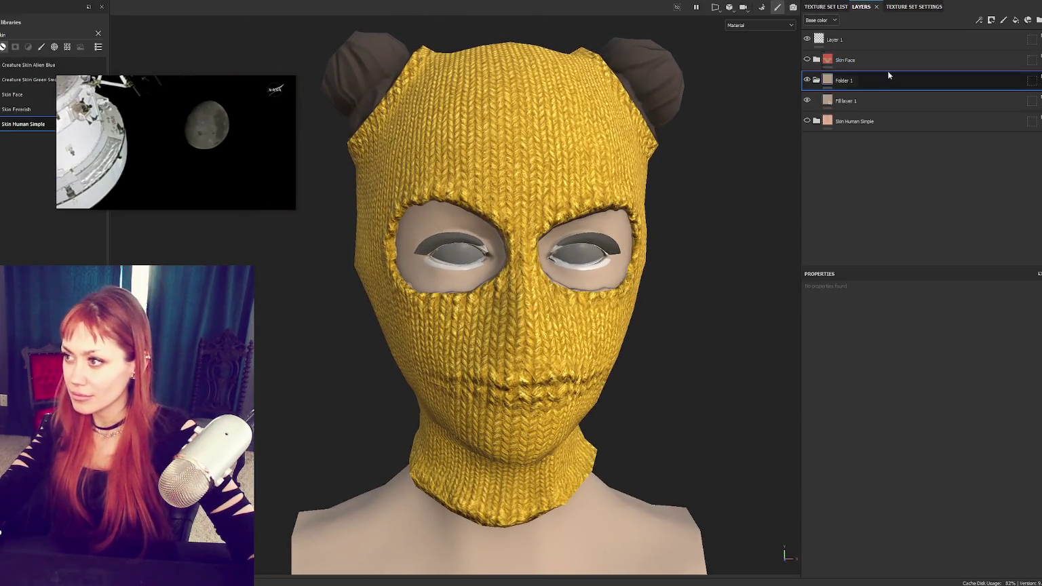
click(816, 81)
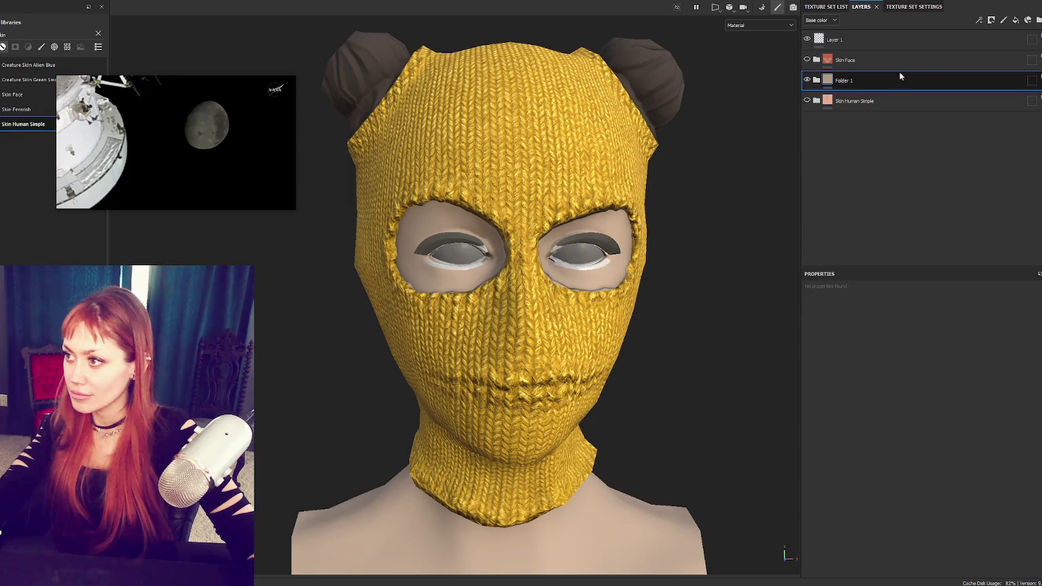
click(879, 100)
shift+click(889, 45)
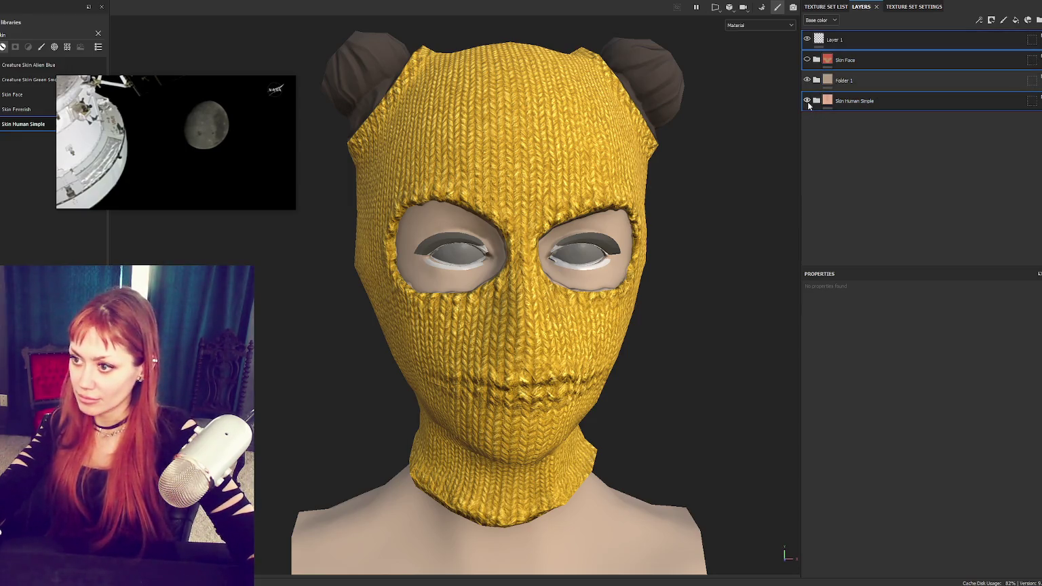
scroll(547, 179, up, 5)
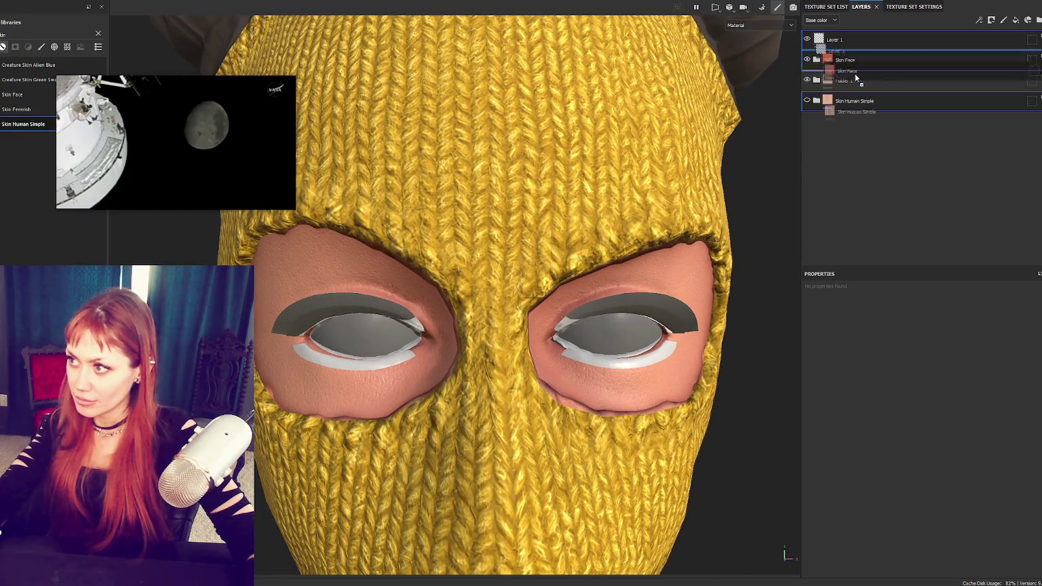
drag(853, 80, 841, 33)
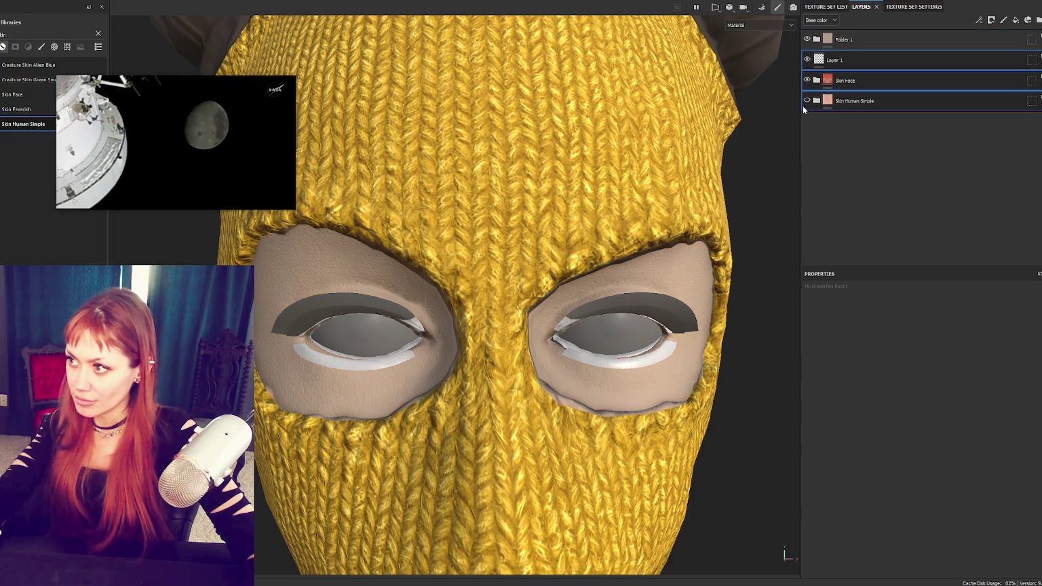
Step: Delete the Skin Human Simple layer and recheck the balaclava from the front
click(867, 102)
key(Delete)
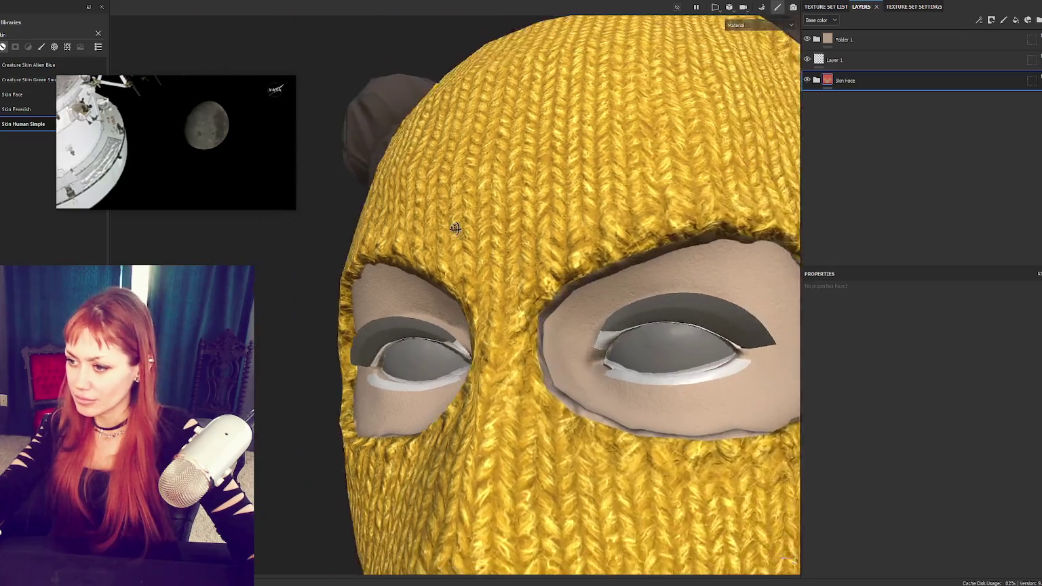
alt+drag(456, 226, 515, 258)
scroll(507, 15, up, 5)
scroll(508, 15, down, 5)
mouse_move(570, 88)
alt+mouse_down()
mouse_move(592, 163)
mouse_move(872, 116)
alt+mouse_up()
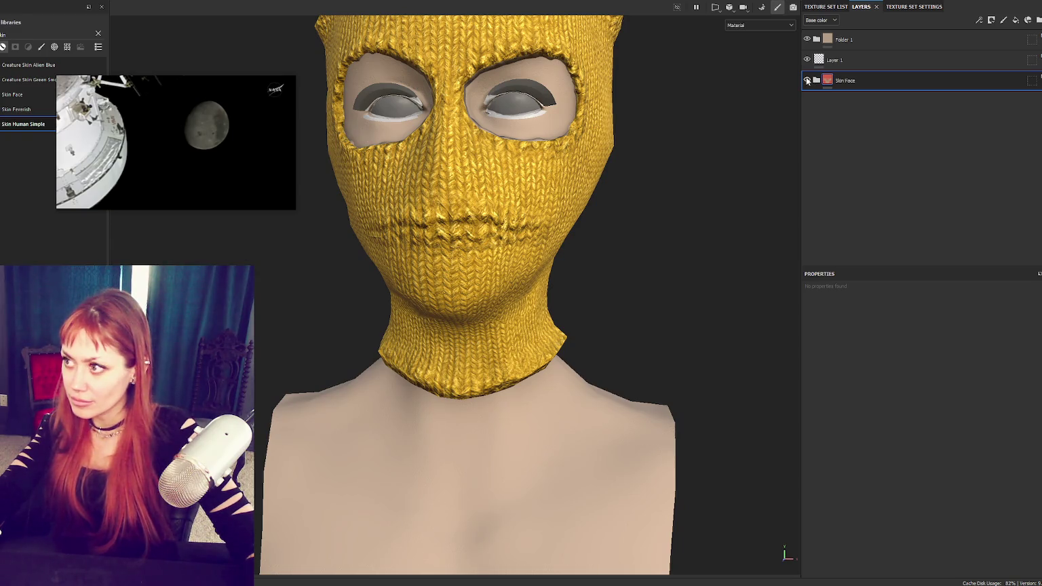
scroll(560, 111, up, 3)
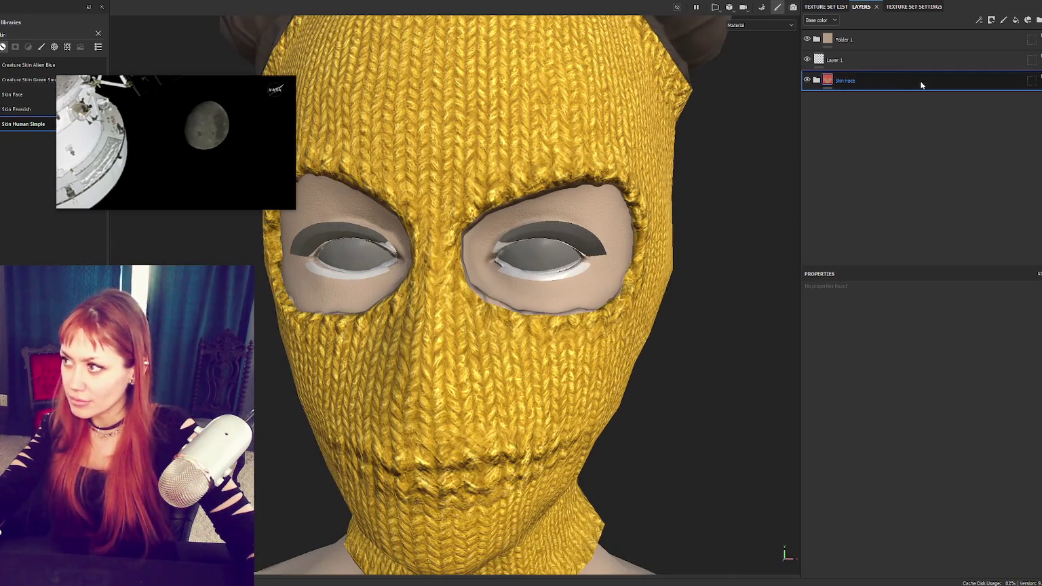
right_click(884, 89)
Step: Group Skin Face into a new folder with a black mask, ready for mask painting
key(ctrl+g)
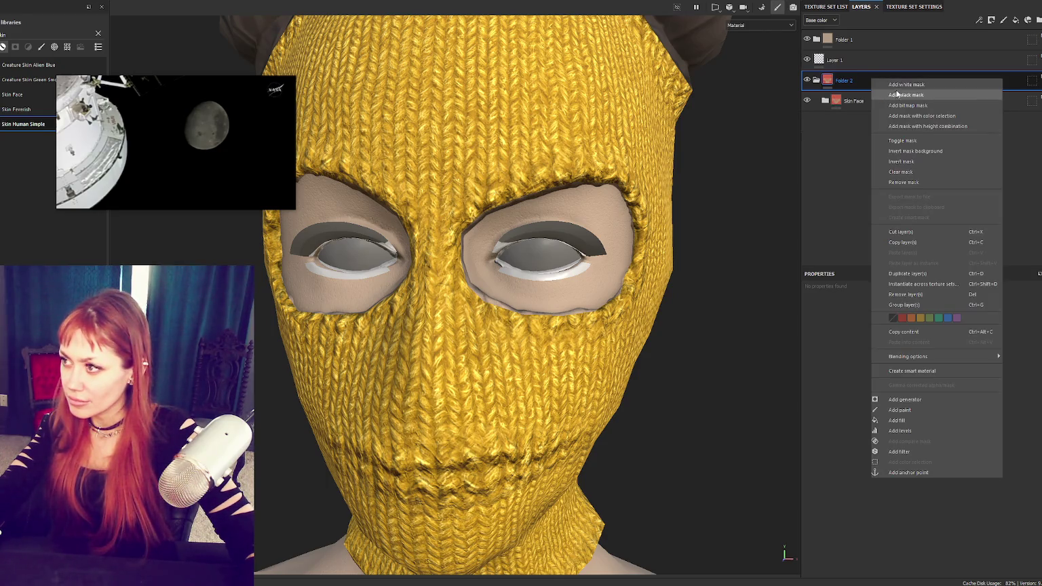
click(896, 94)
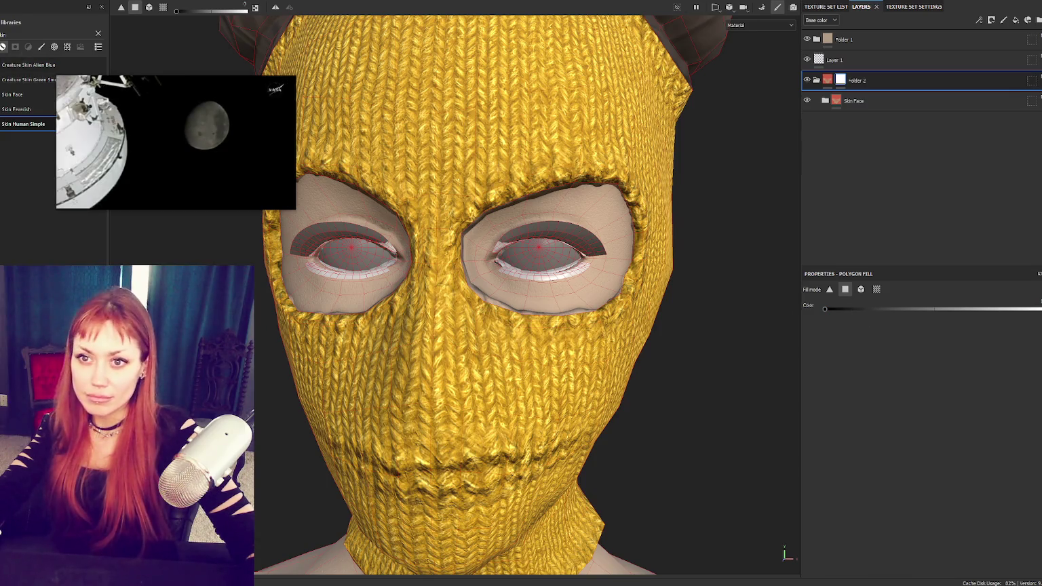
key(1)
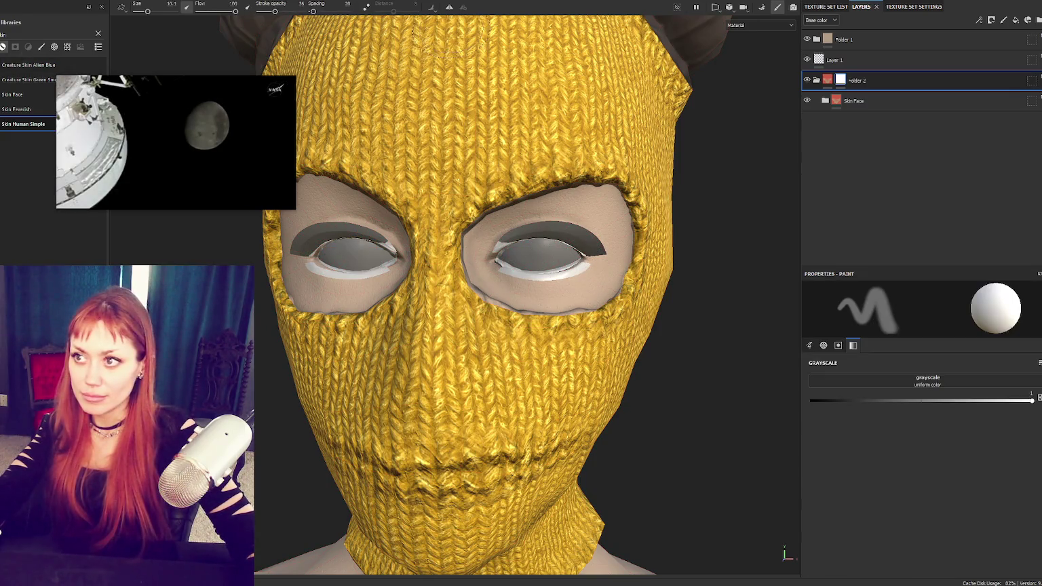
Step: Enable mirrored symmetry and set the brush to stroke opacity 21 and grayscale 0
click(451, 9)
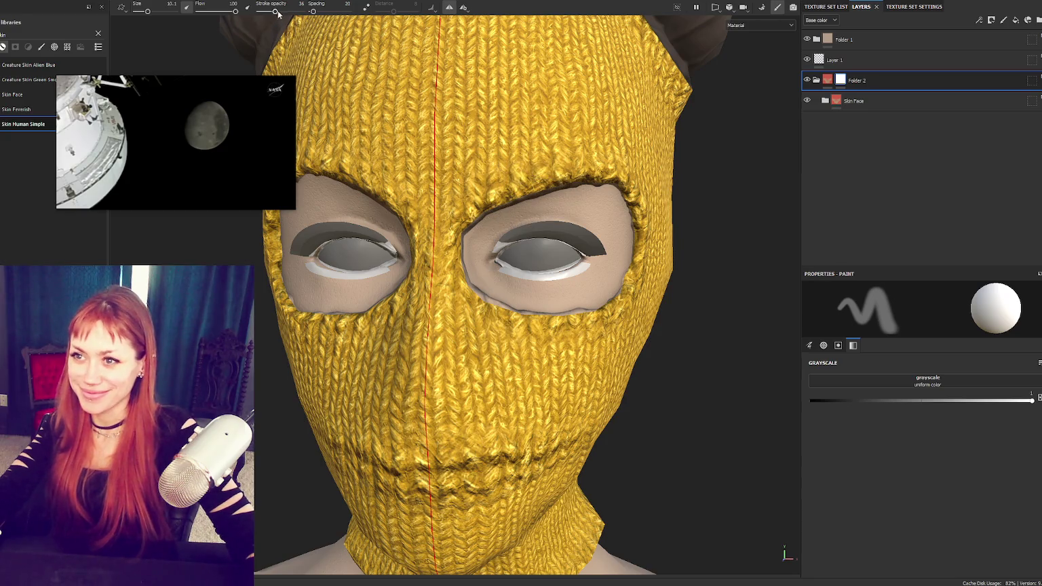
drag(277, 14, 268, 12)
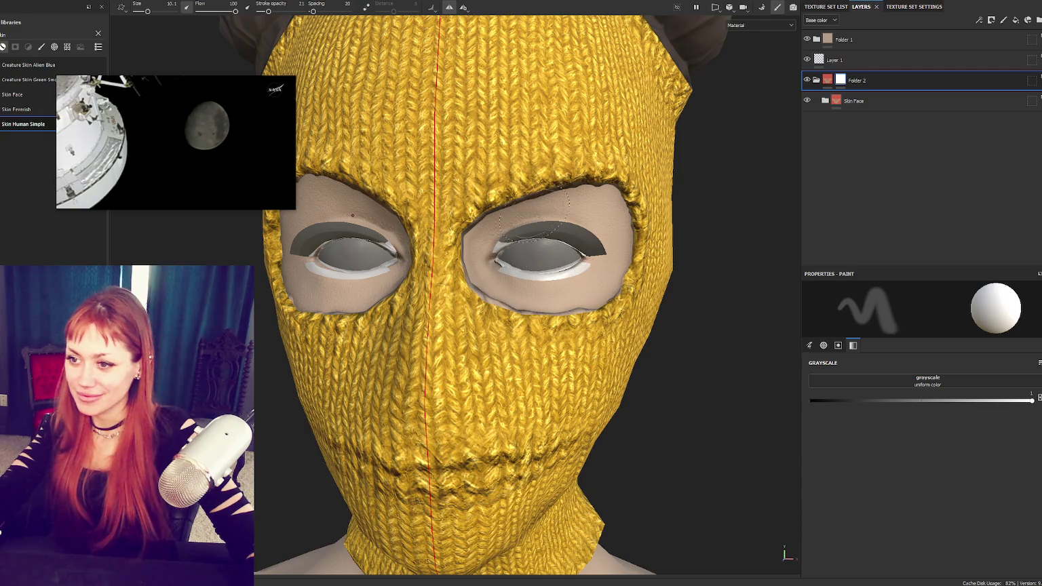
drag(836, 402, 809, 400)
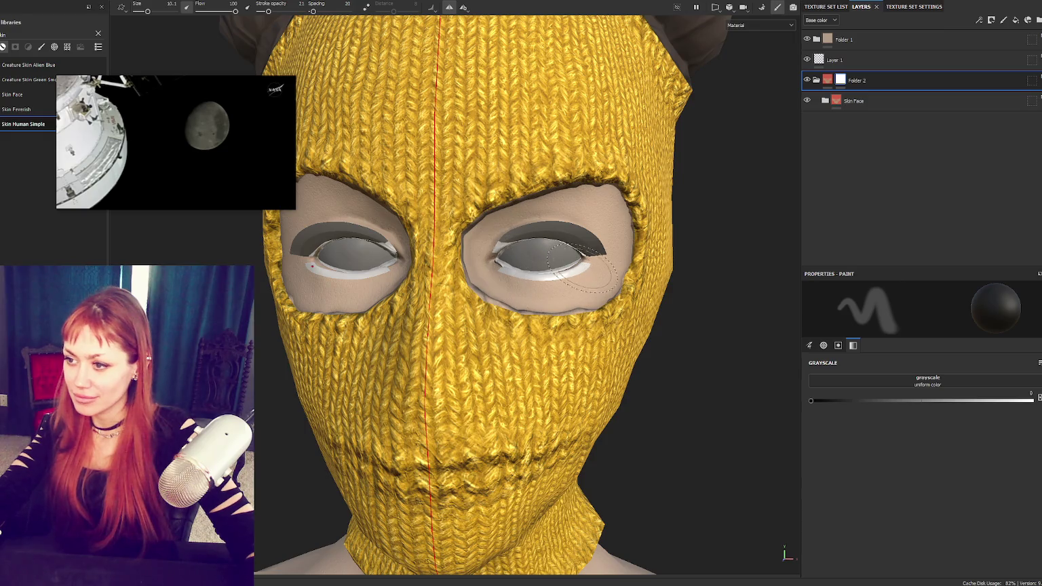
alt+drag(493, 271, 562, 221)
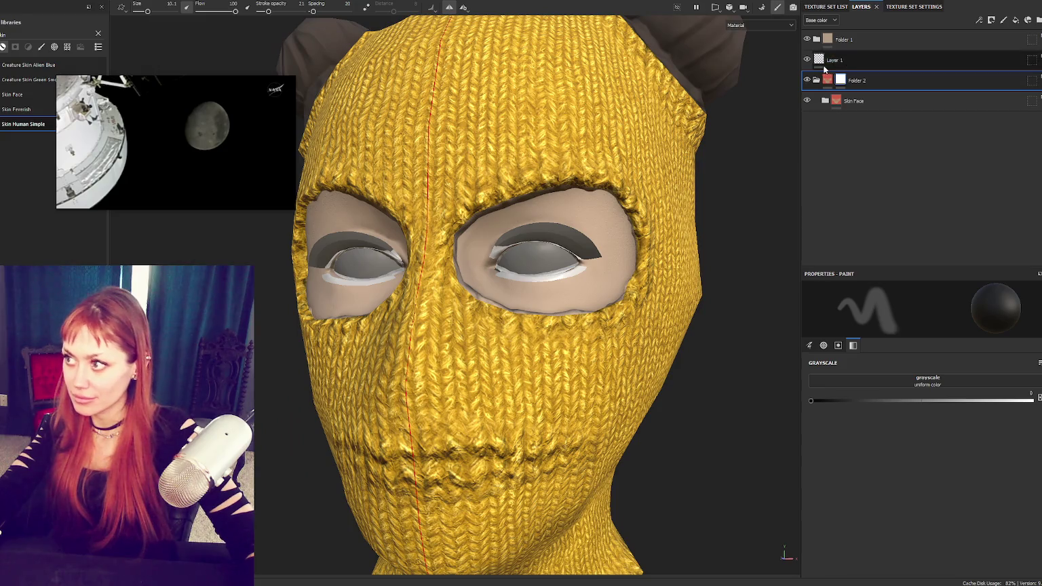
click(1016, 21)
Step: Add a dark reddish-brown (4C3434) fill layer inside Folder 3 and give Folder 3 a black mask
click(1016, 21)
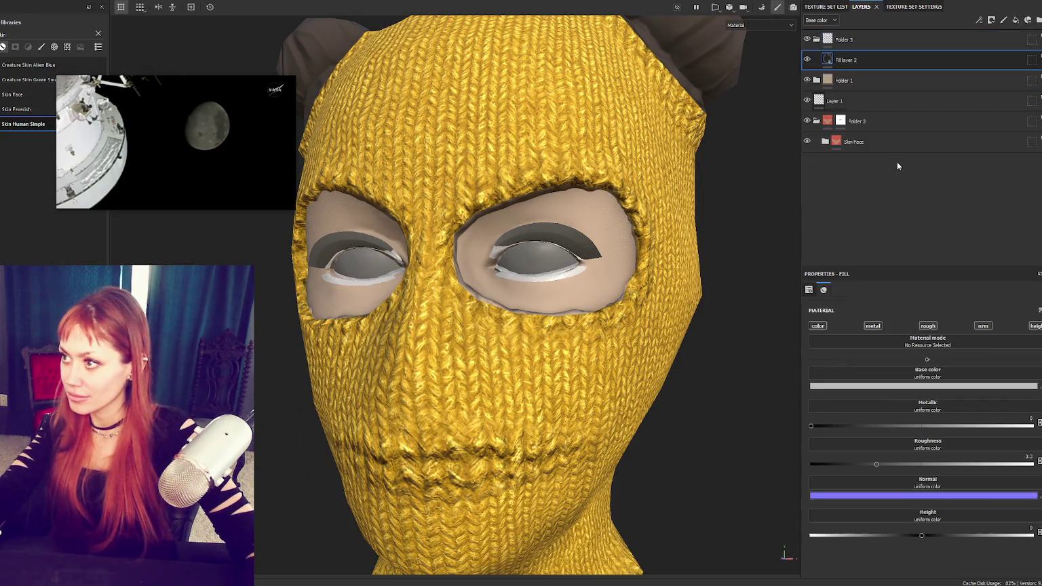
right_click(906, 51)
click(909, 146)
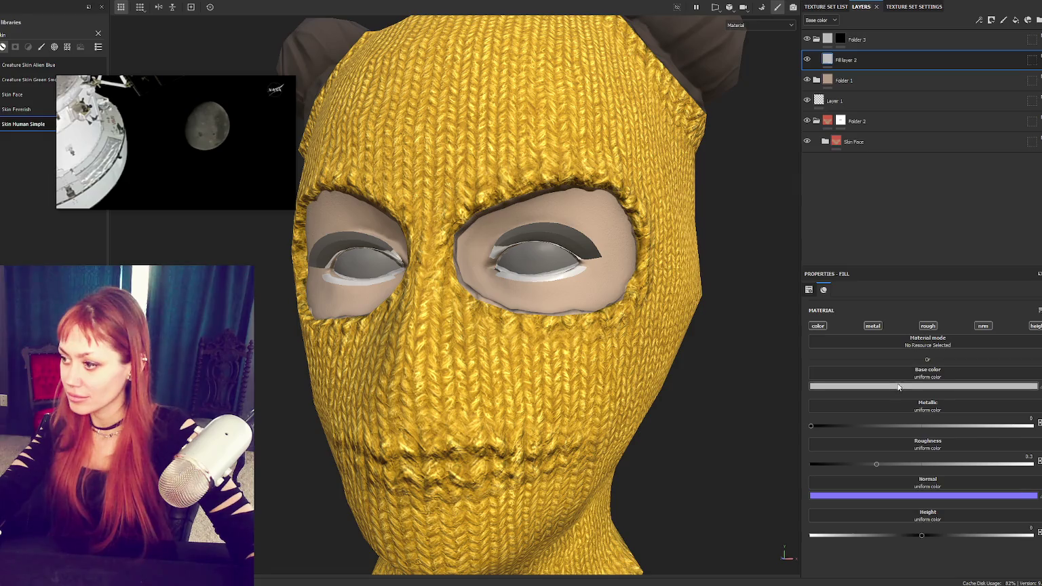
click(923, 386)
click(936, 511)
click(1010, 536)
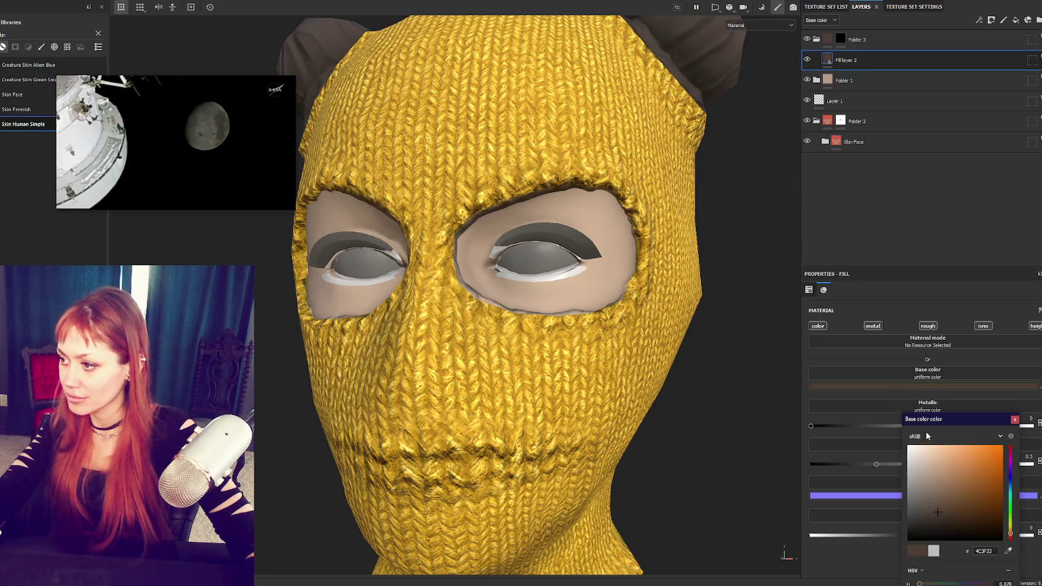
Step: Target Folder 3's mask and set the brush to size 14.73 and opacity 48
click(840, 38)
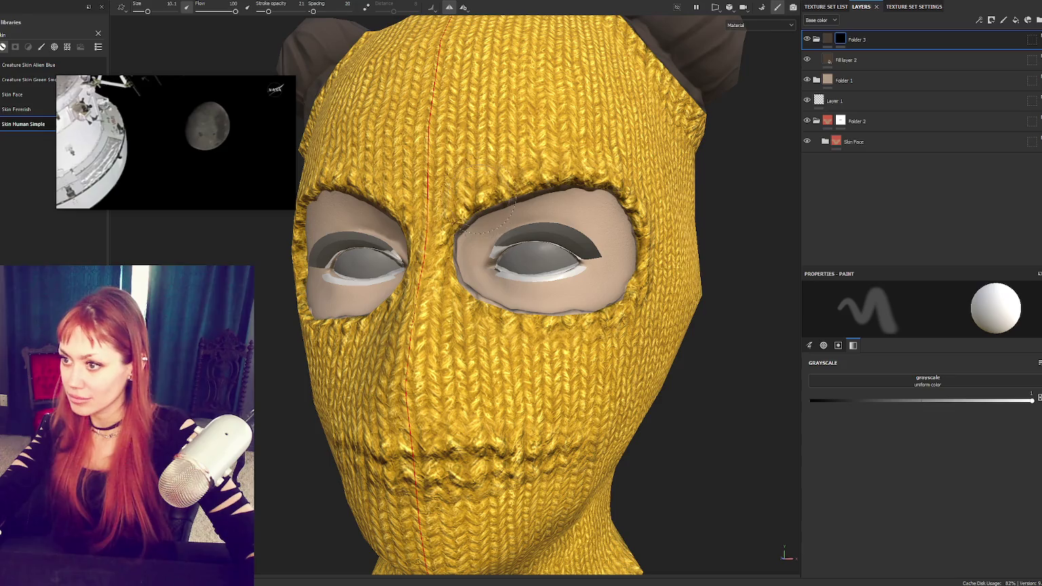
ctrl+right_drag(488, 217, 461, 217)
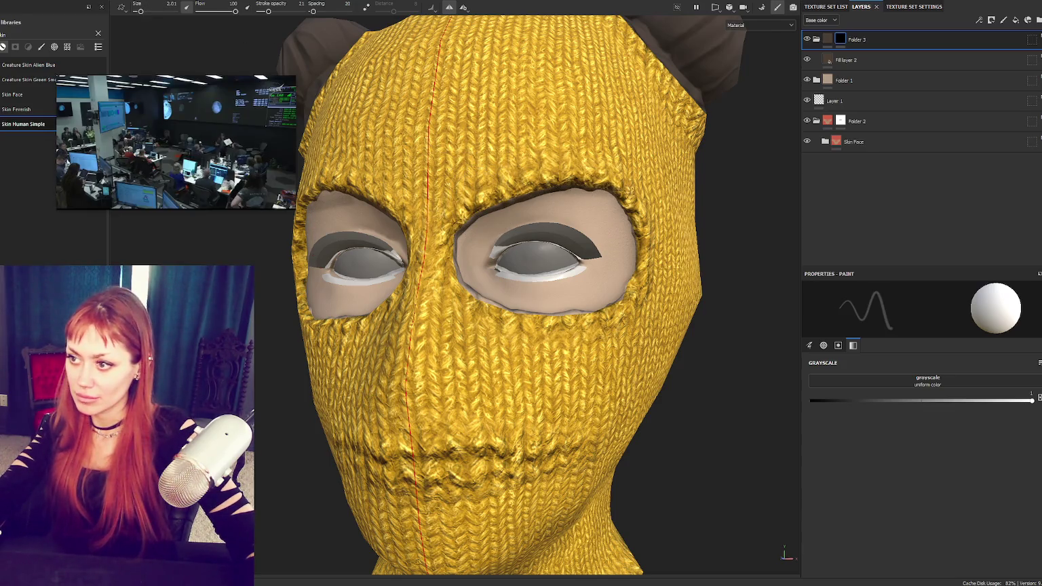
mouse_move(605, 198)
alt+mouse_down()
mouse_move(467, 220)
mouse_move(386, 201)
alt+mouse_up()
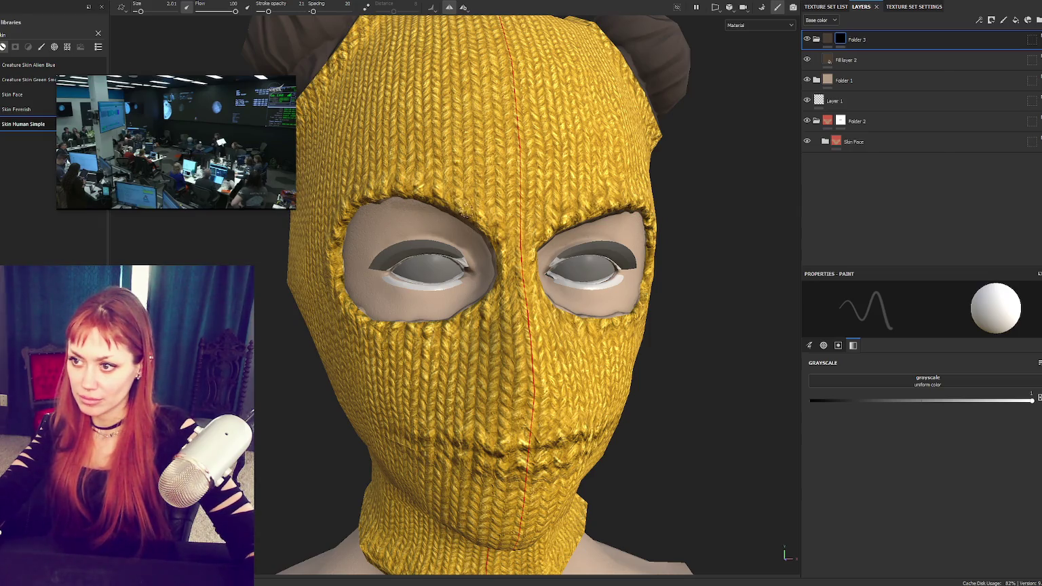
alt+drag(509, 204, 533, 205)
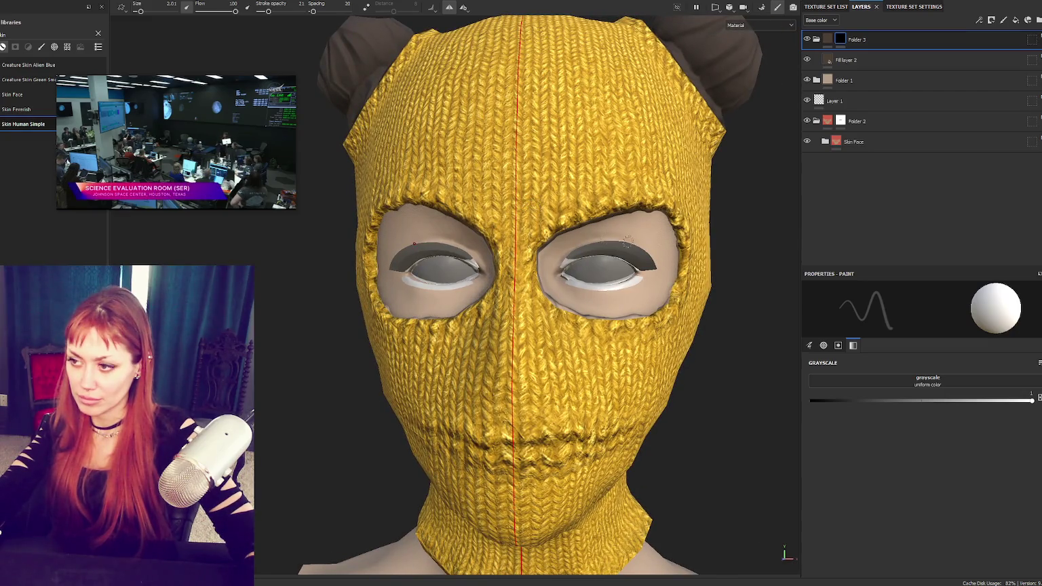
scroll(414, 243, down, 2)
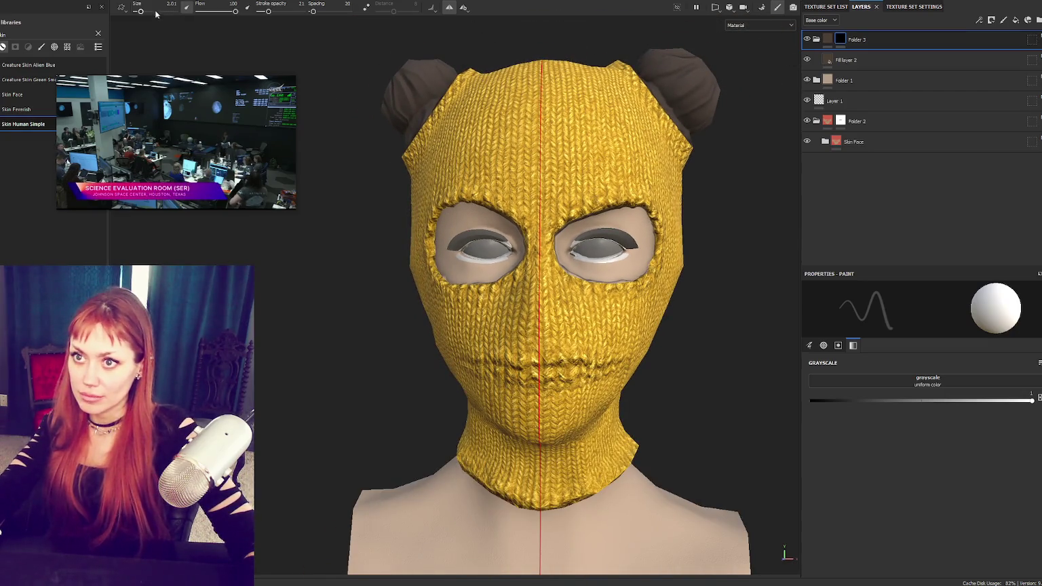
click(150, 12)
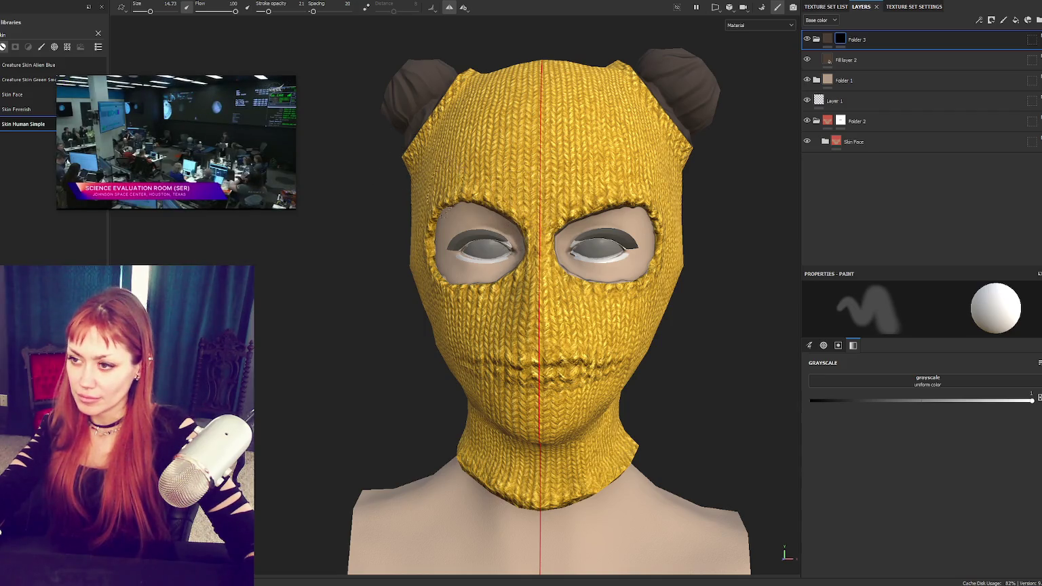
alt+drag(501, 234, 441, 219)
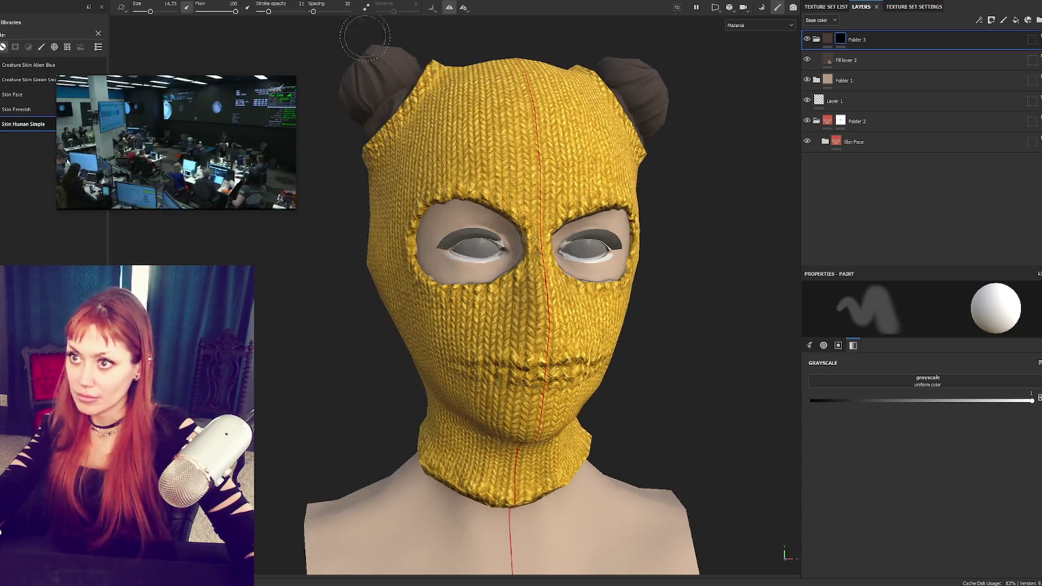
drag(269, 12, 280, 11)
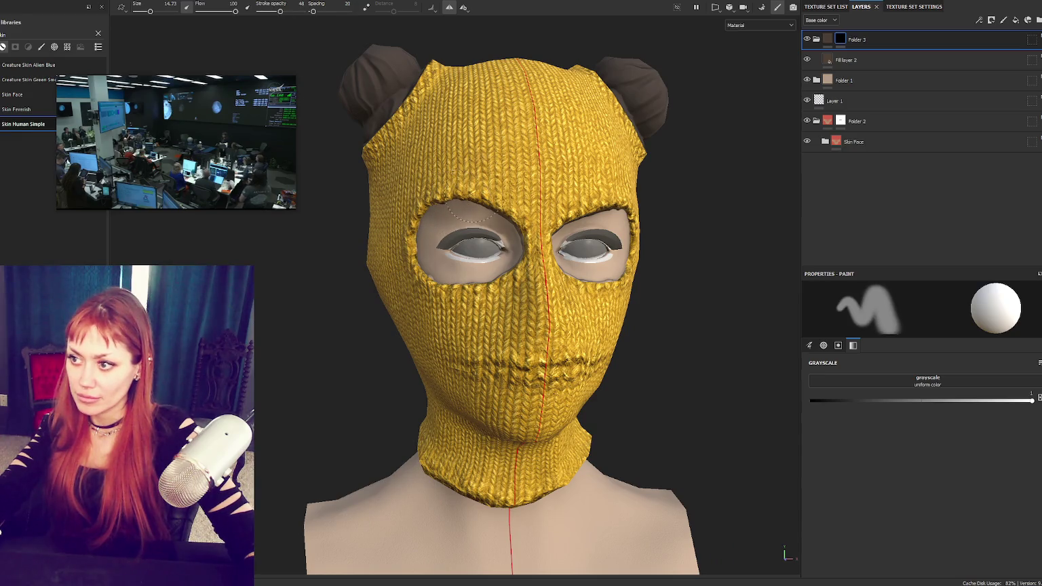
alt+drag(461, 31, 588, 154)
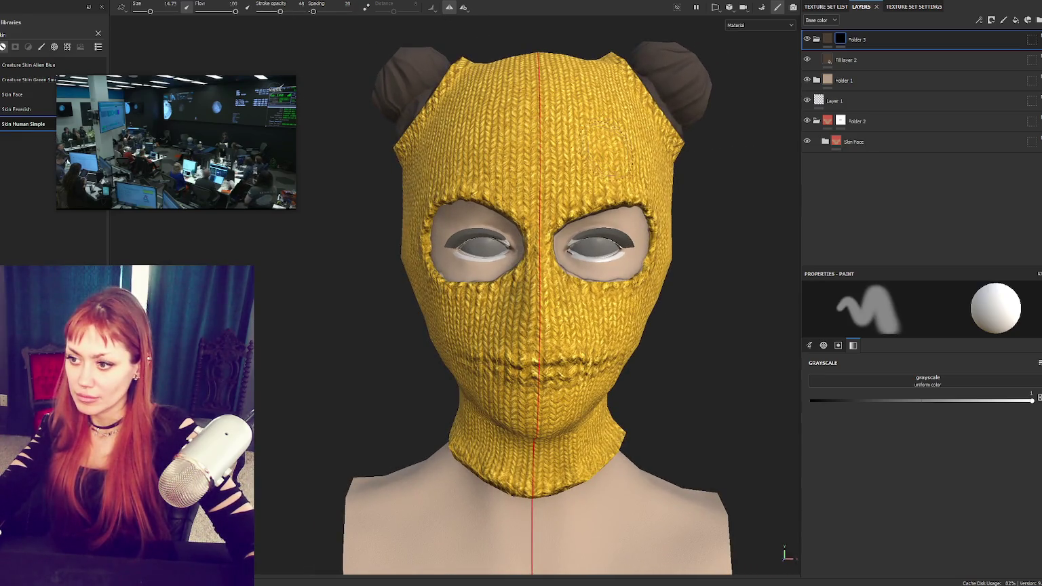
Step: Paint soft dark shading around both eye holes, erasing it from the upper sockets
mouse_move(621, 231)
mouse_down()
mouse_move(645, 234)
mouse_move(650, 252)
mouse_move(566, 251)
mouse_move(610, 264)
mouse_move(631, 210)
mouse_up()
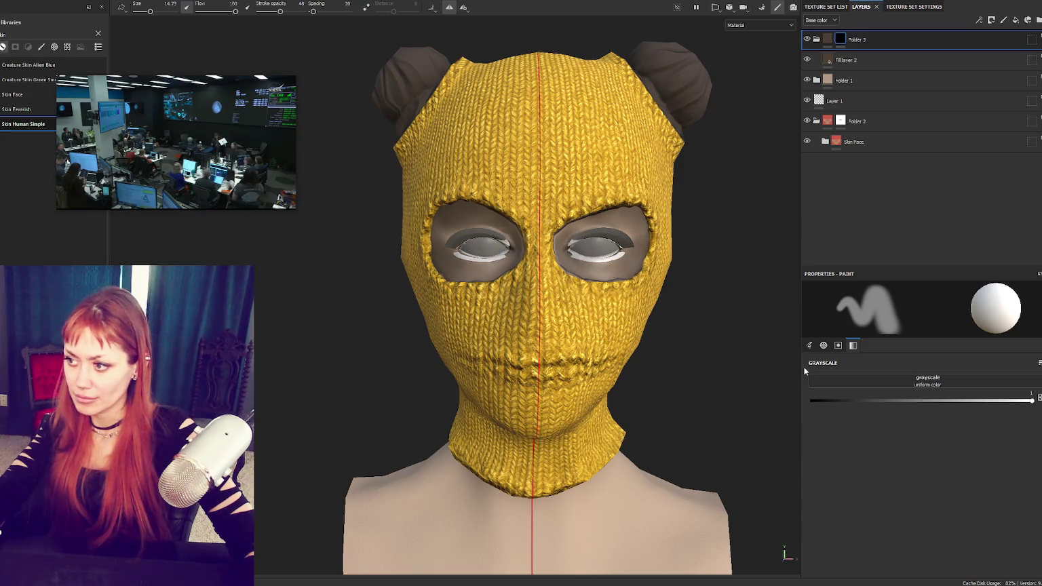
drag(880, 400, 811, 400)
mouse_move(619, 231)
mouse_down()
mouse_move(593, 253)
mouse_move(577, 244)
mouse_move(624, 258)
mouse_move(634, 224)
mouse_move(629, 244)
mouse_up()
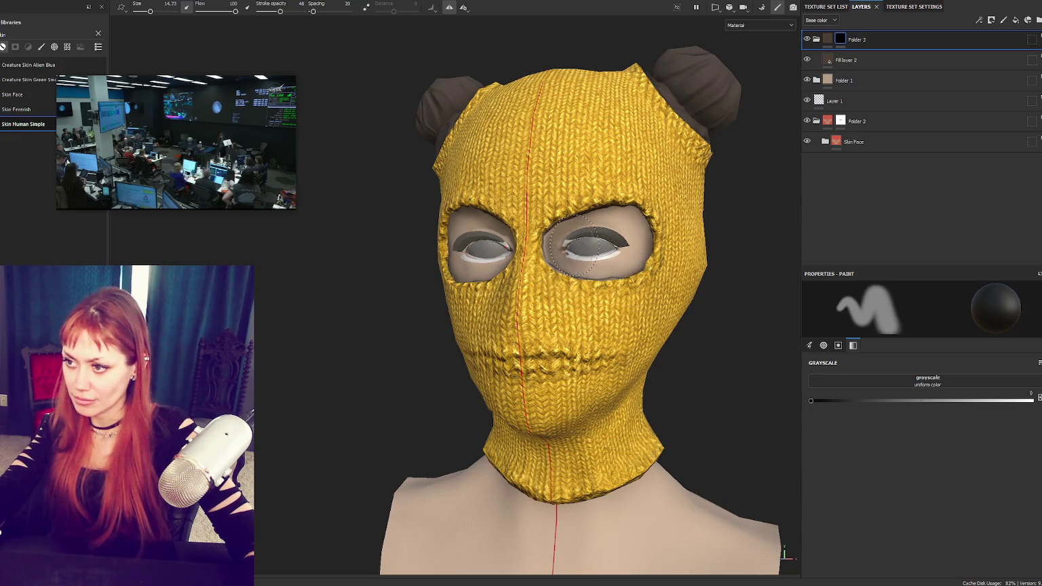
mouse_move(579, 235)
alt+mouse_down()
mouse_move(587, 248)
mouse_move(614, 231)
alt+mouse_up()
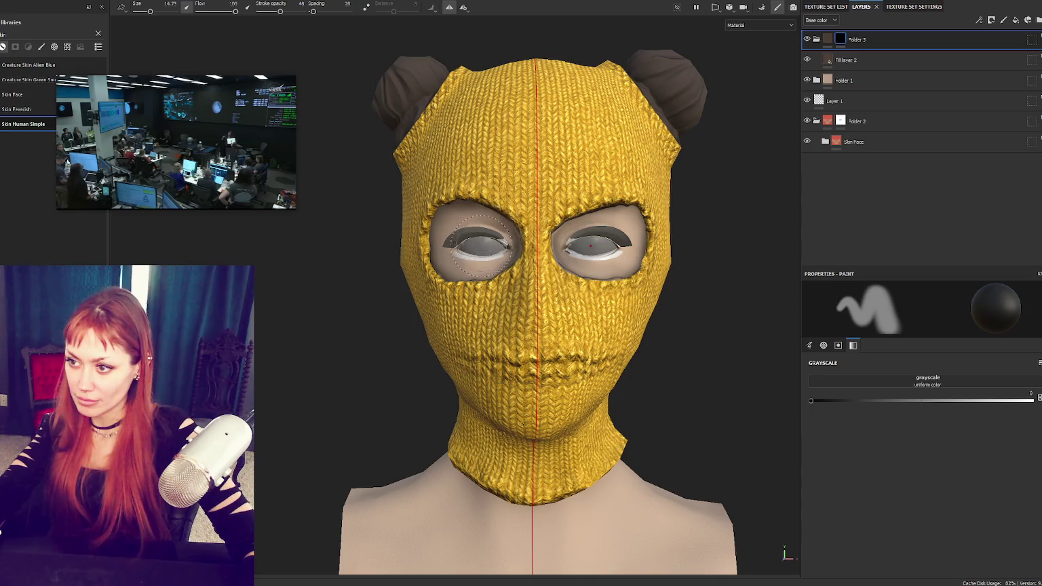
scroll(694, 259, down, 2)
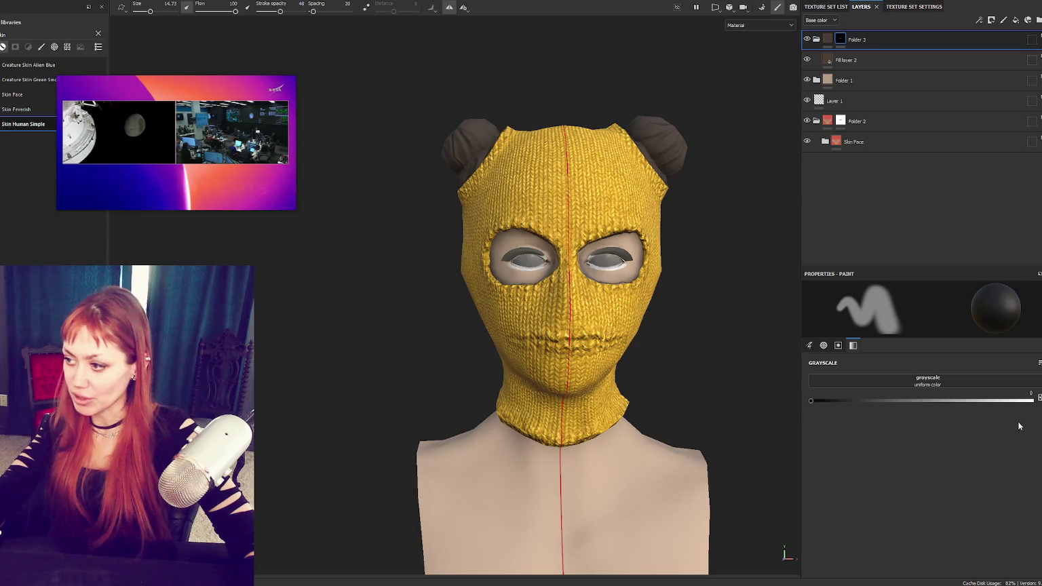
Step: Set the brush grayscale back to 1 (white) and widen the 3D viewport
drag(811, 400, 1032, 400)
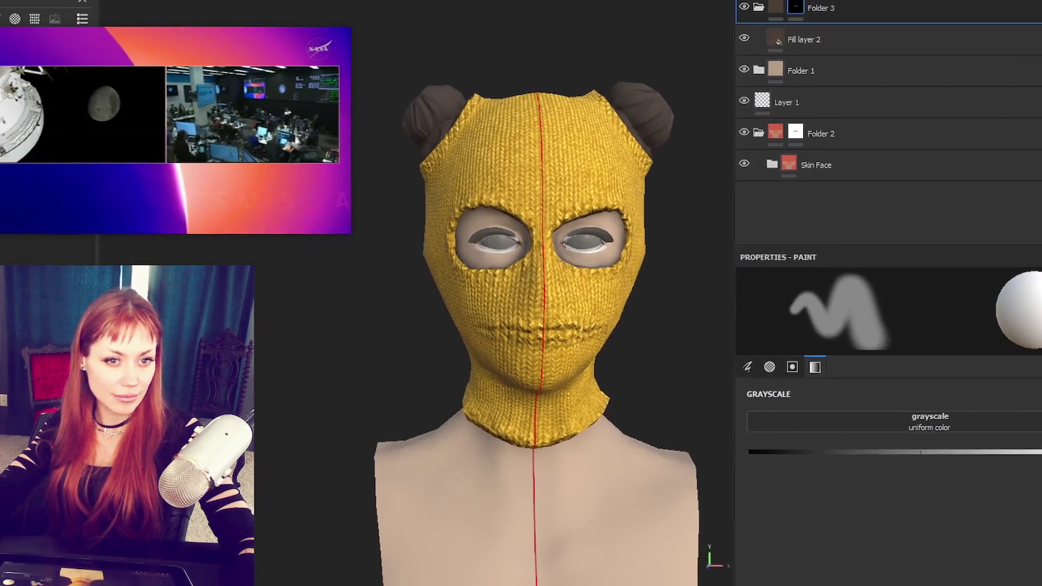
scroll(553, 306, up, 1)
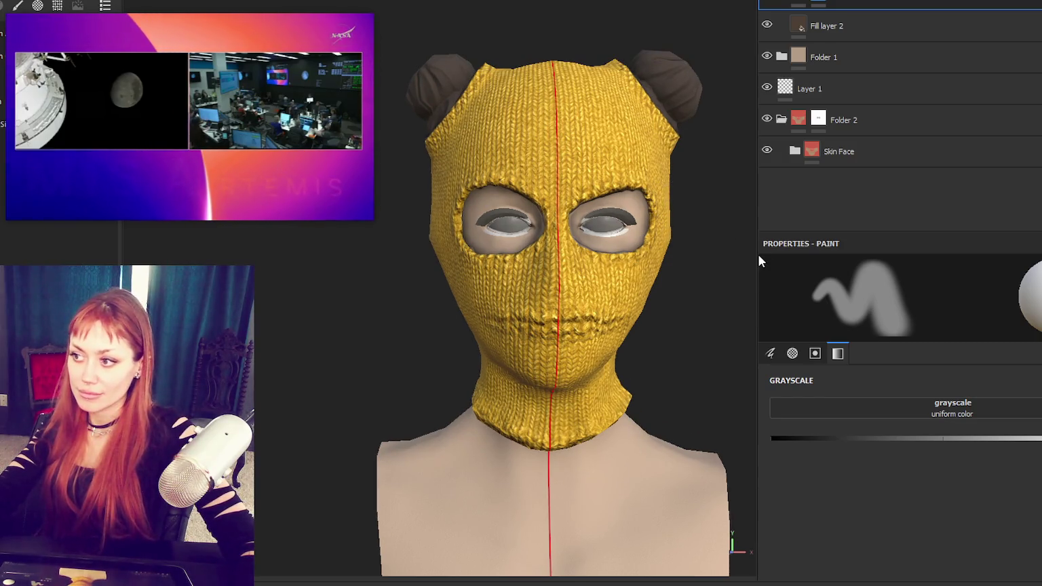
drag(758, 255, 1011, 253)
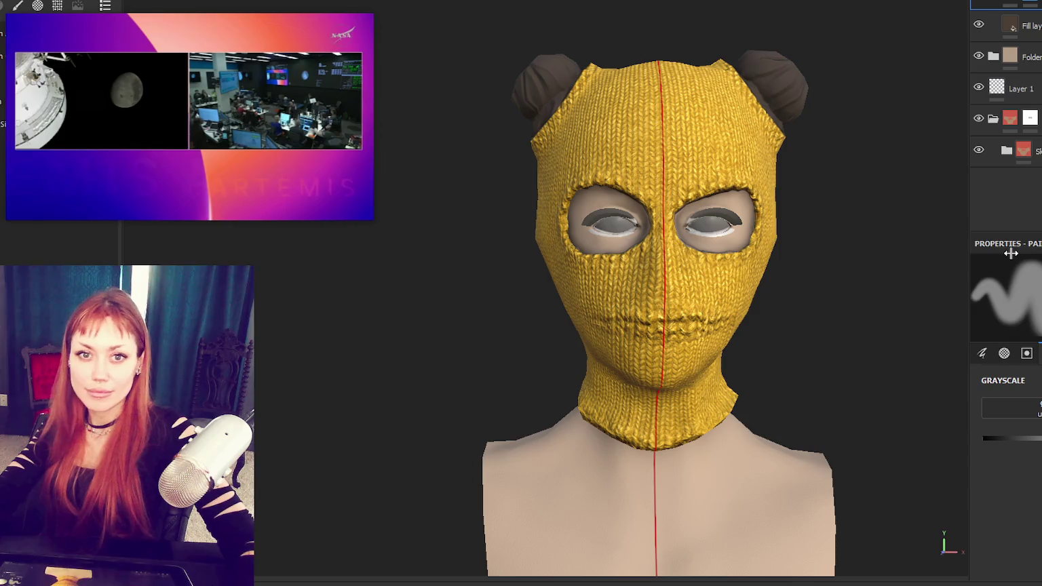
Step: Paint faint mirrored shading onto the neck and upper chest below the chin
alt+drag(901, 266, 791, 284)
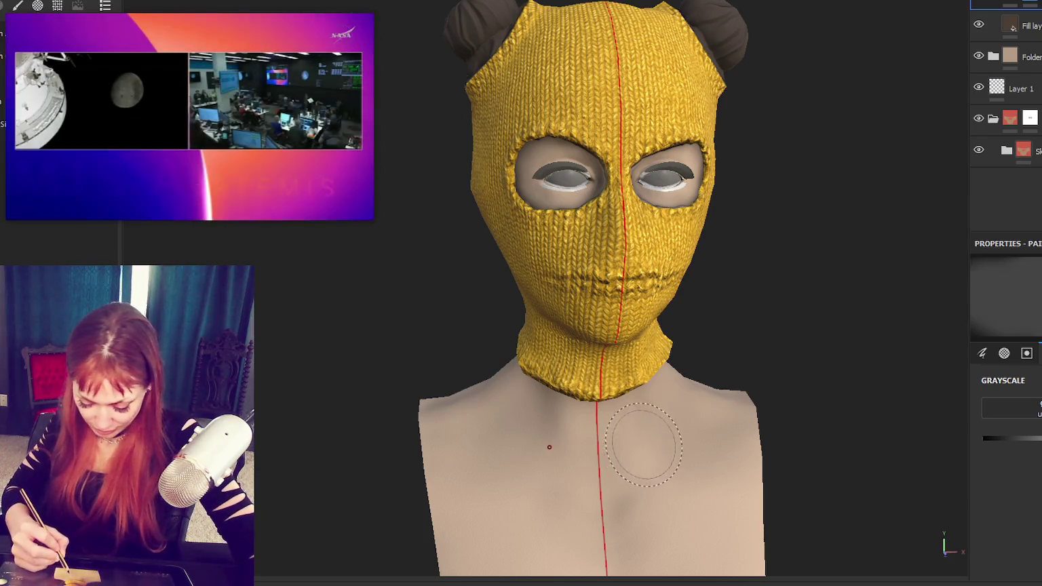
drag(682, 411, 675, 418)
drag(698, 536, 759, 488)
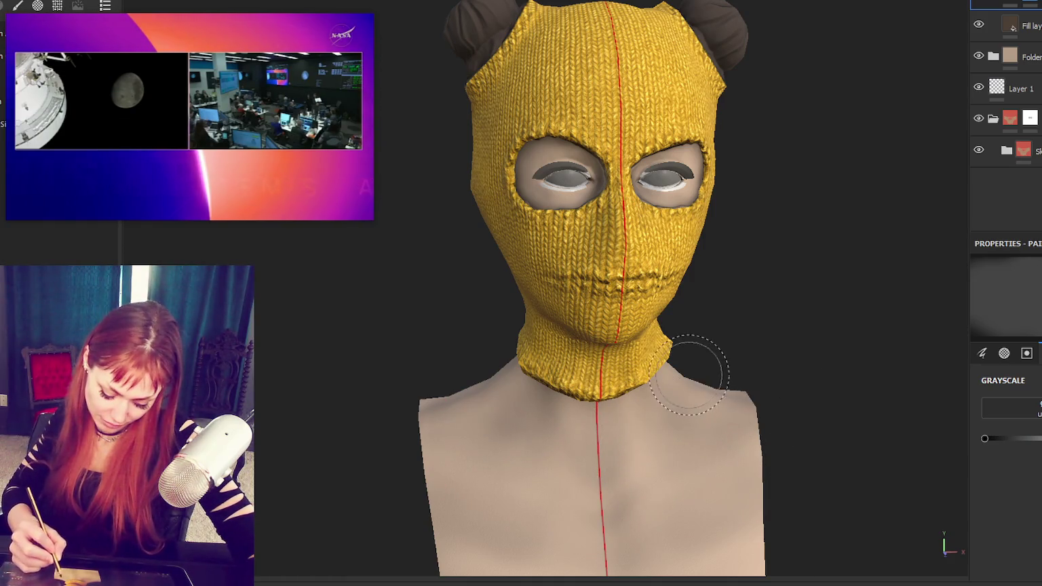
alt+drag(746, 392, 768, 417)
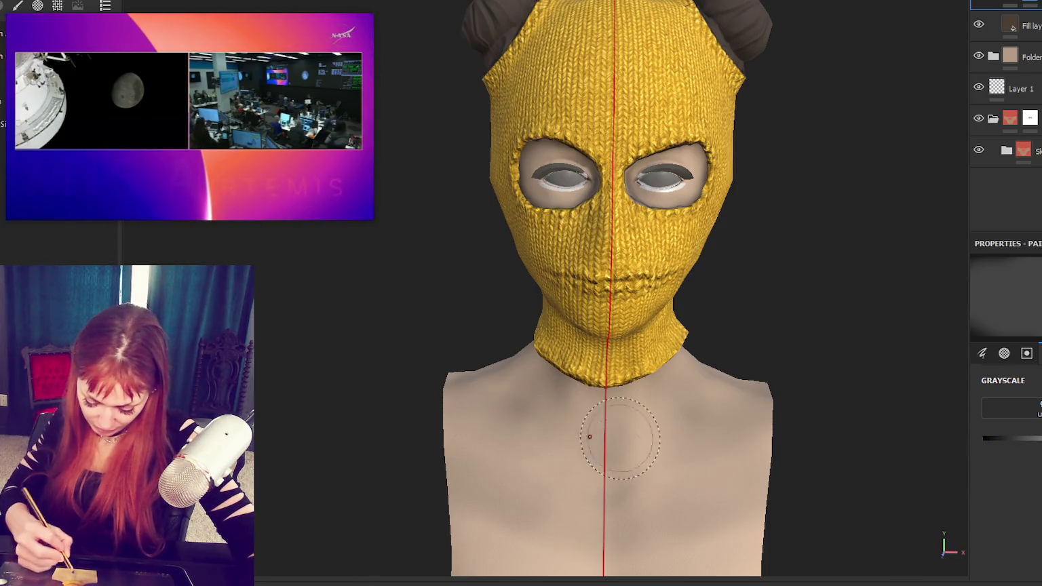
drag(665, 423, 640, 464)
mouse_move(652, 396)
mouse_down()
mouse_move(662, 496)
mouse_move(624, 475)
mouse_up()
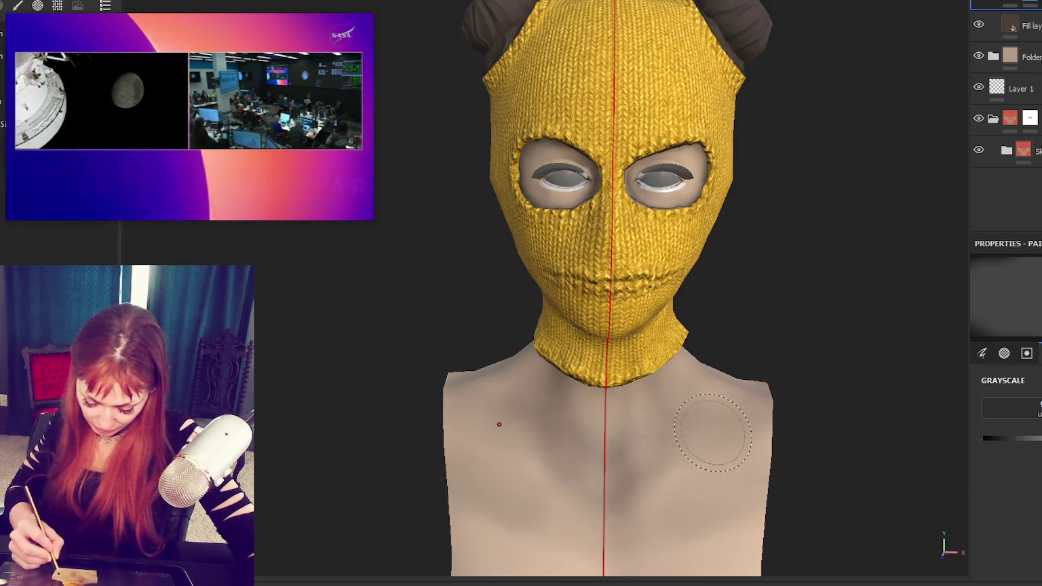
drag(668, 469, 695, 459)
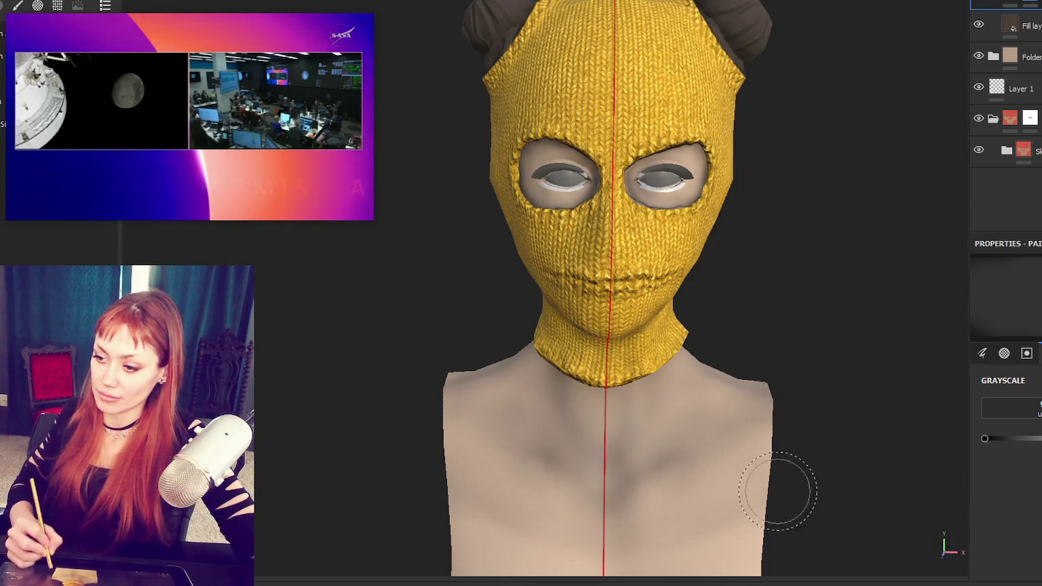
mouse_move(837, 449)
alt+mouse_down()
mouse_move(765, 272)
mouse_move(780, 271)
alt+mouse_up()
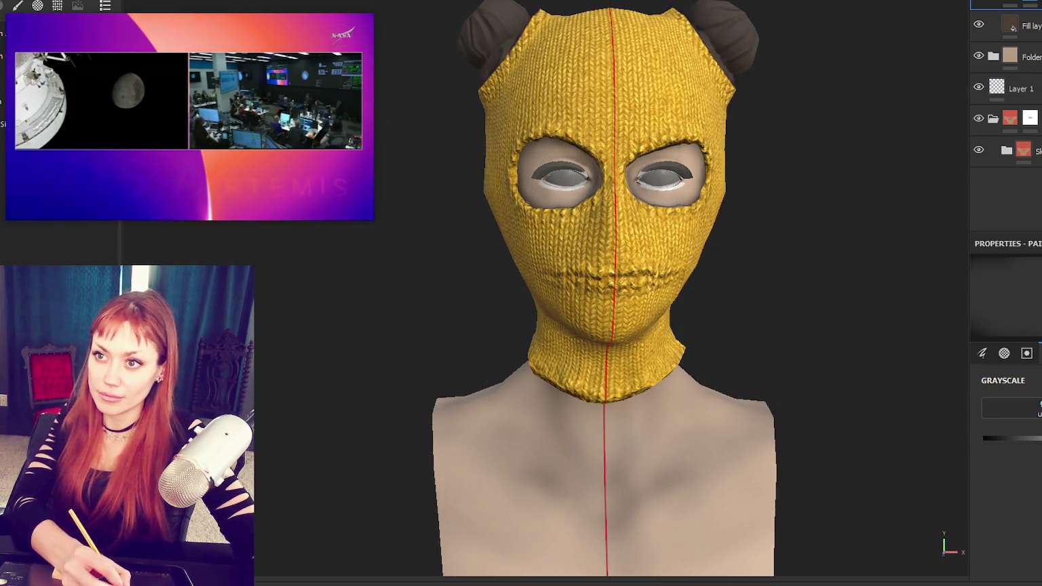
middle_drag(568, 493, 565, 393)
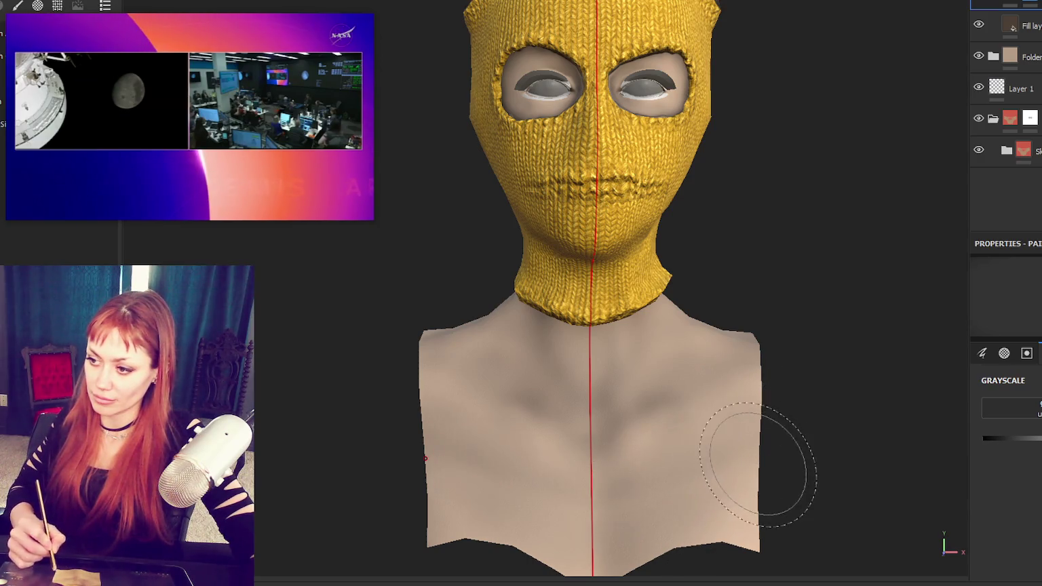
alt+drag(490, 519, 442, 368)
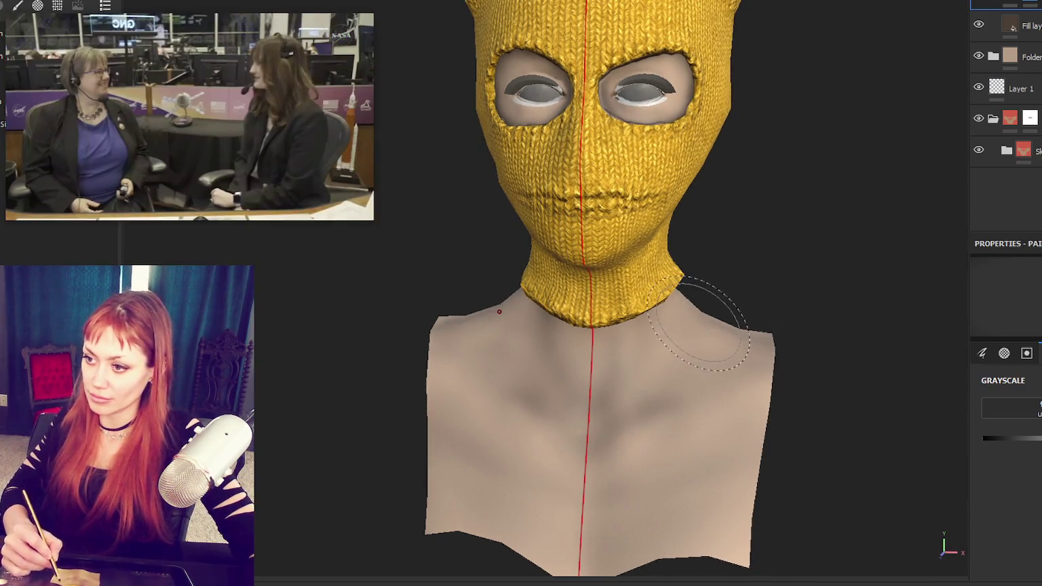
alt+drag(791, 333, 710, 298)
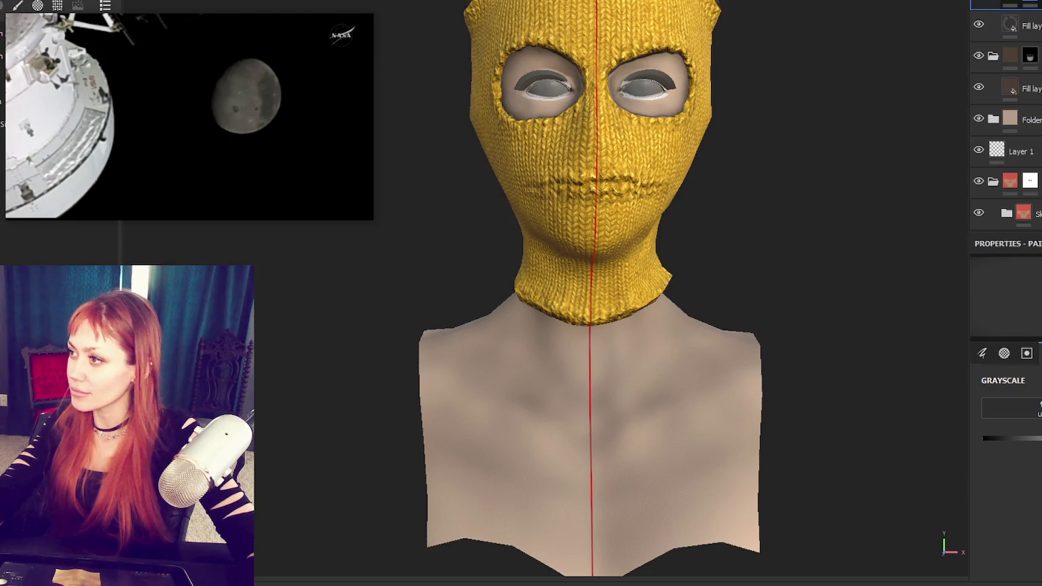
Step: Add a black mask to the top layer and check the head and hair buns
right_click(1018, 150)
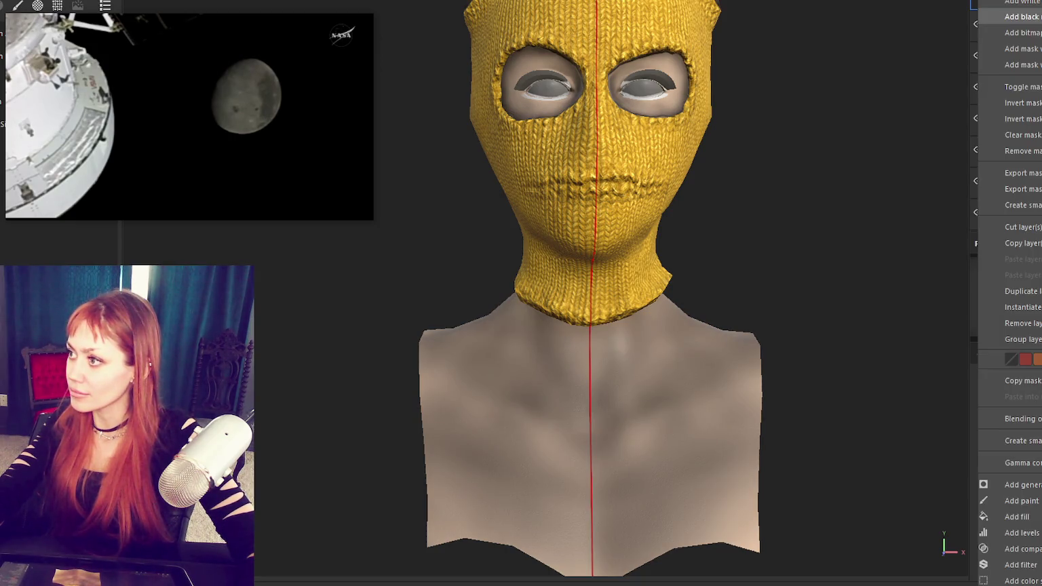
click(1025, 16)
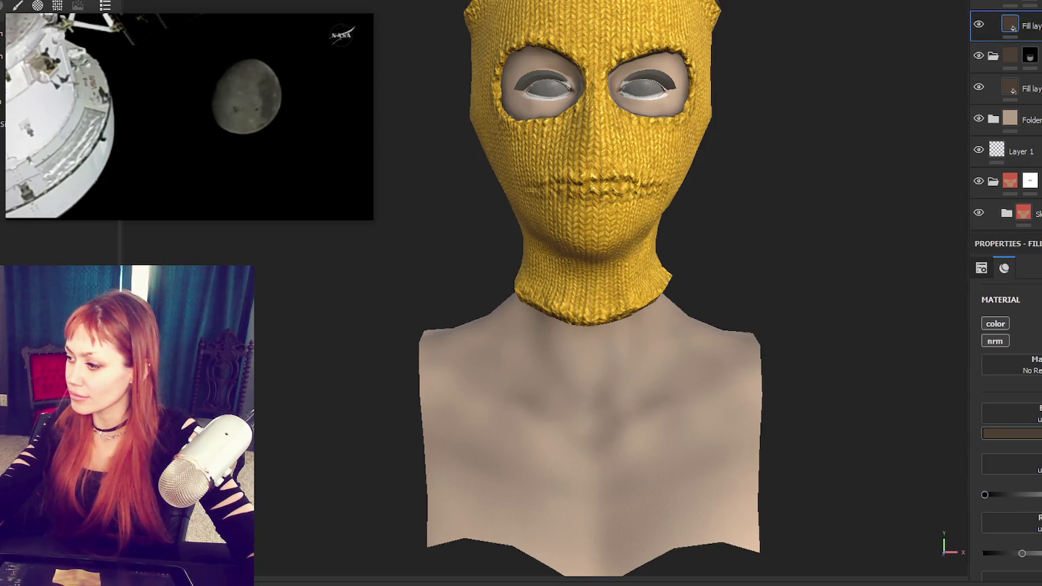
alt+drag(757, 253, 834, 243)
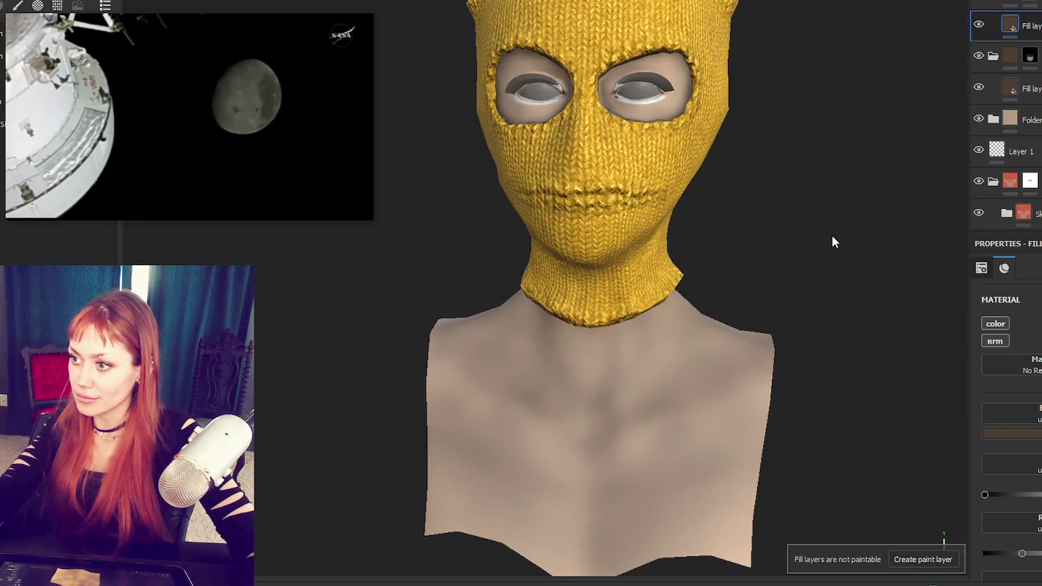
mouse_move(719, 226)
alt+mouse_down()
mouse_move(681, 249)
mouse_move(671, 291)
mouse_move(695, 257)
alt+mouse_up()
scroll(692, 258, up, 2)
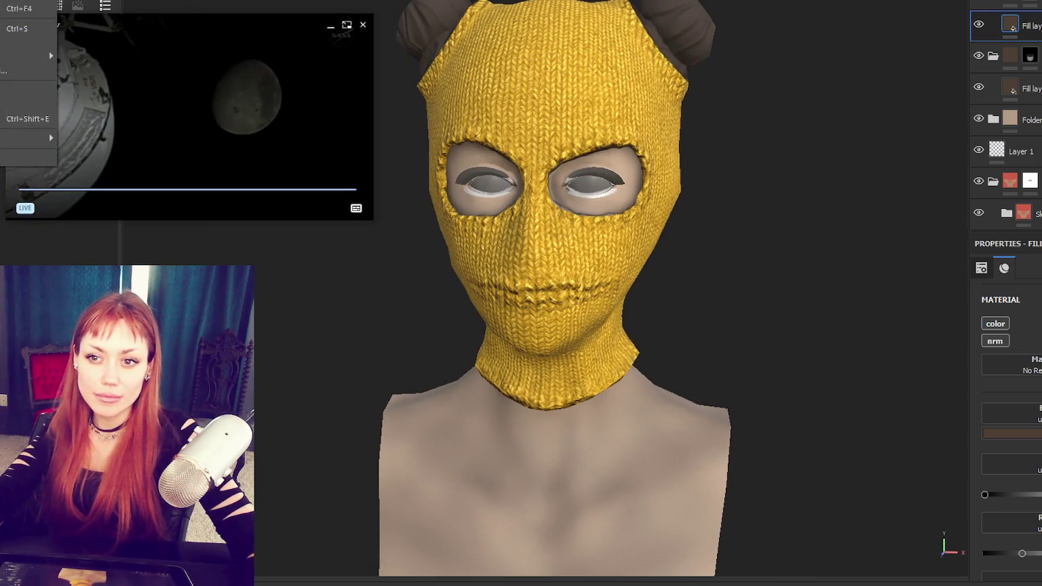
Step: Export the textures at 2048 with the Unity HDRP (Metallic Standard) template
key(ctrl+shift+e)
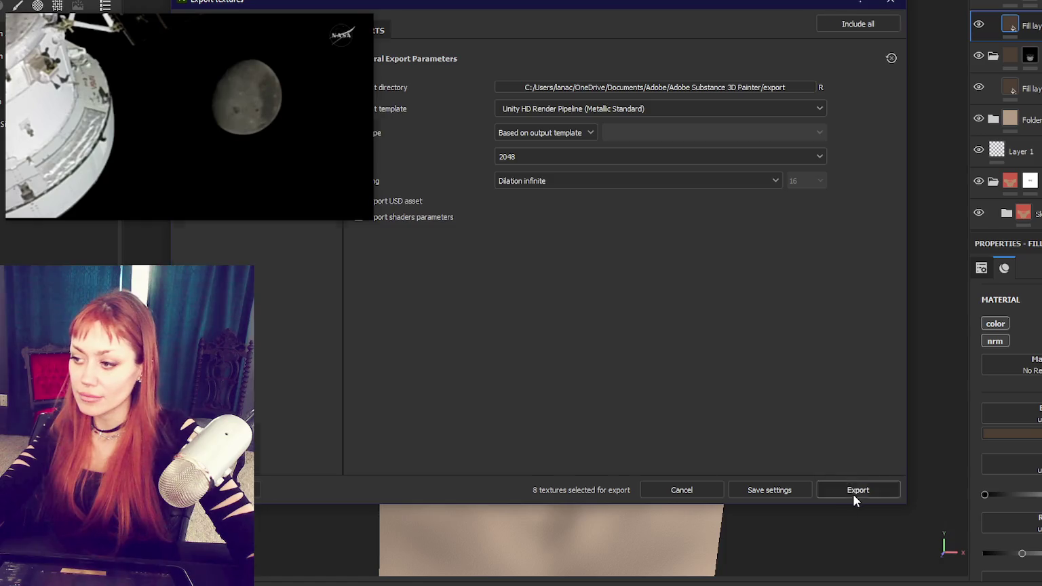
click(856, 489)
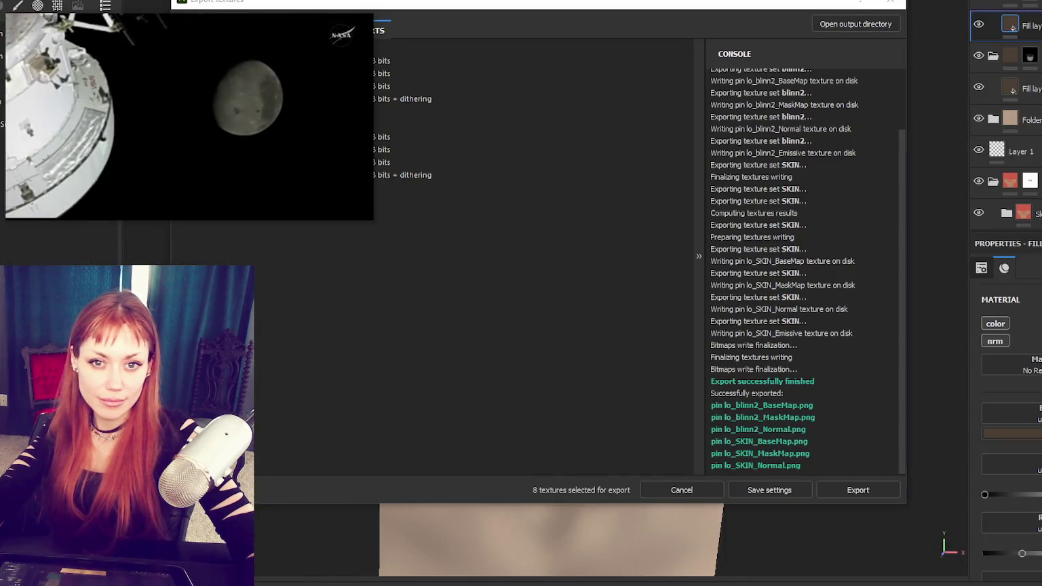
click(890, 2)
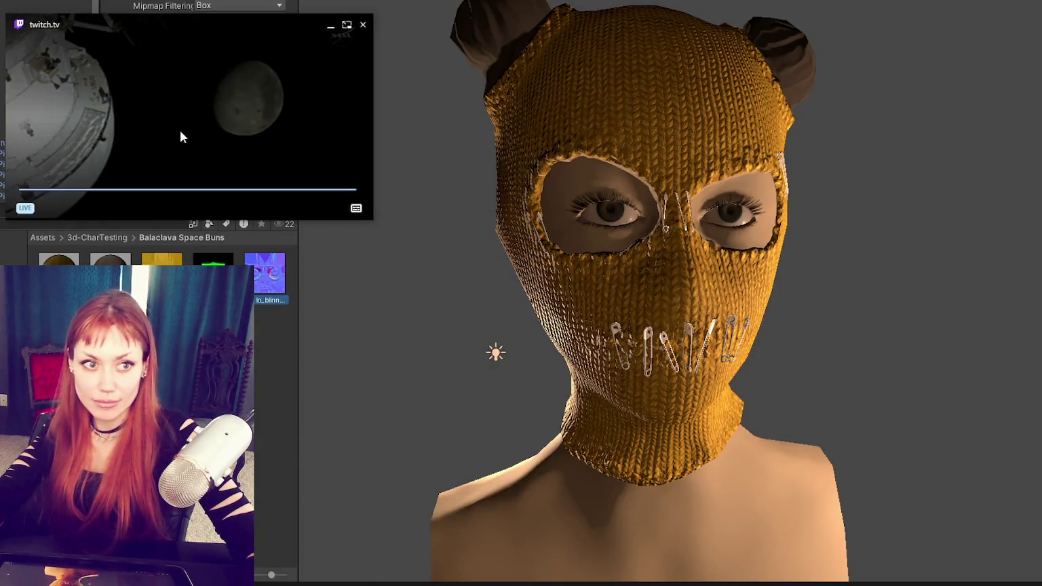
Step: Shrink the floating video window and move it out of the way
drag(180, 130, 961, 477)
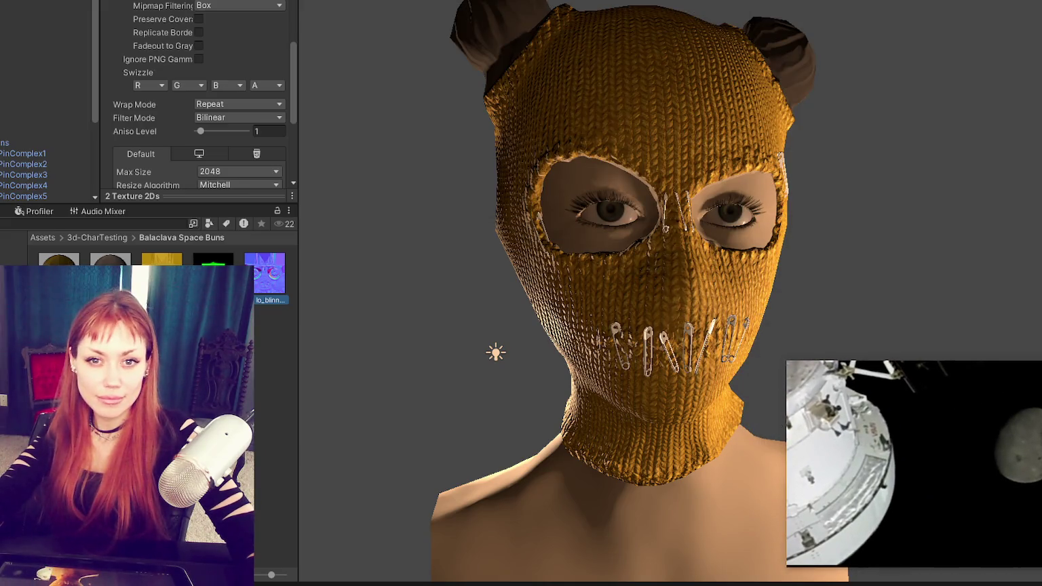
drag(787, 364, 916, 435)
drag(1003, 495, 357, 511)
Step: Show the Balaclava Skin material from Balaclava Space Buns and orbit the Scene view to a three-quarter angle
key(Down)
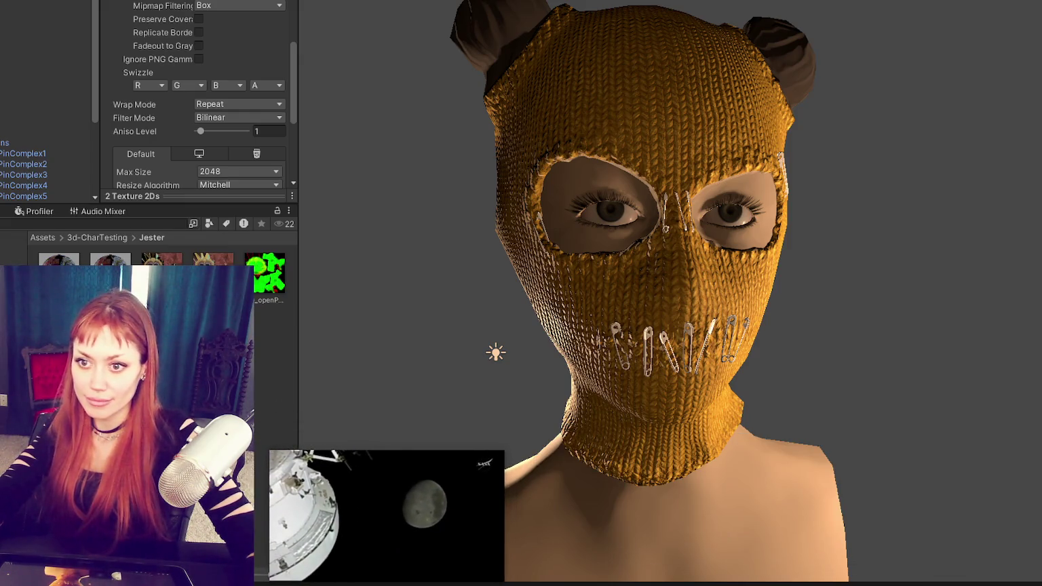
key(Up)
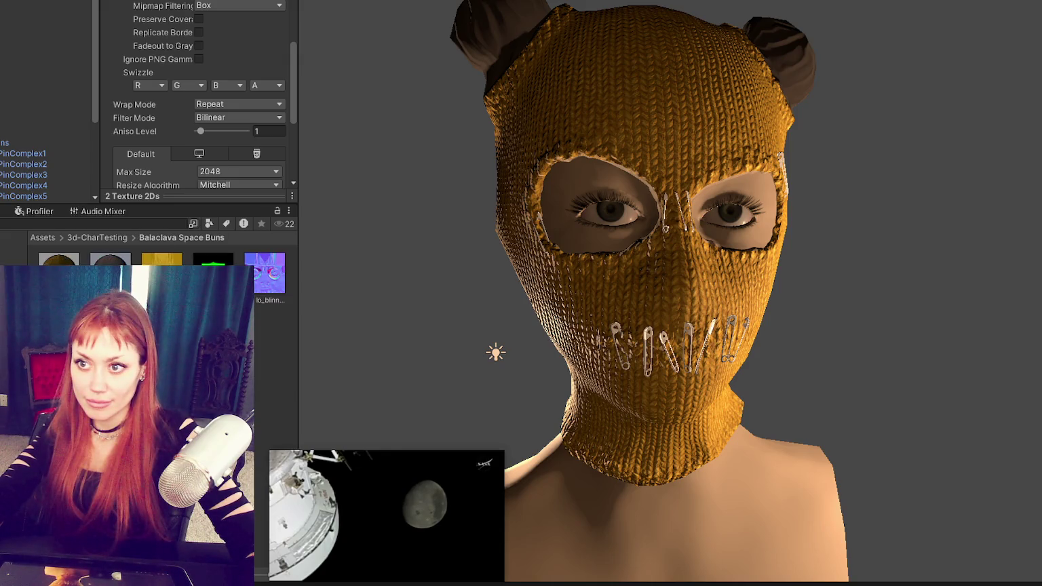
key(Left)
scroll(146, 147, down, 3)
scroll(145, 147, up, 3)
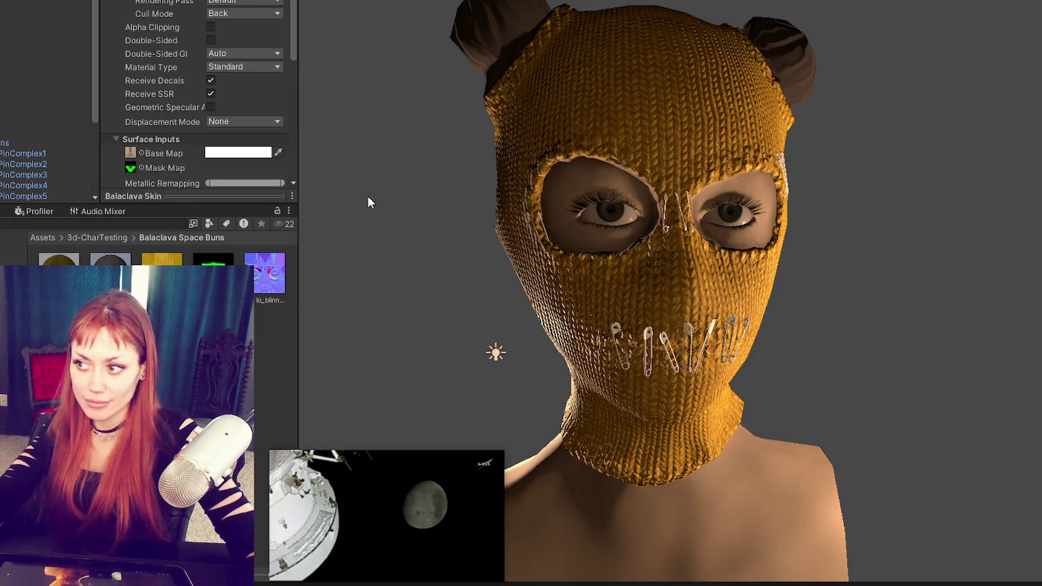
scroll(545, 330, down, 5)
scroll(660, 259, up, 5)
mouse_move(660, 258)
alt+mouse_down()
mouse_move(658, 302)
mouse_move(920, 279)
mouse_move(768, 287)
alt+mouse_up()
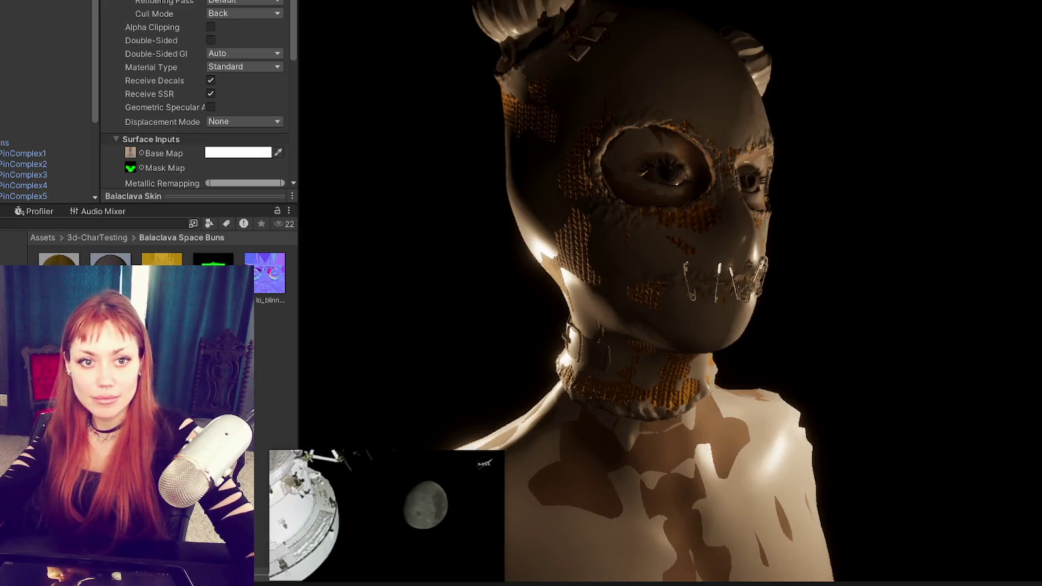
click(45, 111)
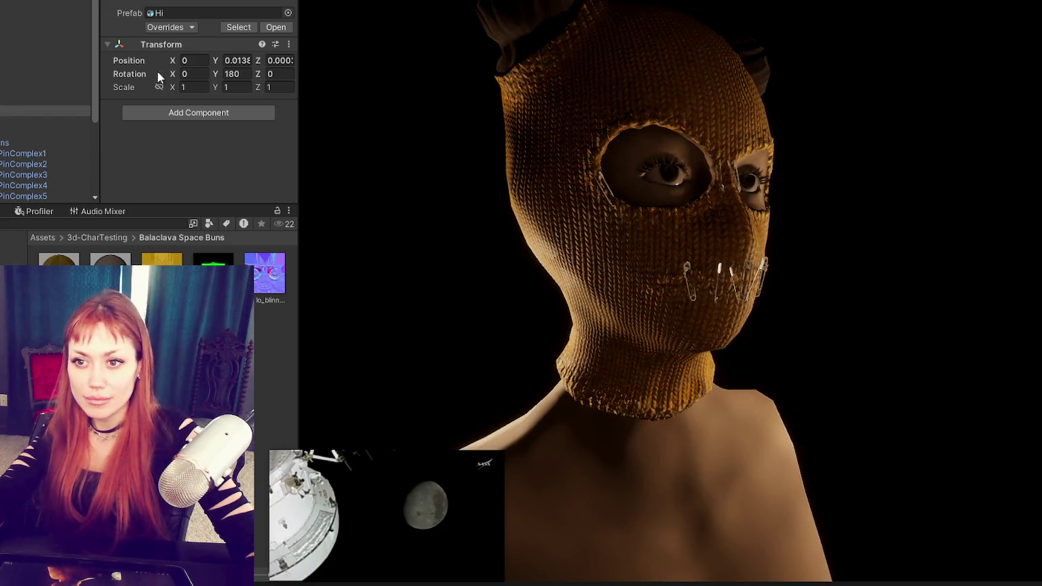
Step: Set the scene camera's Position Y to 1.52 and nudge its Position X toward the face
ctrl+click(51, 119)
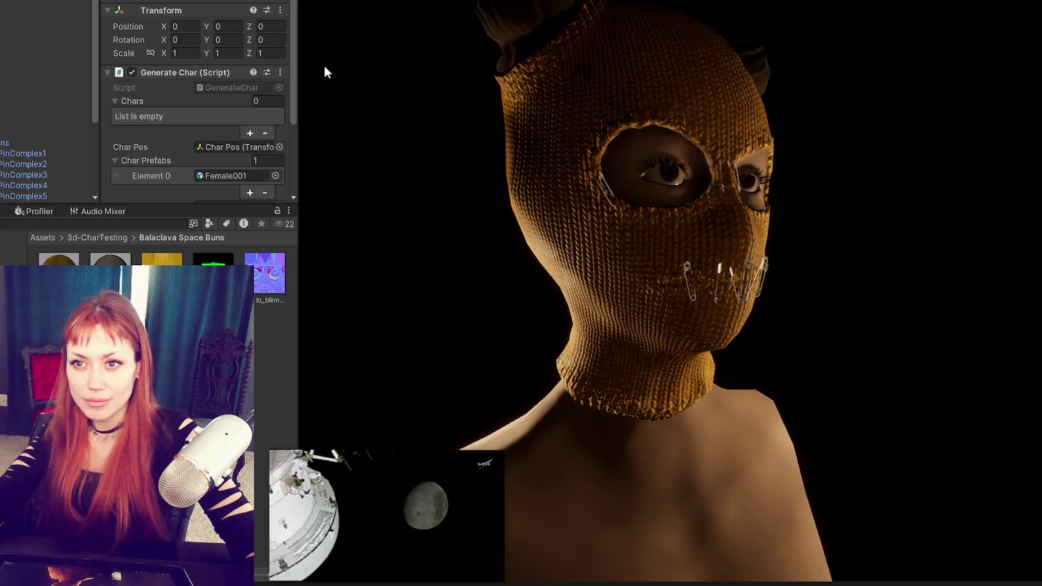
click(36, 4)
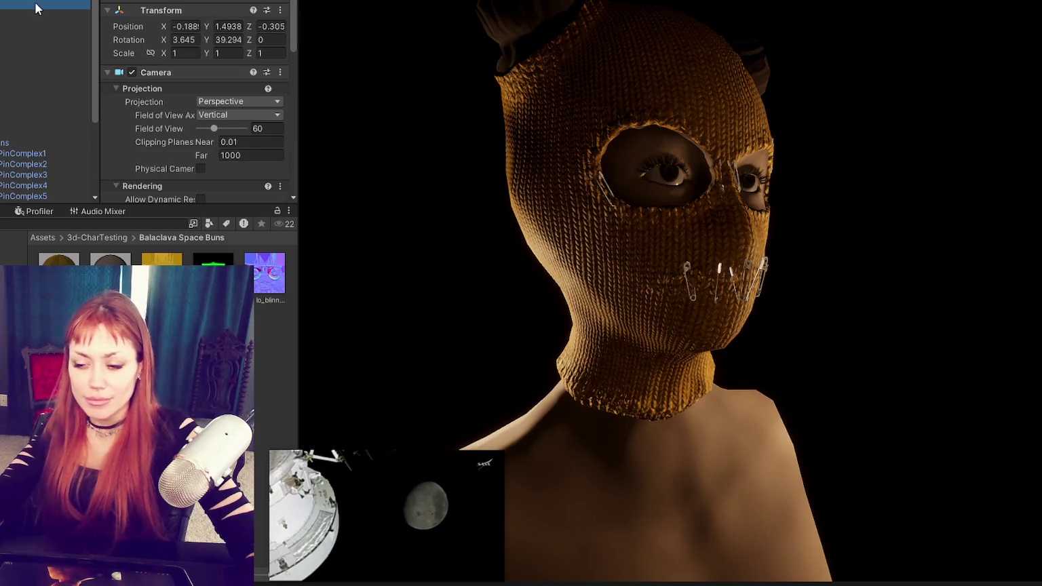
click(228, 26)
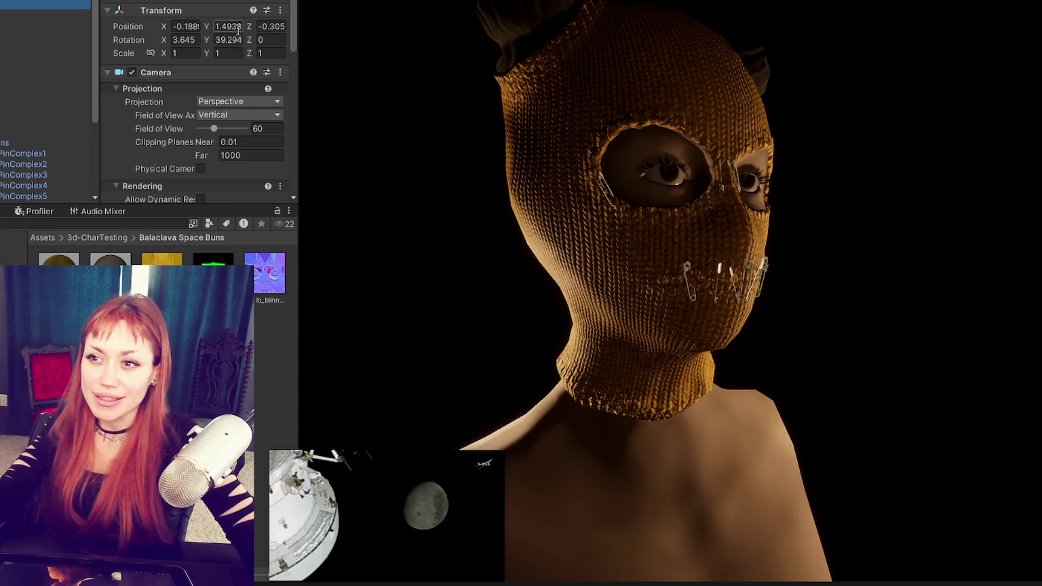
text(1.5)
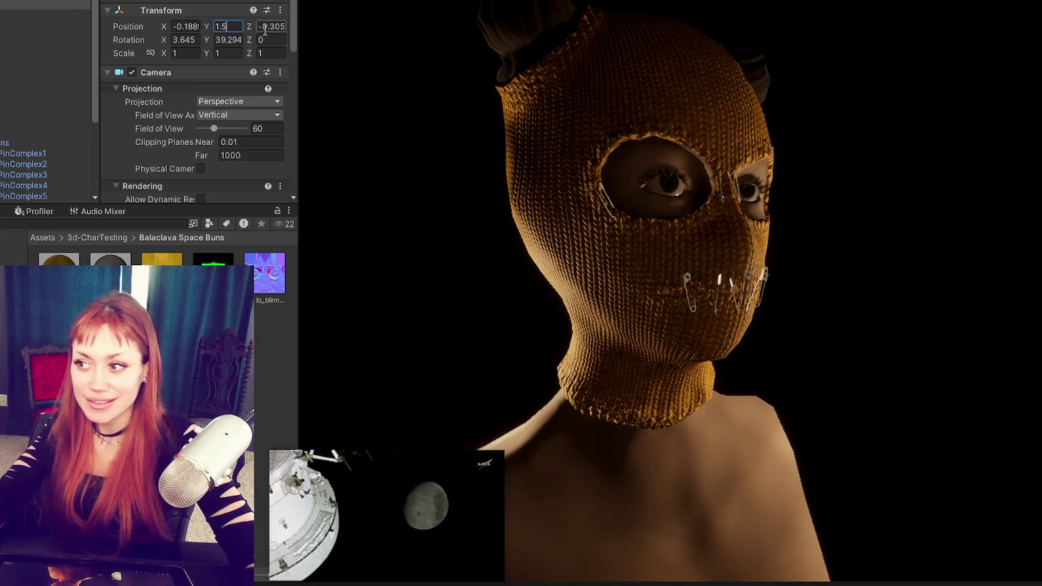
text(5)
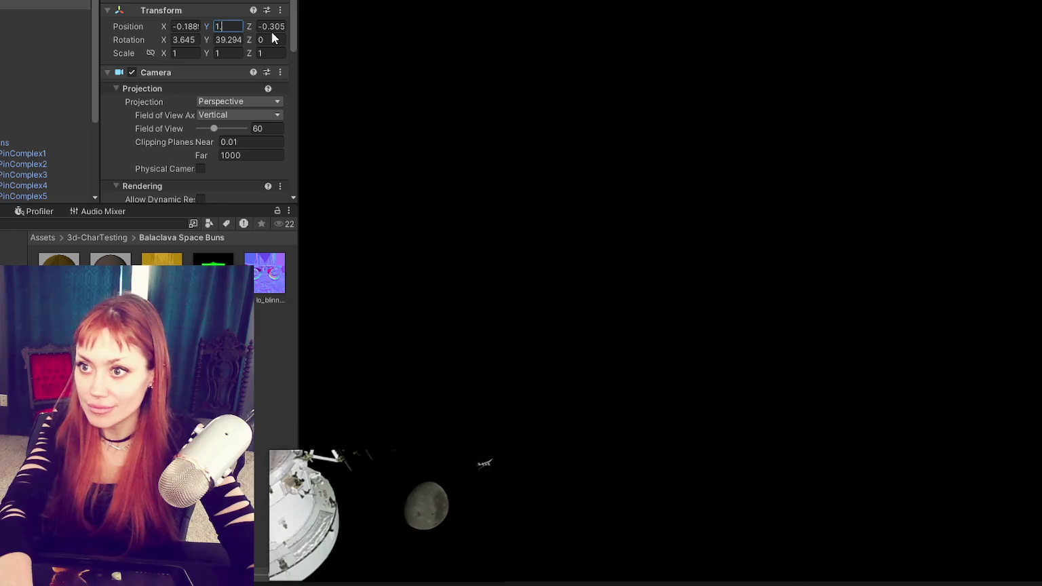
key(BackSpace)
text(2)
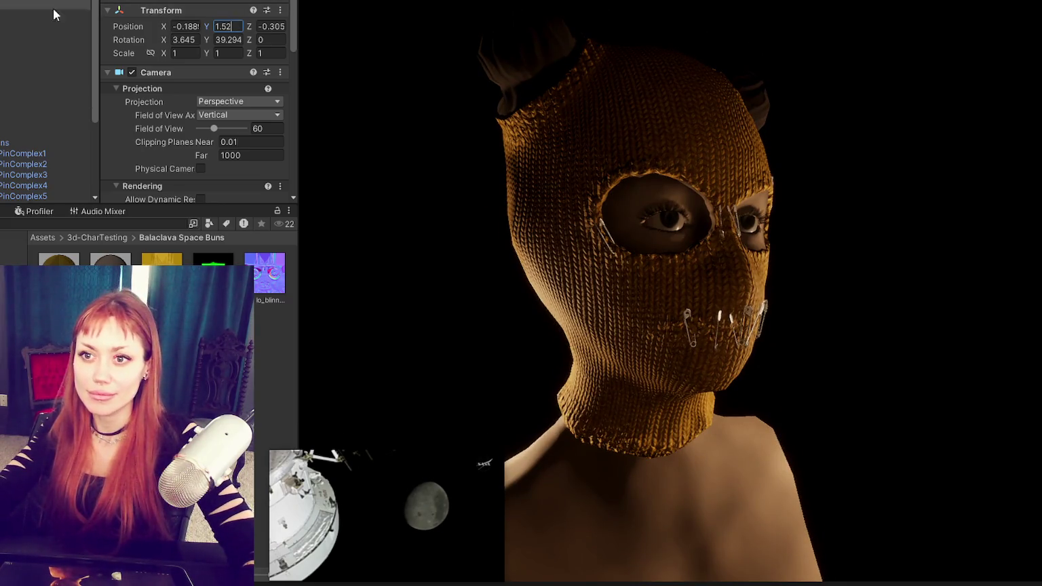
drag(169, 22, 172, 21)
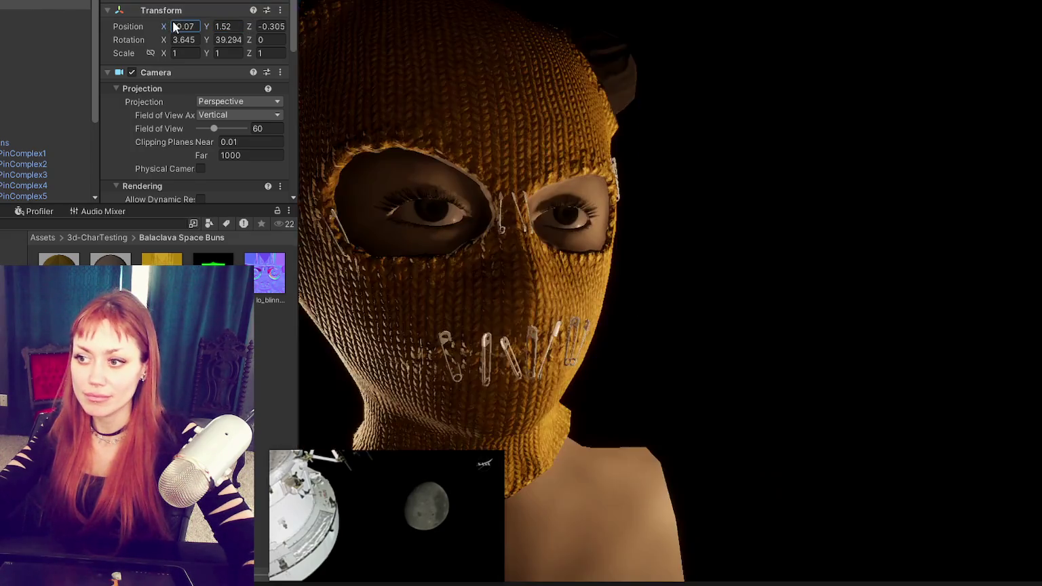
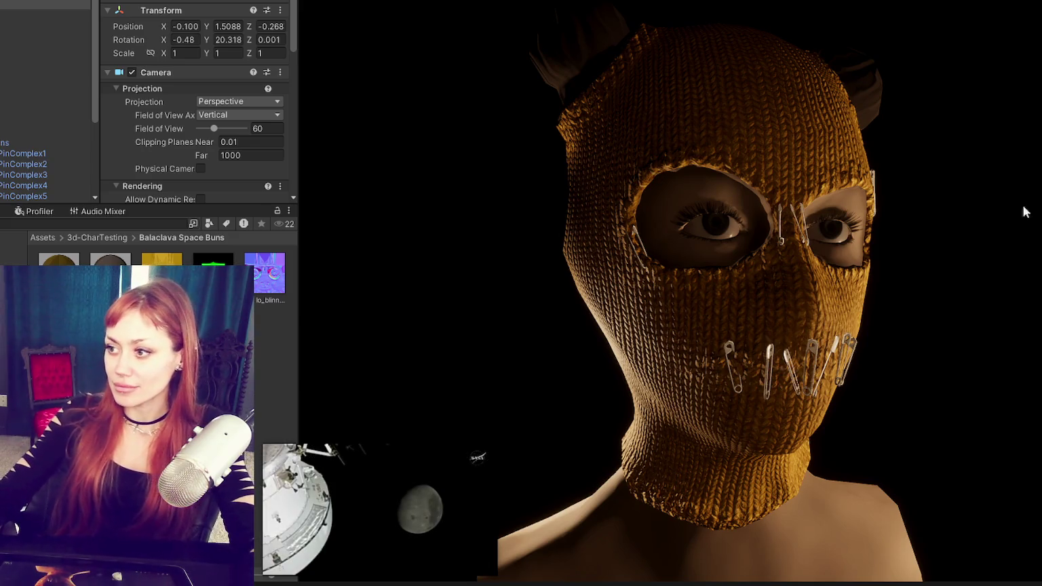
Step: Switch to the Scene view, then orbit and zoom to frontal and three-quarter views of the balaclava's head
key(ctrl+1)
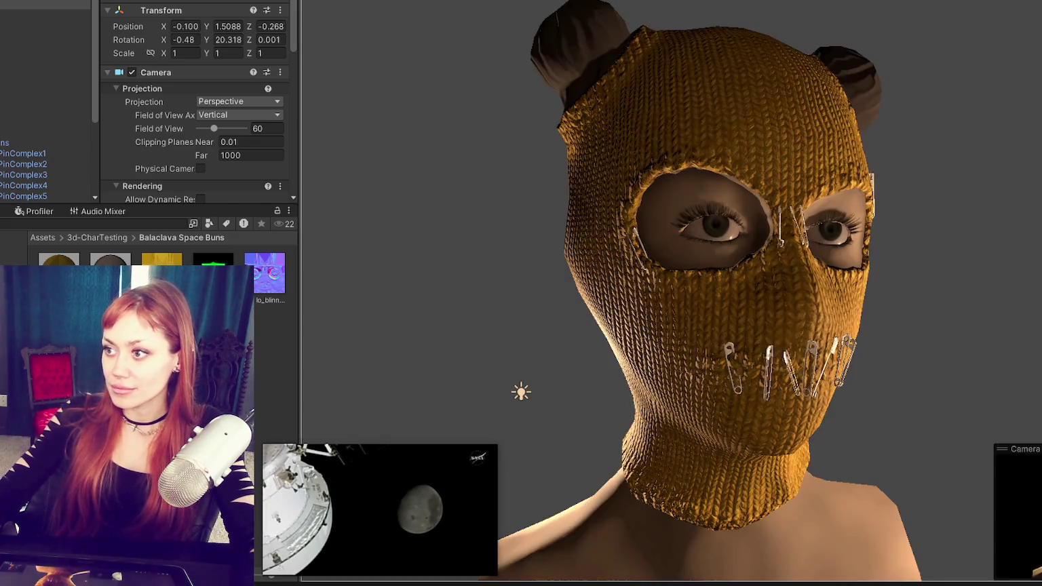
mouse_move(848, 204)
alt+mouse_down()
mouse_move(902, 211)
mouse_move(928, 189)
mouse_move(915, 179)
alt+mouse_up()
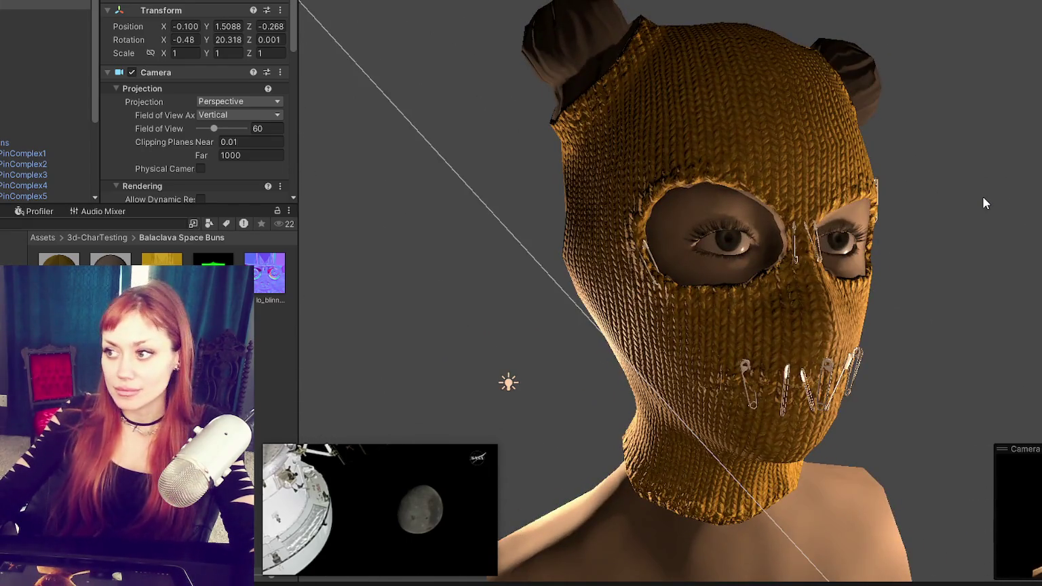
scroll(797, 104, up, 3)
scroll(814, 136, up, 2)
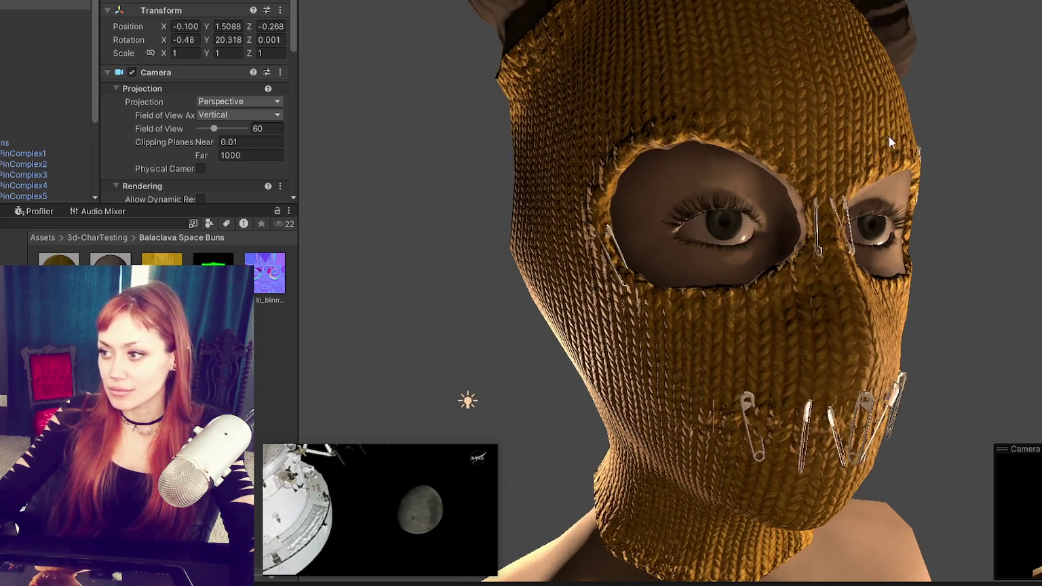
scroll(825, 155, up, 3)
scroll(825, 154, up, 3)
scroll(825, 155, down, 3)
scroll(825, 154, down, 3)
mouse_move(824, 155)
alt+mouse_down()
mouse_move(785, 181)
mouse_move(814, 177)
alt+mouse_up()
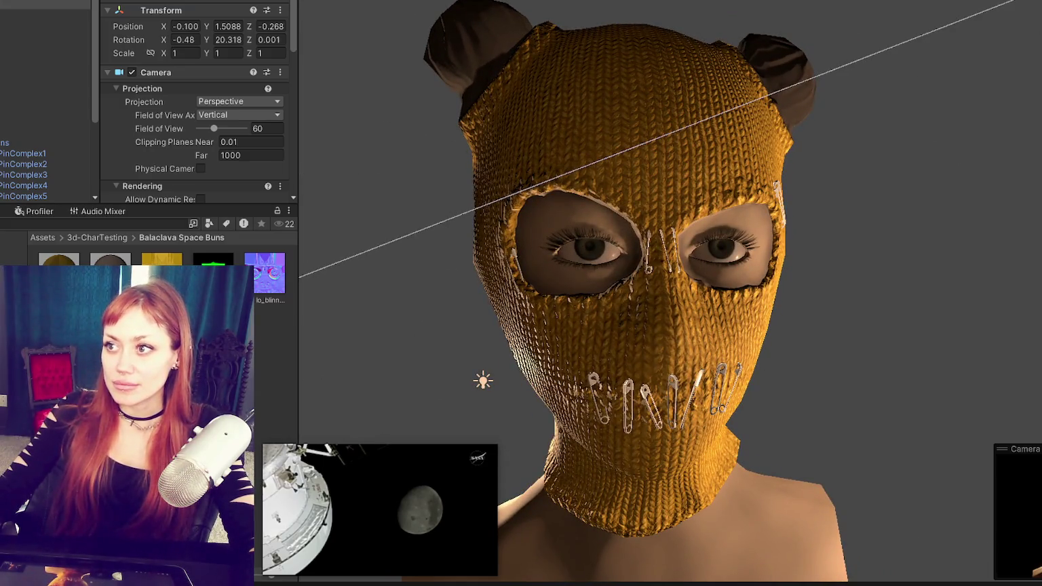
Step: Check the balaclava through the camera's Game view, zooming and orbiting so the head turns
key(ctrl+2)
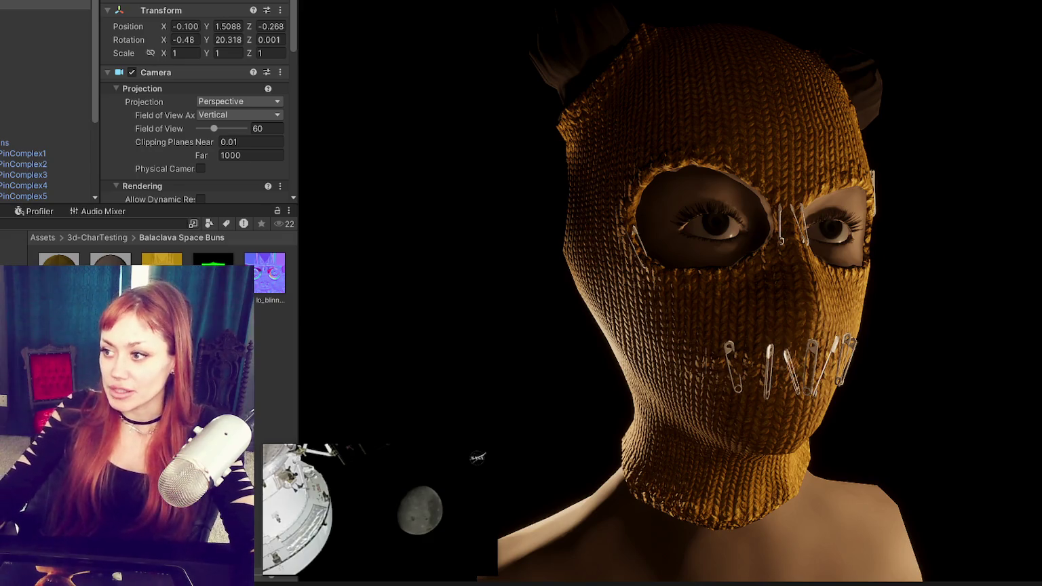
scroll(706, 211, up, 2)
scroll(847, 189, up, 3)
scroll(811, 186, up, 2)
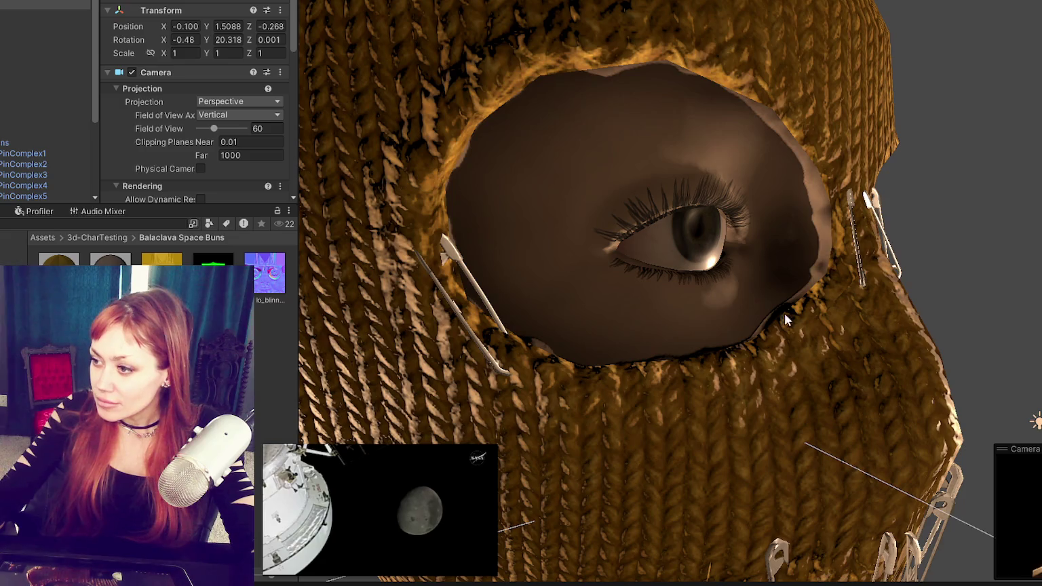
scroll(787, 314, down, 5)
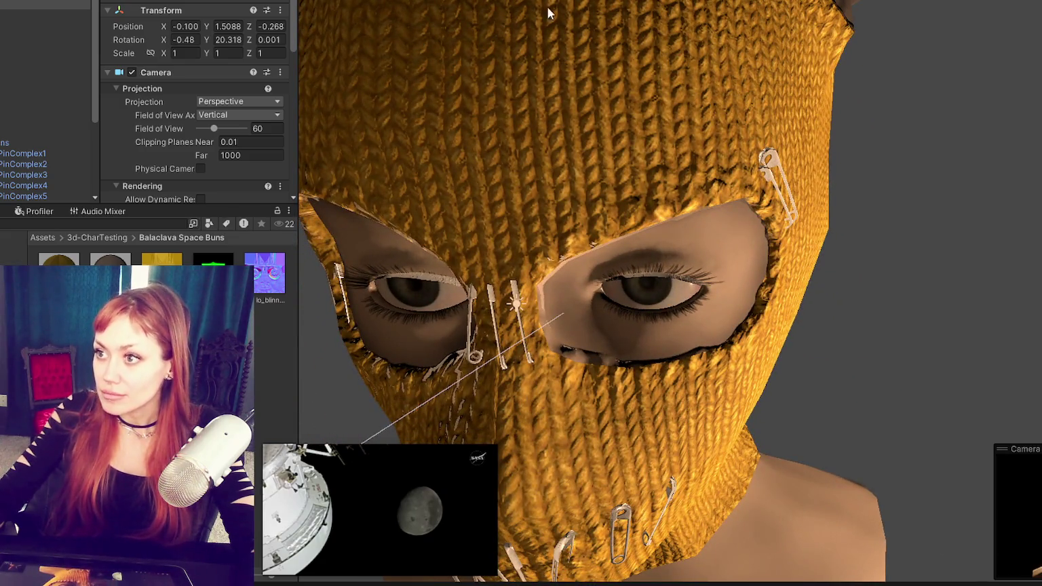
scroll(884, 190, down, 3)
scroll(809, 249, down, 2)
scroll(801, 237, down, 2)
scroll(788, 222, up, 2)
scroll(788, 223, down, 1)
alt+drag(537, 302, 627, 283)
scroll(708, 300, up, 2)
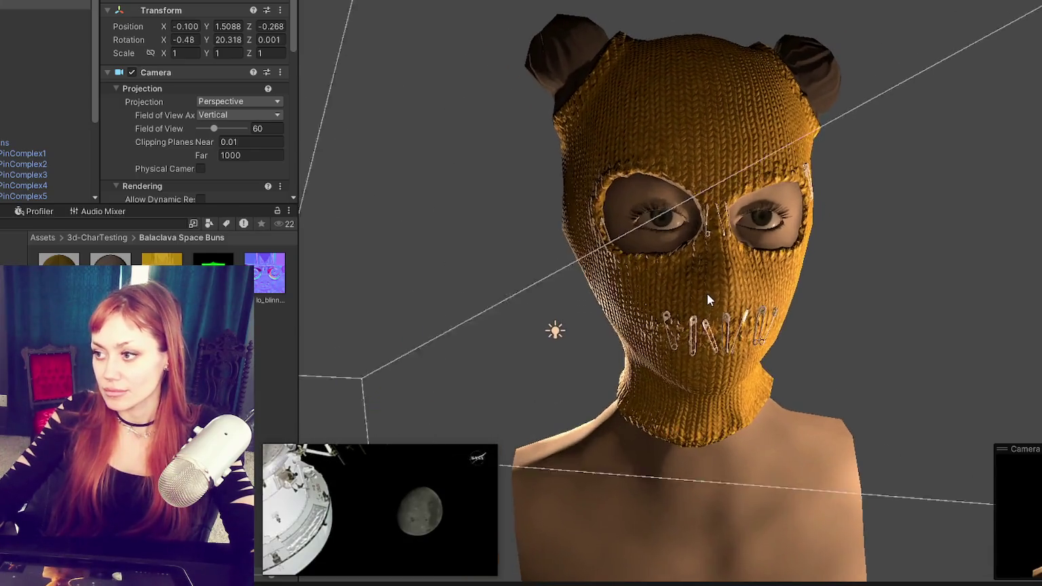
scroll(709, 301, up, 1)
key(alt+Tab)
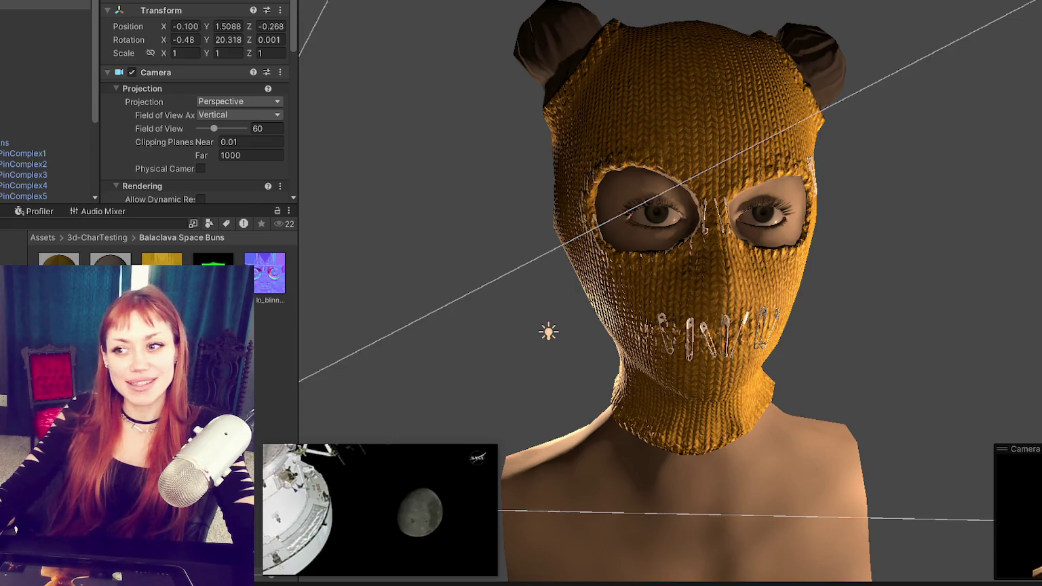
Step: Deselect the Main Camera so its settings and frustum lines disappear from around the balaclava
key(Escape)
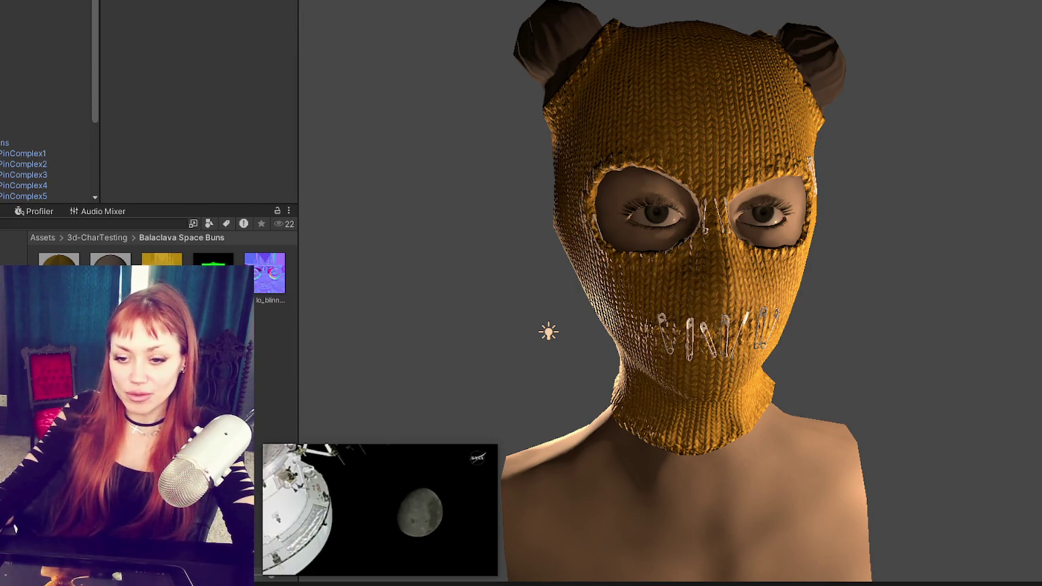
key(super)
key(Escape)
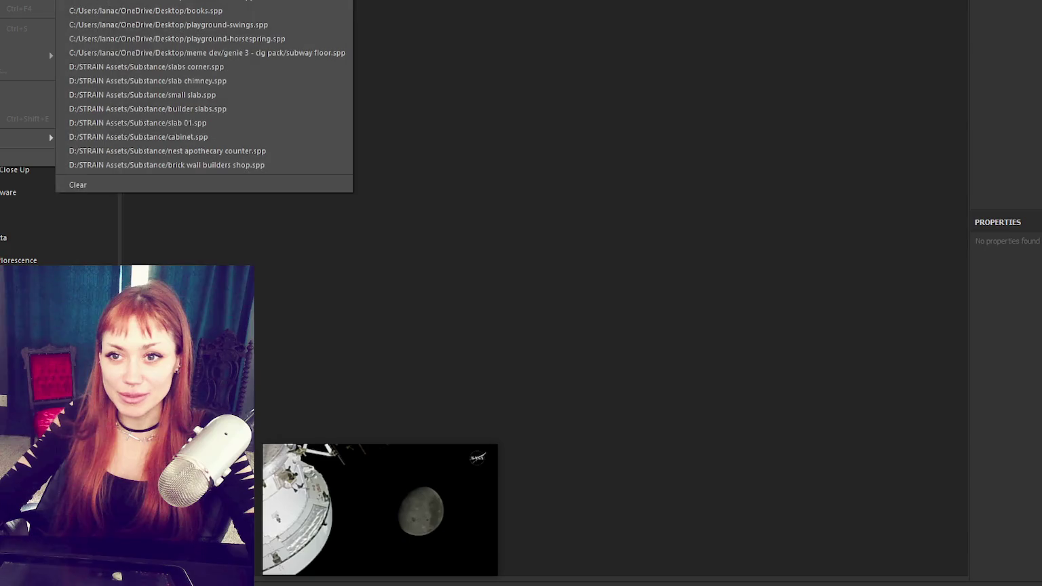
Step: Open the yellow knitted balaclava .spp project from the File > Open Recent list
click(523, 144)
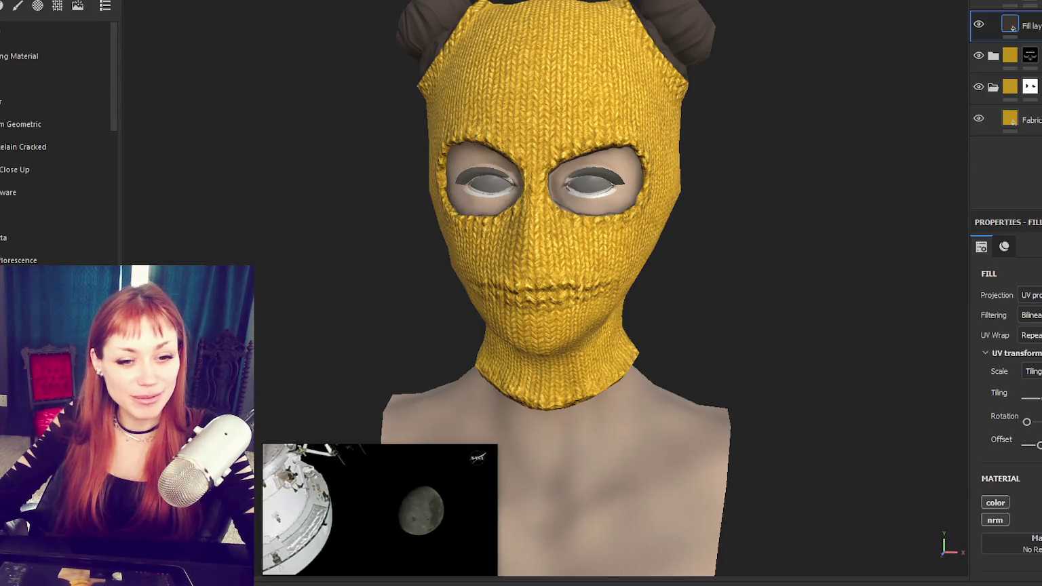
Step: Orbit in for a closer look at the mask, then add and undo a paint layer
mouse_move(694, 391)
alt+mouse_down()
mouse_move(773, 251)
mouse_move(588, 328)
mouse_move(786, 309)
alt+mouse_up()
scroll(705, 292, up, 3)
mouse_move(706, 291)
alt+mouse_down()
mouse_move(610, 263)
mouse_move(339, 288)
mouse_move(339, 312)
mouse_move(188, 255)
mouse_move(641, 216)
mouse_move(535, 89)
mouse_move(689, 95)
mouse_move(584, 90)
mouse_move(632, 90)
alt+mouse_up()
scroll(475, 237, down, 3)
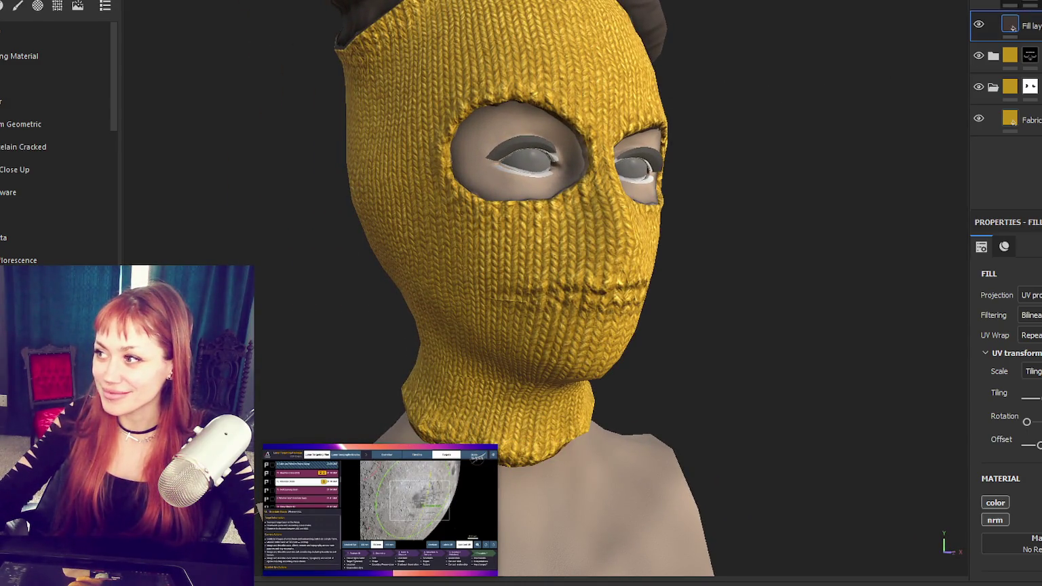
click(1011, 2)
key(ctrl+z)
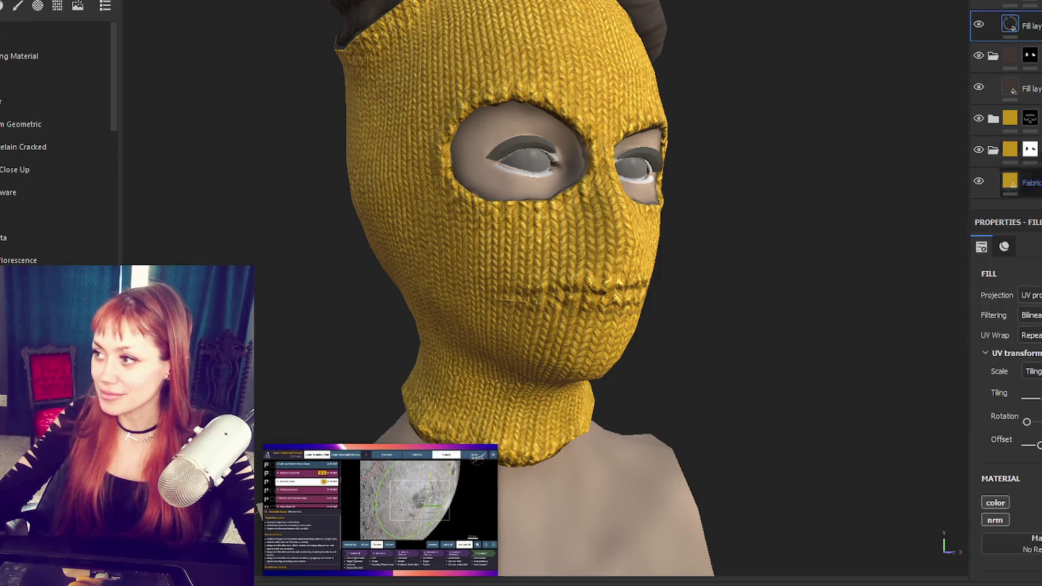
Step: Show the top Fill layer's material and open its dark brown 403333 Base Color picker
click(1004, 246)
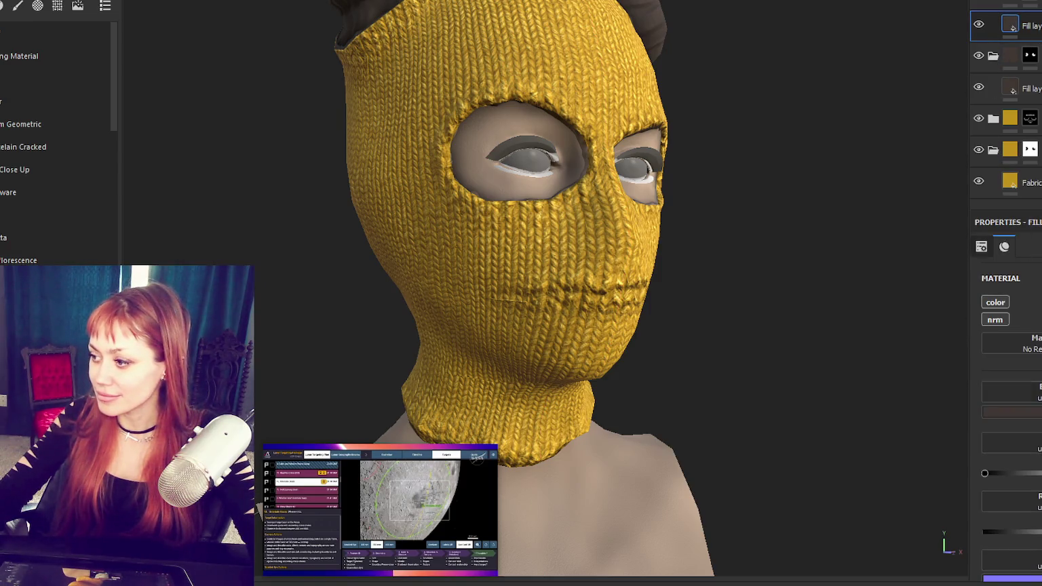
click(1011, 411)
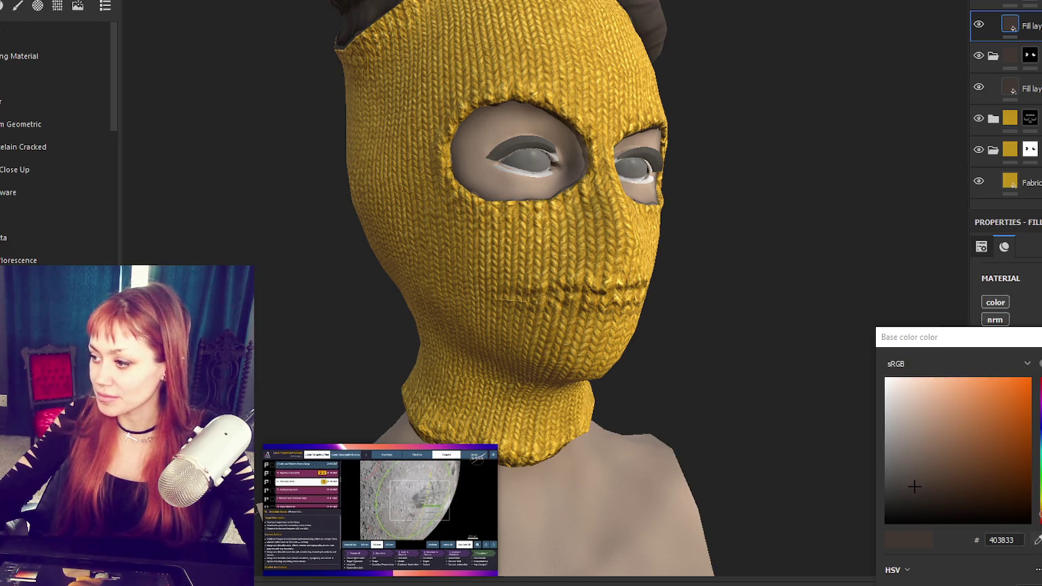
mouse_move(497, 452)
drag(496, 444, 1038, 53)
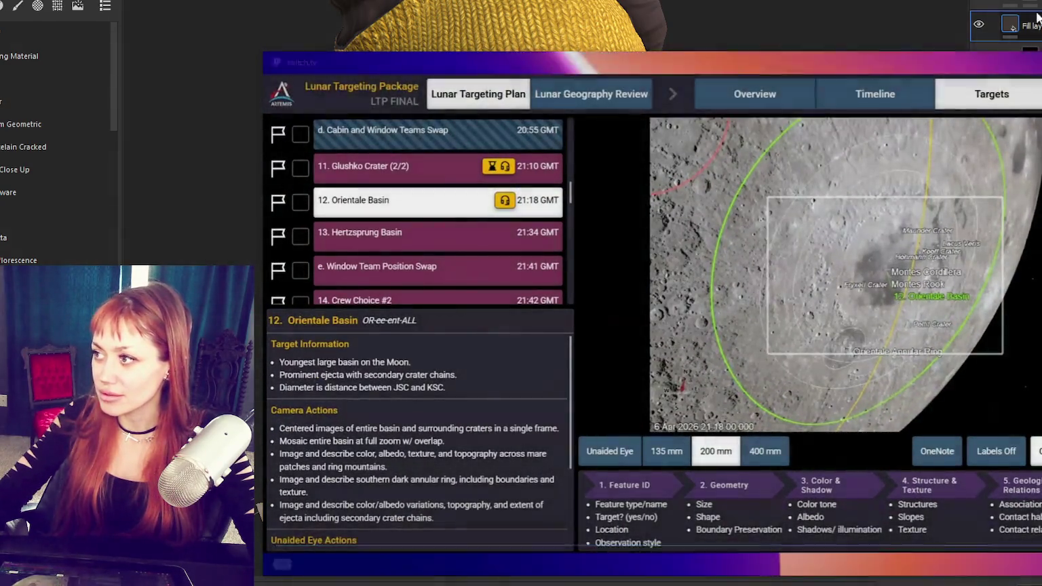
Step: Try reddish-brown 5C3A3A and then white on the buns, and undo back to dark brown
drag(1038, 87, 871, 82)
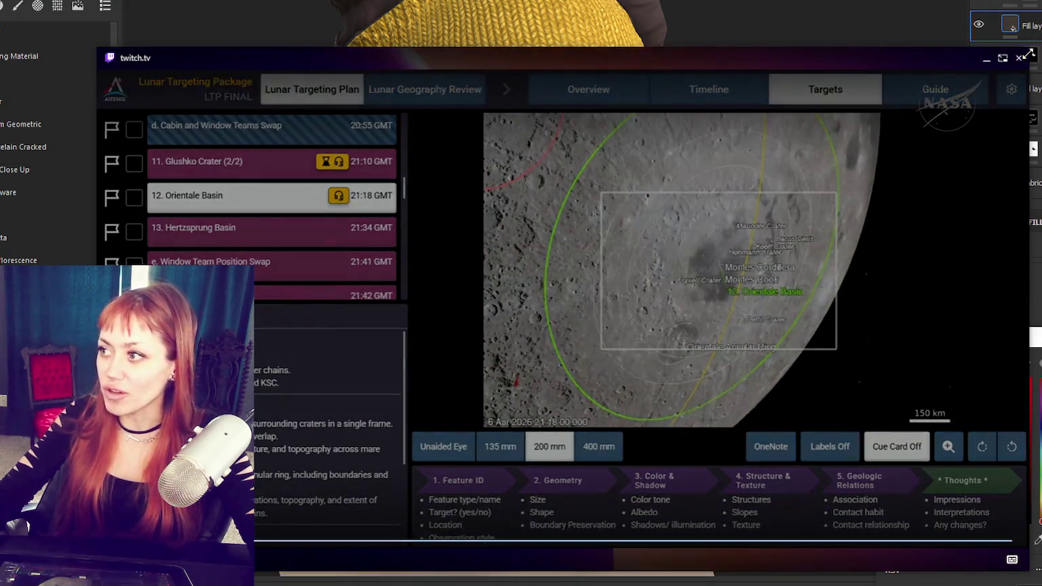
mouse_move(1030, 47)
mouse_down()
mouse_move(770, 173)
mouse_move(574, 387)
mouse_up()
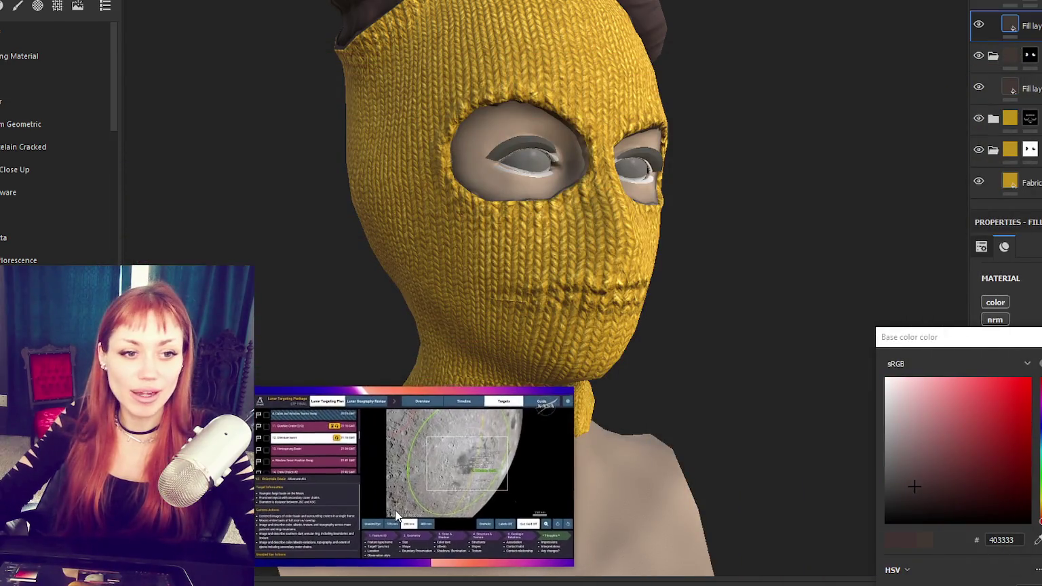
drag(395, 524, 135, 209)
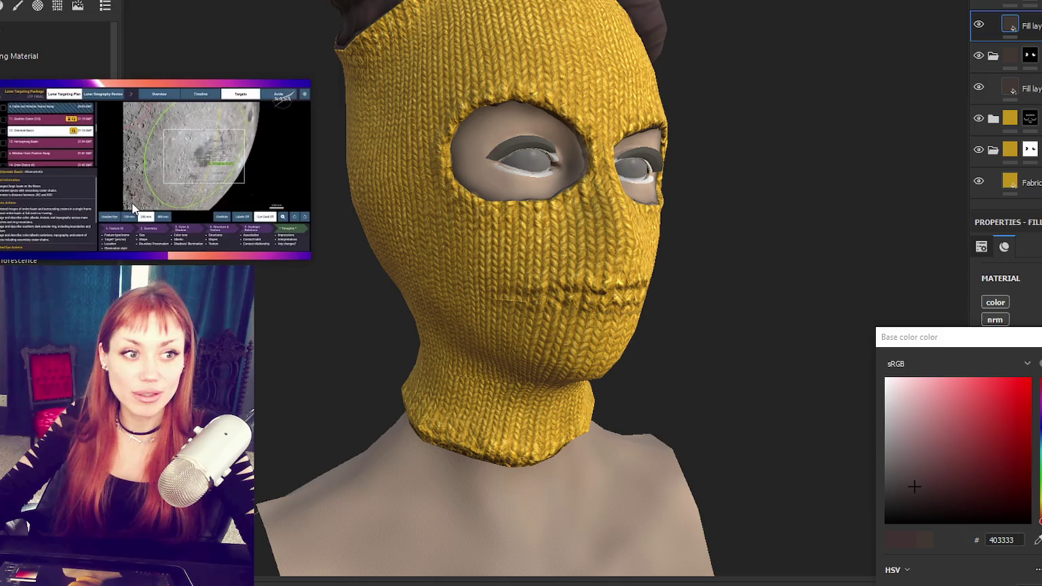
mouse_move(304, 169)
mouse_down()
mouse_move(265, 170)
mouse_move(247, 196)
mouse_up()
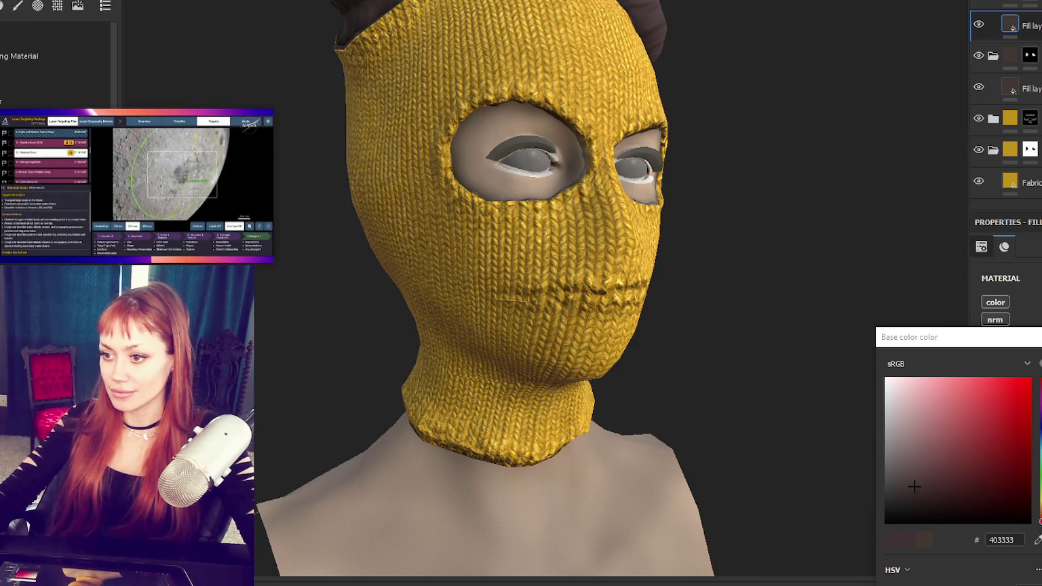
click(938, 471)
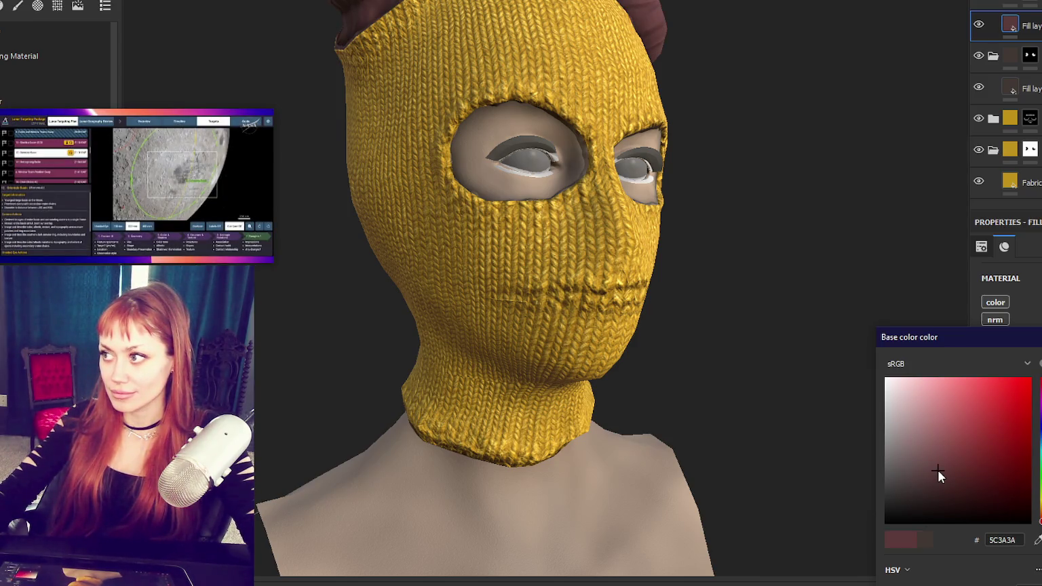
drag(937, 470, 845, 317)
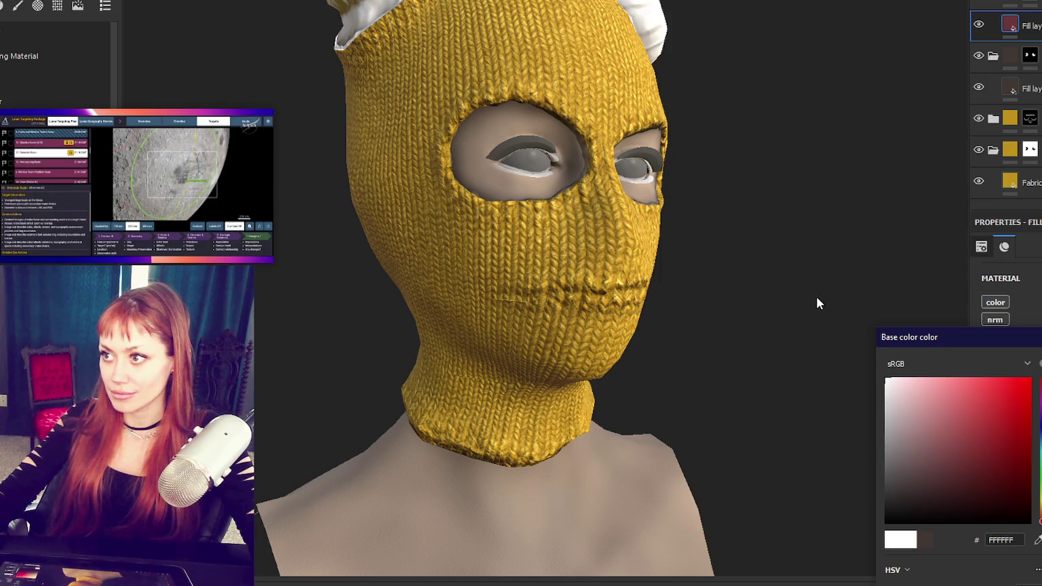
key(ctrl+z)
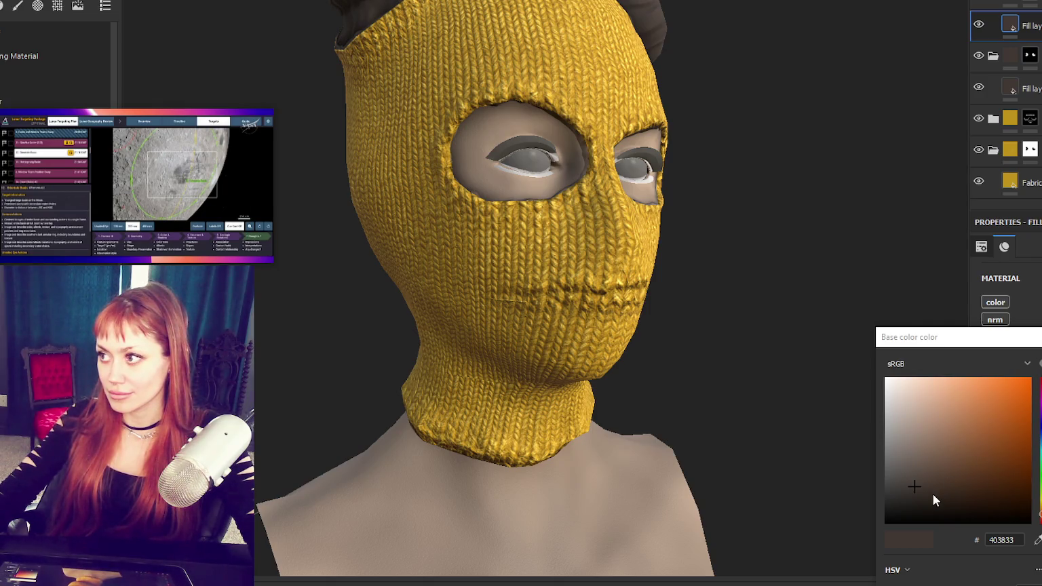
Step: Set the buns' base colour to 28221D, close the picker and select the paint layer above
drag(933, 494, 922, 500)
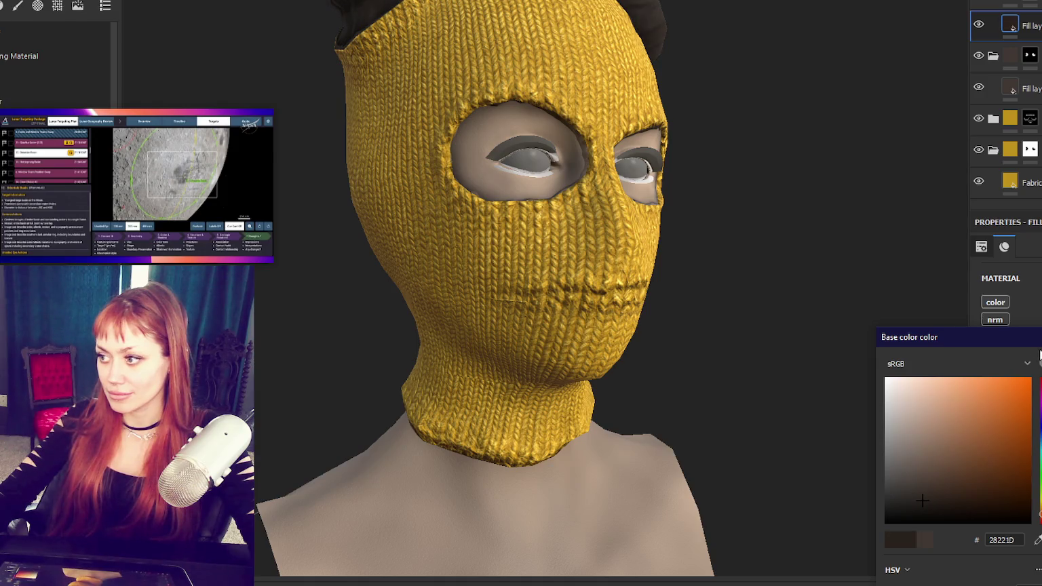
alt+drag(834, 380, 745, 261)
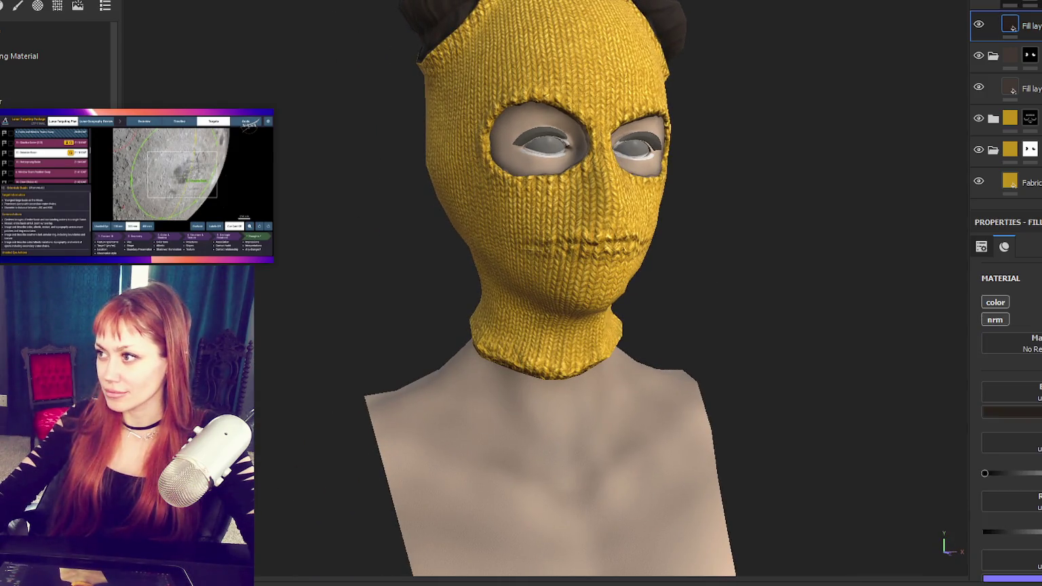
click(1004, 3)
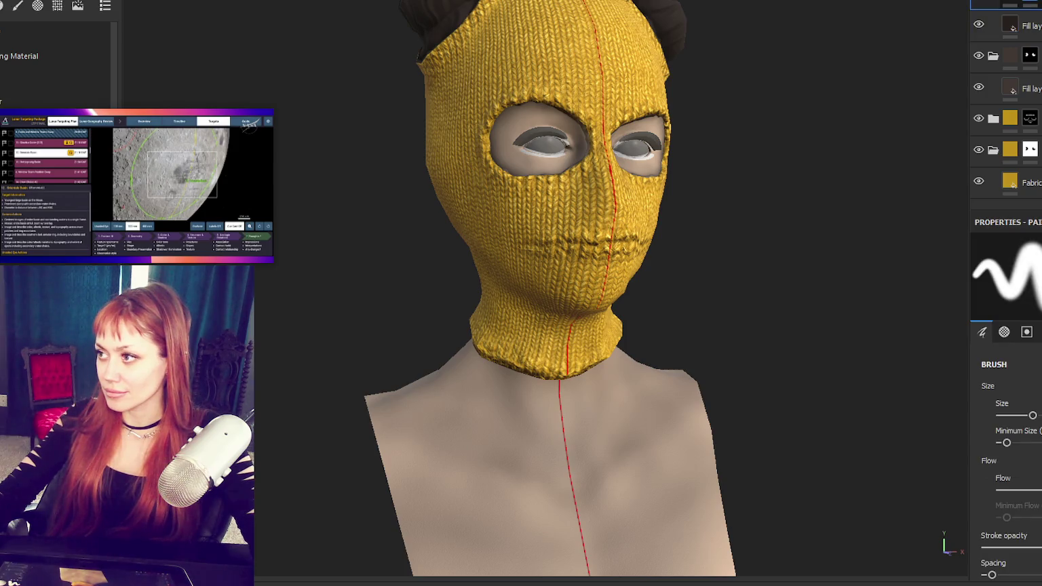
drag(1018, 58, 1021, 143)
right_click(978, 88)
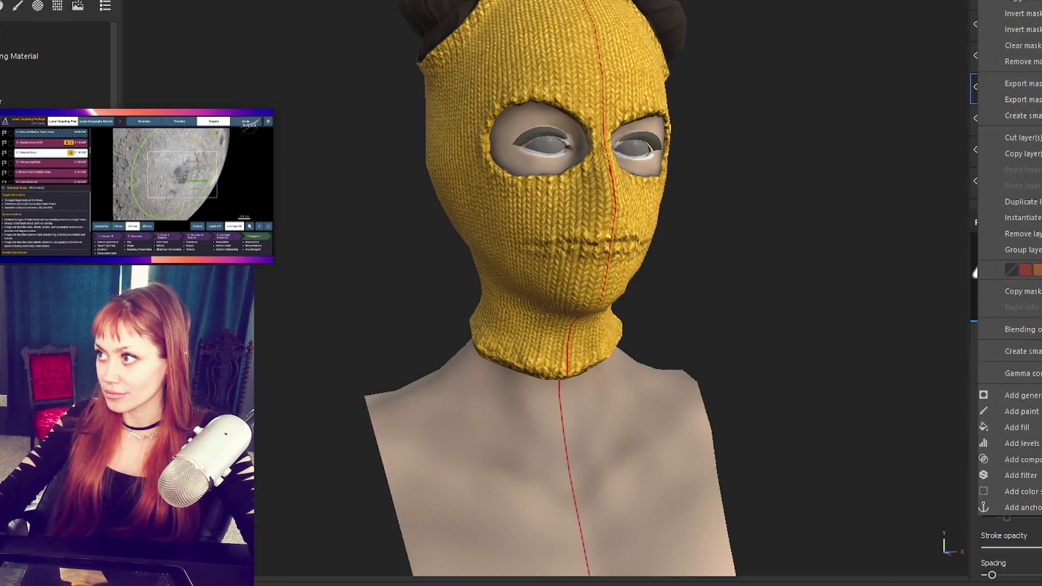
key(Escape)
click(994, 58)
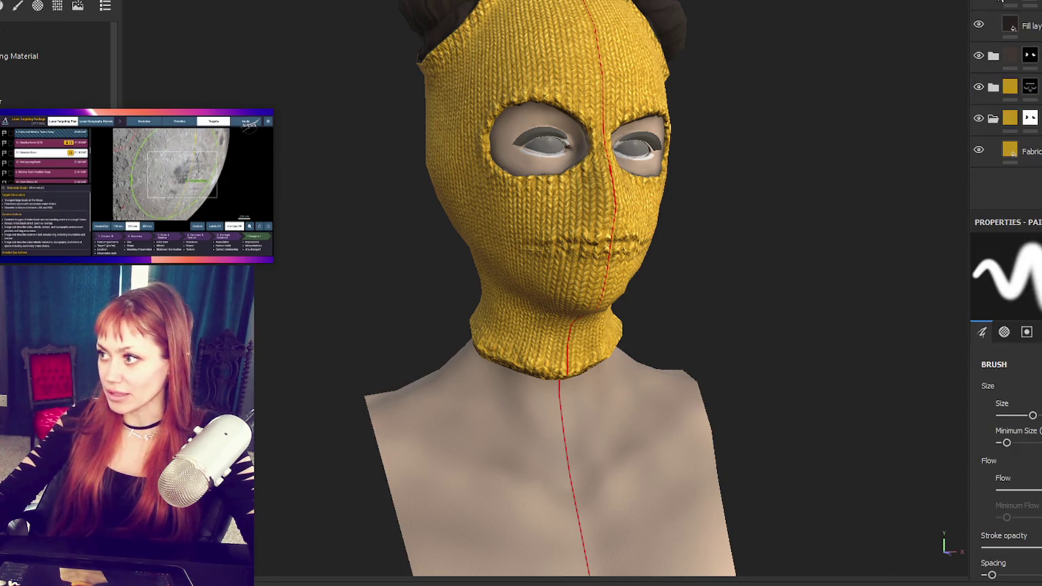
right_click(1031, 25)
key(Escape)
mouse_move(542, 115)
alt+mouse_down()
mouse_move(583, 156)
mouse_move(556, 258)
mouse_move(461, 244)
mouse_move(451, 108)
mouse_move(531, 92)
mouse_move(428, 186)
mouse_move(448, 216)
alt+mouse_up()
scroll(584, 156, up, 3)
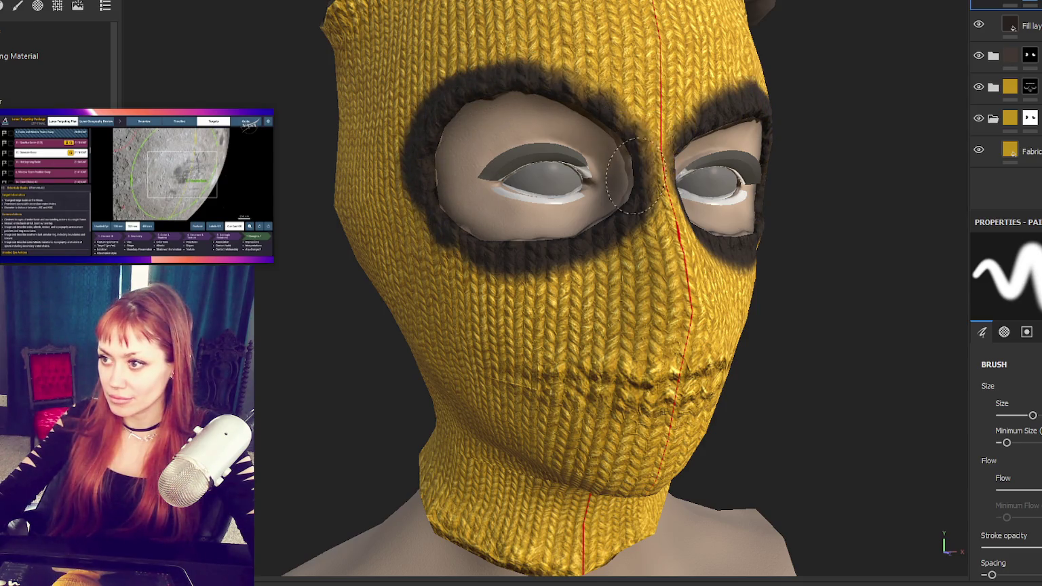
alt+drag(638, 204, 603, 234)
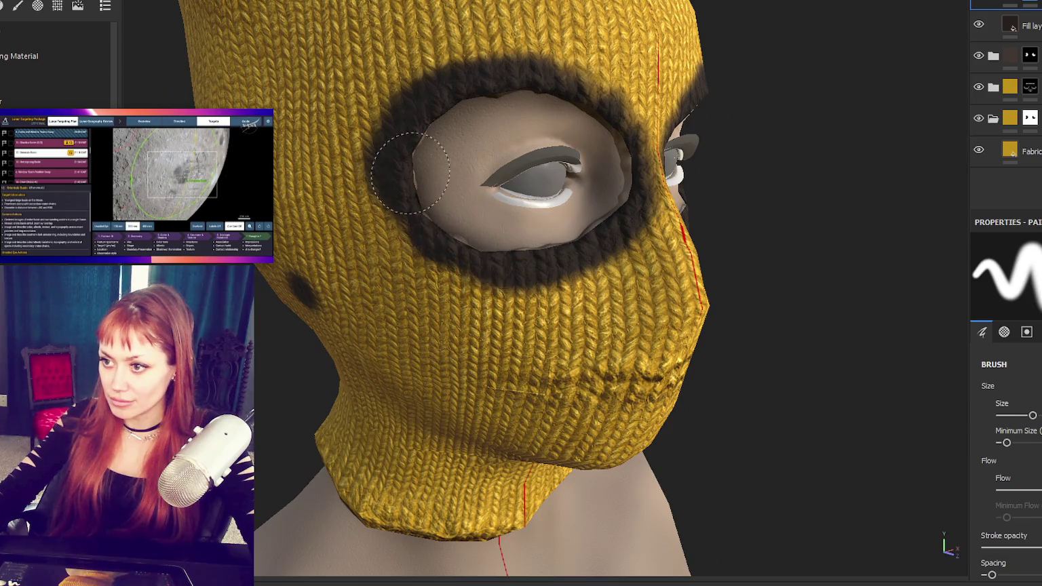
alt+drag(427, 171, 523, 234)
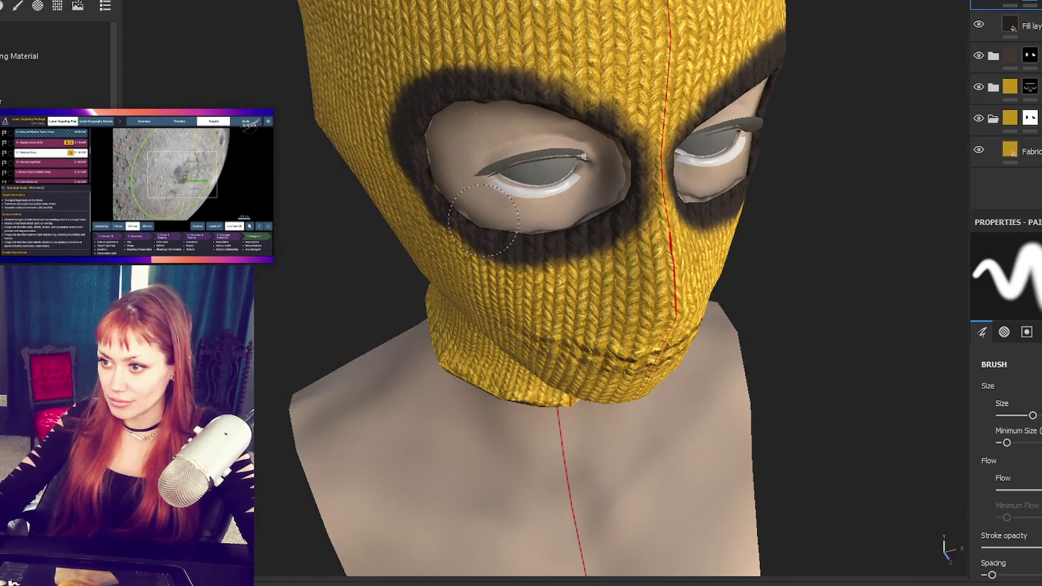
mouse_move(429, 122)
alt+mouse_down()
mouse_move(609, 105)
mouse_move(360, 112)
alt+mouse_up()
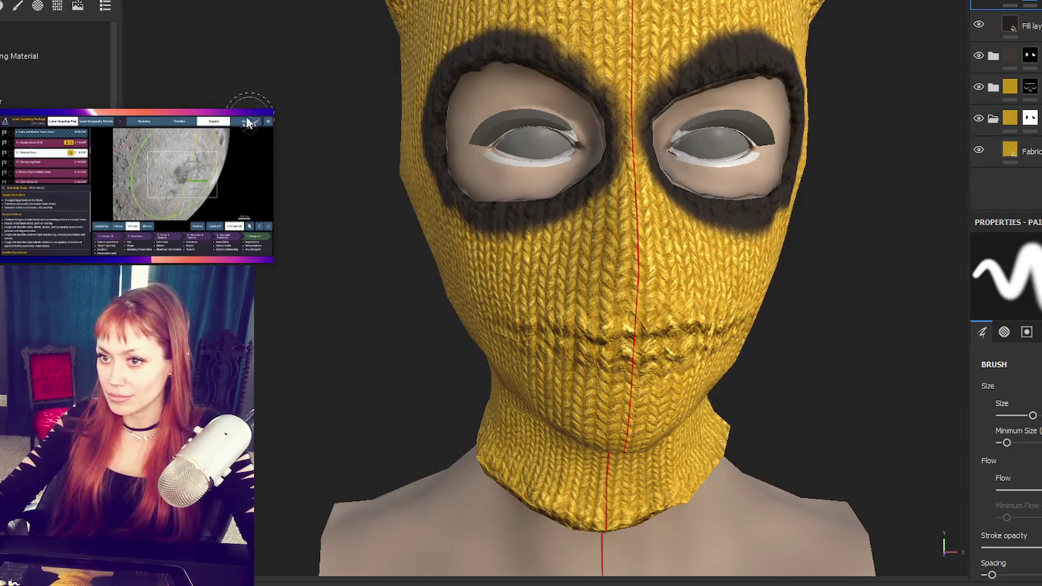
drag(86, 153, 144, 165)
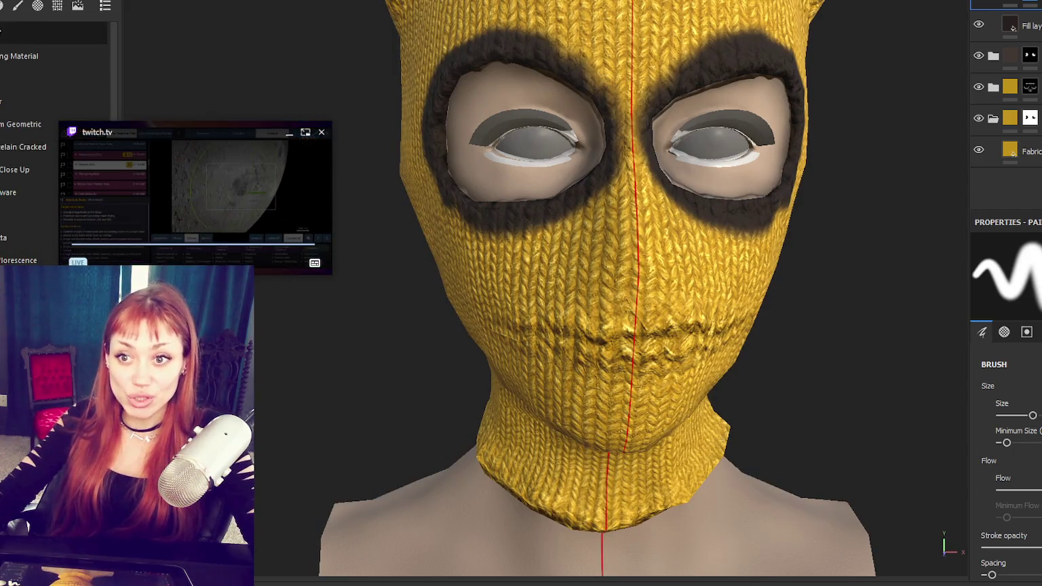
click(19, 10)
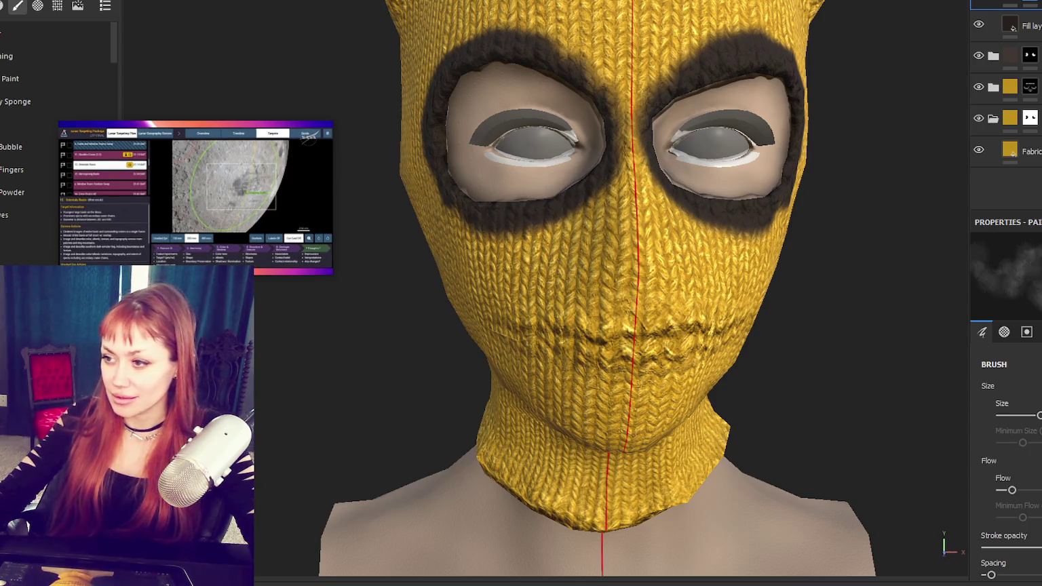
Step: Orbit to the side of the mask and paint dark grime along the eye-hole rim
scroll(1011, 441, down, 5)
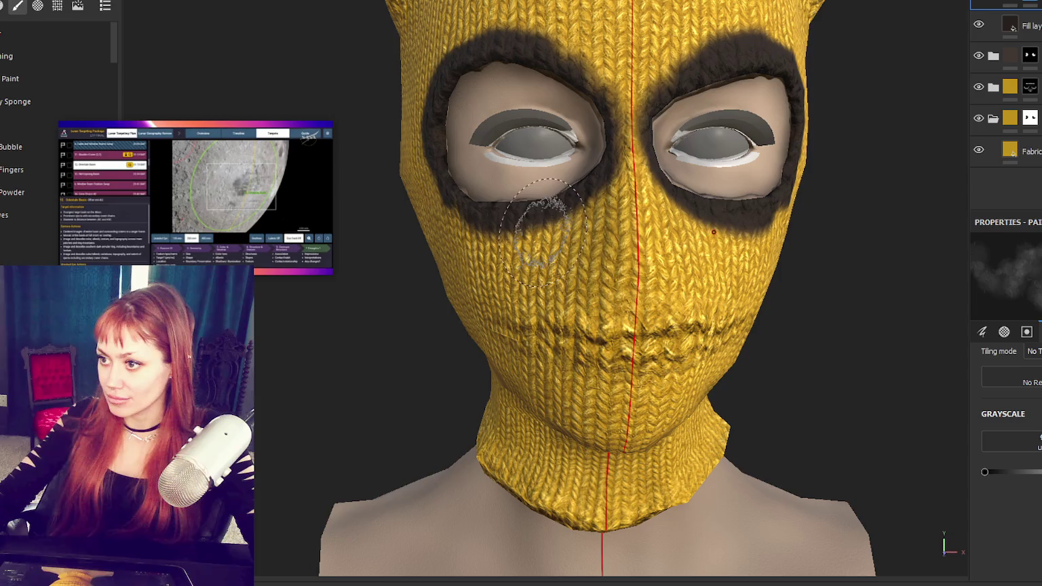
mouse_move(577, 305)
alt+mouse_down()
mouse_move(719, 278)
mouse_move(400, 10)
alt+mouse_up()
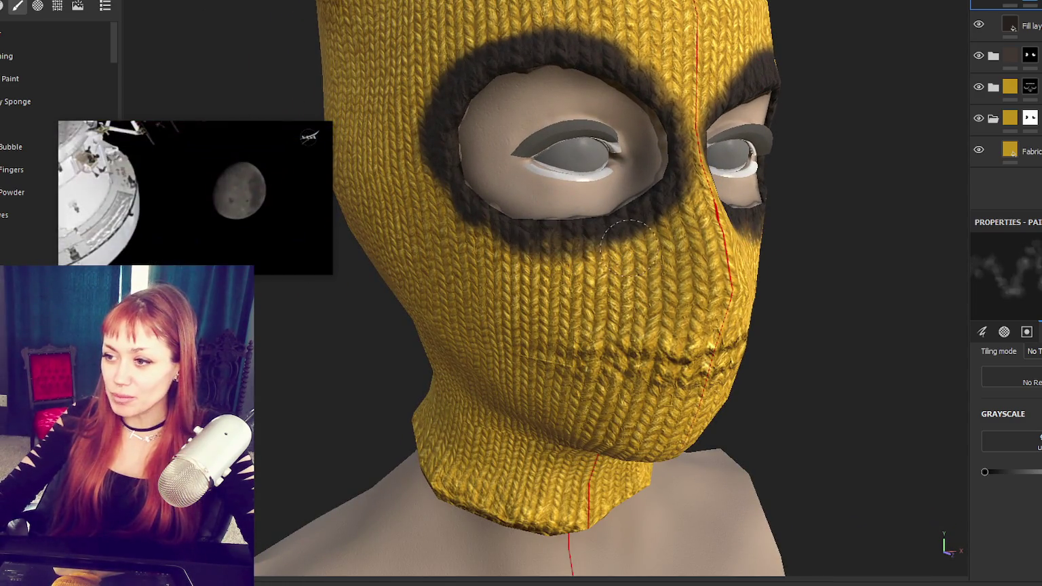
alt+drag(566, 252, 567, 270)
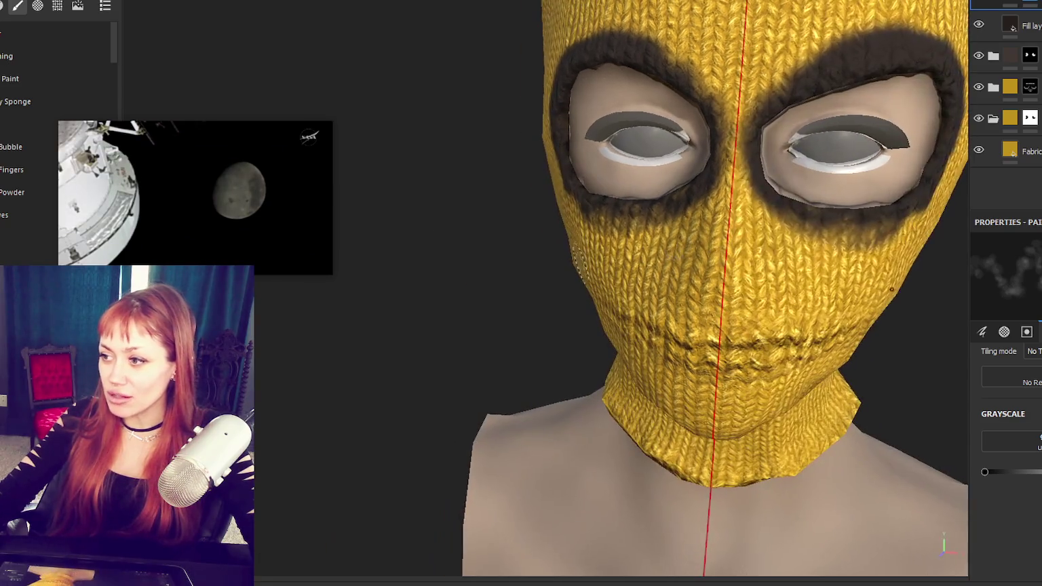
alt+drag(852, 234, 734, 242)
drag(488, 245, 422, 189)
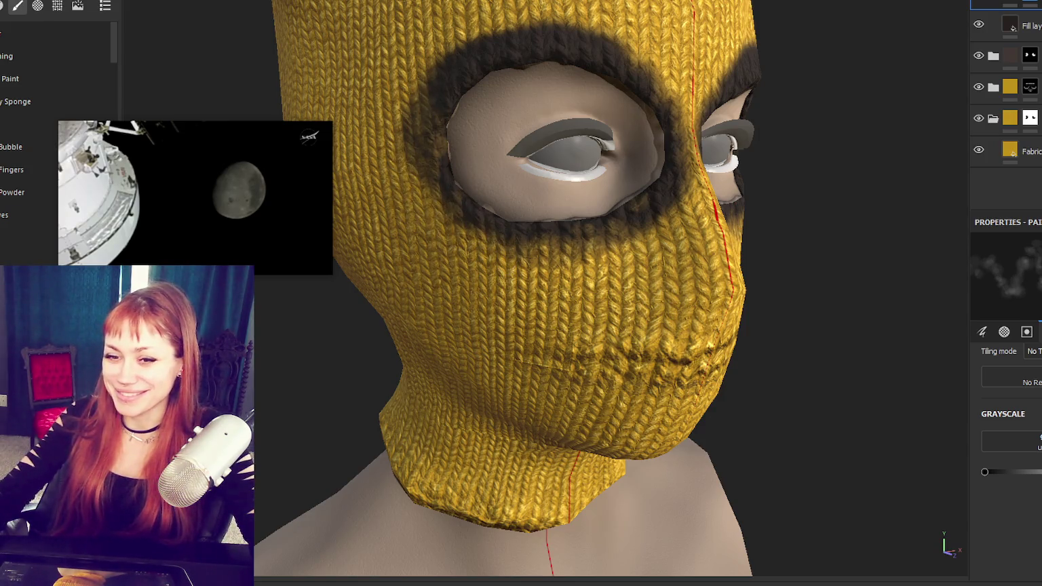
alt+drag(383, 438, 360, 430)
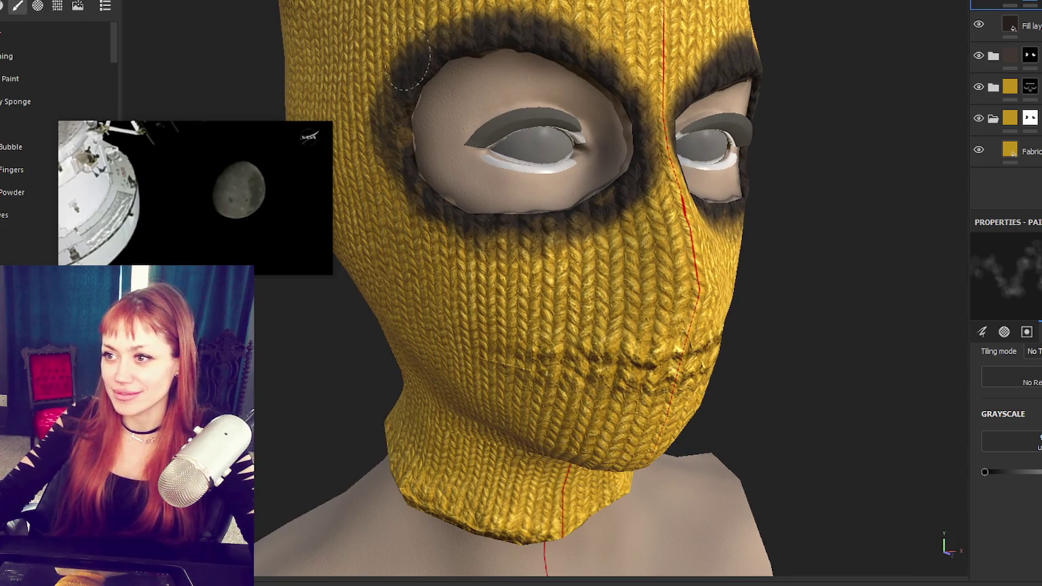
mouse_move(479, 24)
alt+mouse_down()
mouse_move(628, 256)
mouse_move(787, 261)
alt+mouse_up()
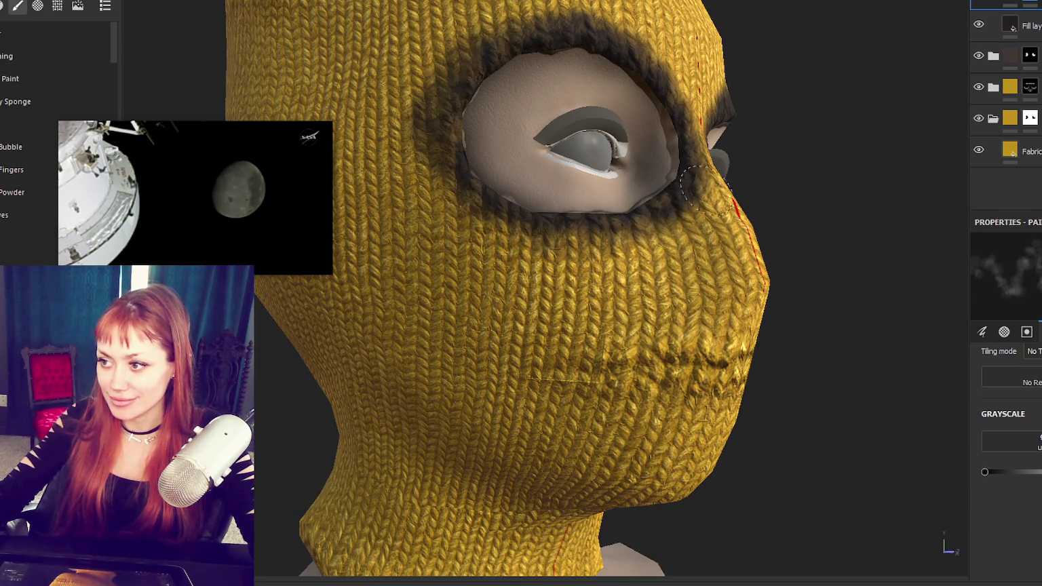
alt+drag(638, 226, 632, 237)
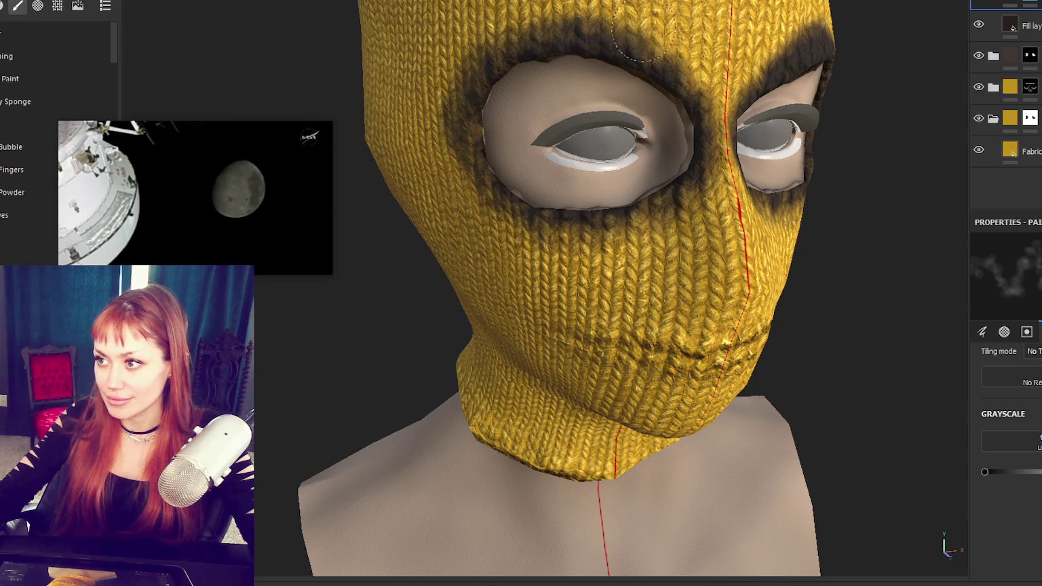
Step: Darken the right eye hole's upper rim, then turn off symmetry and orbit around the mask
scroll(743, 65, down, 3)
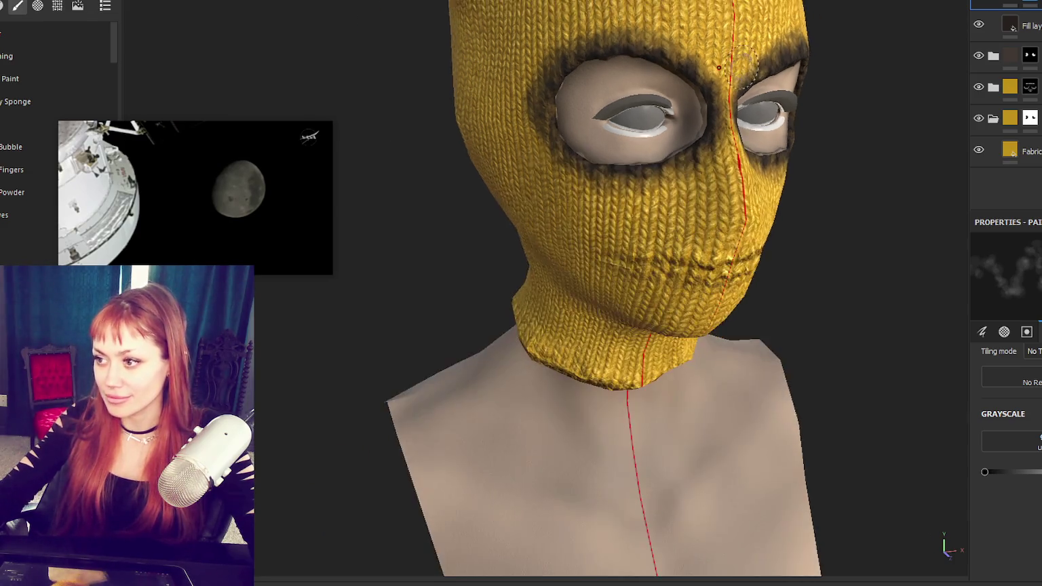
alt+drag(718, 67, 790, 193)
scroll(720, 185, up, 3)
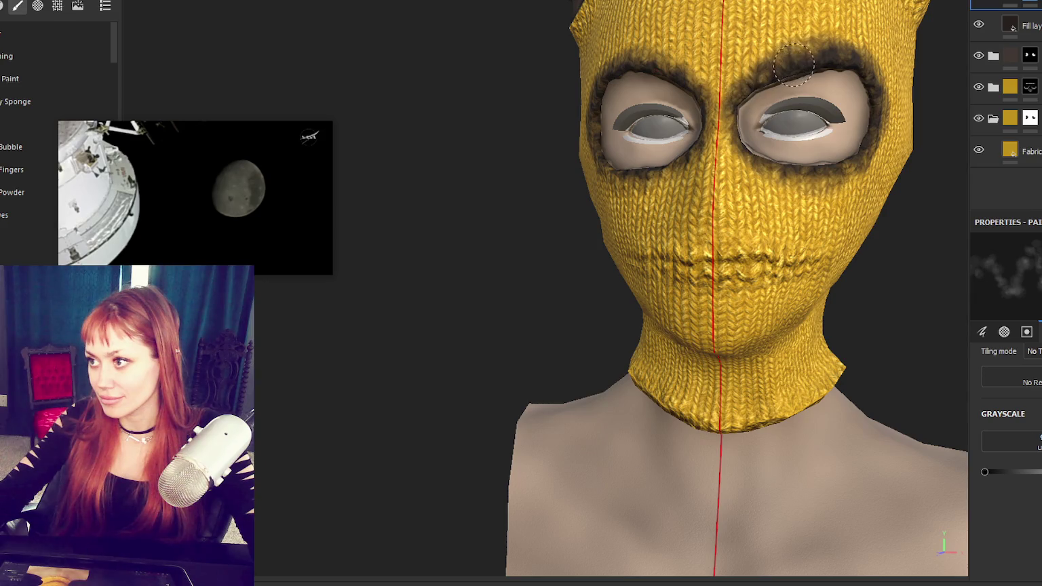
drag(835, 54, 865, 59)
key(l)
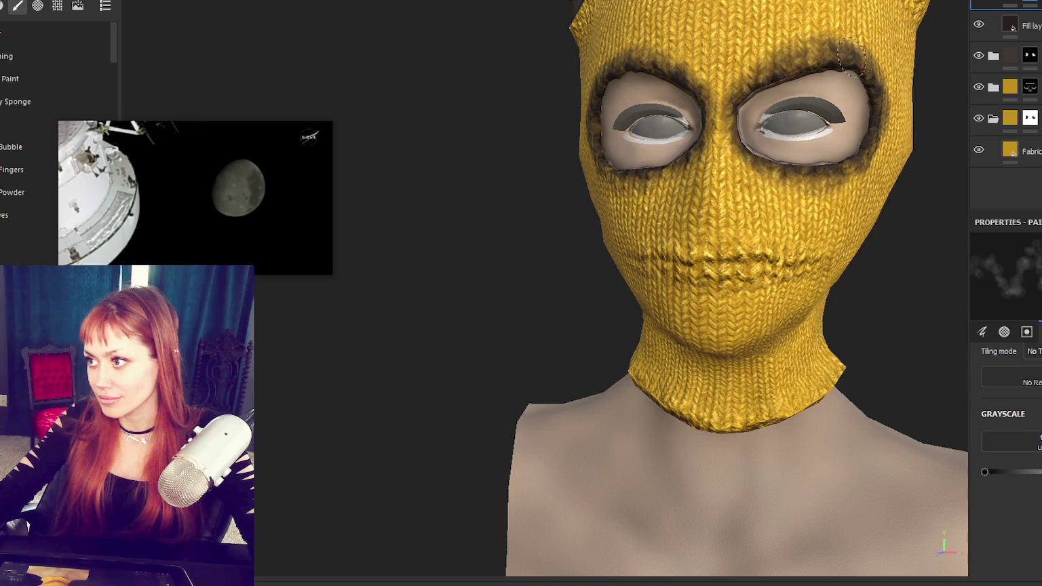
alt+drag(882, 85, 850, 93)
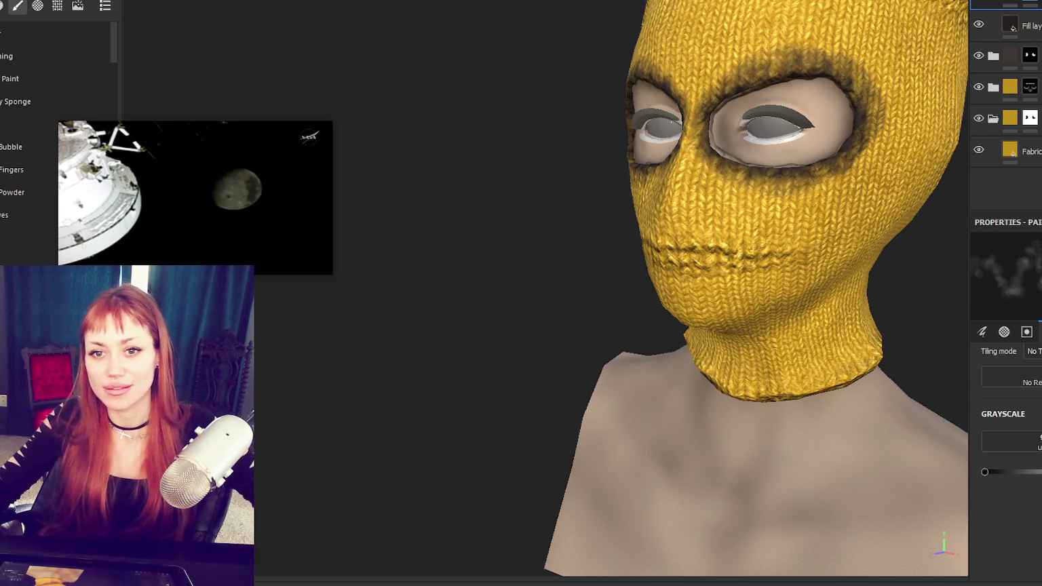
alt+drag(870, 112, 750, 154)
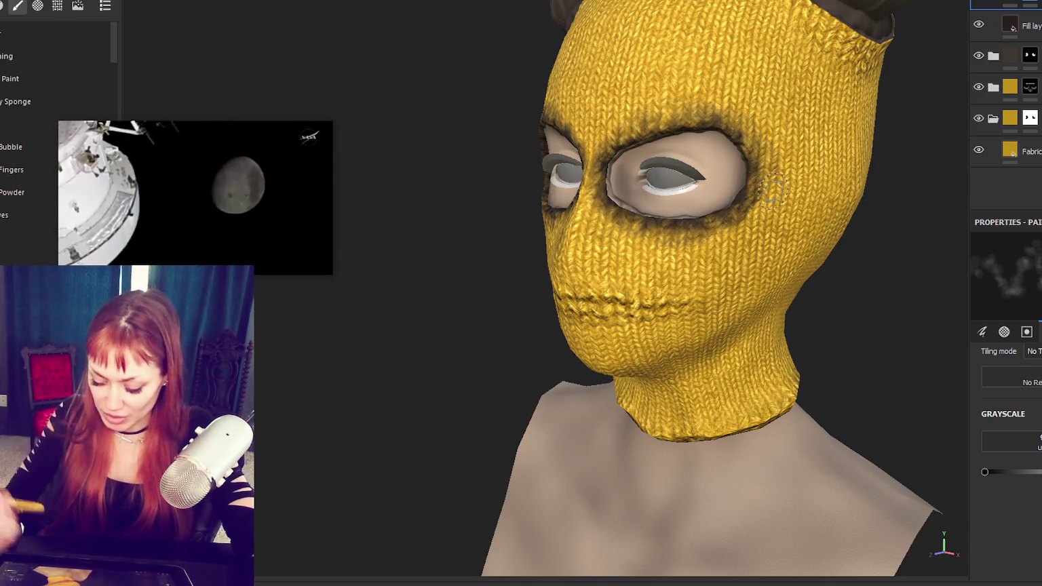
mouse_move(709, 116)
alt+mouse_down()
mouse_move(729, 105)
mouse_move(667, 220)
mouse_move(636, 201)
mouse_move(504, 219)
alt+mouse_up()
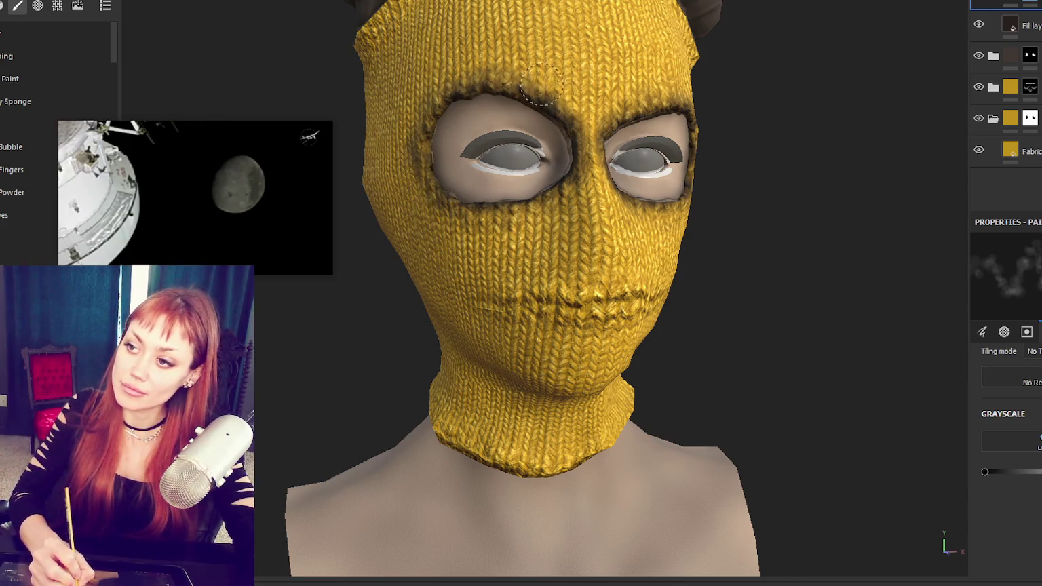
Step: Orbit between front and three-quarter views to inspect the grime on the balaclava
alt+drag(563, 104, 523, 60)
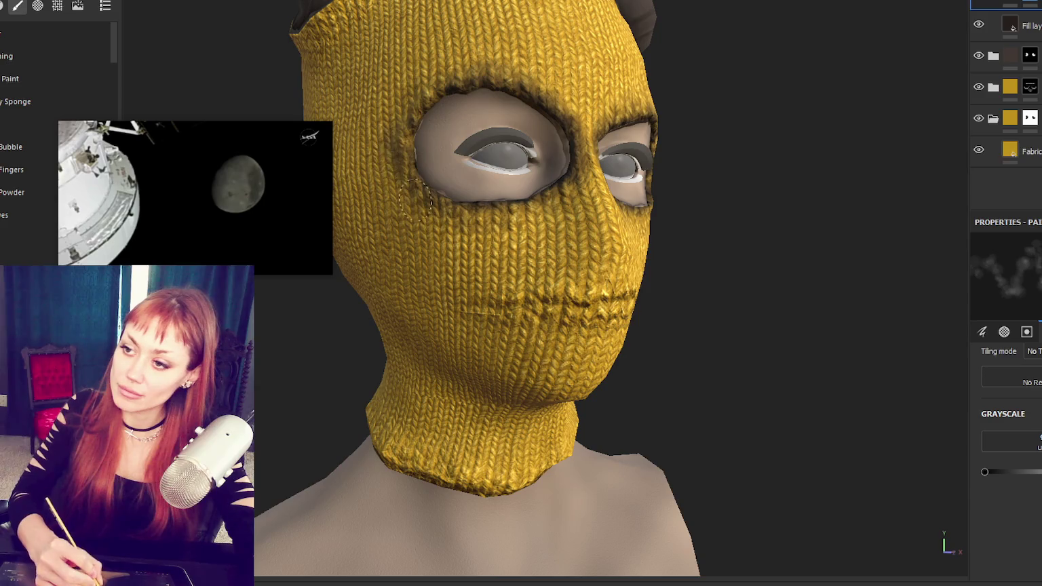
mouse_move(593, 283)
alt+mouse_down()
mouse_move(465, 279)
mouse_move(466, 256)
alt+mouse_up()
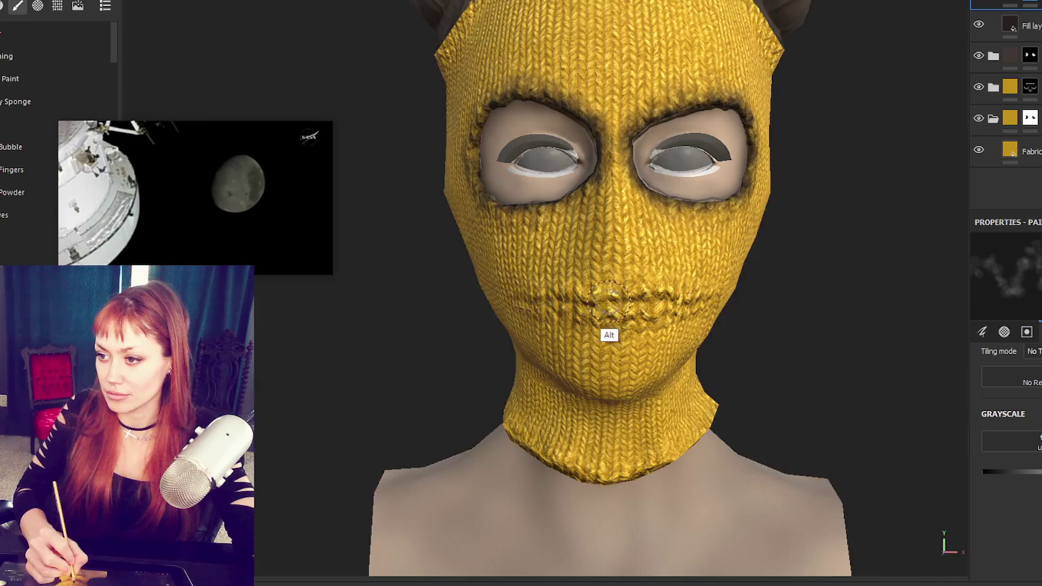
alt+drag(648, 305, 692, 309)
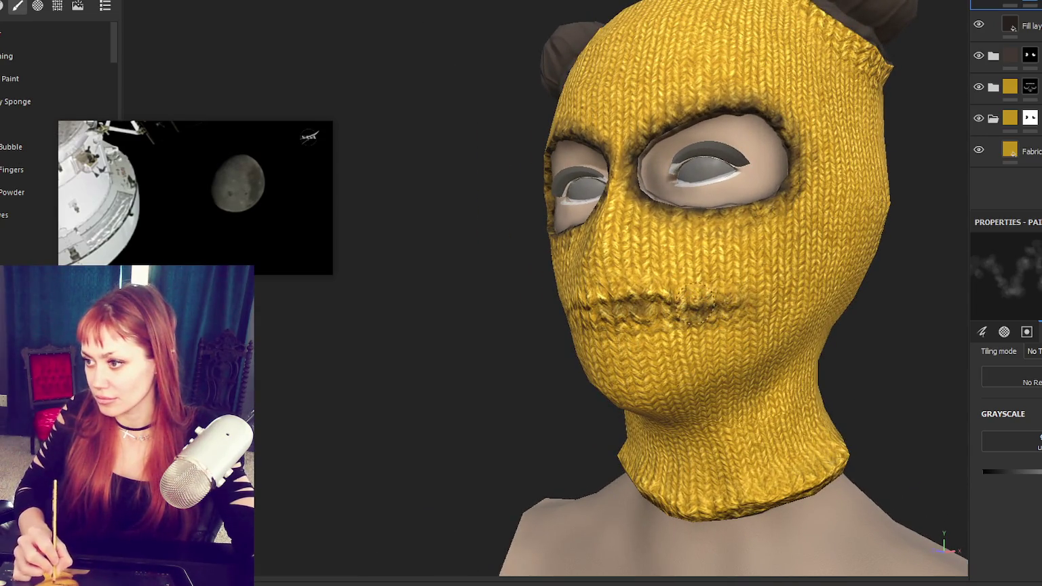
mouse_move(653, 303)
alt+mouse_down()
mouse_move(710, 272)
mouse_move(576, 292)
alt+mouse_up()
alt+drag(596, 333, 568, 295)
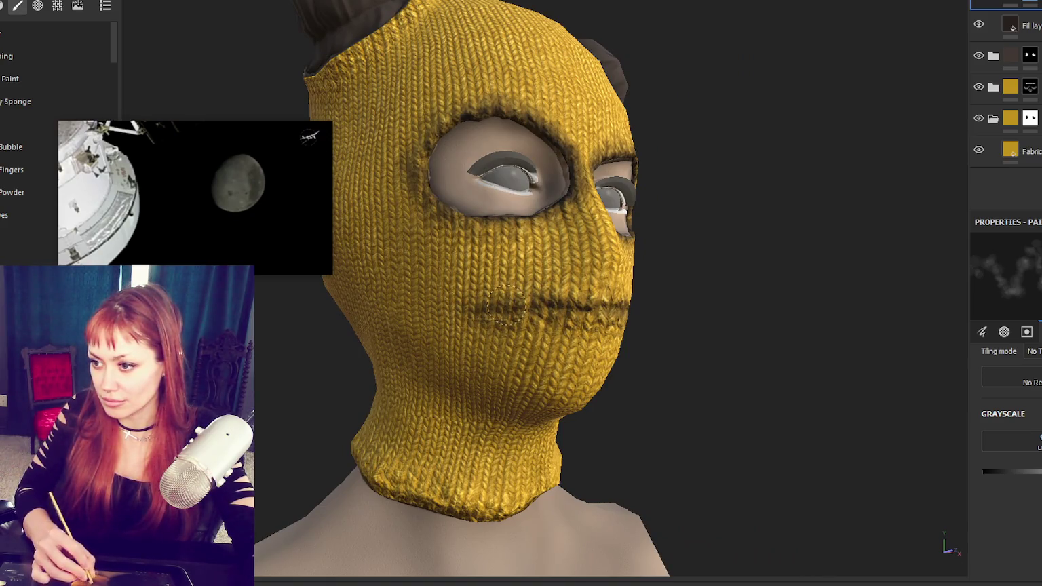
mouse_move(581, 307)
alt+mouse_down()
mouse_move(495, 307)
mouse_move(656, 303)
mouse_move(593, 305)
alt+mouse_up()
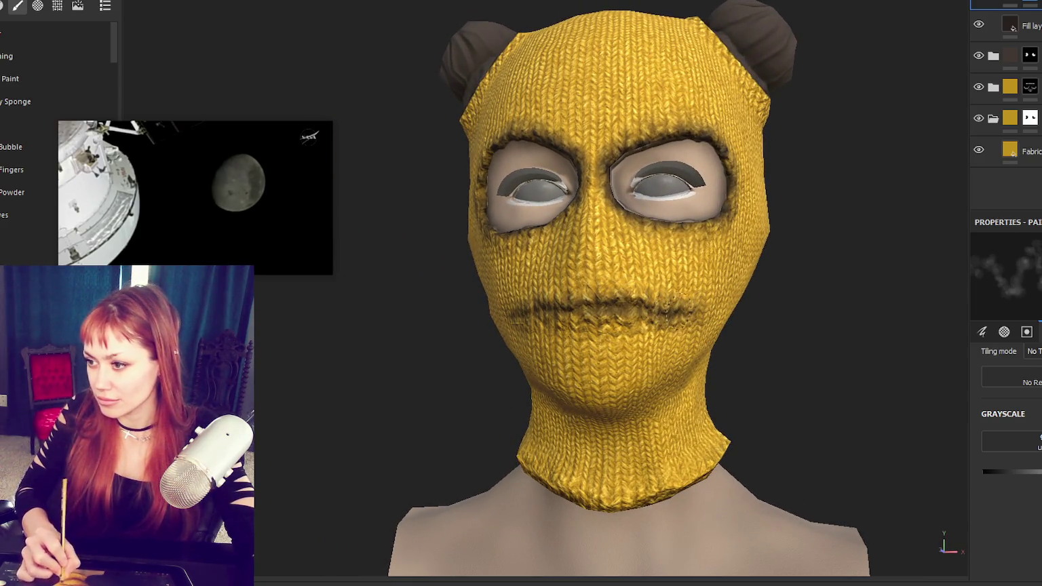
alt+drag(668, 305, 670, 311)
mouse_move(535, 365)
alt+mouse_down()
mouse_move(495, 391)
mouse_move(539, 492)
alt+mouse_up()
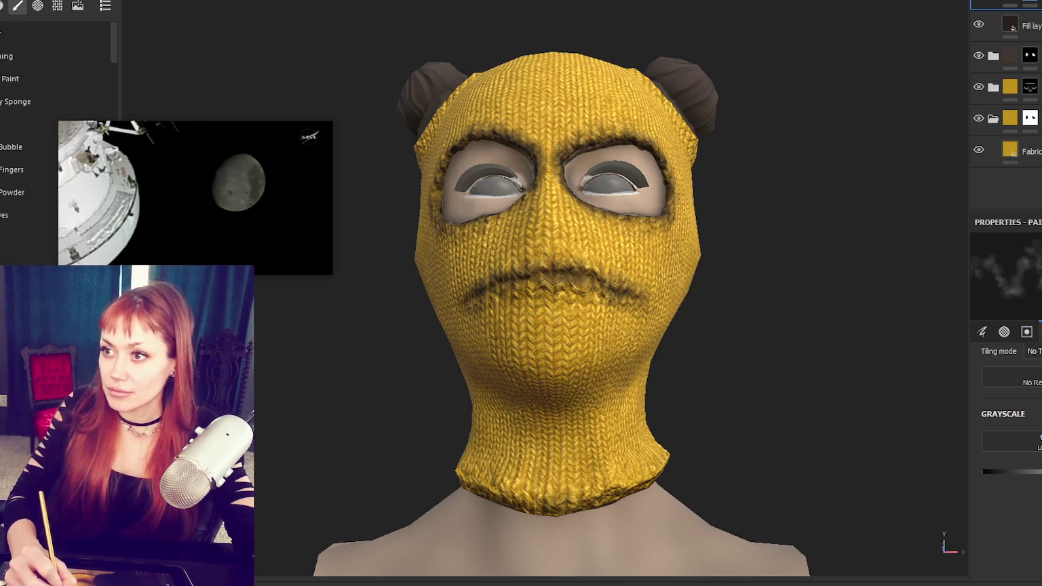
Step: Re-enable symmetry and paint mirrored grime along the chin and lower neck edge
key(l)
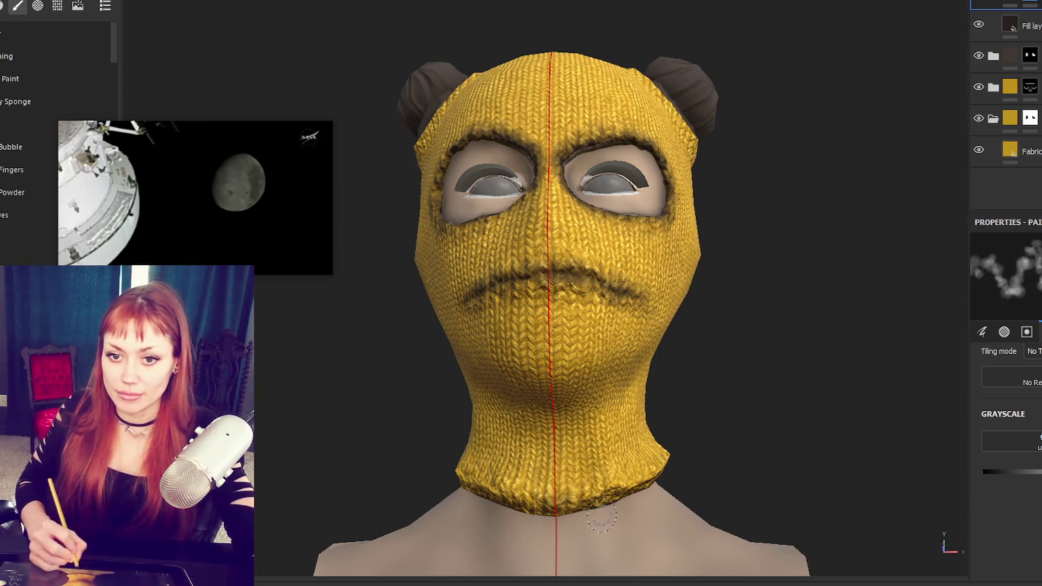
mouse_move(553, 504)
mouse_down()
mouse_move(575, 514)
mouse_move(614, 506)
mouse_move(589, 468)
mouse_up()
drag(607, 502, 655, 483)
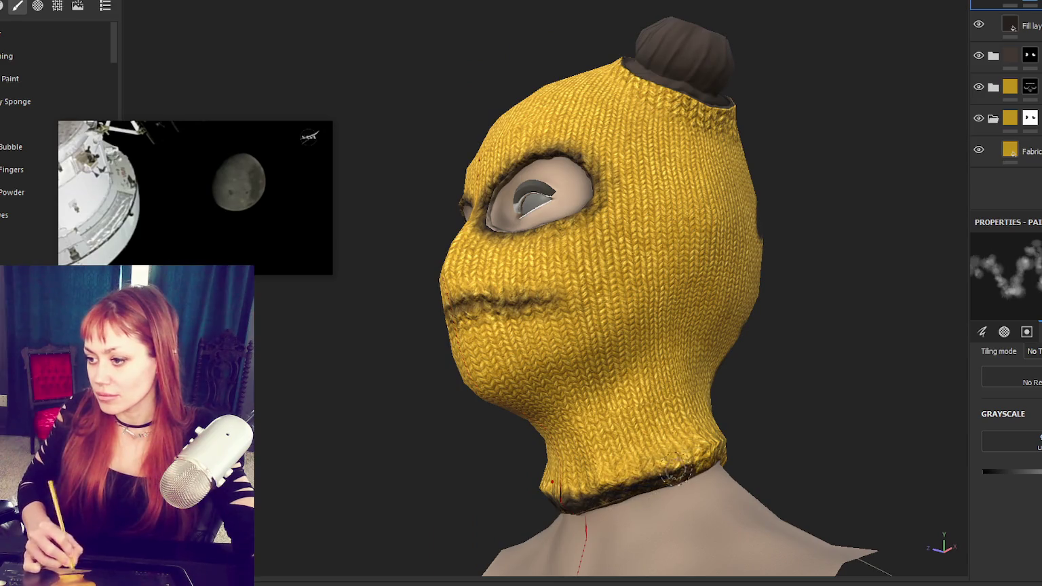
Step: Extend the dark grime along the neck hem toward the back, then undo the last stroke
alt+drag(773, 468, 646, 510)
alt+drag(679, 475, 780, 445)
drag(726, 454, 828, 468)
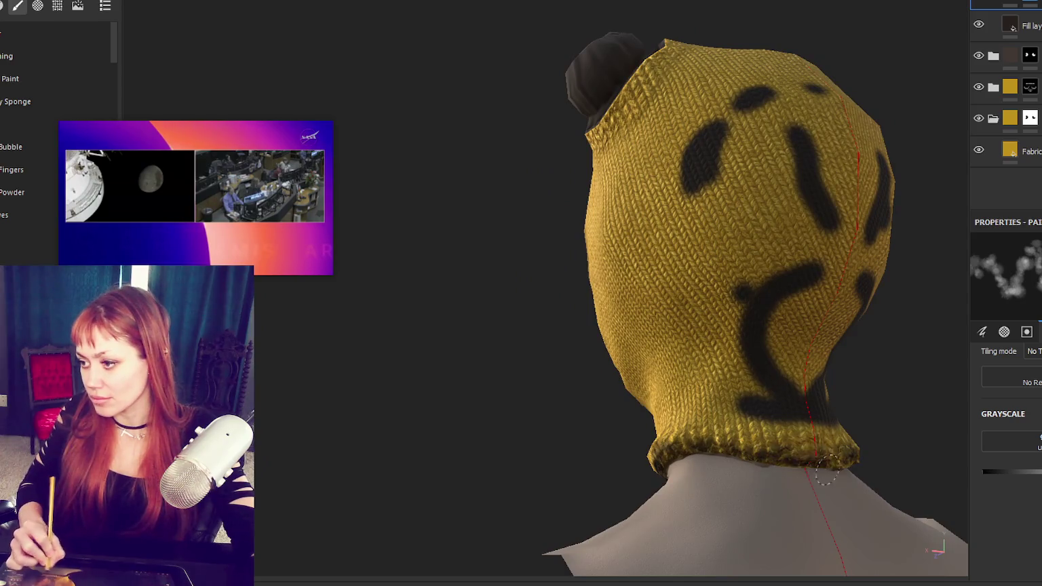
mouse_move(746, 456)
mouse_down()
mouse_move(773, 461)
mouse_move(767, 454)
mouse_move(748, 475)
mouse_move(712, 470)
mouse_up()
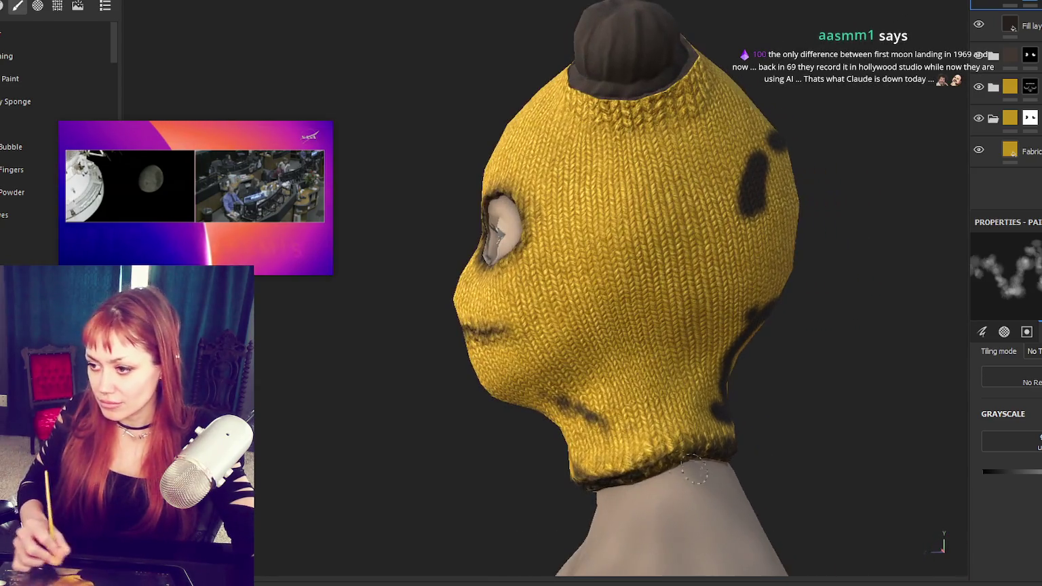
mouse_move(652, 478)
alt+mouse_down()
mouse_move(809, 454)
mouse_move(560, 502)
mouse_move(600, 500)
mouse_move(519, 502)
alt+mouse_up()
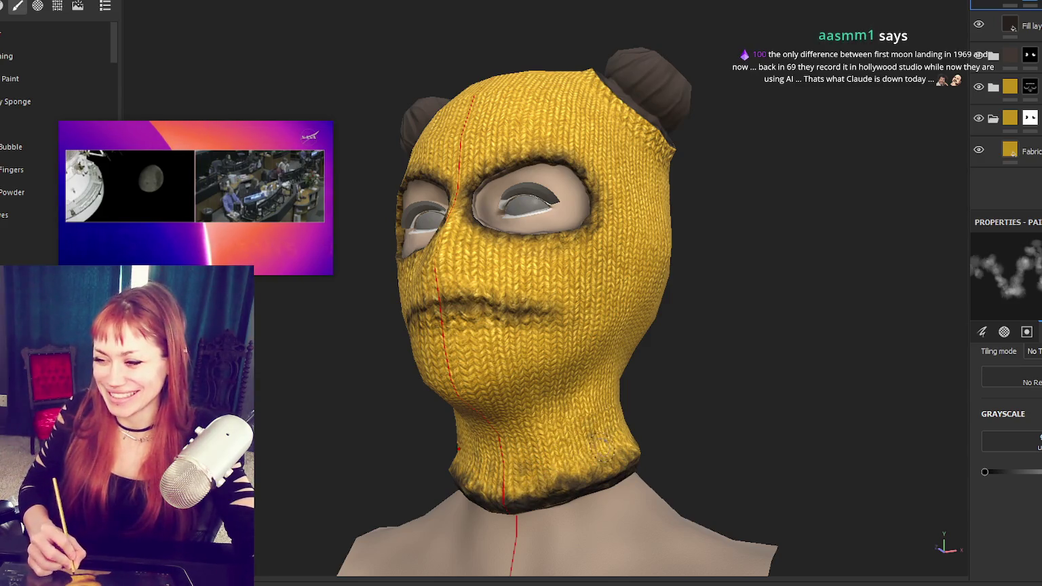
mouse_move(588, 444)
alt+mouse_down()
mouse_move(523, 477)
mouse_move(604, 367)
mouse_move(328, 385)
mouse_move(299, 285)
alt+mouse_up()
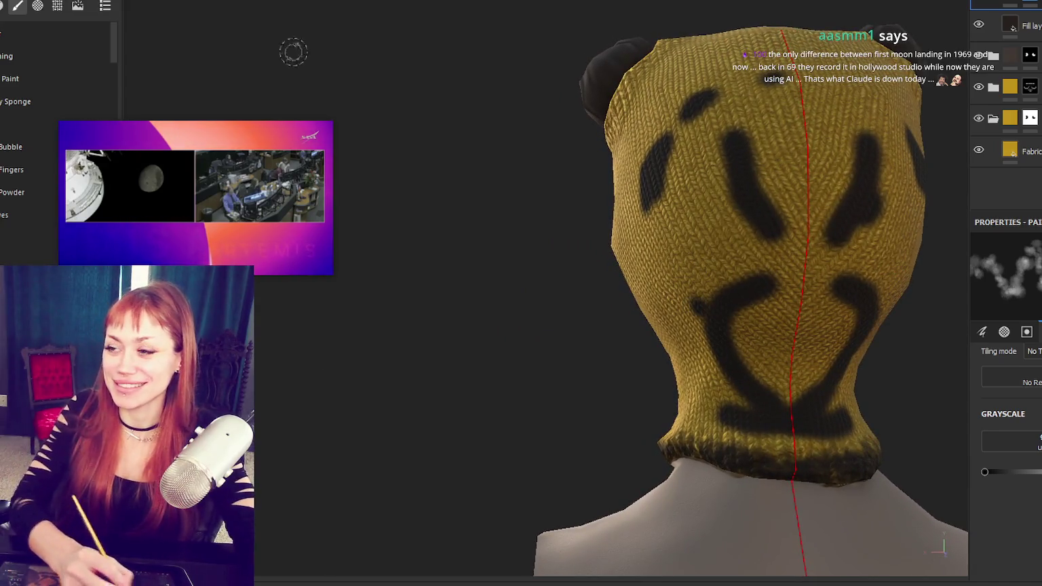
key(ctrl+z)
key(ctrl+z)
alt+drag(785, 242, 401, 79)
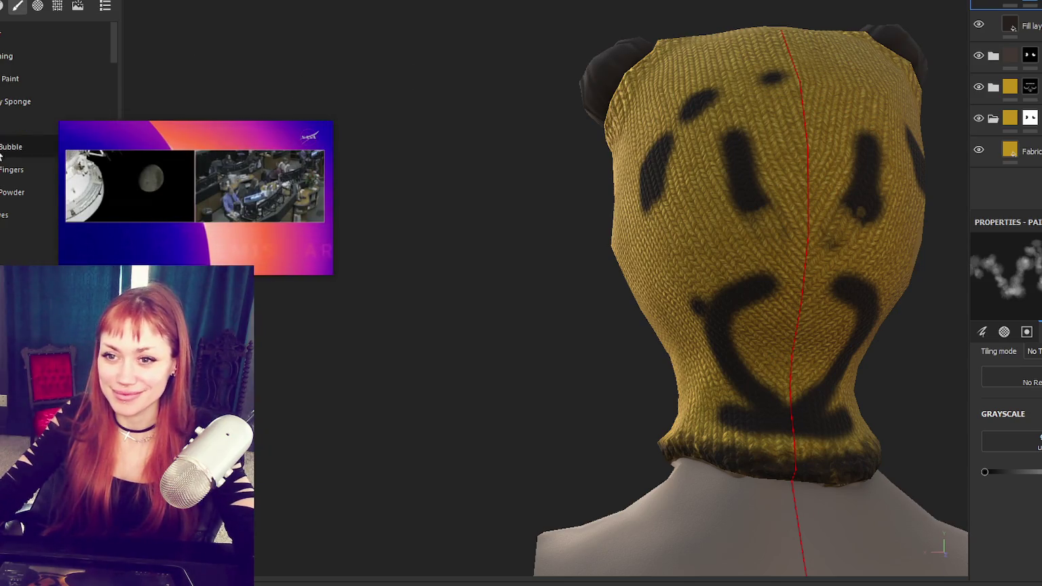
Step: Paint yellow knit over the black eye strokes, spot, smudge and curls on the back of the head
click(27, 238)
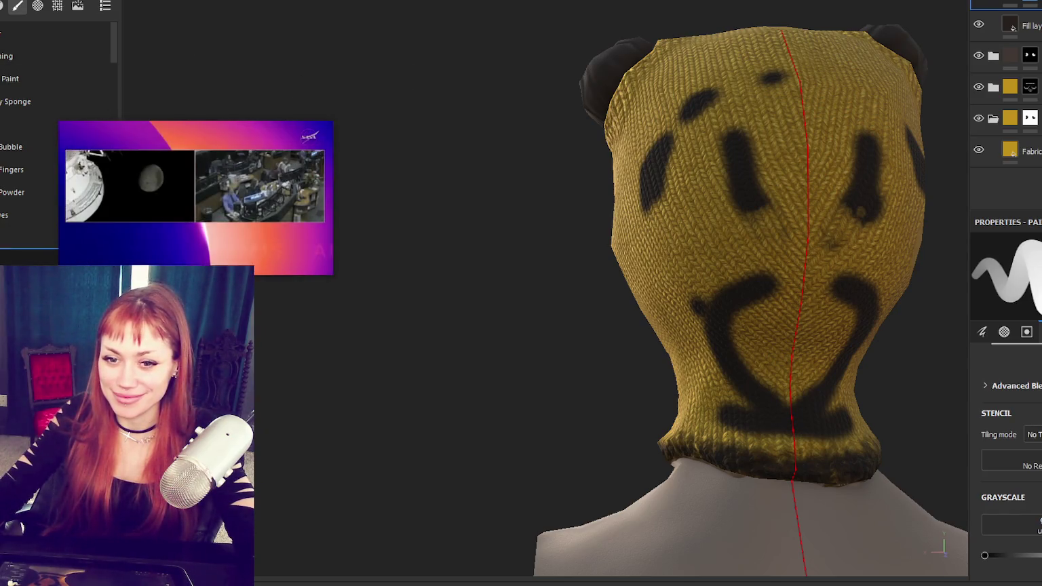
drag(743, 146, 744, 183)
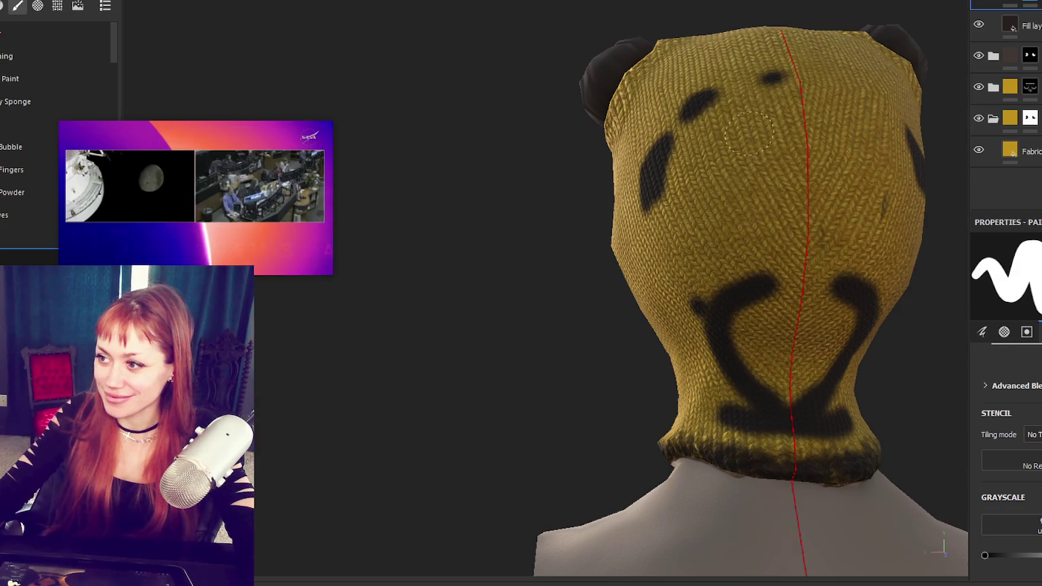
drag(751, 138, 776, 75)
drag(697, 90, 717, 101)
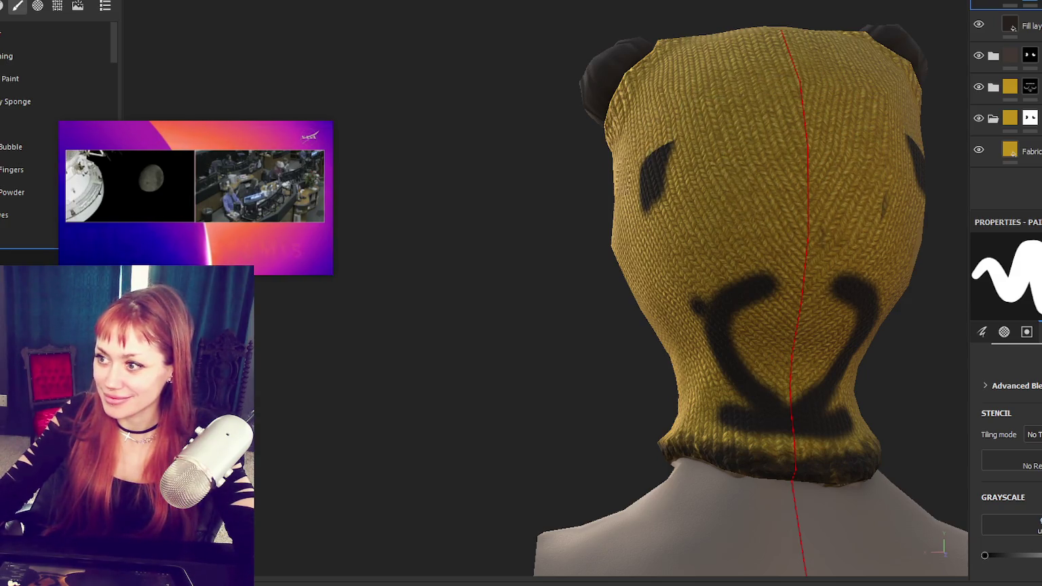
drag(662, 201, 653, 143)
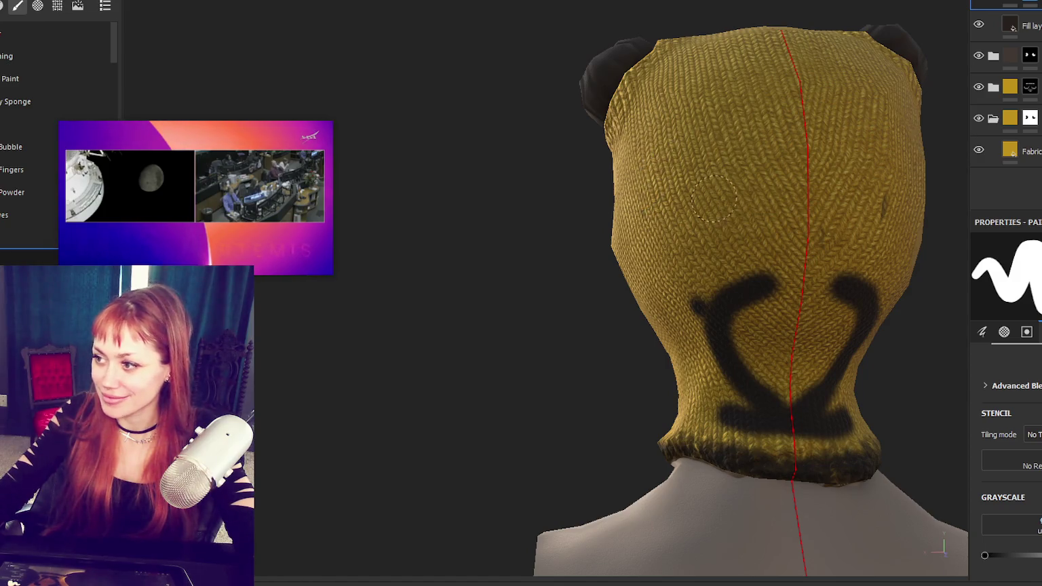
mouse_move(748, 263)
mouse_down()
mouse_move(706, 301)
mouse_move(763, 410)
mouse_up()
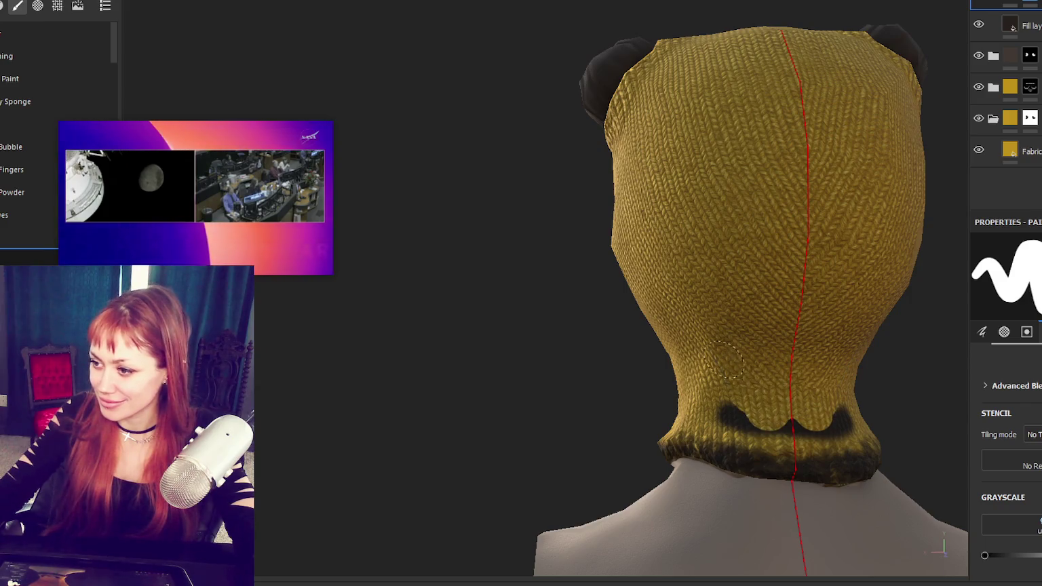
drag(723, 356, 735, 403)
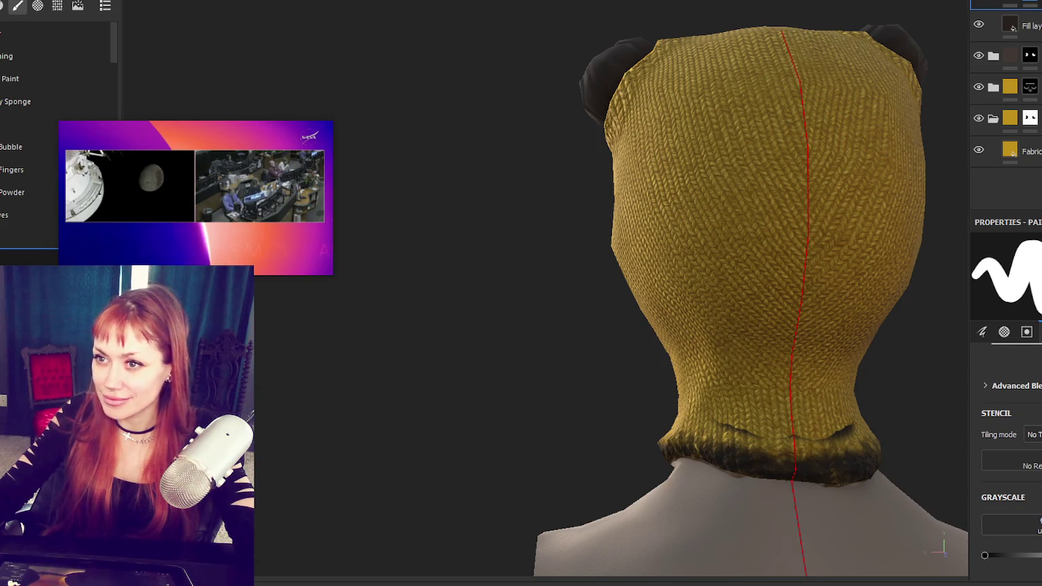
scroll(55, 136, down, 3)
scroll(58, 81, down, 3)
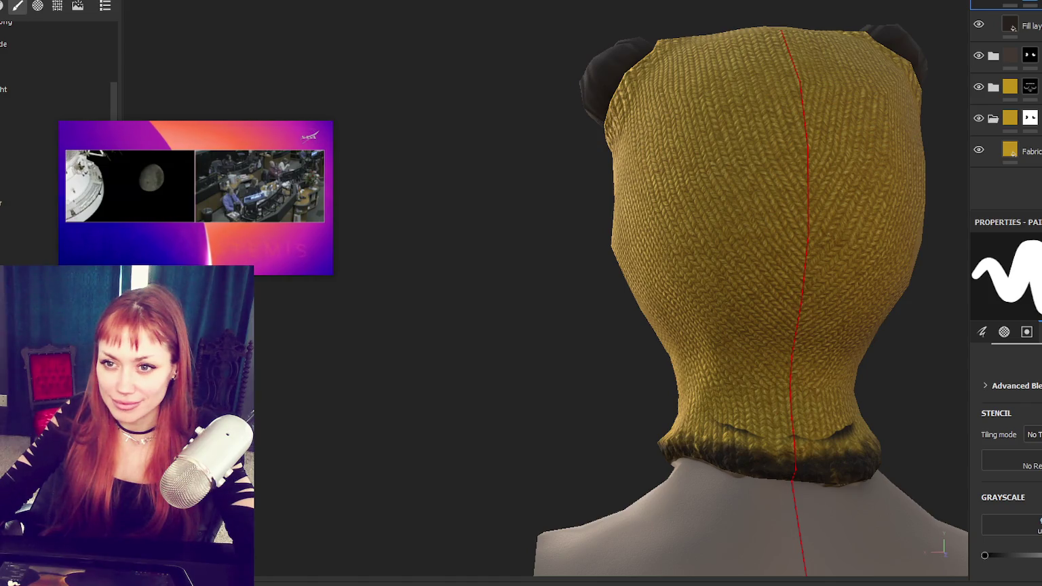
Step: Switch to a rougher dirt brush and brush grime along the front of the collar
click(40, 66)
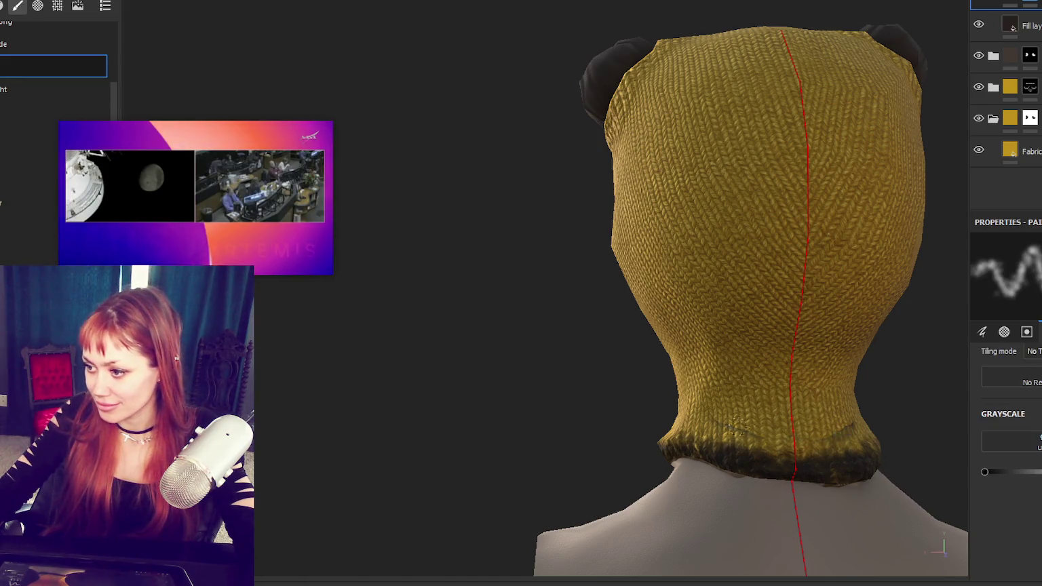
mouse_move(764, 291)
alt+mouse_down()
mouse_move(872, 319)
mouse_move(656, 309)
alt+mouse_up()
alt+middle_drag(667, 300, 715, 348)
alt+drag(716, 347, 770, 322)
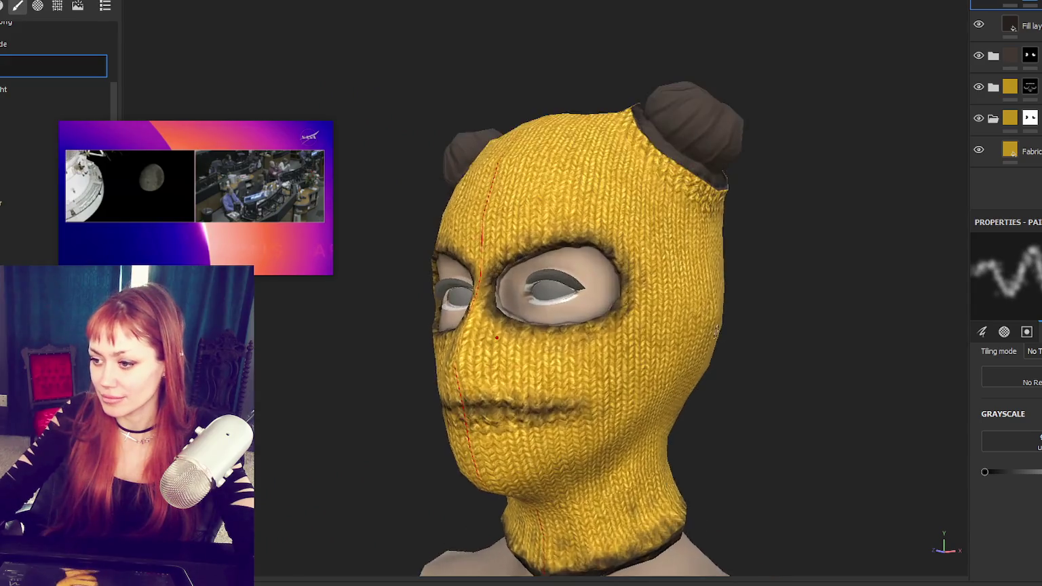
alt+drag(716, 257, 698, 353)
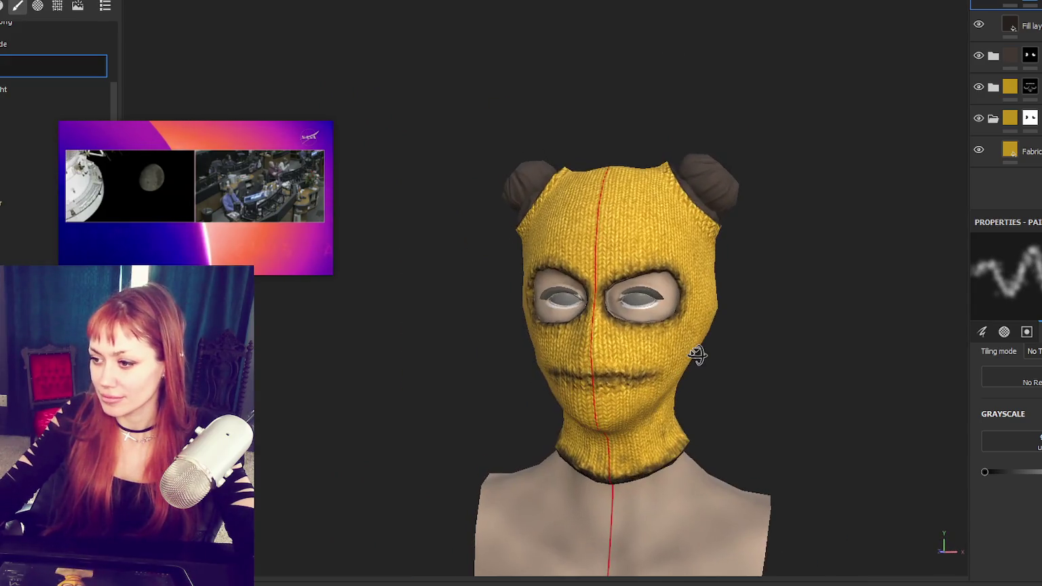
alt+right_drag(698, 354, 662, 173)
mouse_move(661, 173)
alt+mouse_down()
mouse_move(584, 216)
mouse_move(615, 241)
alt+mouse_up()
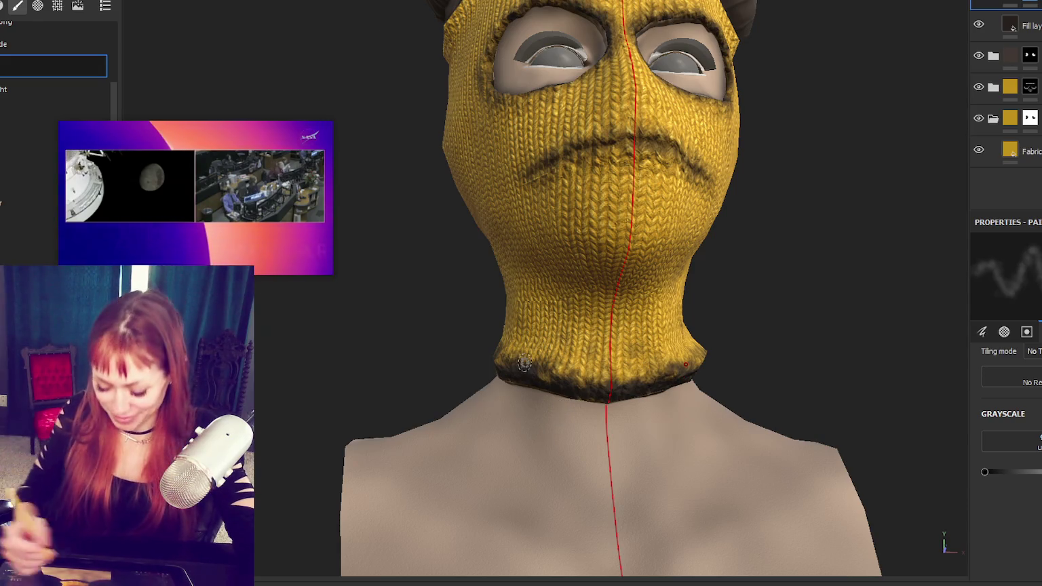
drag(525, 372, 728, 386)
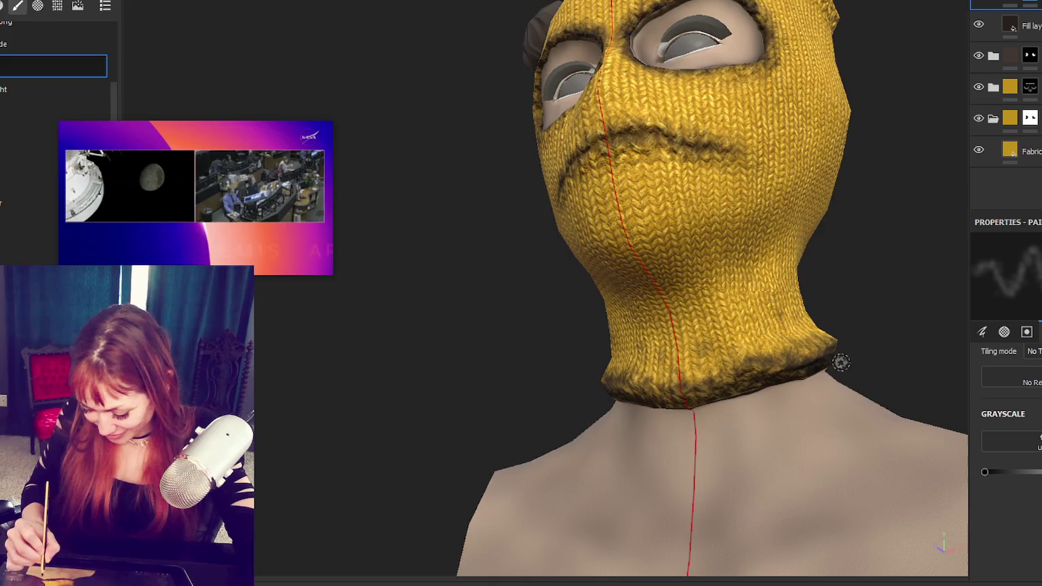
Step: Add grime along the side of the collar and orbit around to its back
alt+drag(830, 363, 770, 409)
drag(897, 328, 814, 339)
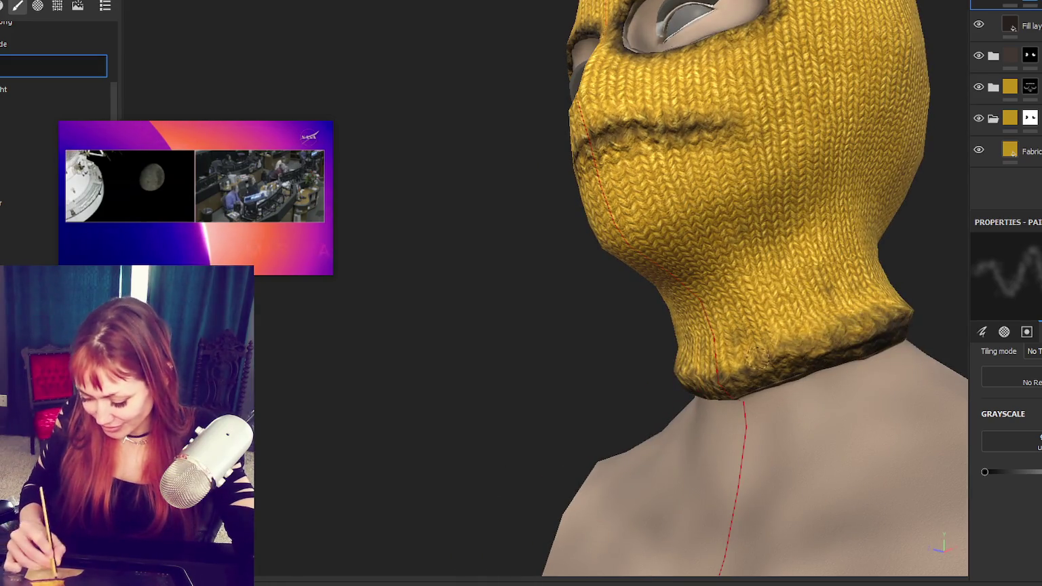
mouse_move(832, 415)
alt+mouse_down()
mouse_move(758, 434)
mouse_move(624, 353)
mouse_move(793, 430)
mouse_move(817, 427)
mouse_move(706, 396)
alt+mouse_up()
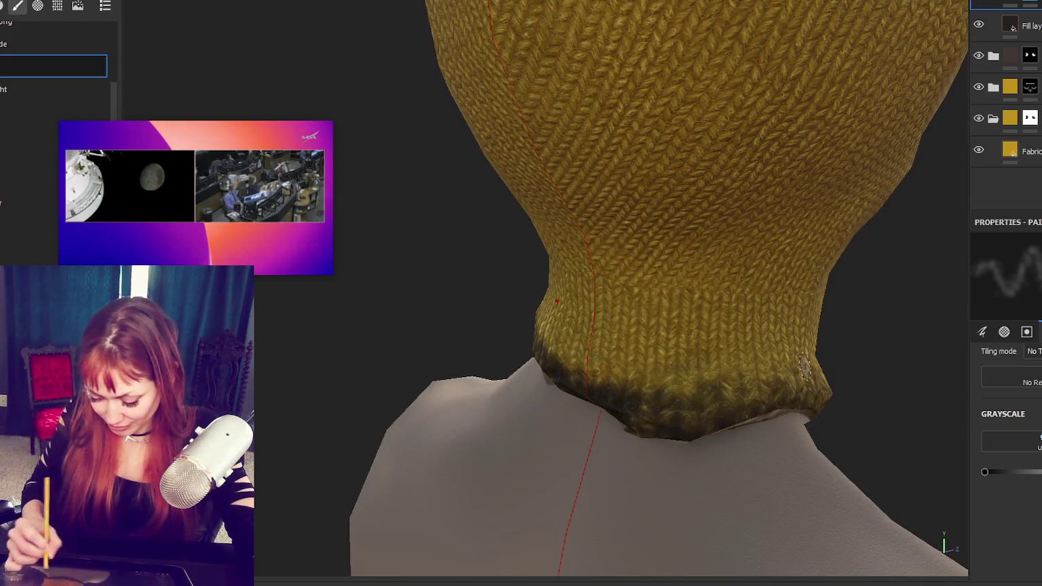
mouse_move(768, 409)
alt+mouse_down()
mouse_move(720, 371)
mouse_move(661, 396)
mouse_move(772, 383)
mouse_move(778, 397)
mouse_move(840, 417)
mouse_move(858, 441)
alt+mouse_up()
mouse_move(644, 365)
alt+mouse_down()
mouse_move(776, 417)
mouse_move(609, 365)
mouse_move(610, 379)
mouse_move(639, 360)
alt+mouse_up()
alt+drag(460, 379, 710, 365)
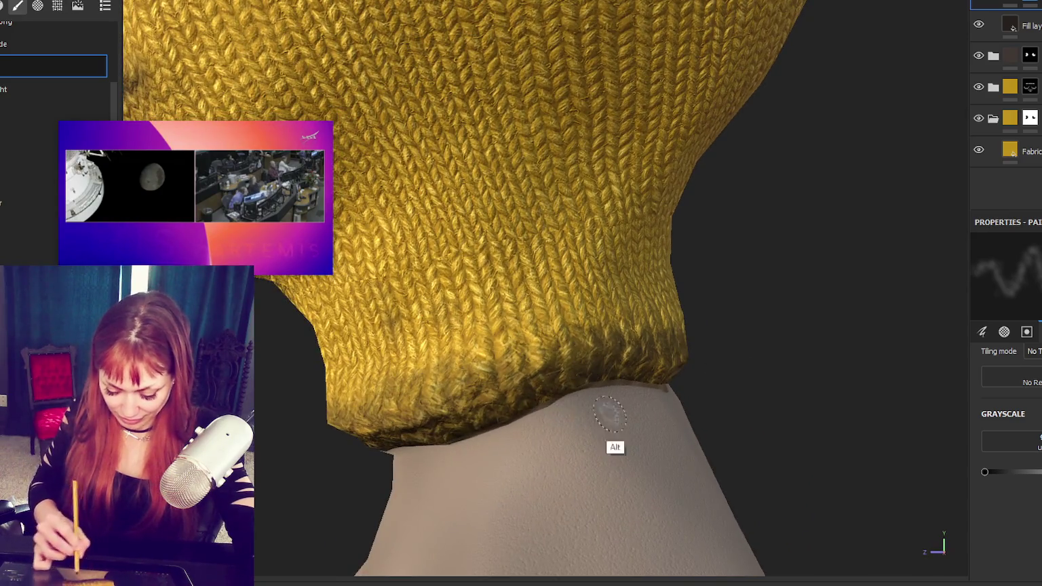
alt+drag(594, 414, 610, 356)
mouse_move(424, 367)
alt+mouse_down()
mouse_move(563, 435)
mouse_move(544, 395)
alt+mouse_up()
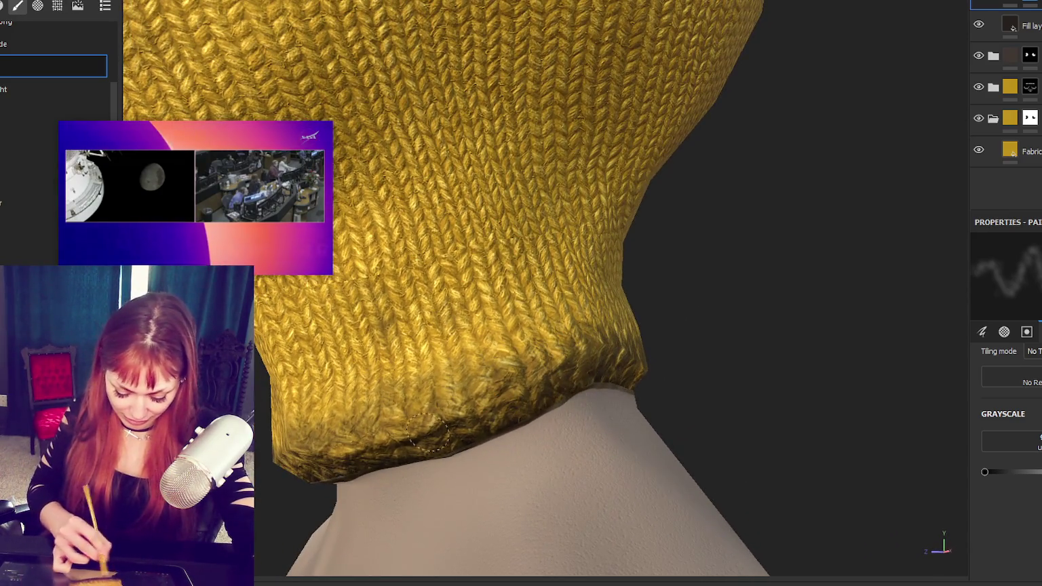
Step: Orbit around the neck to a side profile and dab dark dirt onto the collar and lower cheek
mouse_move(463, 47)
alt+mouse_down()
mouse_move(652, 186)
mouse_move(803, 263)
mouse_move(852, 184)
alt+mouse_up()
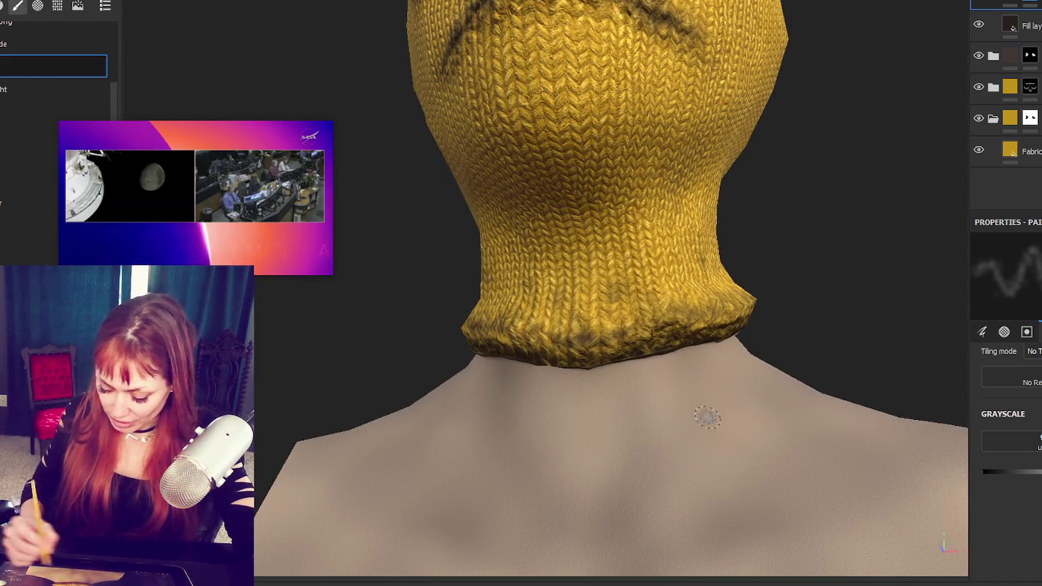
alt+drag(707, 417, 528, 371)
mouse_move(576, 343)
alt+mouse_down()
mouse_move(716, 403)
mouse_move(618, 356)
mouse_move(705, 336)
alt+mouse_up()
mouse_move(611, 342)
alt+mouse_down()
mouse_move(768, 384)
mouse_move(485, 345)
mouse_move(486, 366)
mouse_move(588, 407)
mouse_move(724, 379)
alt+mouse_up()
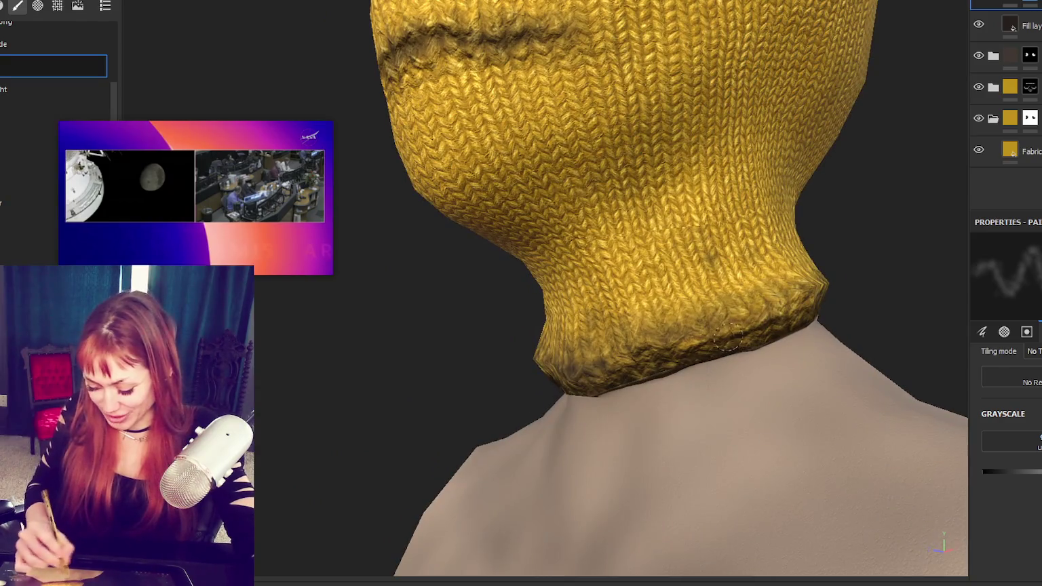
alt+drag(706, 342, 740, 373)
mouse_move(750, 337)
alt+mouse_down()
mouse_move(792, 333)
mouse_move(822, 302)
mouse_move(949, 322)
alt+mouse_up()
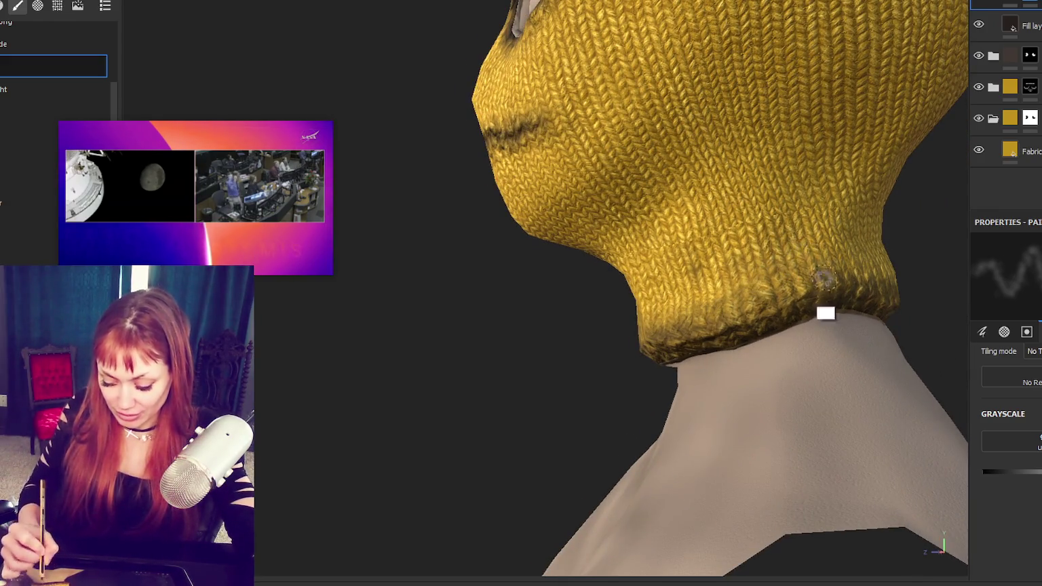
scroll(749, 298, up, 2)
mouse_move(743, 289)
mouse_down()
mouse_move(753, 258)
mouse_move(732, 285)
mouse_up()
mouse_move(719, 203)
mouse_down()
mouse_move(699, 190)
mouse_move(668, 193)
mouse_up()
scroll(719, 241, up, 2)
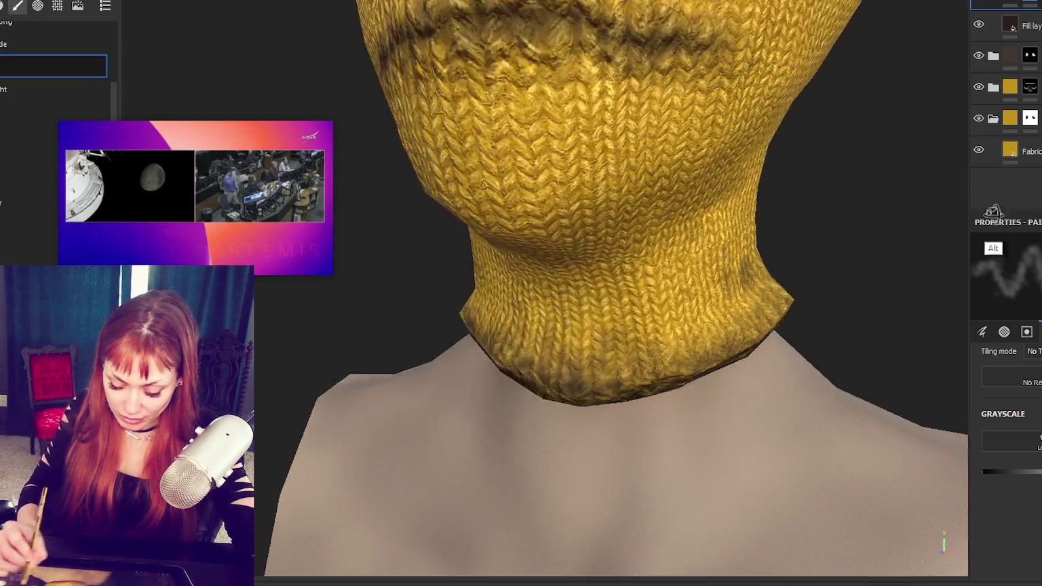
alt+drag(719, 240, 890, 291)
scroll(865, 286, down, 3)
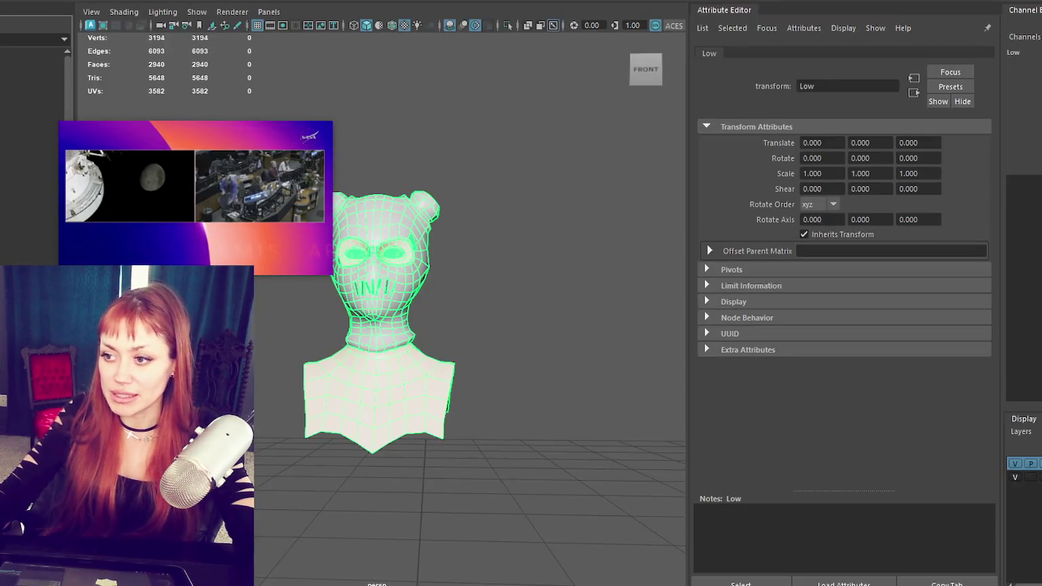
Step: Close the Attribute Editor to widen the viewport and hide the low-poly bust
alt+drag(302, 449, 454, 453)
scroll(454, 454, up, 3)
scroll(431, 433, down, 2)
alt+drag(436, 406, 430, 395)
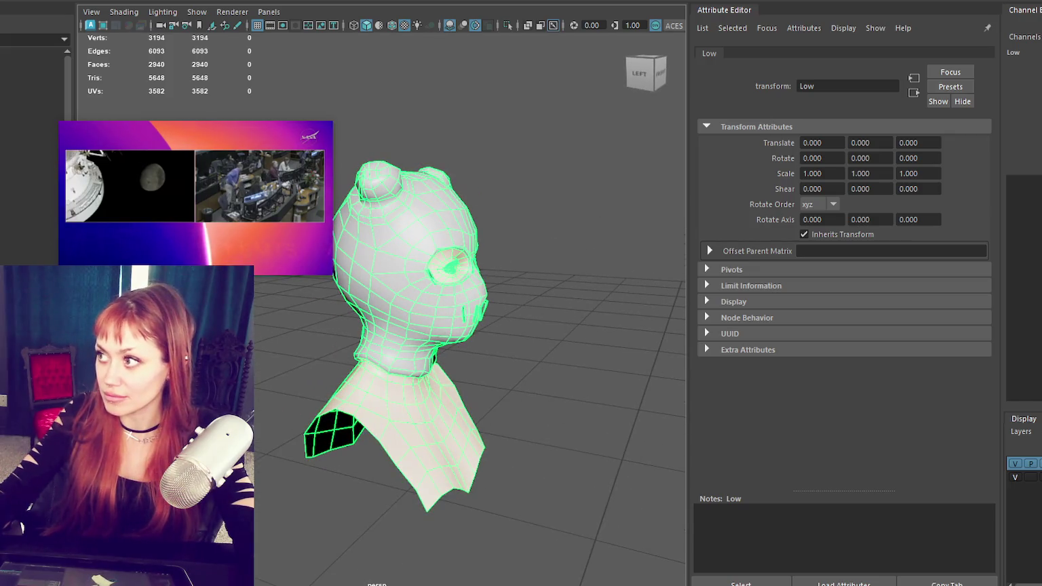
key(ctrl+a)
scroll(889, 186, up, 3)
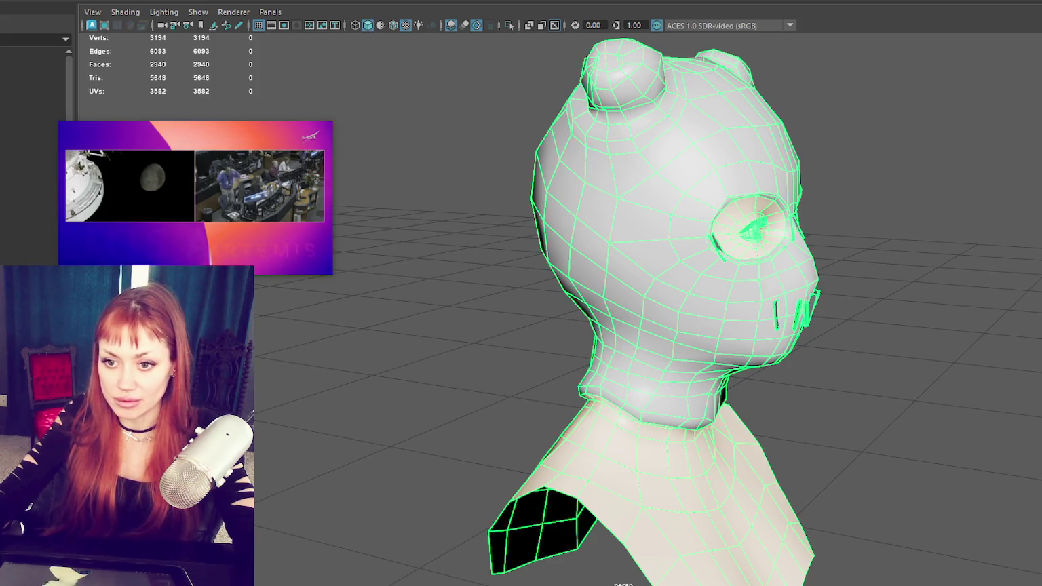
key(Delete)
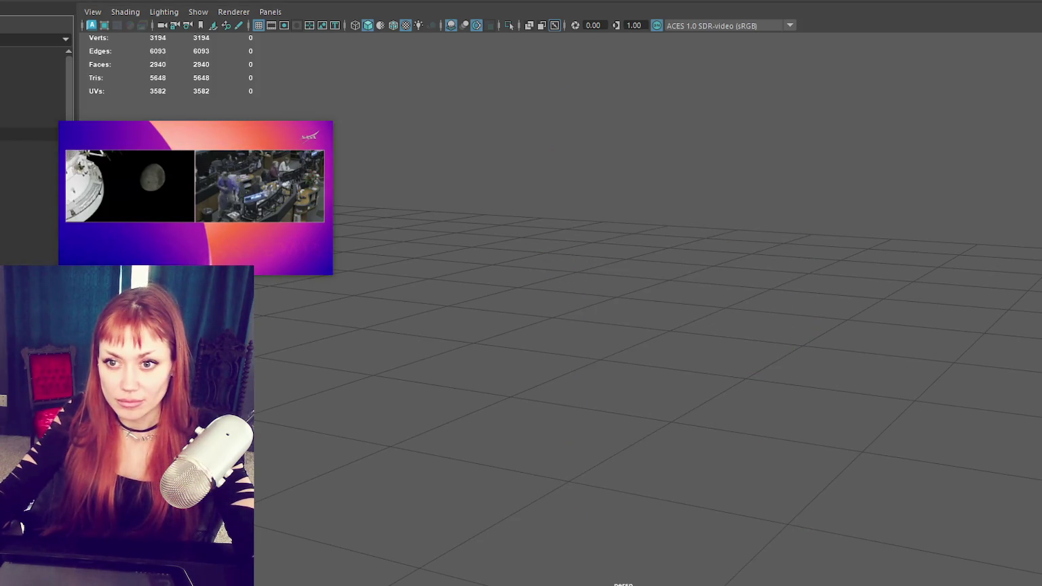
Step: Unhide the high-poly sculpt and select its neck collar, forehead pyramid studs and mouth stitches
key(ctrl+z)
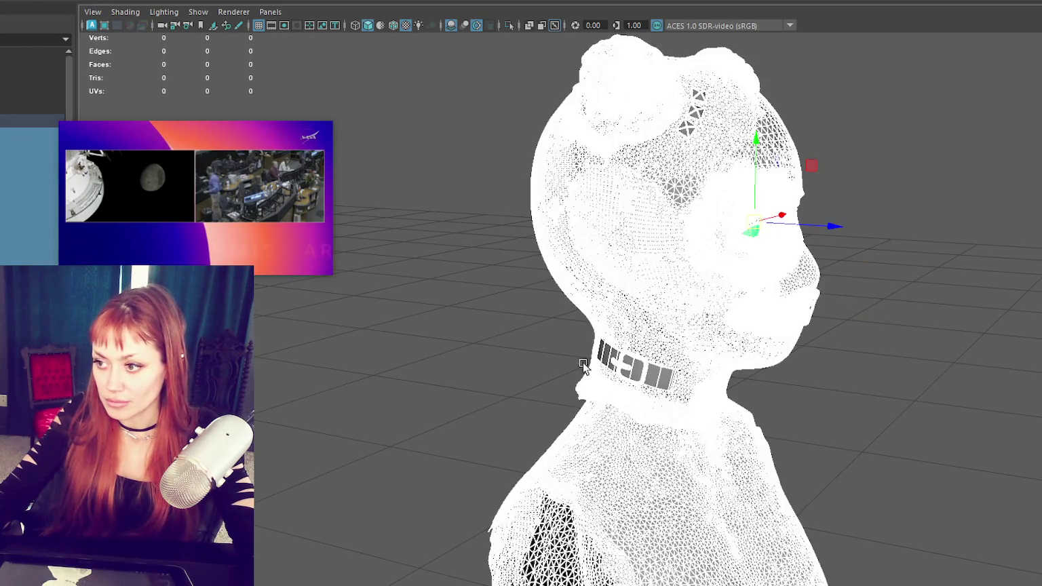
key(ctrl+z)
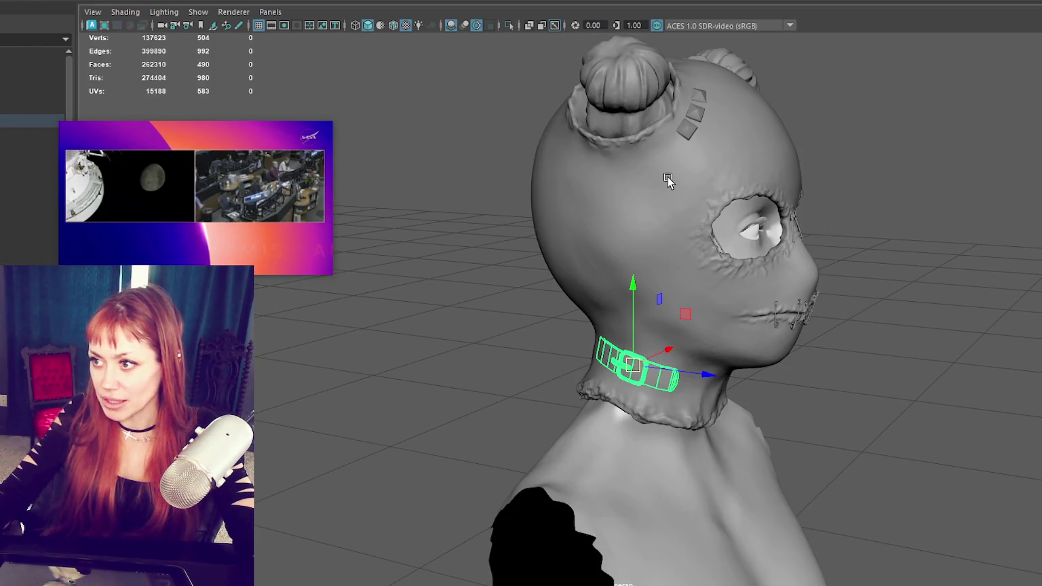
key(ctrl+z)
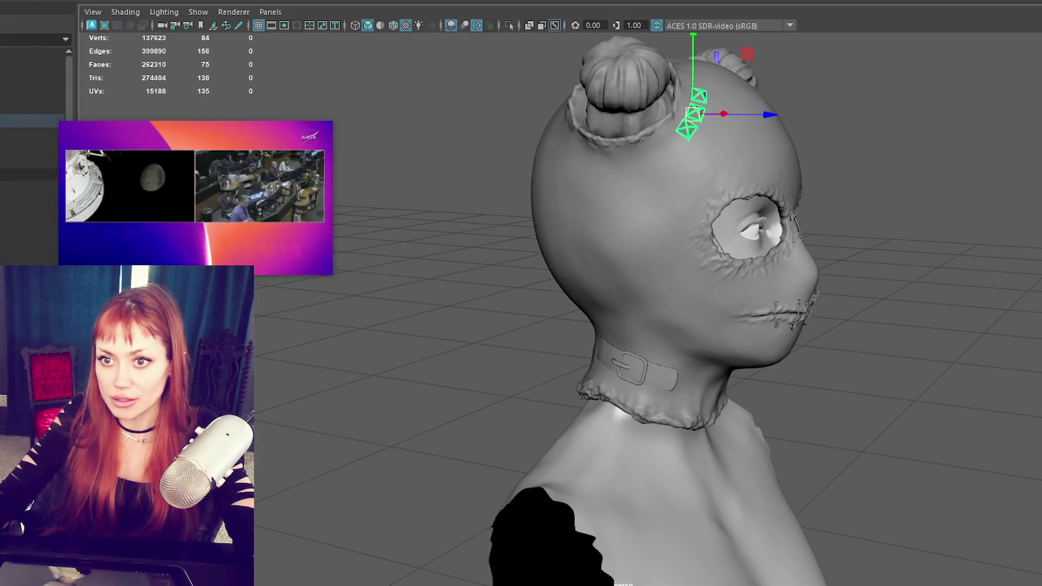
alt+drag(724, 291, 612, 282)
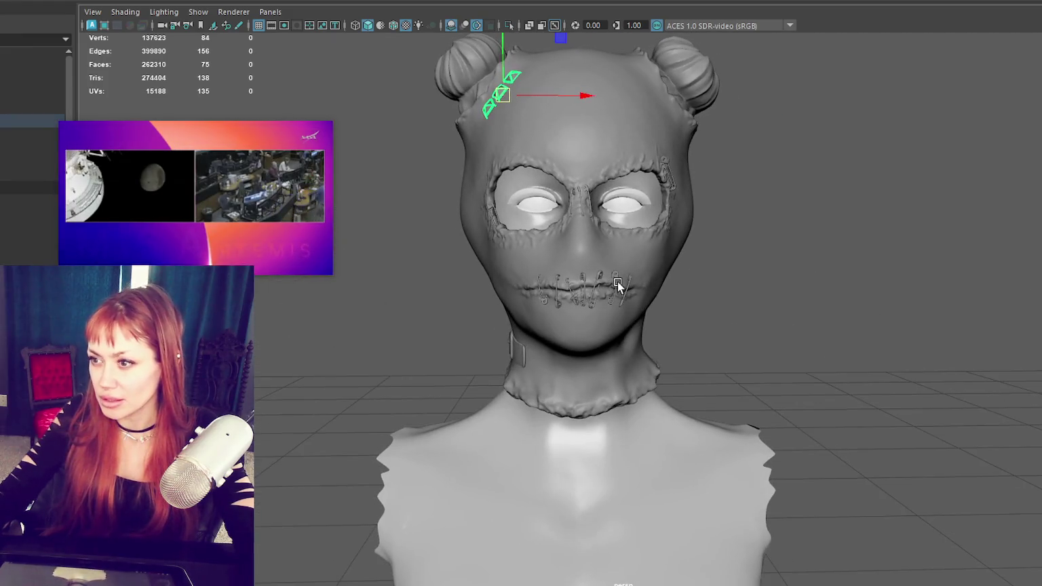
click(588, 304)
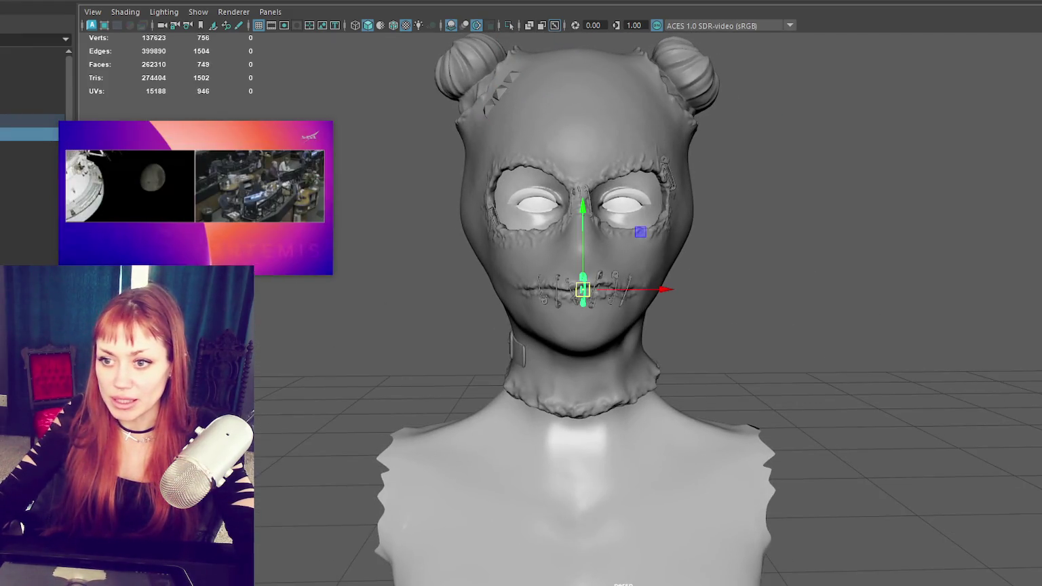
click(510, 348)
mouse_move(510, 348)
alt+mouse_down()
mouse_move(703, 360)
mouse_move(570, 140)
alt+mouse_up()
click(583, 117)
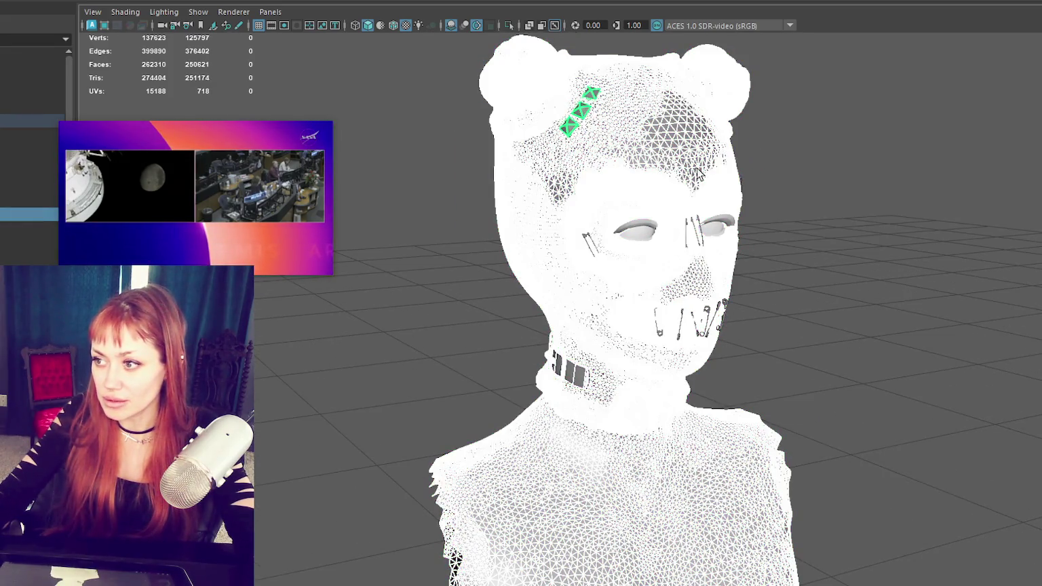
alt+drag(699, 174, 645, 175)
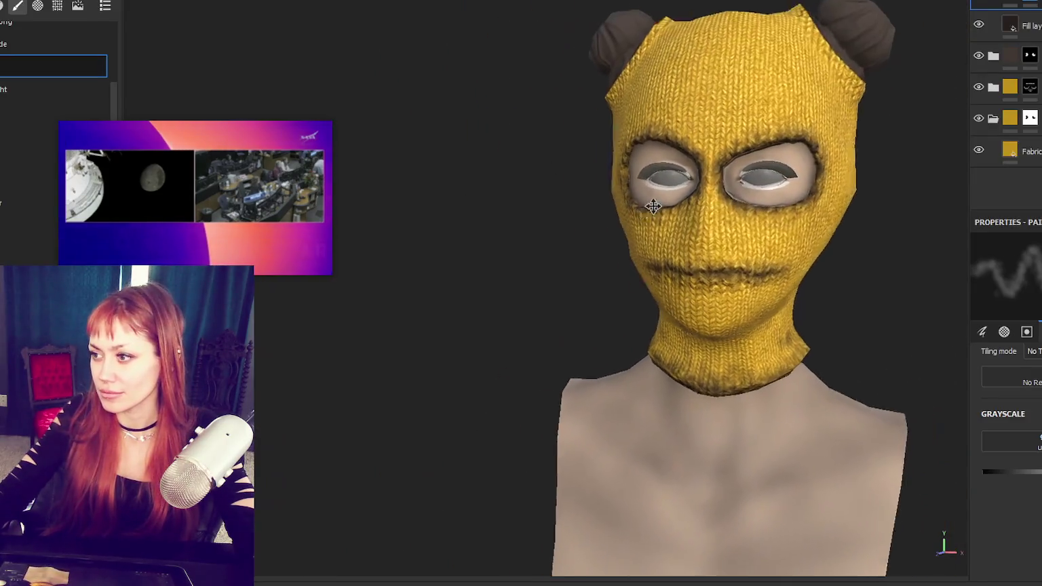
Step: Paint a stroke along the balaclava's mouth seam
middle_drag(653, 207, 602, 224)
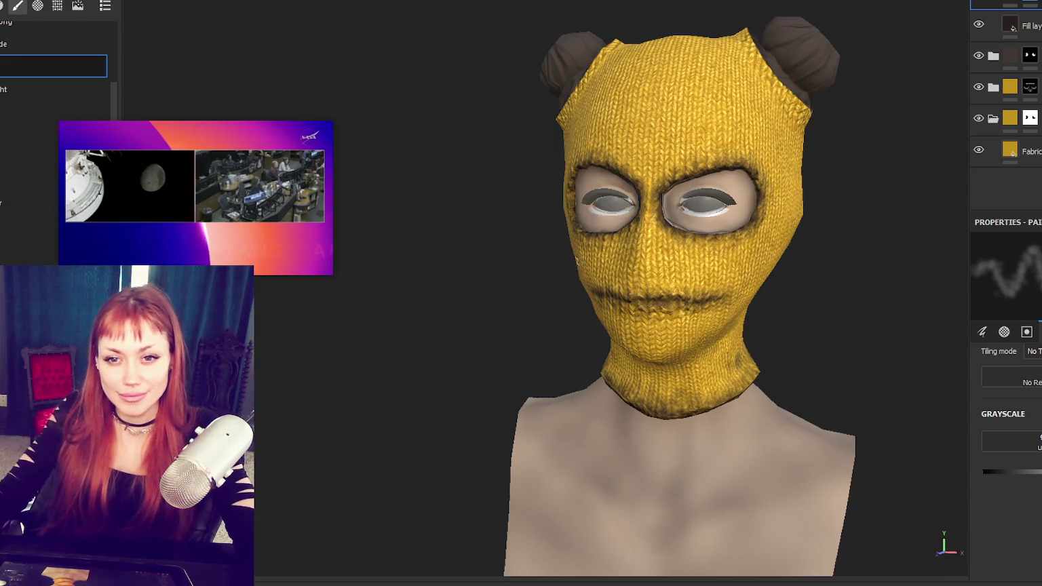
scroll(766, 150, up, 2)
scroll(765, 151, up, 2)
middle_drag(766, 150, 589, 208)
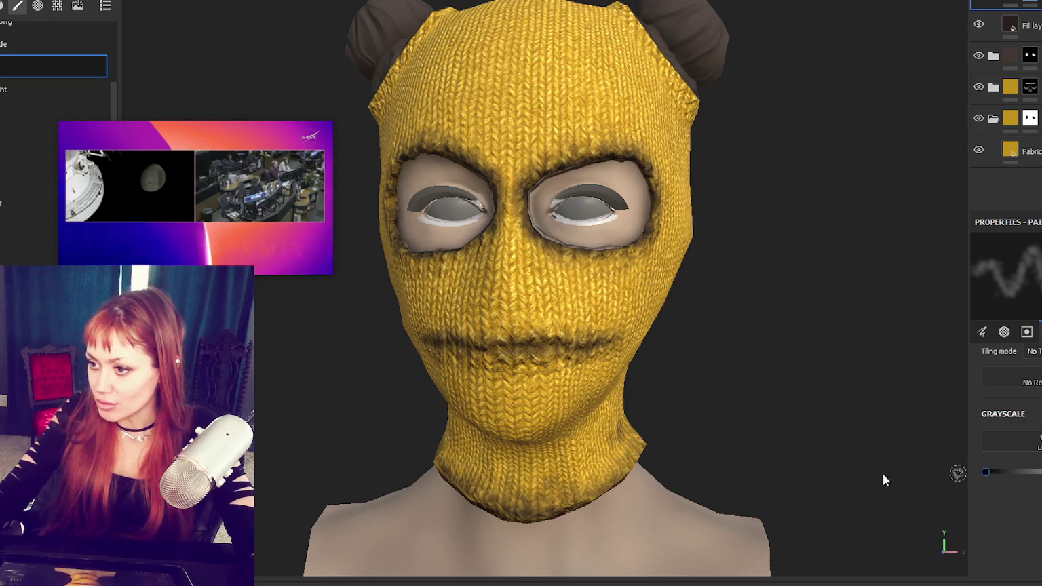
drag(506, 356, 590, 354)
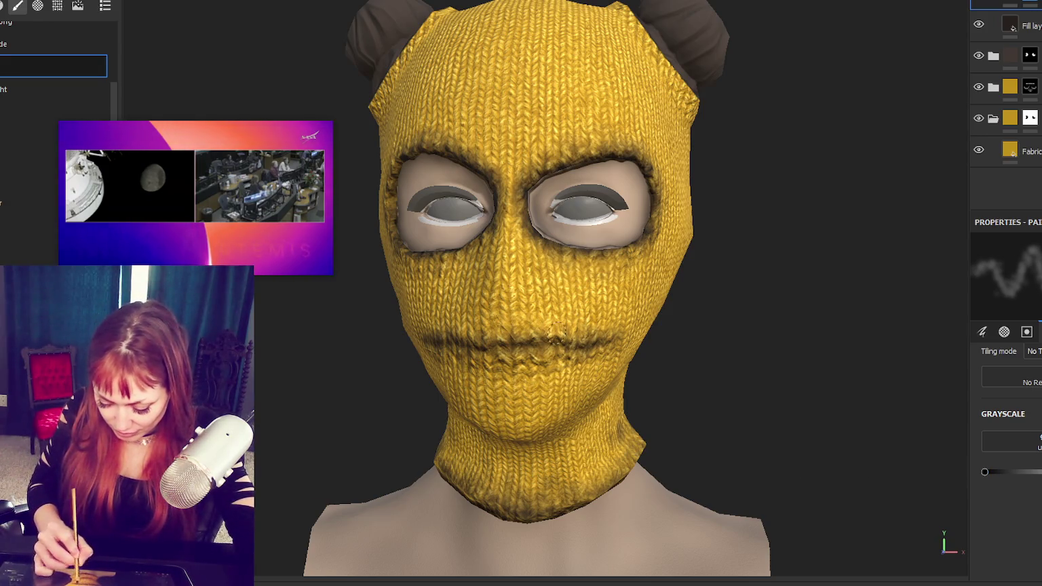
Step: Orbit the mask to review the painted mouth seam from the front
scroll(616, 388, up, 2)
scroll(457, 342, up, 1)
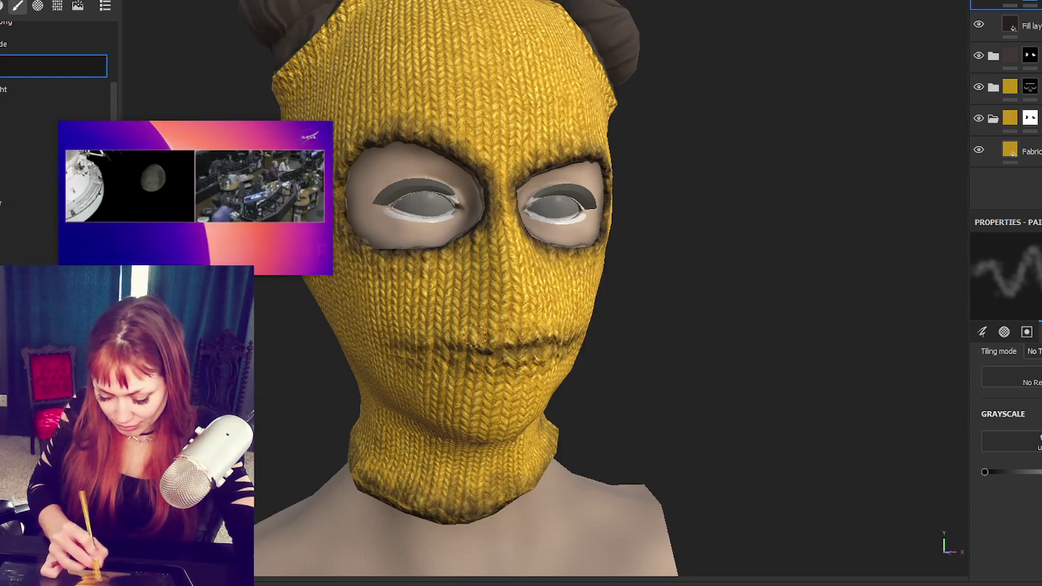
alt+drag(462, 336, 572, 366)
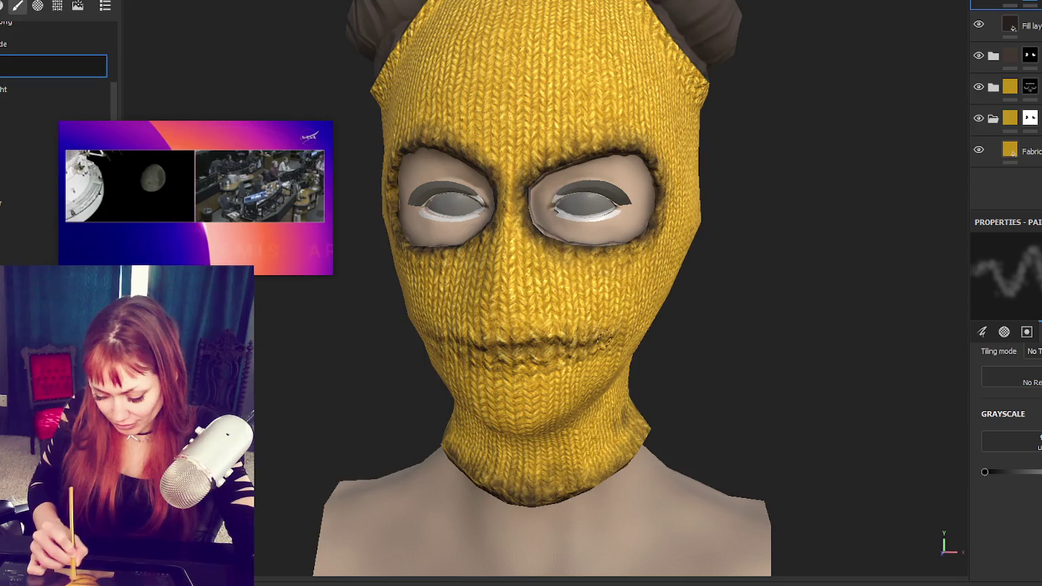
alt+drag(502, 414, 535, 412)
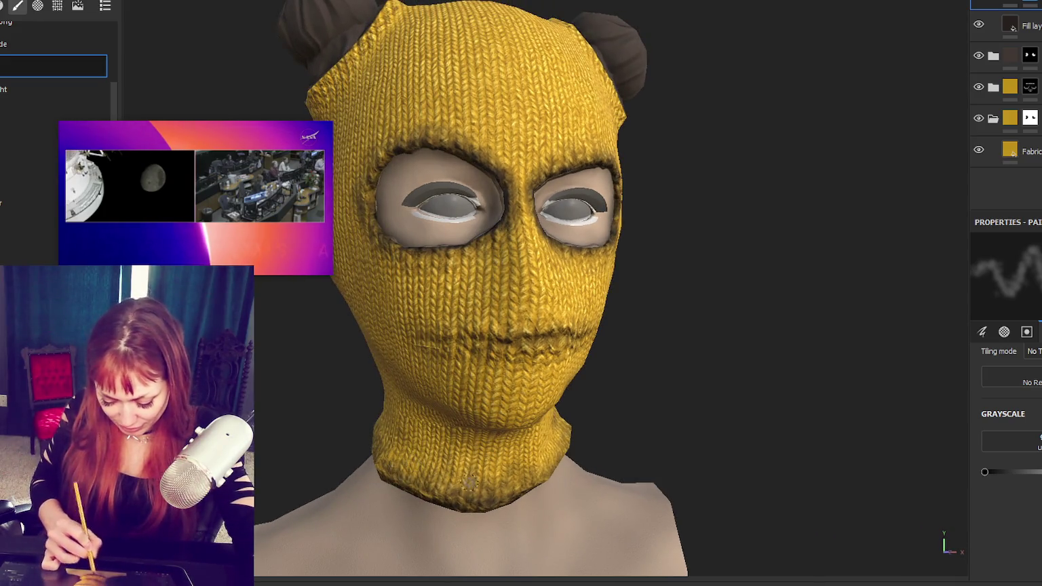
alt+drag(461, 483, 489, 510)
alt+drag(571, 407, 621, 412)
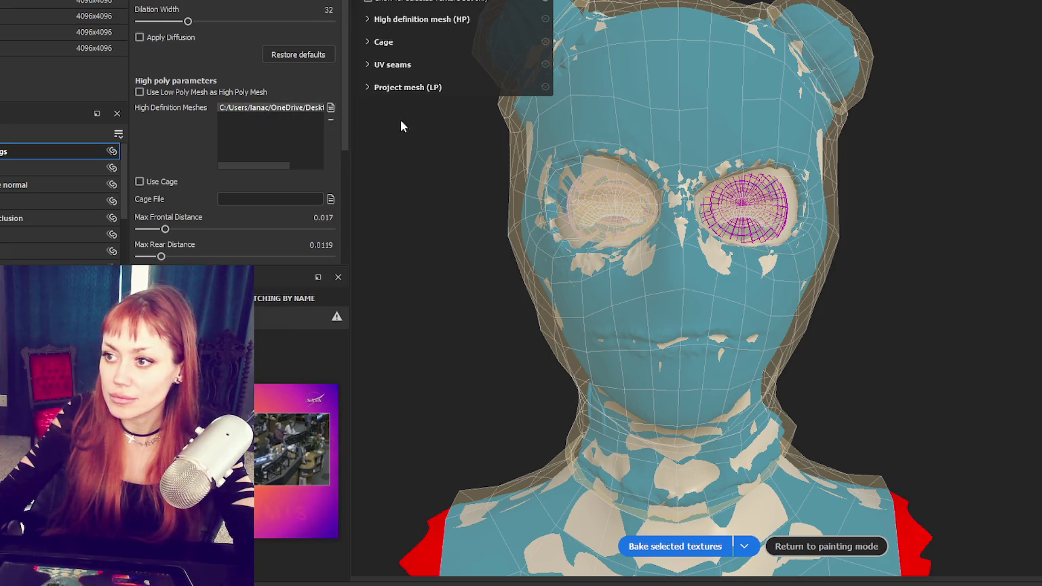
Step: Bake the selected mesh maps at 4096x4096 with Supersampling 4x antialiasing
key(Escape)
scroll(295, 173, down, 5)
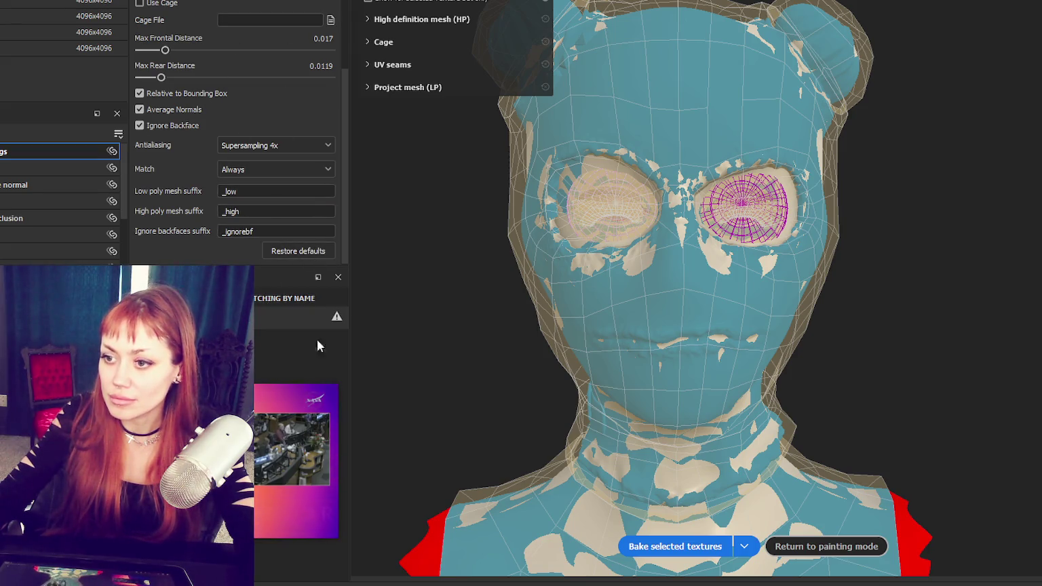
click(675, 546)
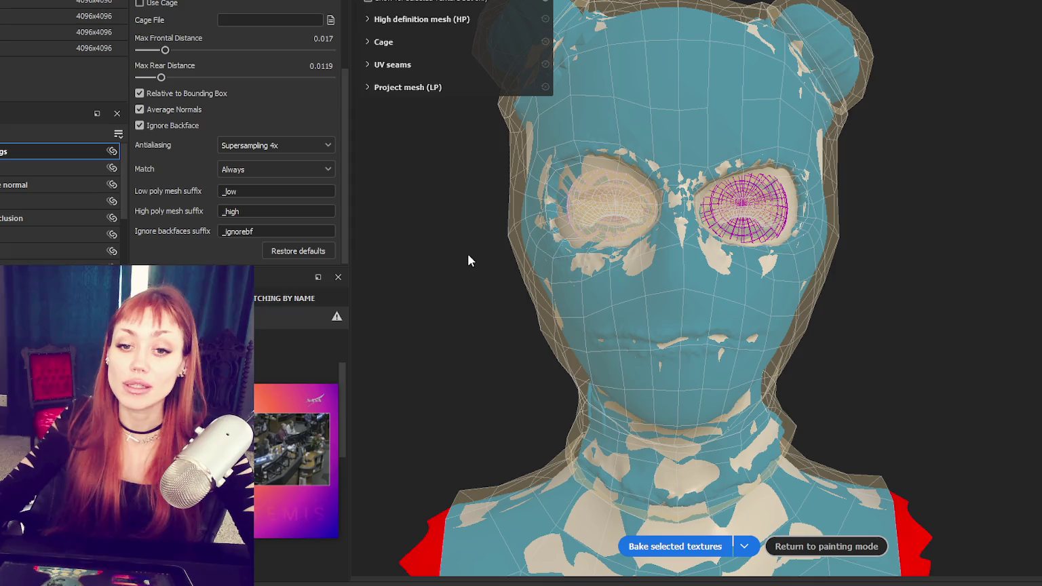
Step: Orbit and reframe the baked head to inspect it from the side
mouse_move(1031, 231)
alt+mouse_down()
mouse_move(902, 239)
mouse_move(1040, 249)
alt+mouse_up()
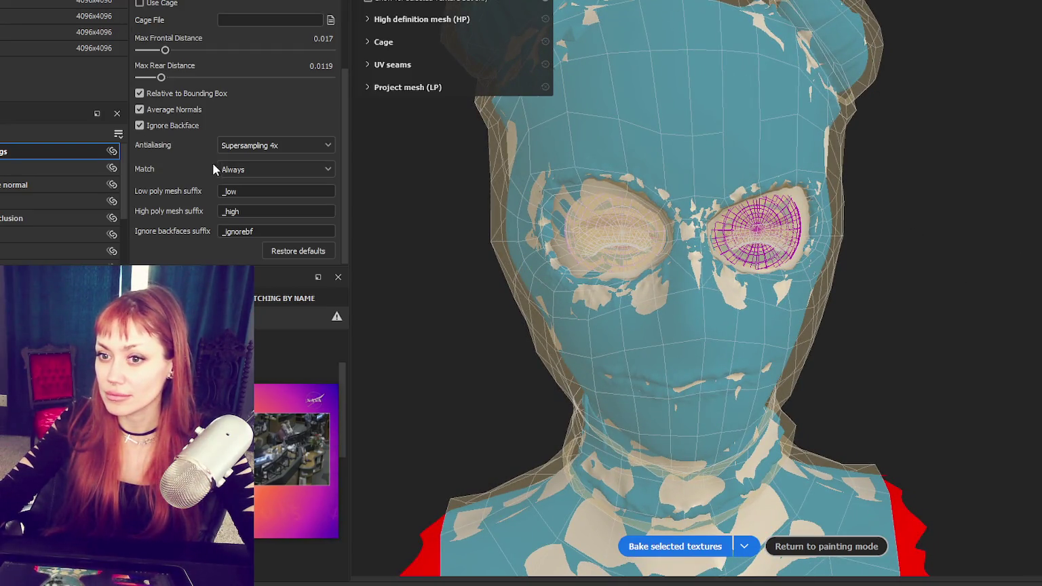
scroll(919, 167, down, 2)
scroll(908, 184, up, 2)
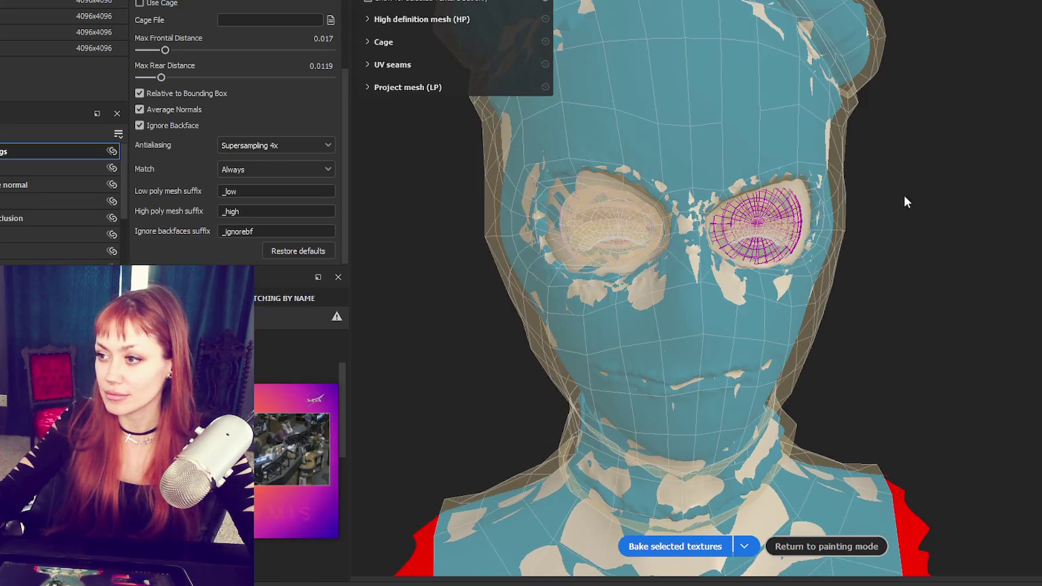
alt+drag(908, 184, 896, 205)
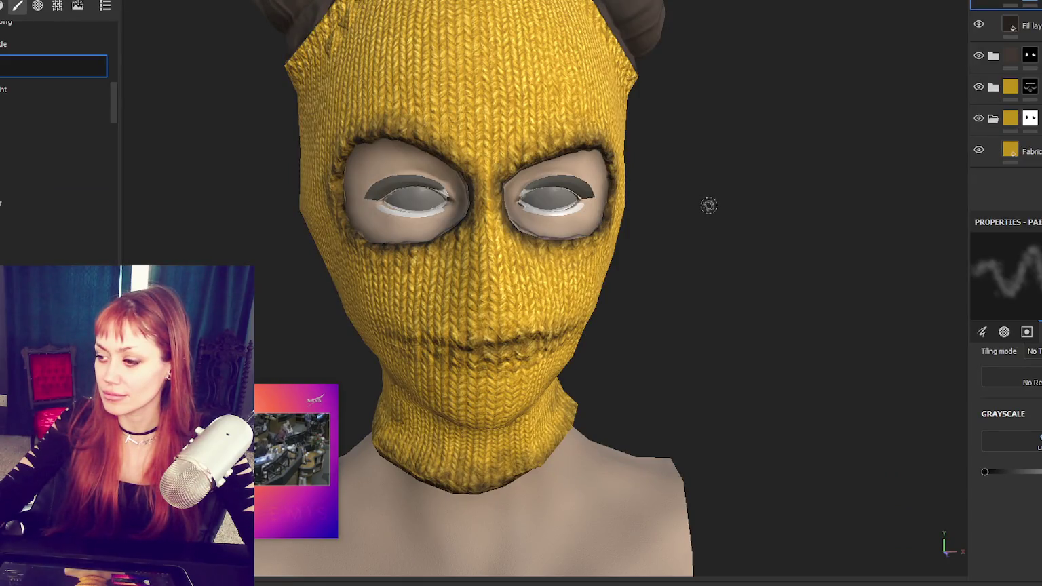
Step: Orbit the balaclava to inspect its right-side profile and straight front view
scroll(709, 206, down, 2)
mouse_move(709, 206)
alt+mouse_down()
mouse_move(919, 175)
mouse_move(883, 166)
alt+mouse_up()
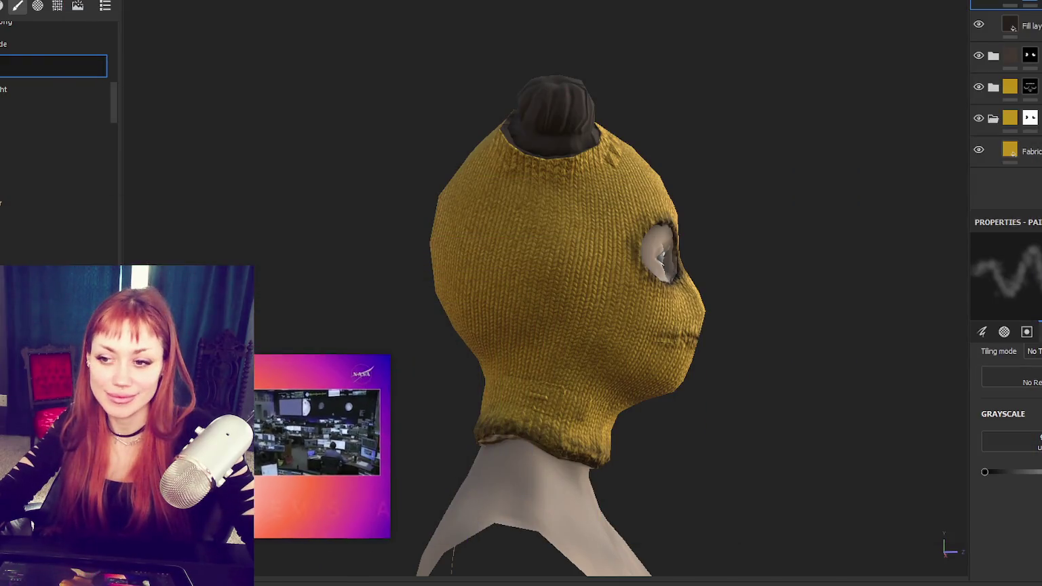
drag(201, 186, 193, 159)
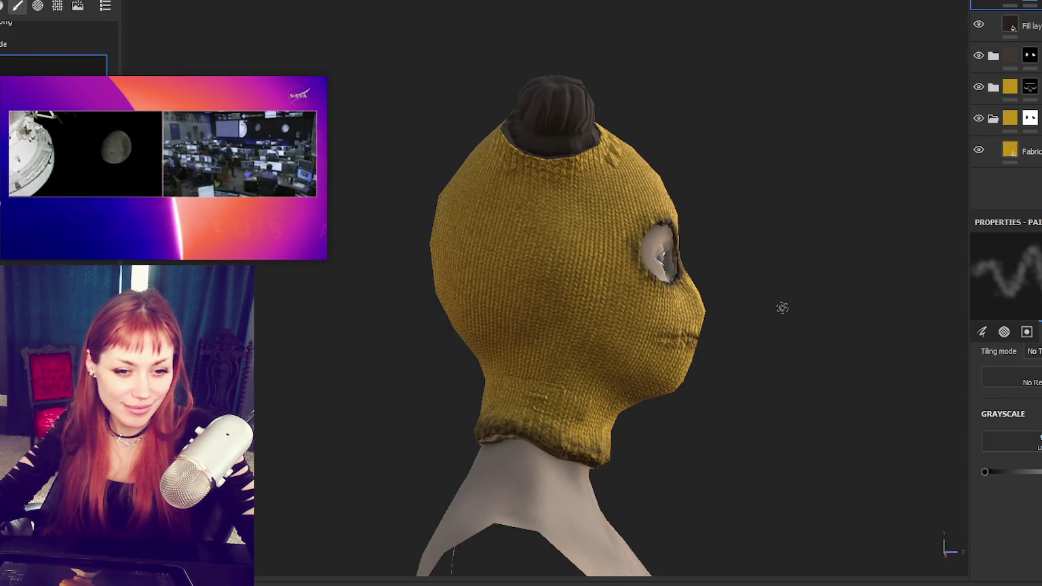
alt+drag(534, 277, 496, 303)
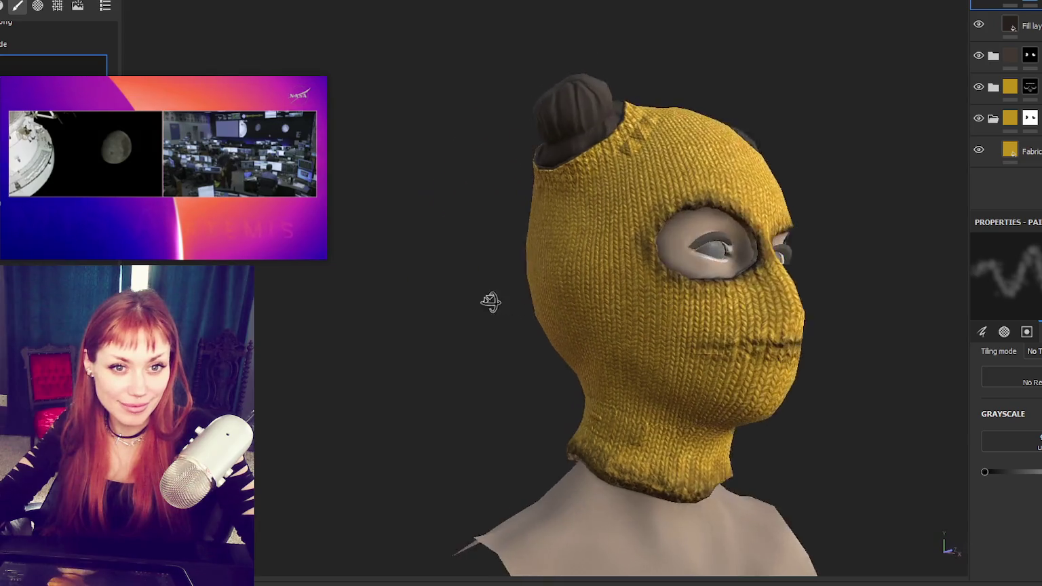
scroll(476, 251, up, 3)
mouse_move(475, 251)
alt+mouse_down()
mouse_move(662, 270)
mouse_move(608, 286)
alt+mouse_up()
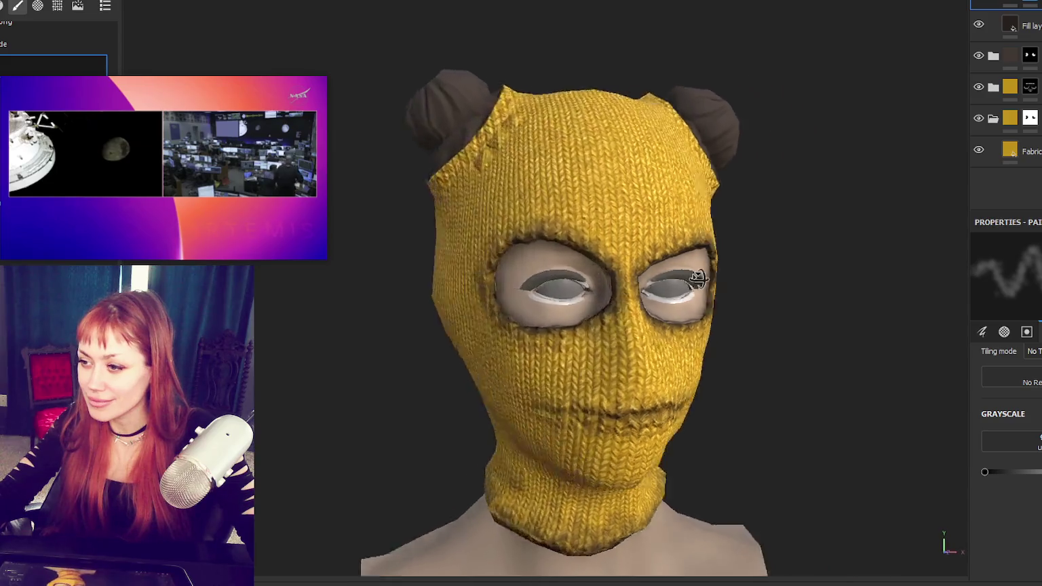
Step: Darken part of the hair bun along its seam with the knit, seen from above
scroll(608, 287, down, 2)
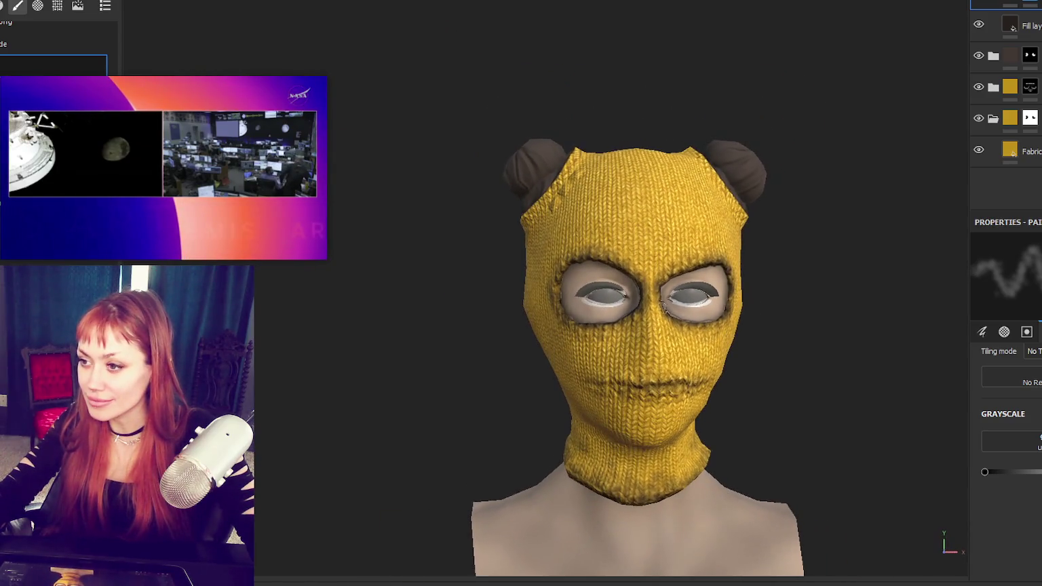
alt+drag(580, 214, 661, 284)
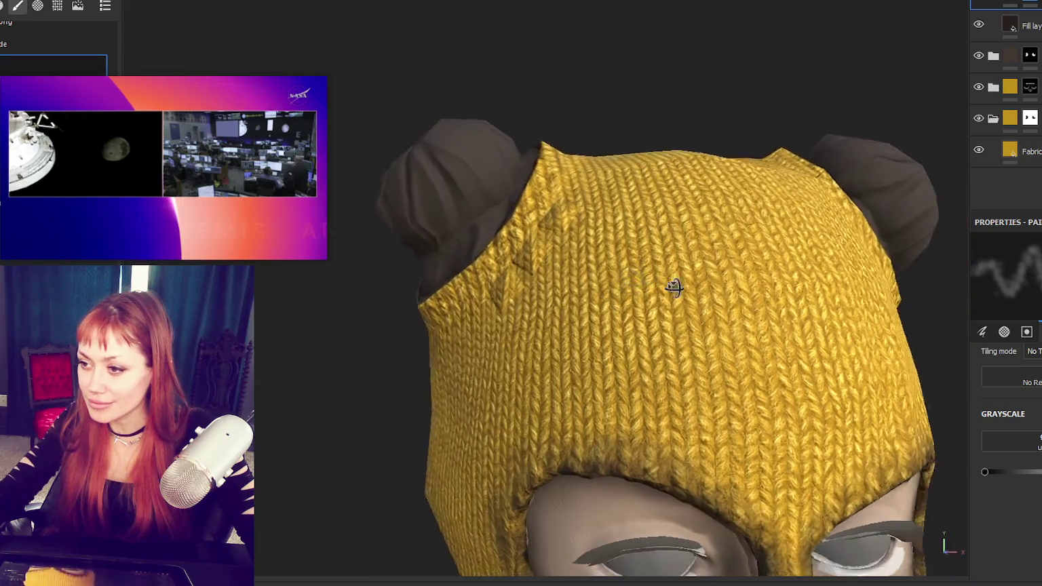
scroll(660, 284, up, 3)
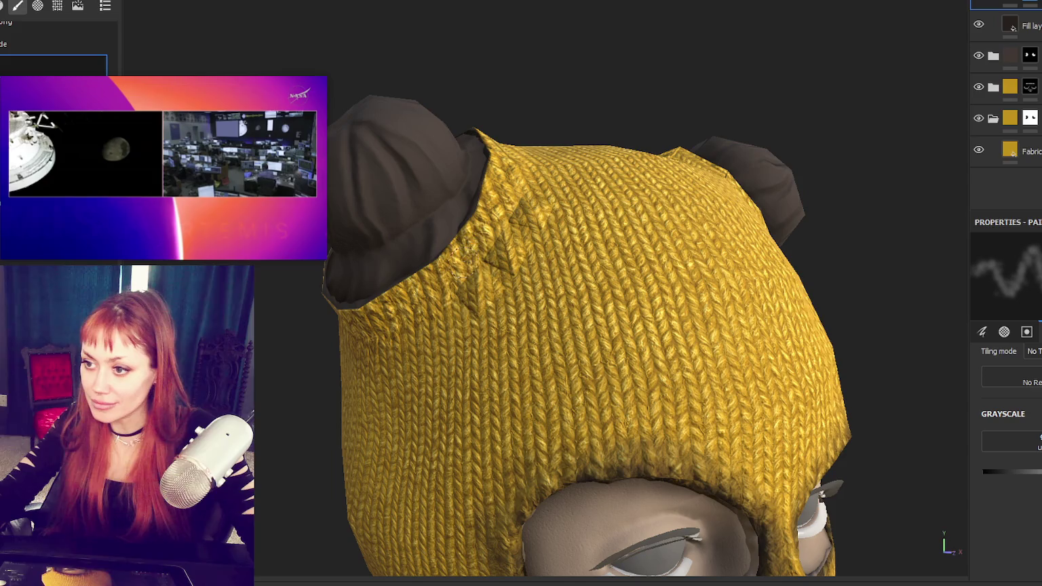
drag(453, 233, 415, 292)
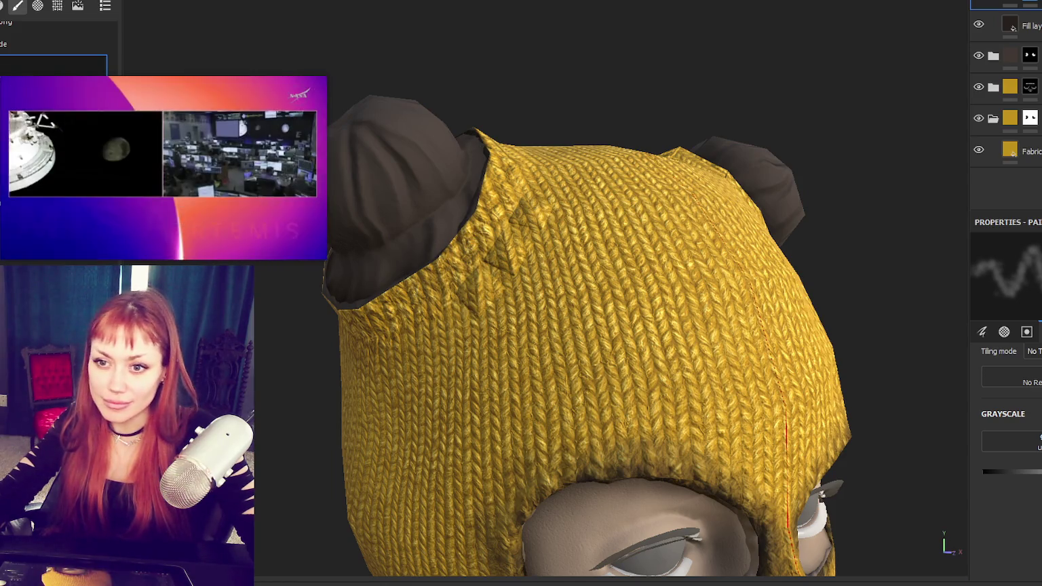
scroll(41, 142, up, 5)
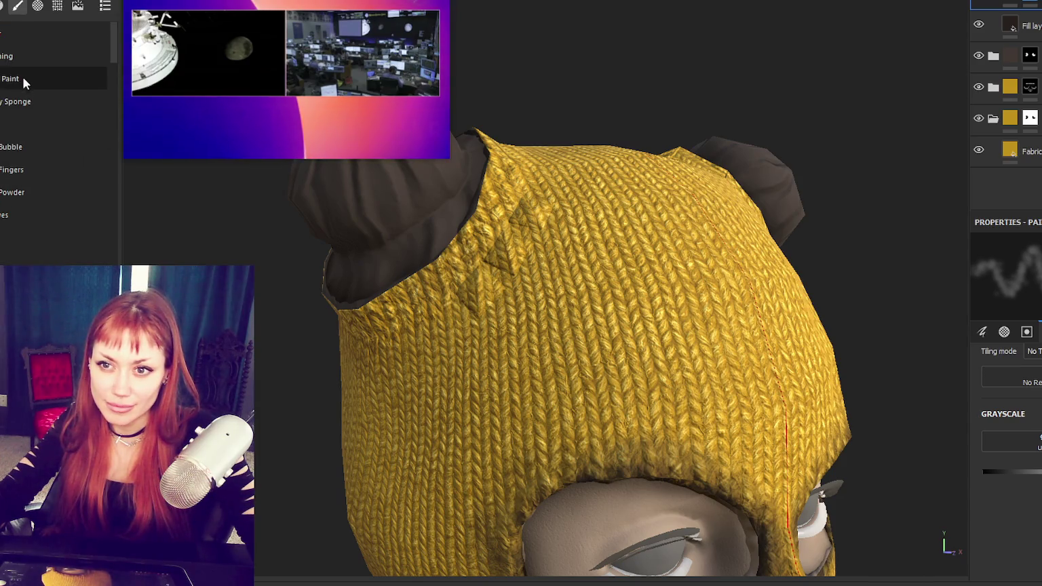
Step: Paint dark brown around the hair bun's rim and lower edge with a new brush
click(8, 261)
mouse_move(471, 247)
mouse_down()
mouse_move(488, 170)
mouse_move(456, 241)
mouse_move(478, 84)
mouse_move(609, 284)
mouse_move(551, 212)
mouse_move(877, 223)
mouse_up()
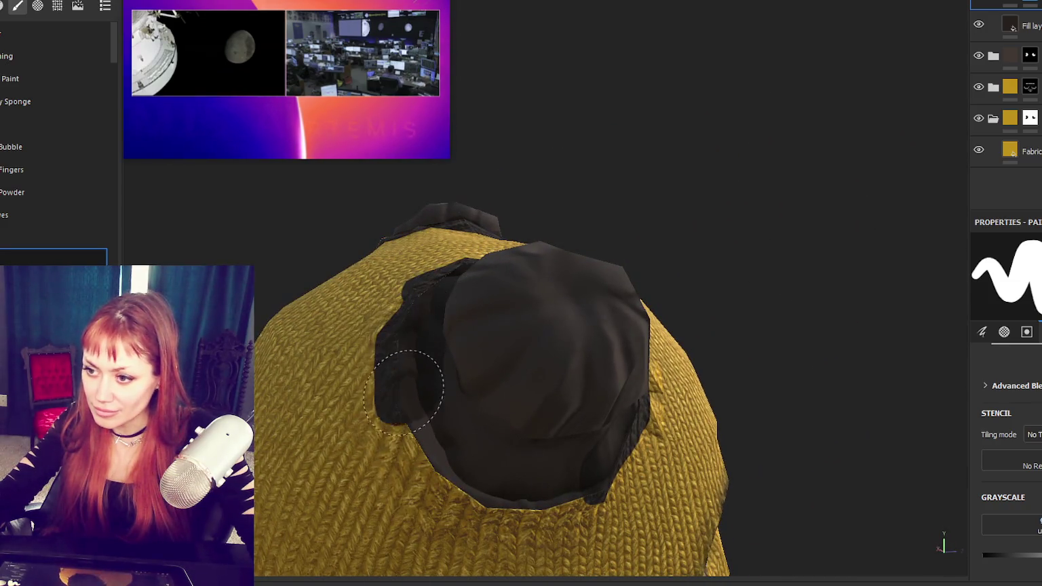
drag(403, 385, 544, 503)
Step: Centre the bun and show the UV layout beside the 3D view
alt+drag(684, 310, 464, 344)
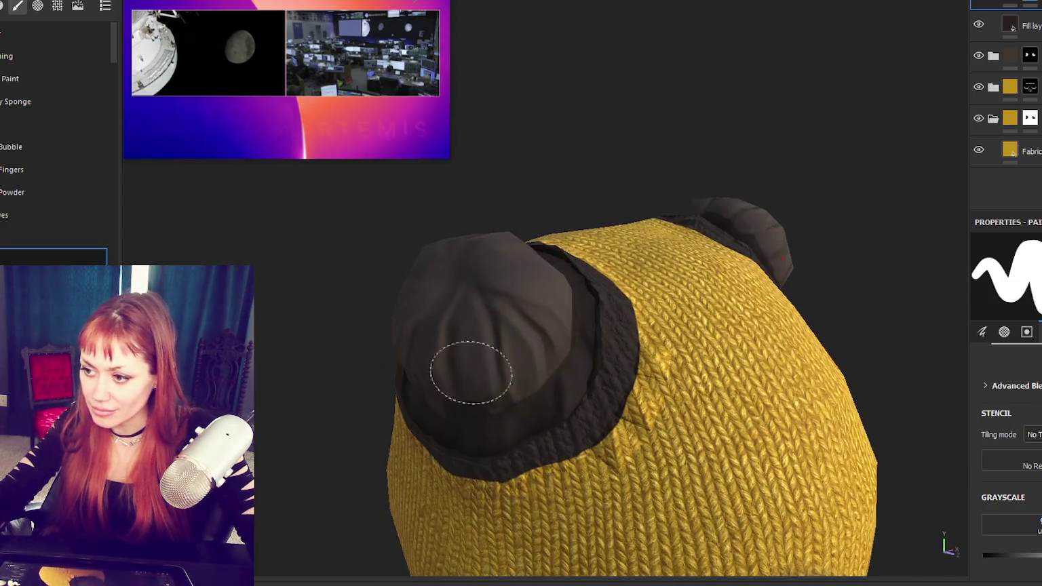
alt+middle_drag(490, 454, 591, 309)
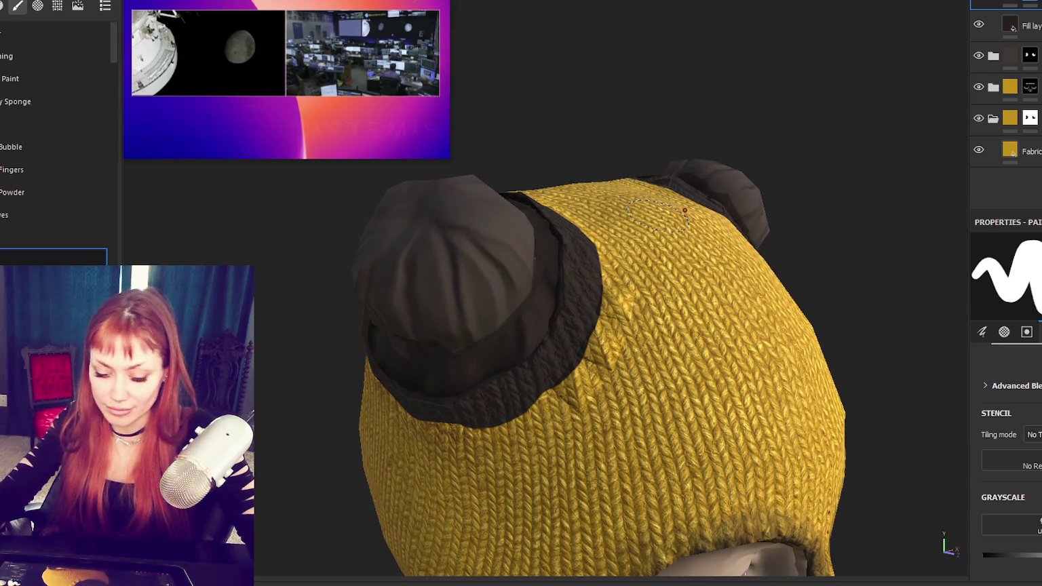
key(F1)
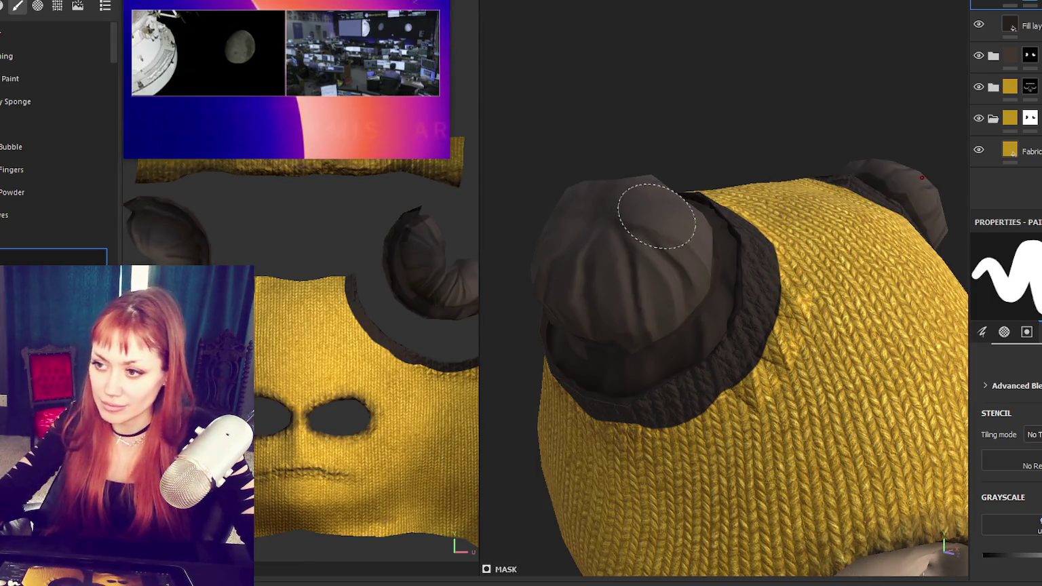
Step: Polygon-fill both hair-bun UV islands solidly dark, then return to the 3D-only view
key(4)
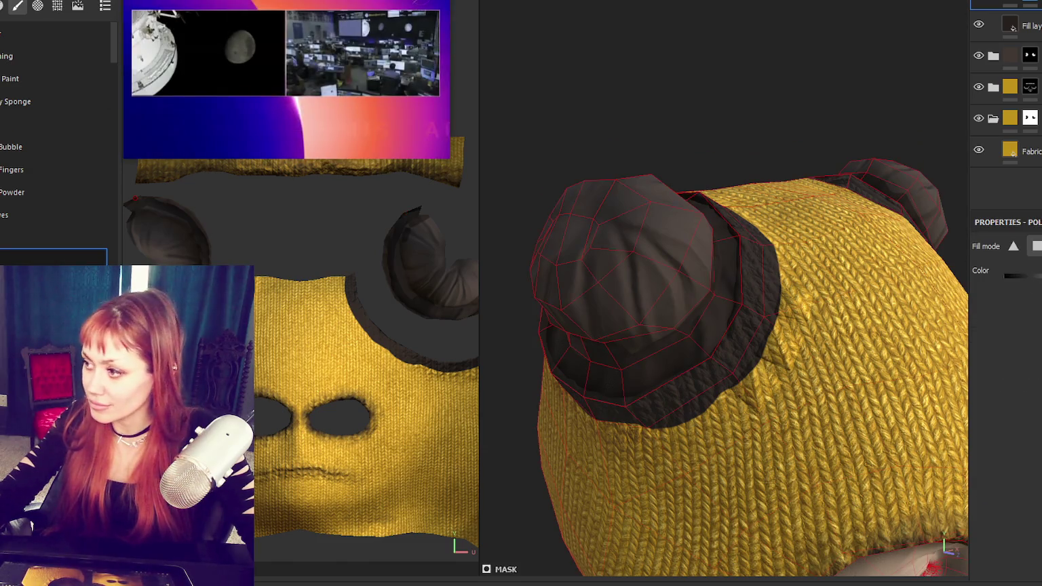
drag(390, 216, 448, 308)
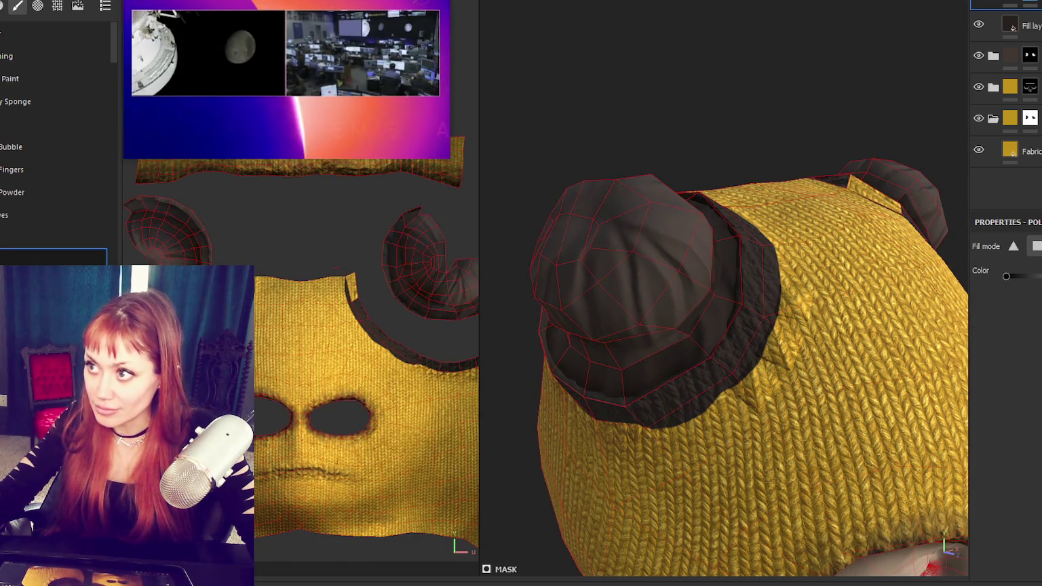
middle_drag(382, 208, 314, 201)
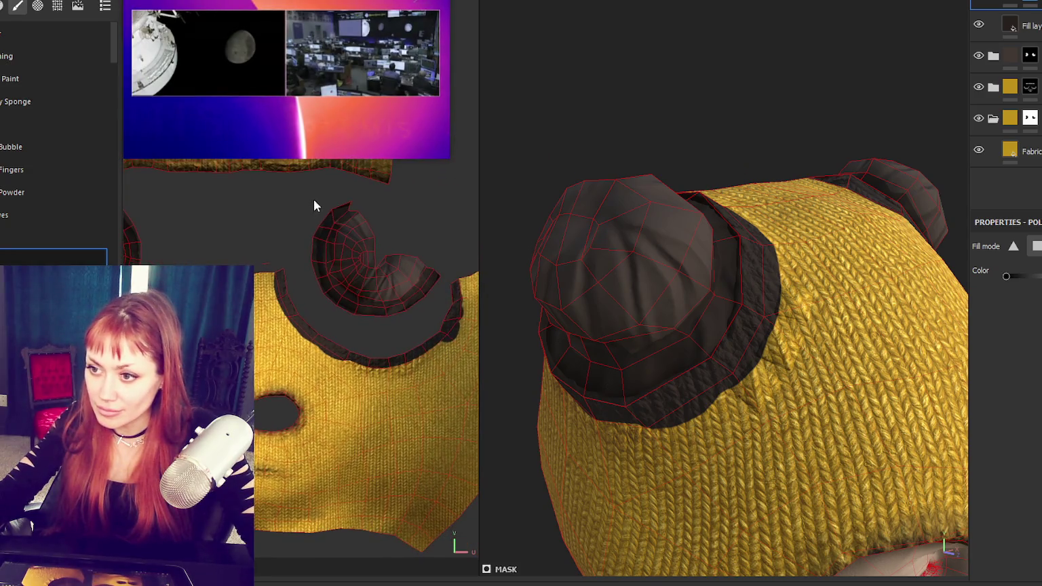
drag(313, 201, 398, 306)
drag(437, 262, 403, 310)
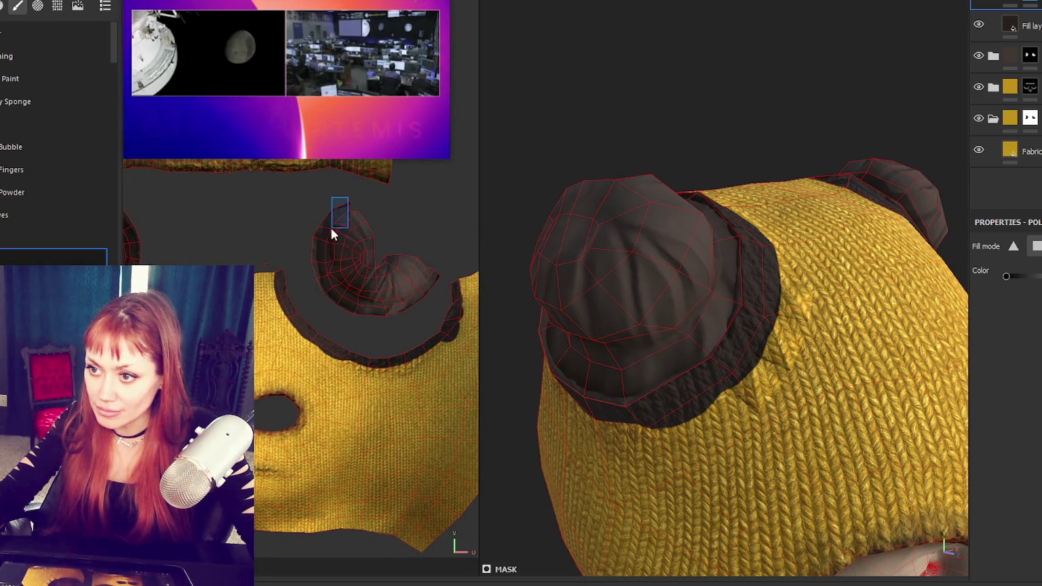
middle_drag(263, 179, 344, 179)
drag(274, 202, 175, 331)
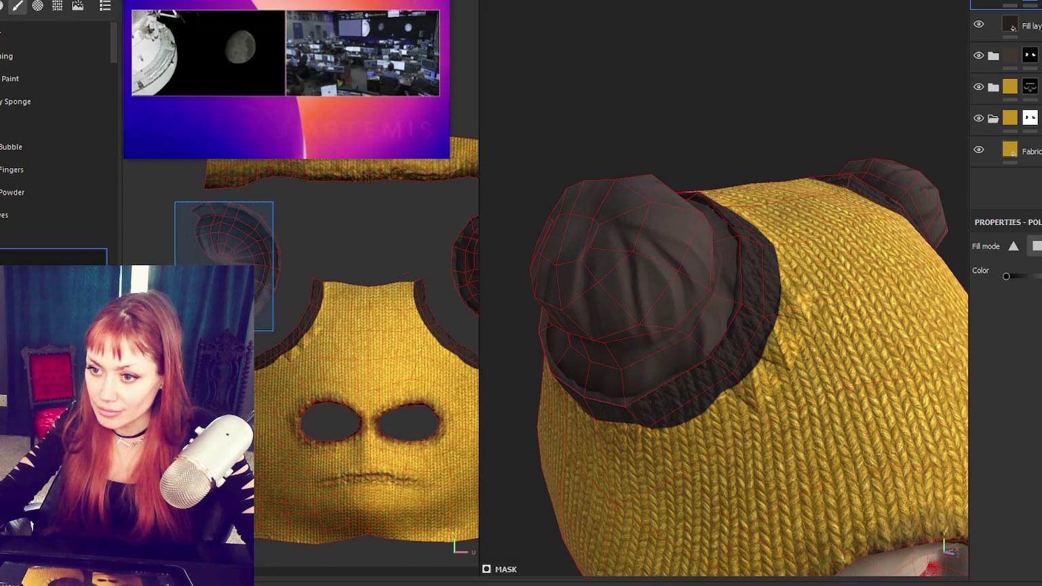
key(F2)
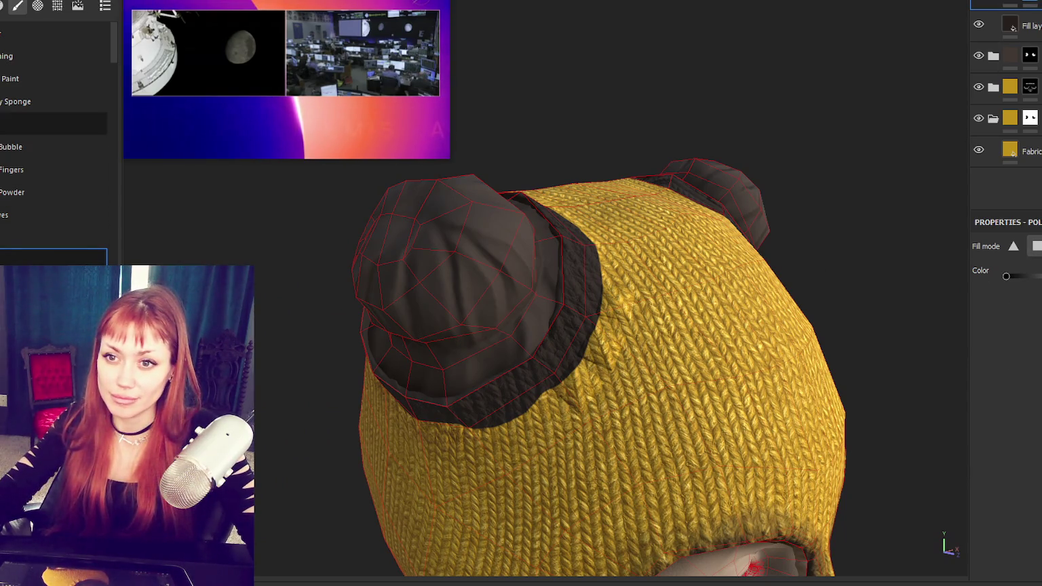
scroll(88, 180, down, 3)
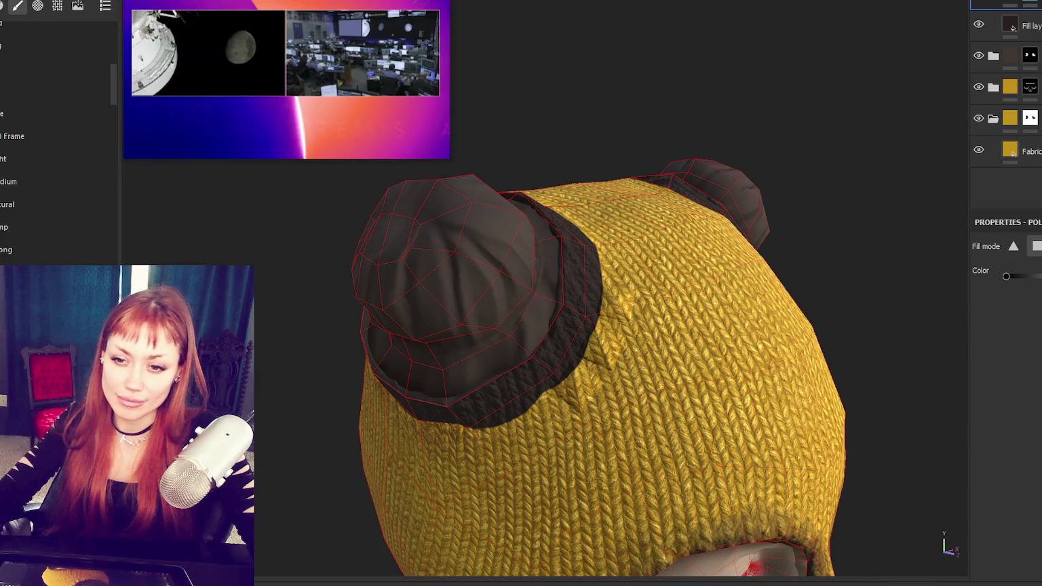
Step: Switch to the Paint tool with a soft cloud-shaped brush preset
click(54, 224)
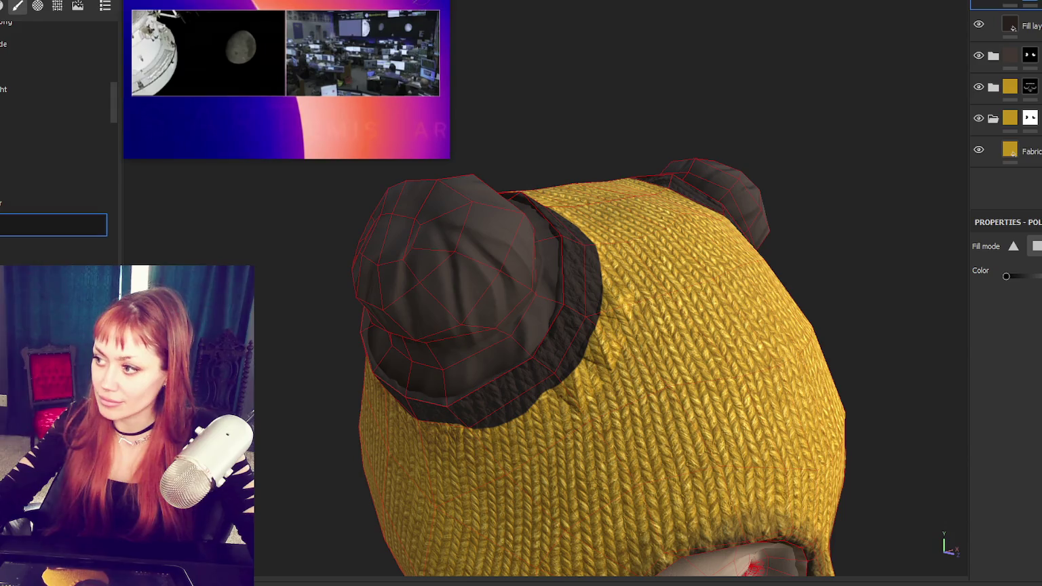
alt+drag(512, 363, 568, 327)
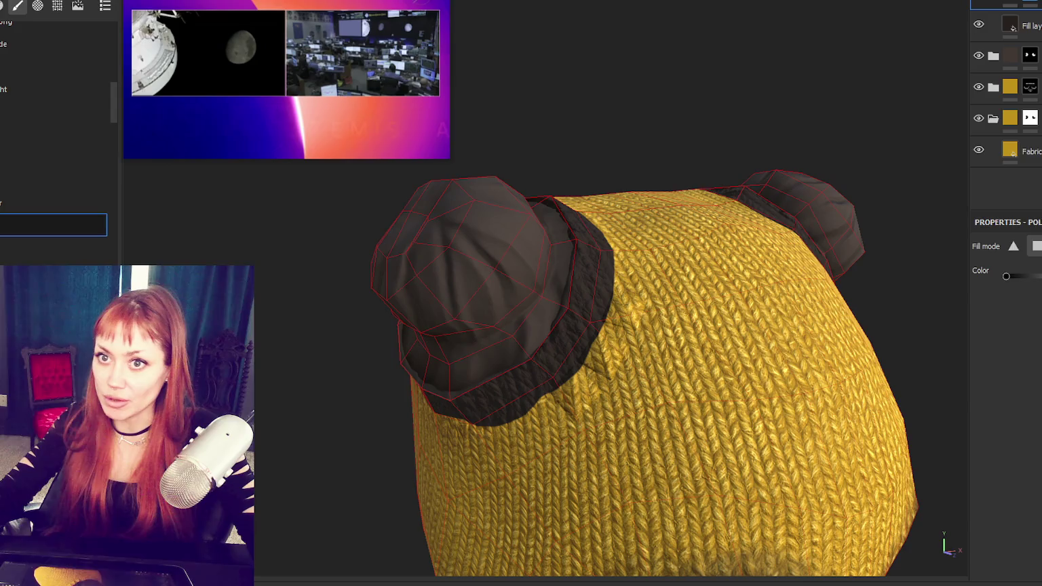
key(1)
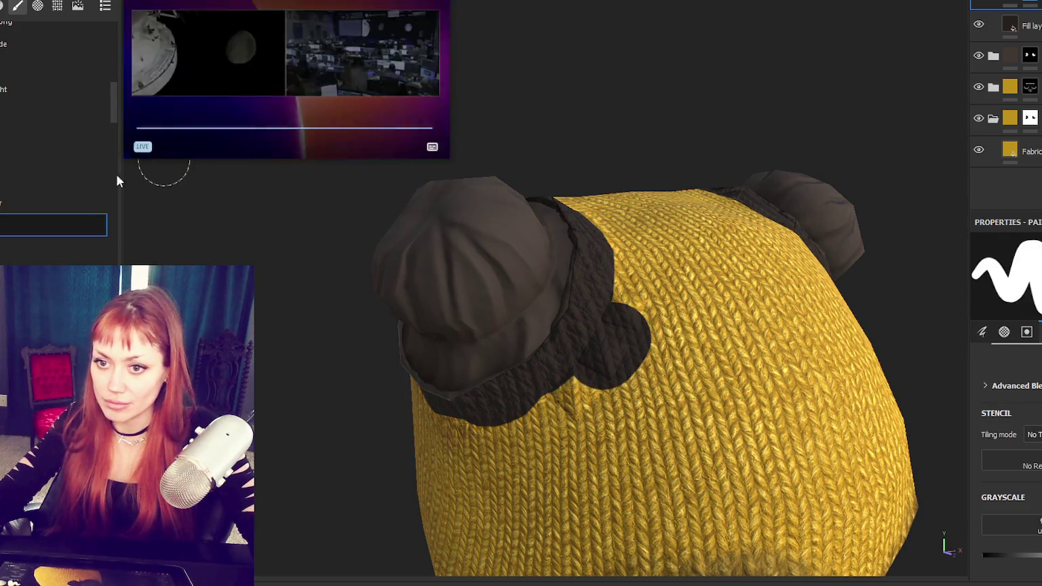
click(54, 204)
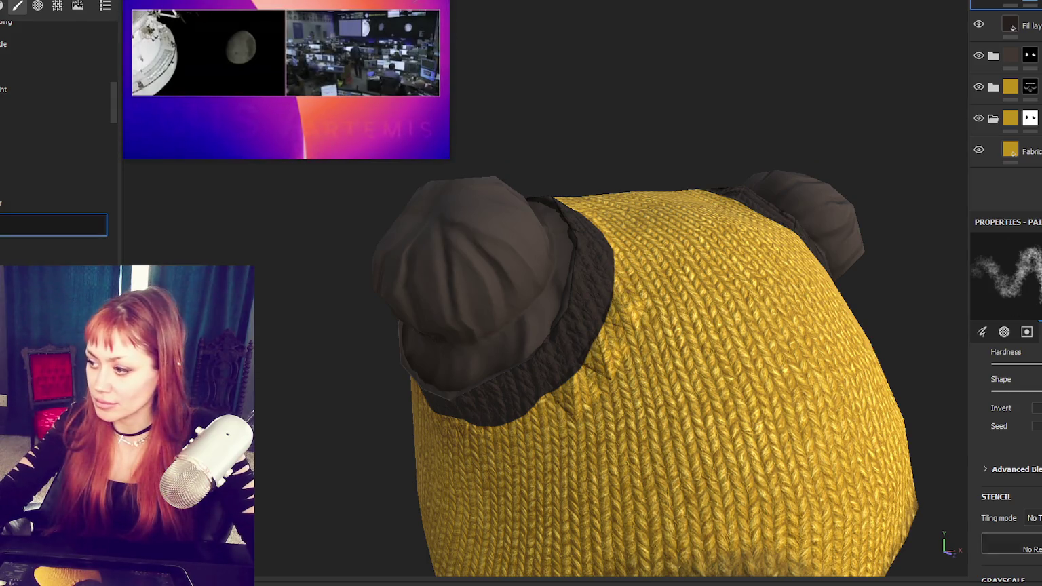
scroll(1033, 444, down, 3)
Step: Paint yellow knit over the dark bun edge and the shadow beneath the bun
drag(601, 319, 551, 387)
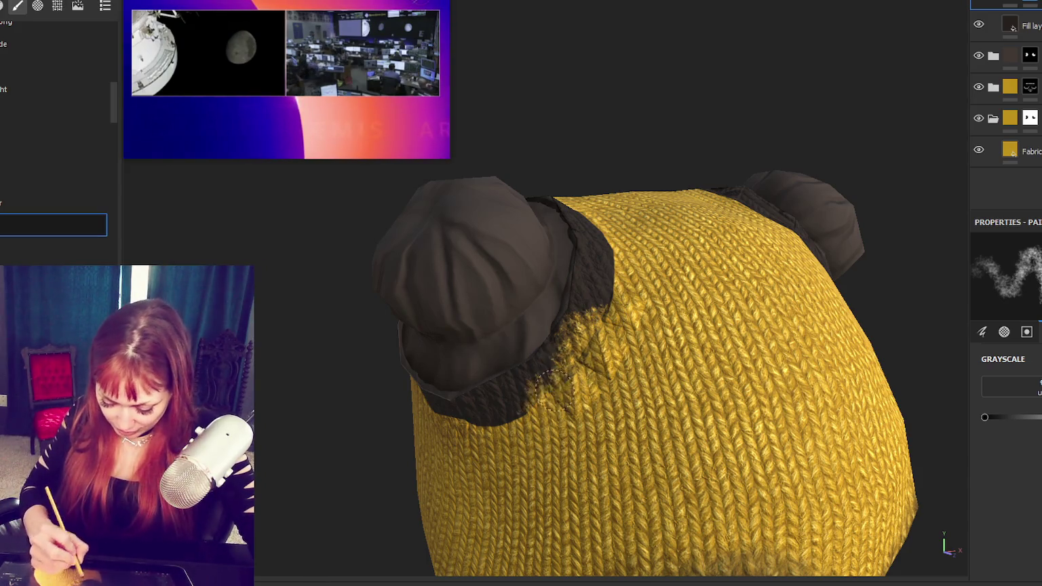
mouse_move(607, 301)
mouse_down()
mouse_move(629, 290)
mouse_move(596, 304)
mouse_move(600, 210)
mouse_move(728, 302)
mouse_up()
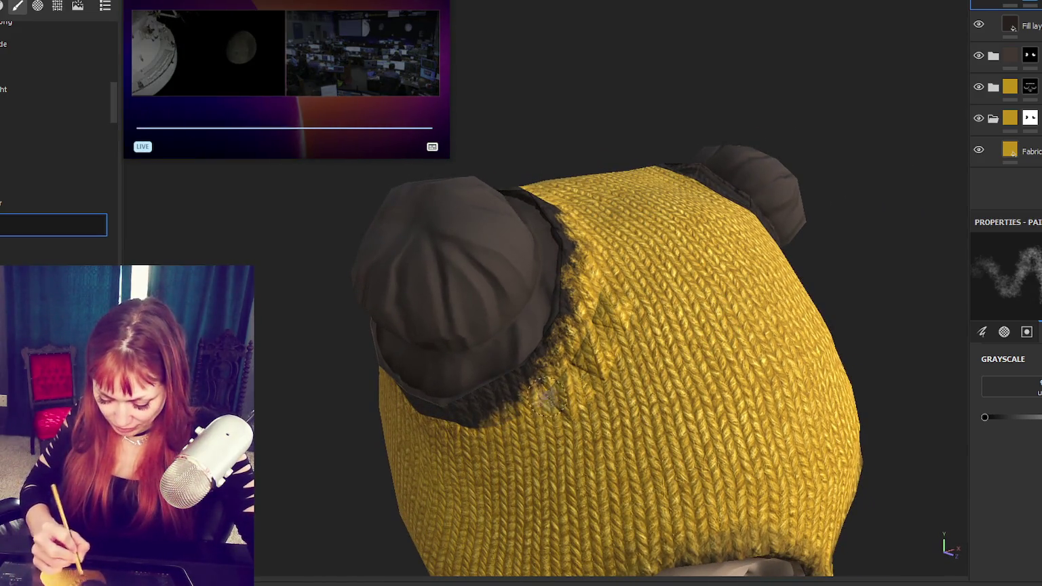
drag(542, 400, 490, 416)
alt+drag(560, 428, 791, 344)
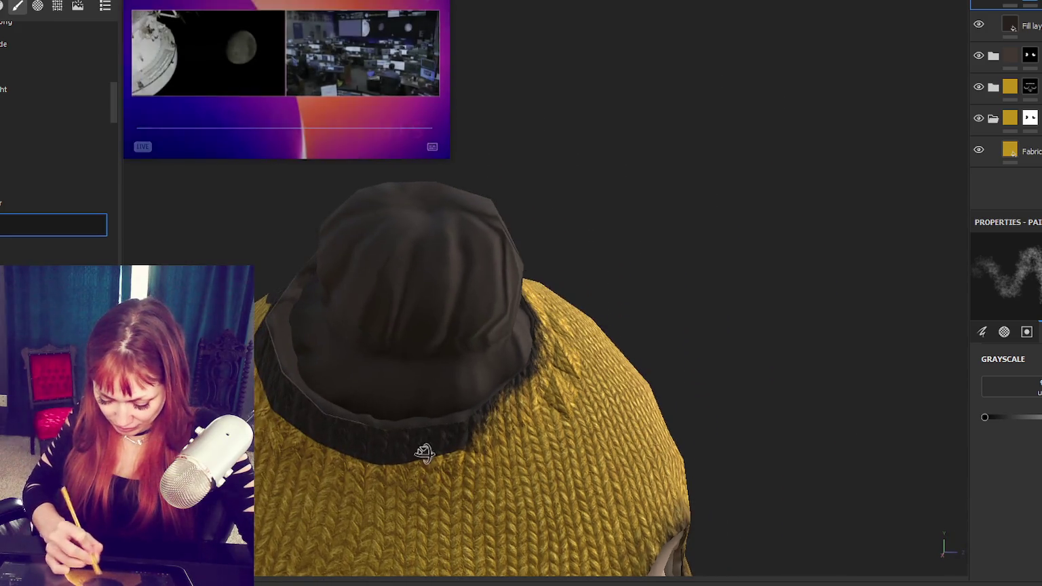
drag(316, 441, 352, 461)
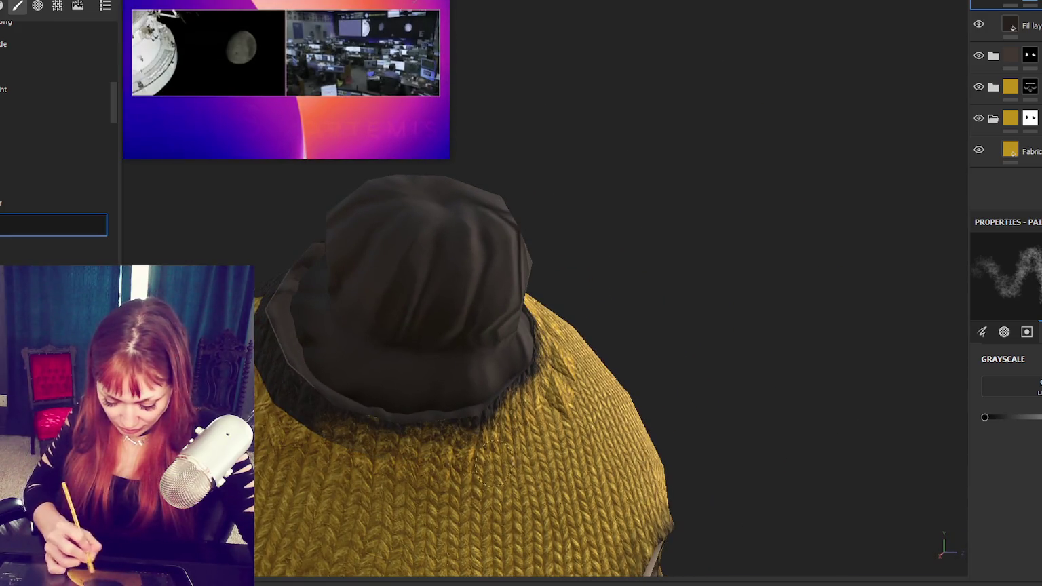
mouse_move(278, 399)
alt+mouse_down()
mouse_move(347, 386)
mouse_move(323, 389)
alt+mouse_up()
mouse_move(339, 339)
alt+mouse_down()
mouse_move(291, 337)
mouse_move(203, 207)
alt+mouse_up()
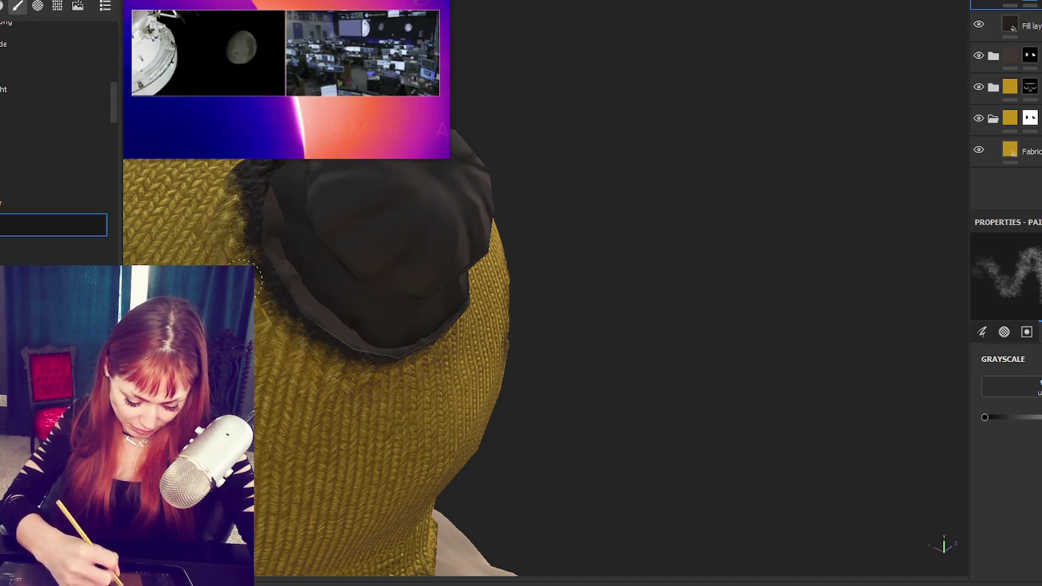
mouse_move(258, 311)
alt+mouse_down()
mouse_move(288, 285)
mouse_move(348, 335)
mouse_move(669, 481)
alt+mouse_up()
Step: Add fuzzy dark paint along both buns' edges onto the surrounding knit
drag(614, 254, 577, 369)
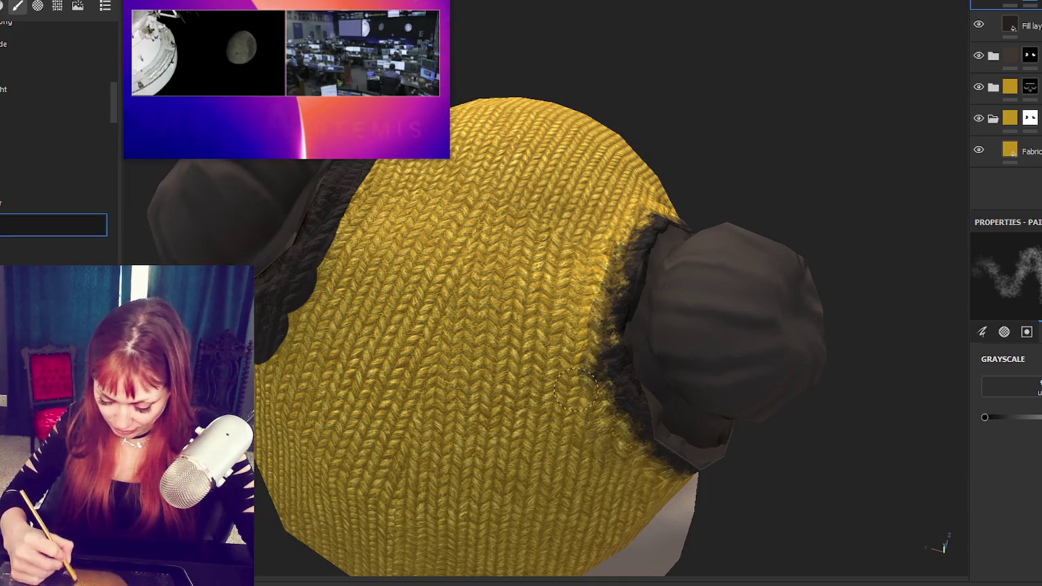
drag(614, 230, 595, 434)
alt+drag(581, 499, 265, 407)
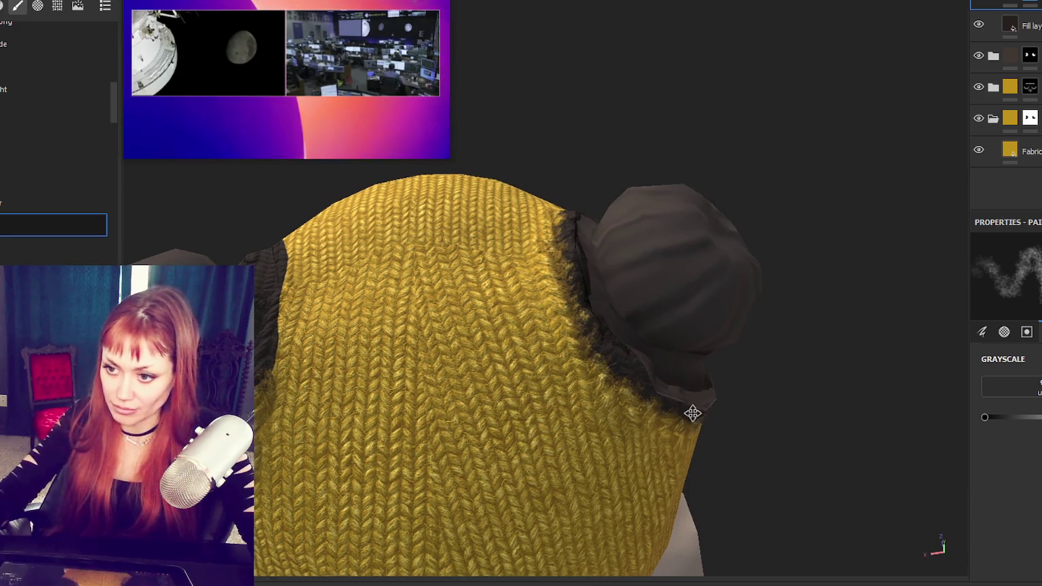
alt+drag(689, 410, 834, 224)
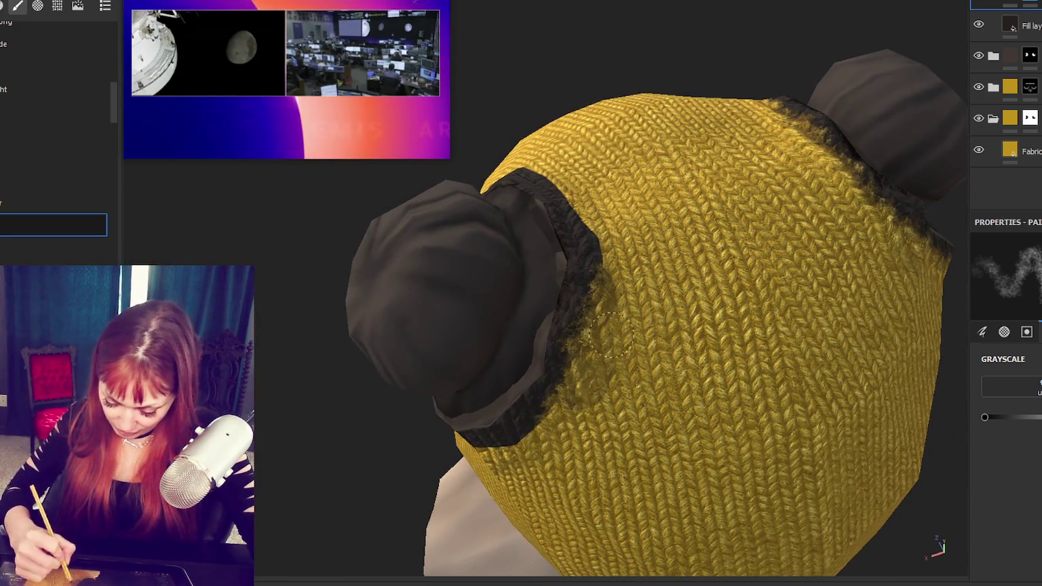
drag(608, 293, 609, 275)
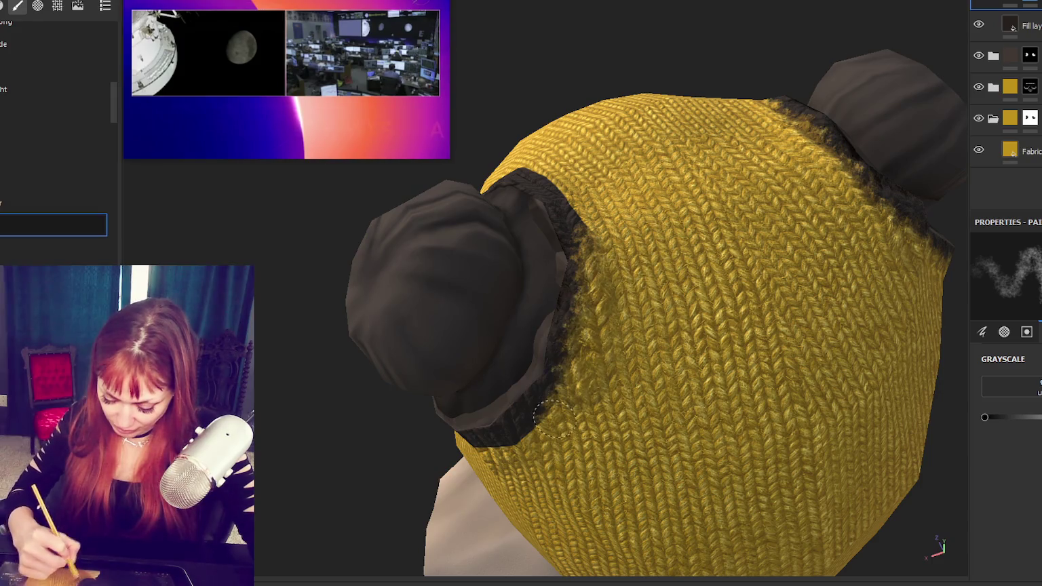
alt+drag(559, 413, 553, 462)
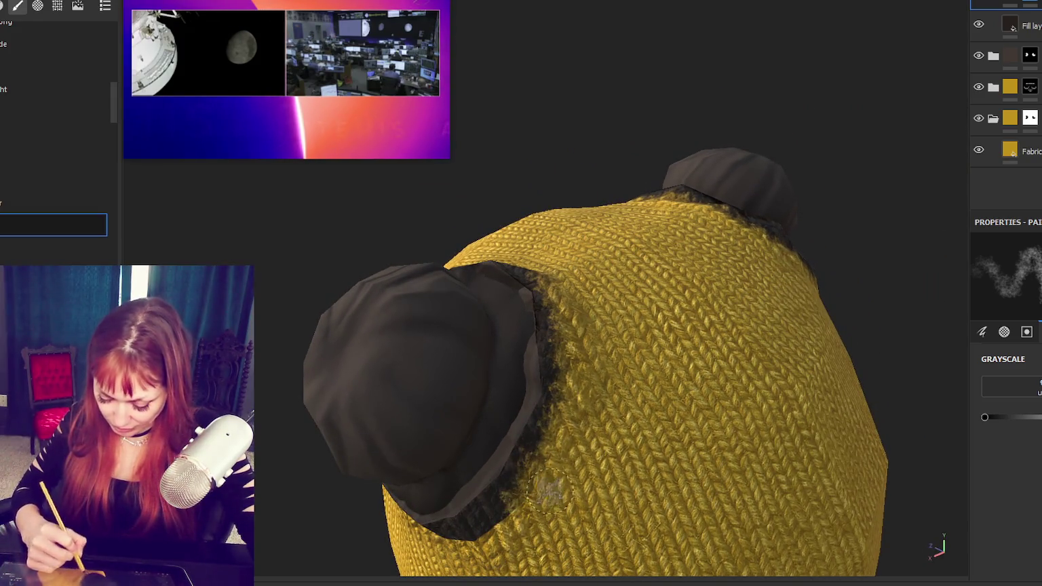
mouse_move(561, 501)
alt+mouse_down()
mouse_move(650, 458)
mouse_move(624, 272)
mouse_move(721, 235)
alt+mouse_up()
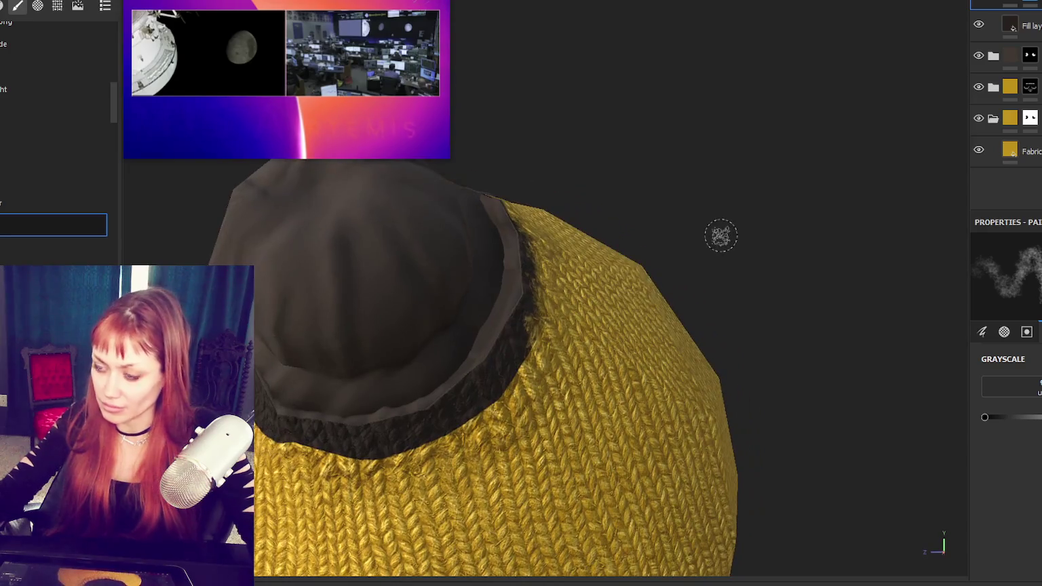
drag(539, 392, 530, 365)
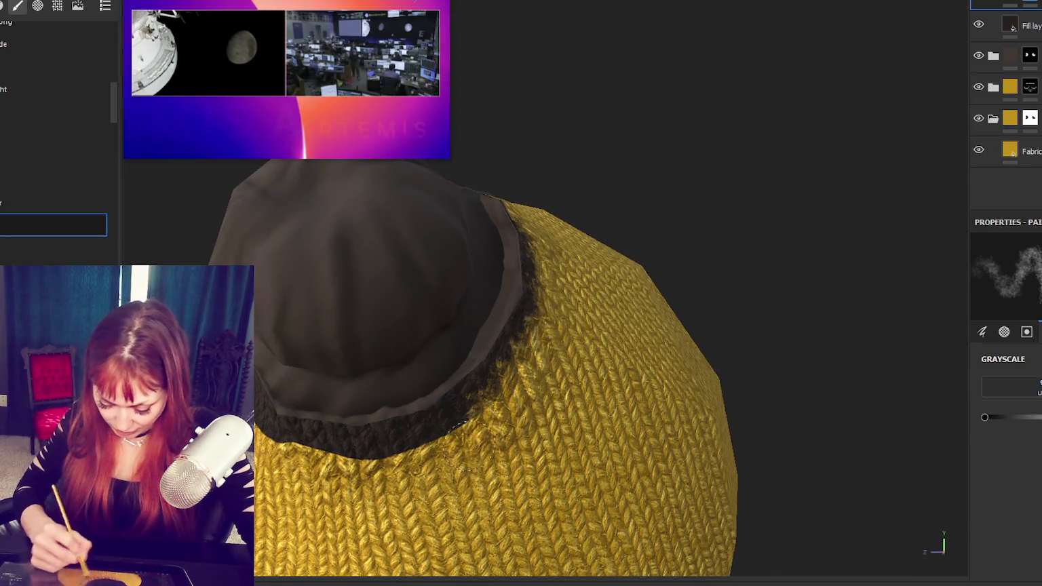
Step: Reshape and lighten the dark paint below the bun to reveal yellow knit
mouse_move(559, 400)
alt+mouse_down()
mouse_move(605, 365)
mouse_move(790, 289)
alt+mouse_up()
drag(447, 359, 617, 370)
drag(414, 356, 542, 363)
alt+drag(602, 410, 639, 440)
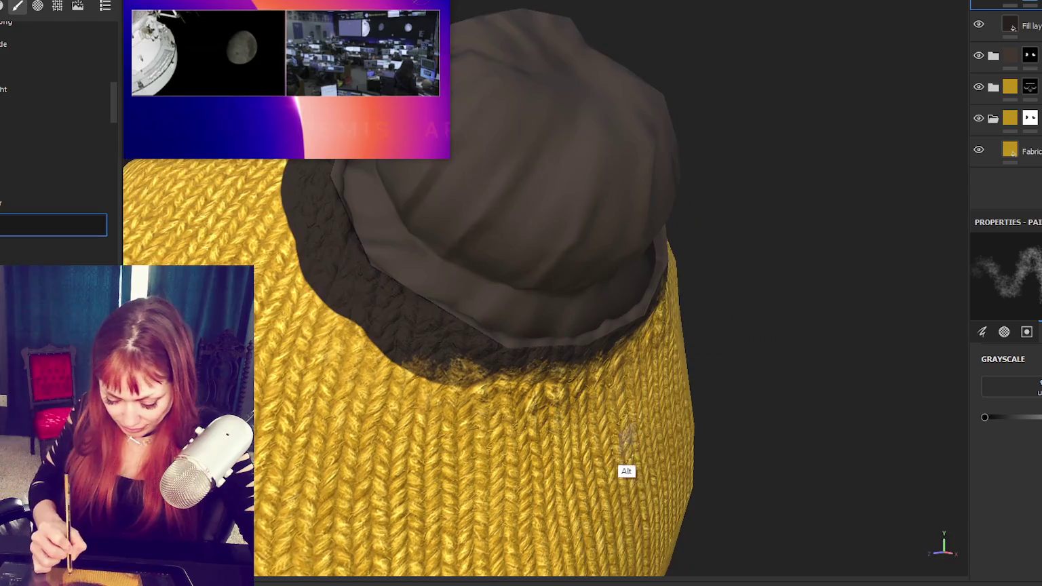
drag(359, 354, 434, 369)
mouse_move(366, 329)
mouse_down()
mouse_move(454, 370)
mouse_move(492, 372)
mouse_up()
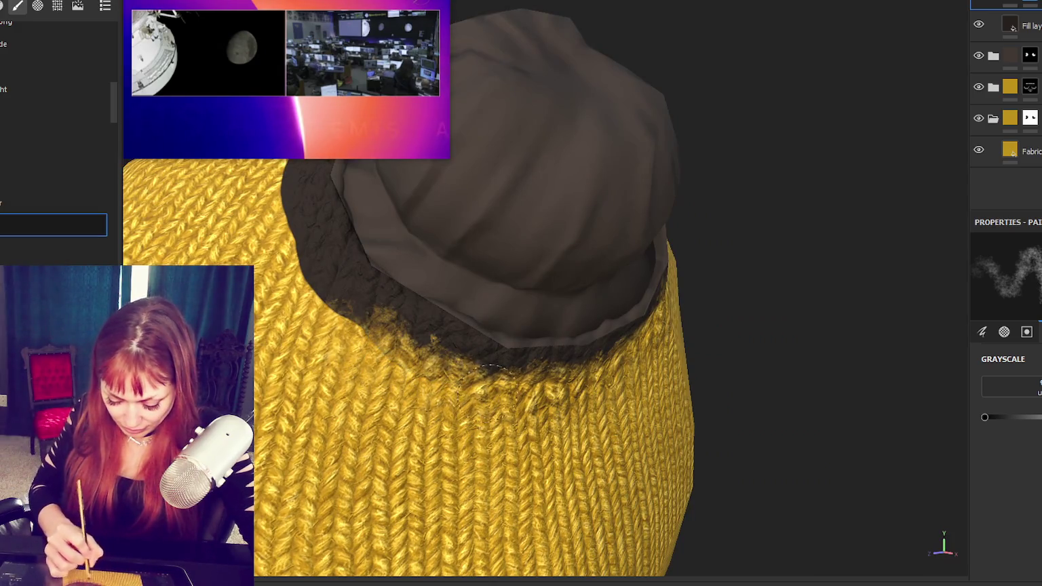
drag(395, 324, 529, 372)
alt+drag(565, 409, 602, 258)
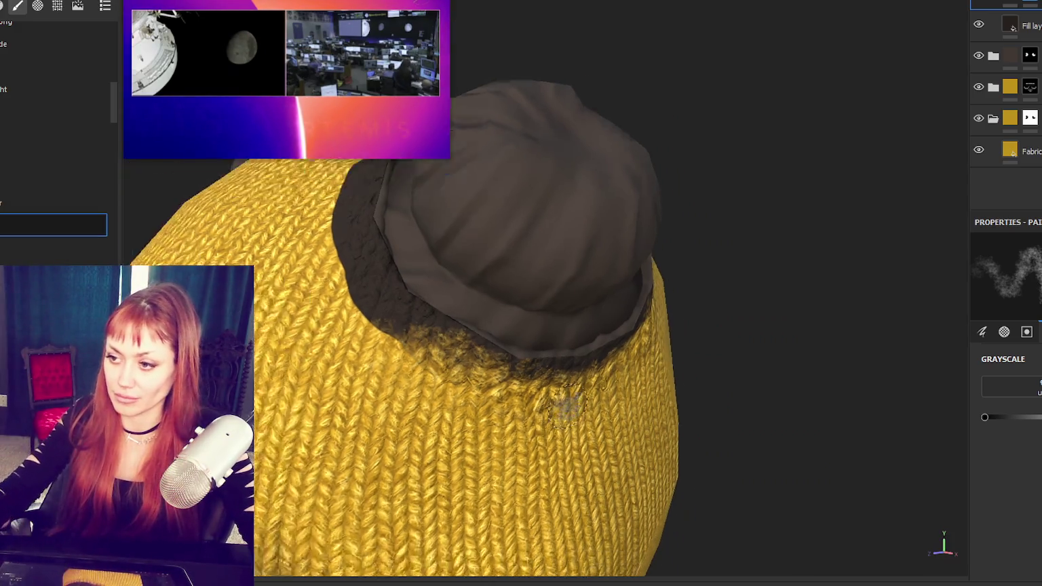
Step: Spread fuzzy dark paint below the bun, then lighten its left edge
drag(360, 278, 419, 375)
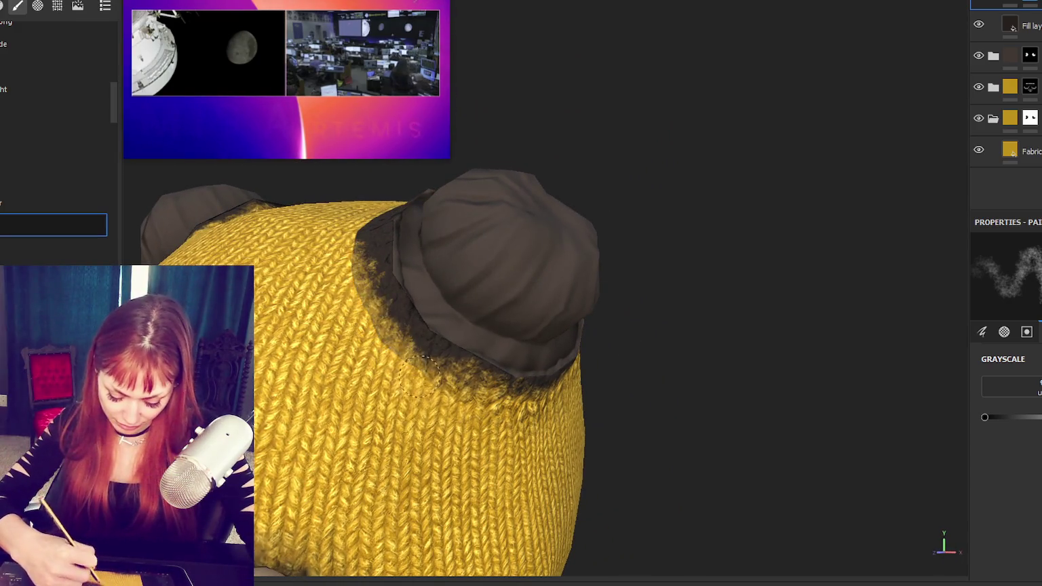
drag(363, 268, 472, 381)
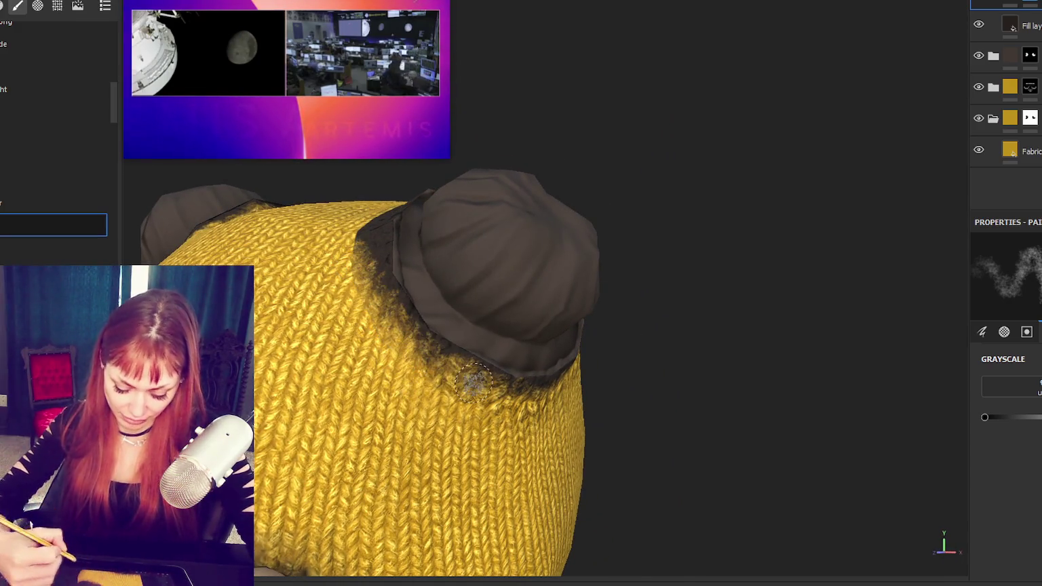
alt+drag(458, 210, 738, 380)
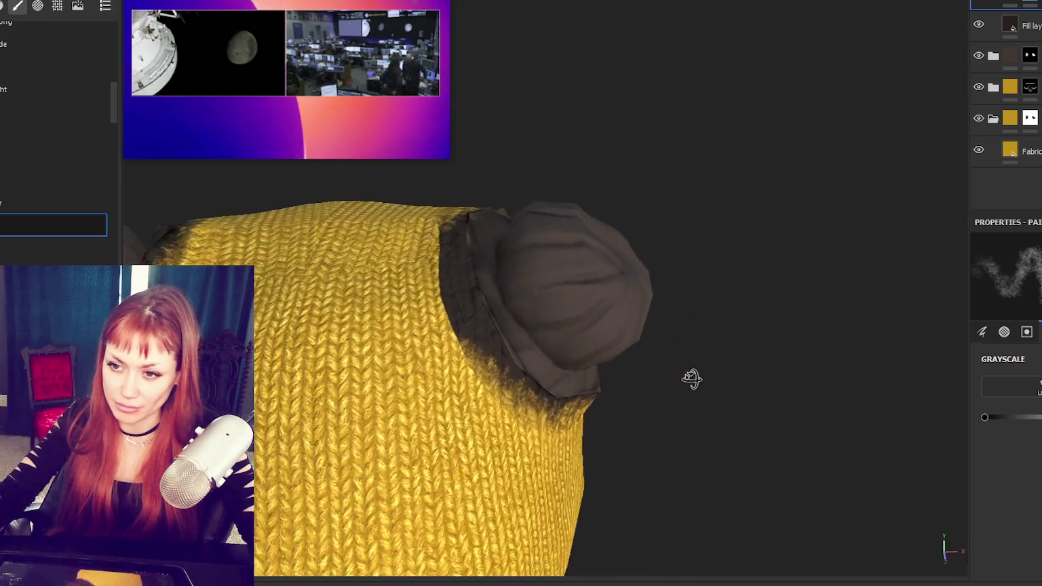
mouse_move(462, 224)
mouse_down()
mouse_move(454, 339)
mouse_move(449, 333)
mouse_up()
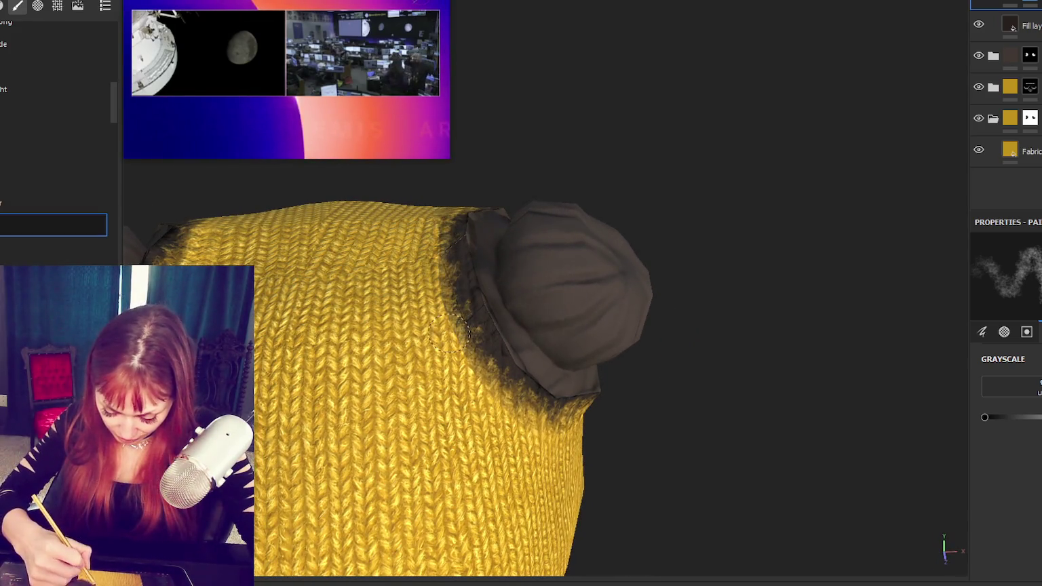
drag(440, 275, 472, 360)
mouse_move(268, 319)
alt+mouse_down()
mouse_move(283, 308)
mouse_move(479, 329)
alt+mouse_up()
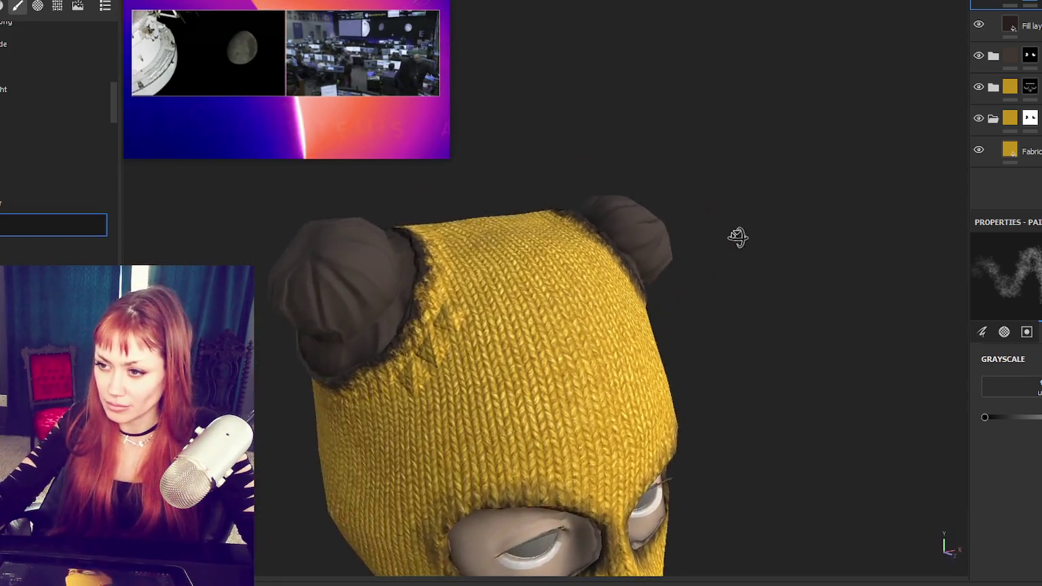
scroll(479, 329, up, 2)
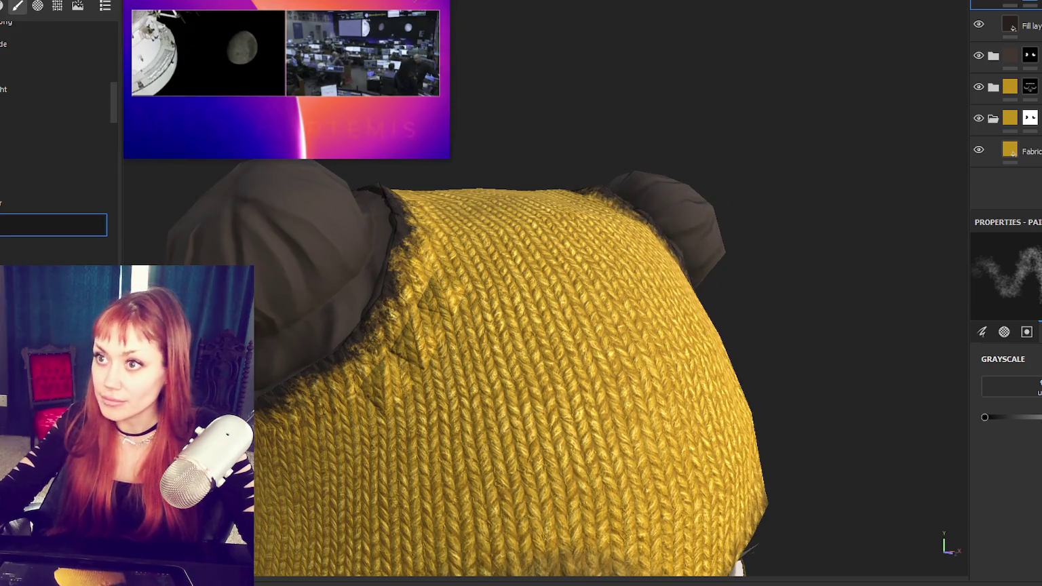
Step: Darken the knit seam edge beside the bun and extend it down the left seam
mouse_move(395, 285)
mouse_down()
mouse_move(403, 268)
mouse_move(754, 384)
mouse_move(856, 347)
mouse_move(858, 274)
mouse_up()
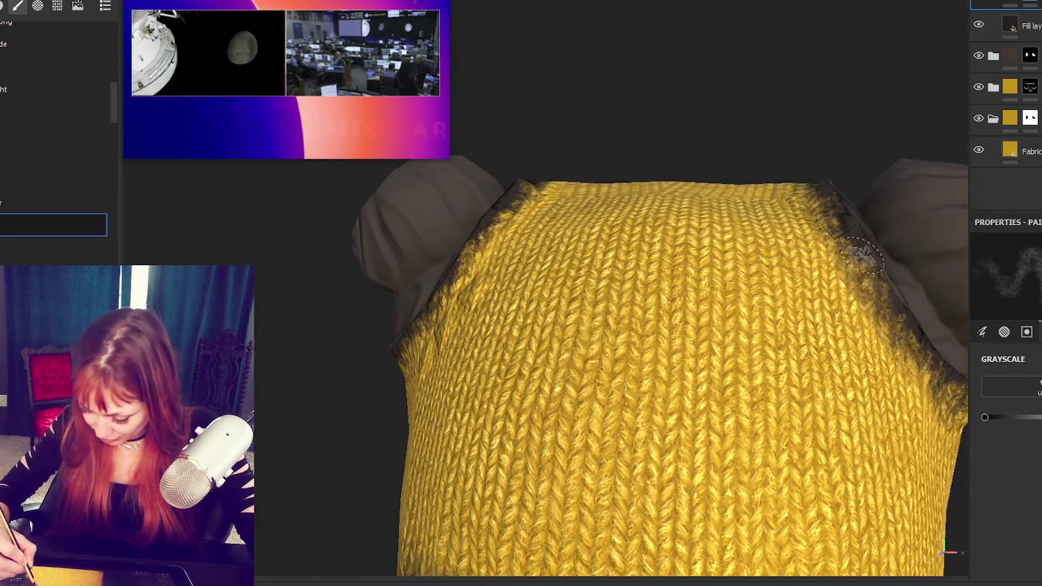
alt+drag(628, 316, 655, 331)
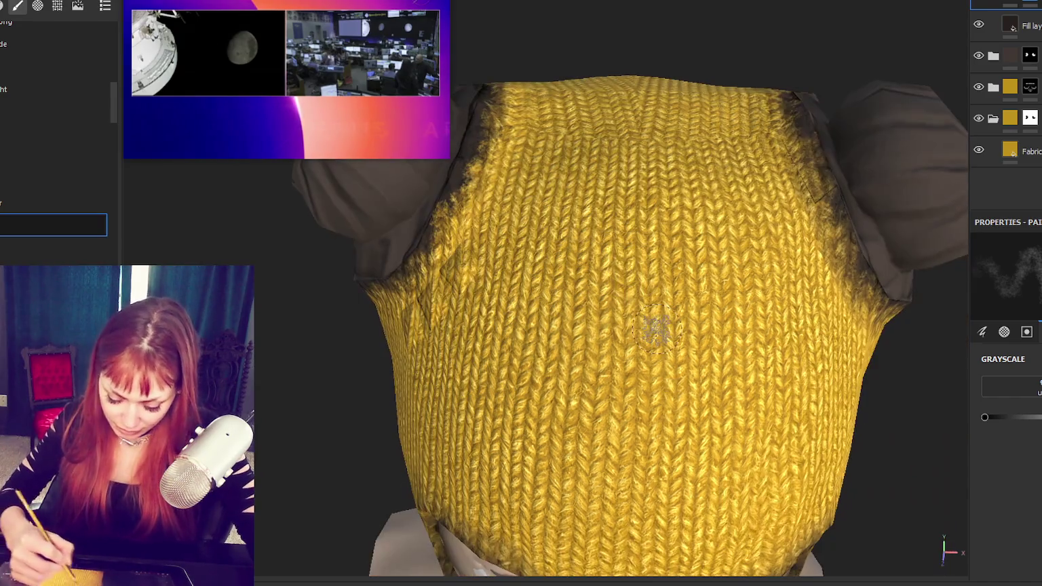
drag(486, 126, 477, 153)
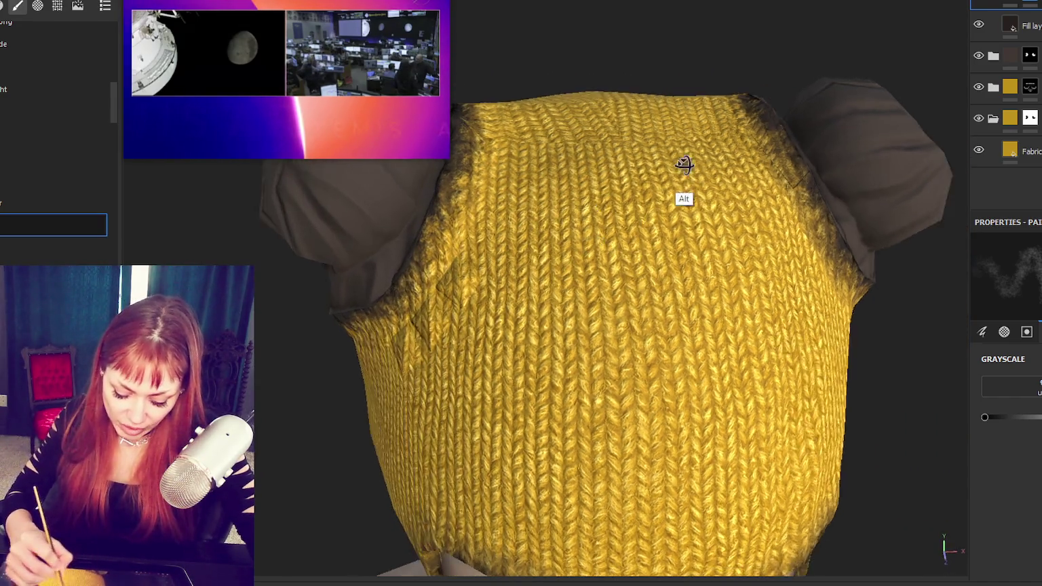
alt+drag(682, 163, 746, 147)
mouse_move(358, 424)
alt+mouse_down()
mouse_move(477, 336)
mouse_move(660, 288)
mouse_move(784, 295)
mouse_move(463, 437)
mouse_move(563, 407)
mouse_move(649, 430)
mouse_move(278, 356)
alt+mouse_up()
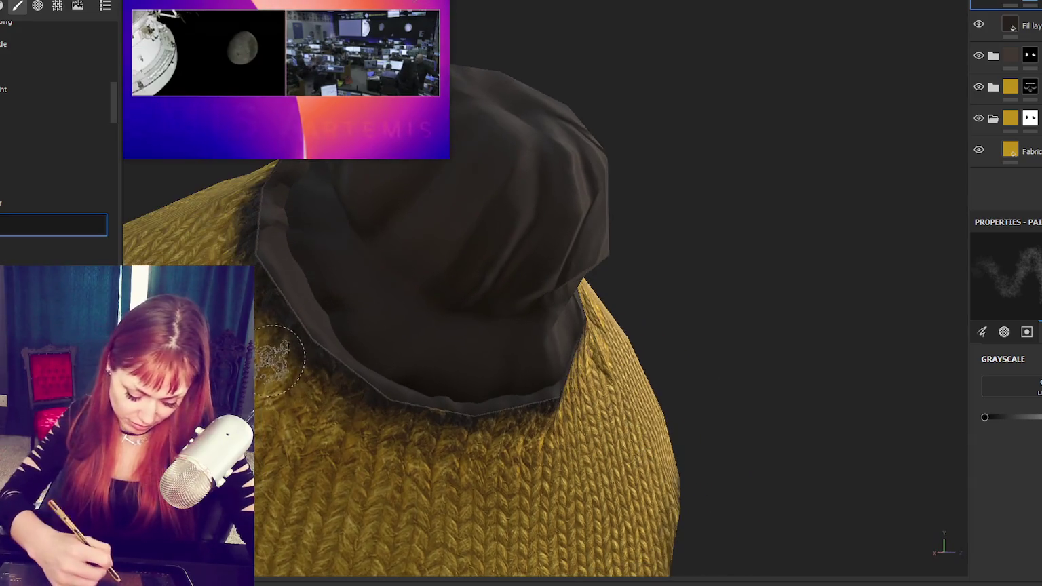
mouse_move(342, 402)
alt+mouse_down()
mouse_move(321, 400)
mouse_move(352, 286)
mouse_move(474, 354)
alt+mouse_up()
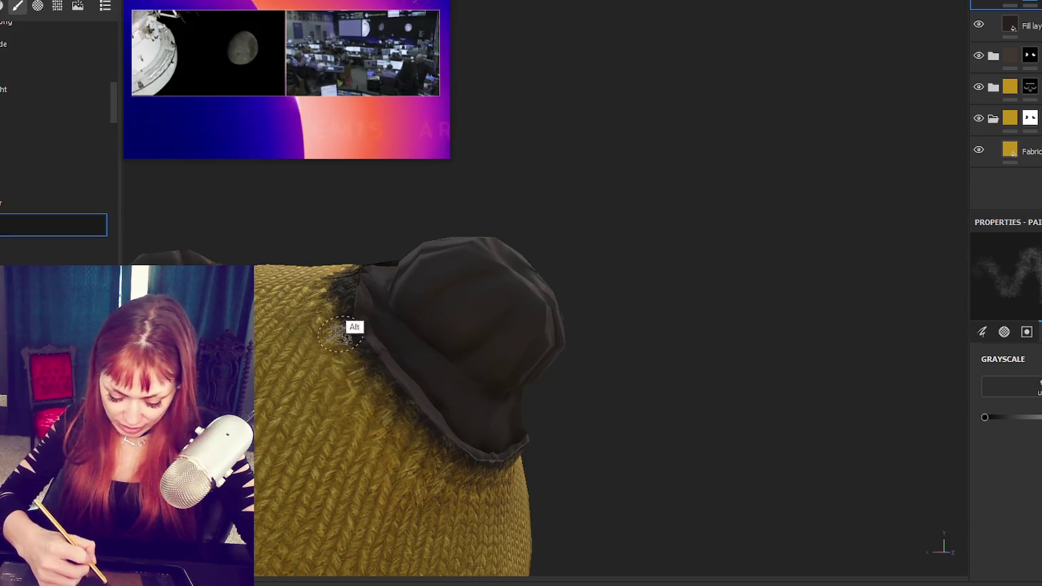
alt+drag(341, 333, 332, 272)
mouse_move(360, 407)
alt+mouse_down()
mouse_move(291, 425)
mouse_move(433, 342)
mouse_move(799, 262)
mouse_move(682, 343)
mouse_move(558, 268)
mouse_move(635, 395)
mouse_move(627, 282)
alt+mouse_up()
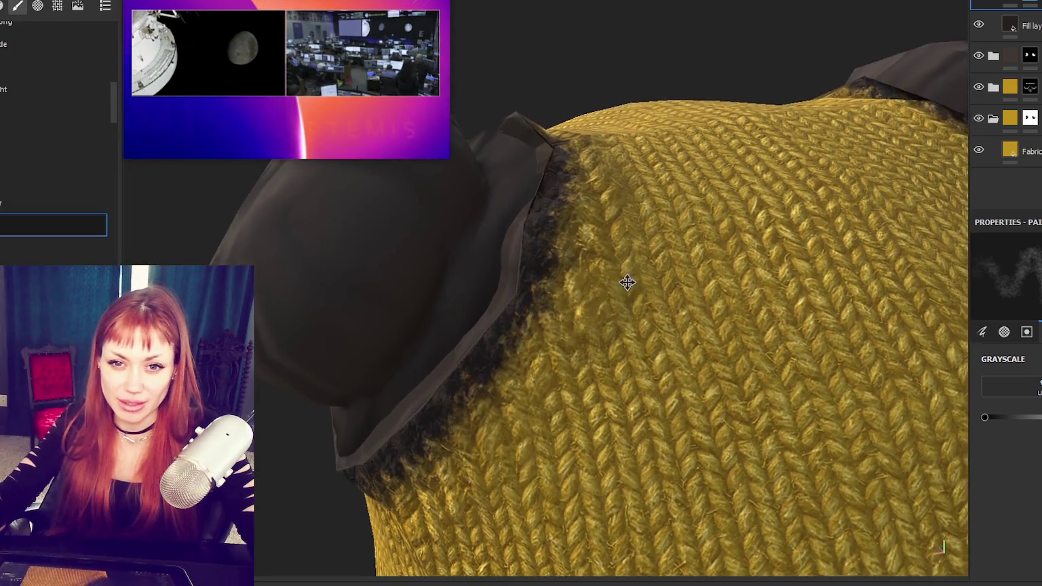
alt+middle_drag(627, 282, 628, 297)
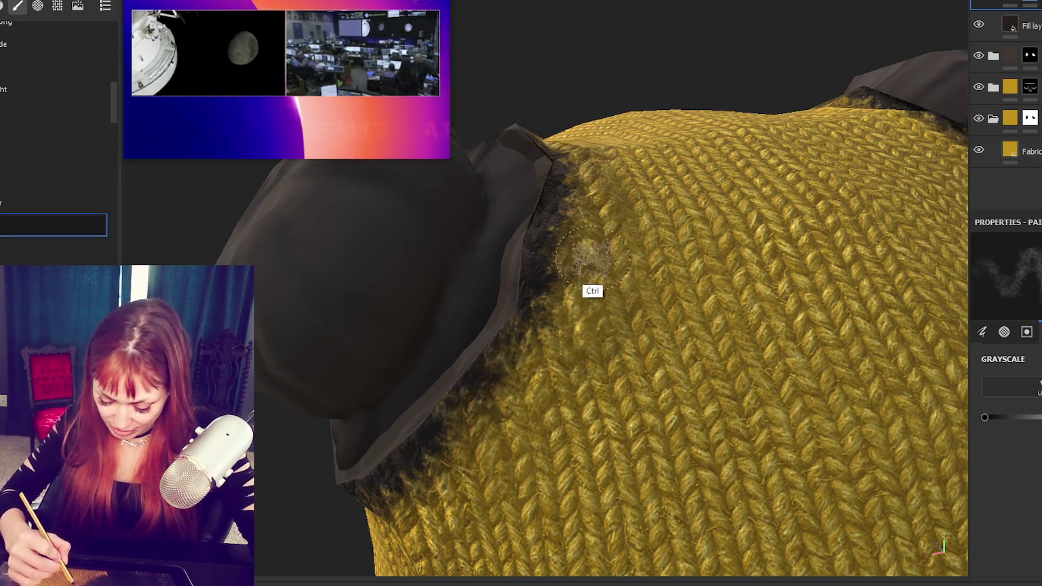
Step: Paint grime along the knit's underside edge and zoom out to check it
alt+drag(674, 279, 604, 379)
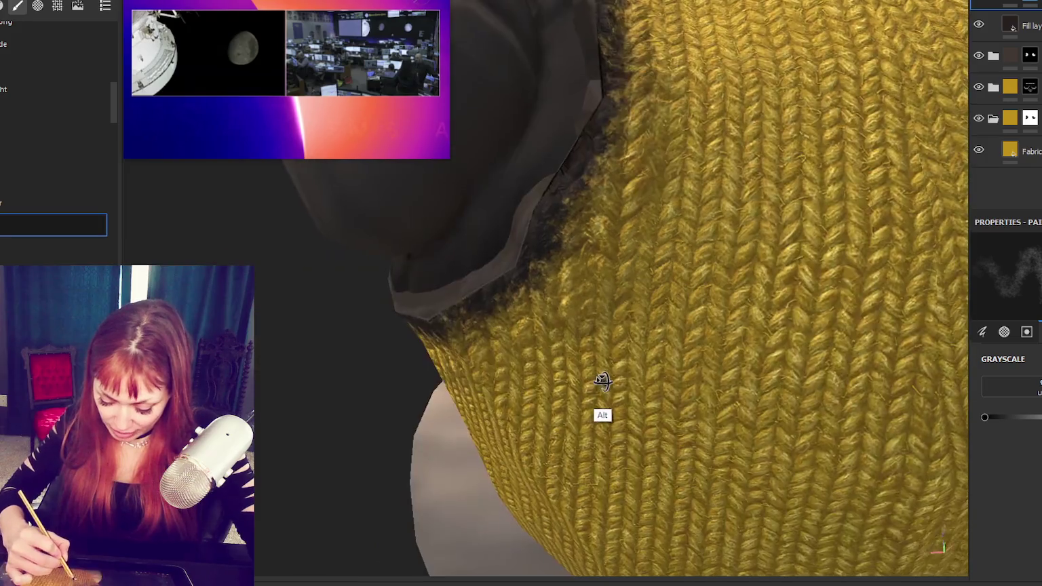
mouse_move(586, 314)
mouse_down()
mouse_move(575, 237)
mouse_move(717, 266)
mouse_up()
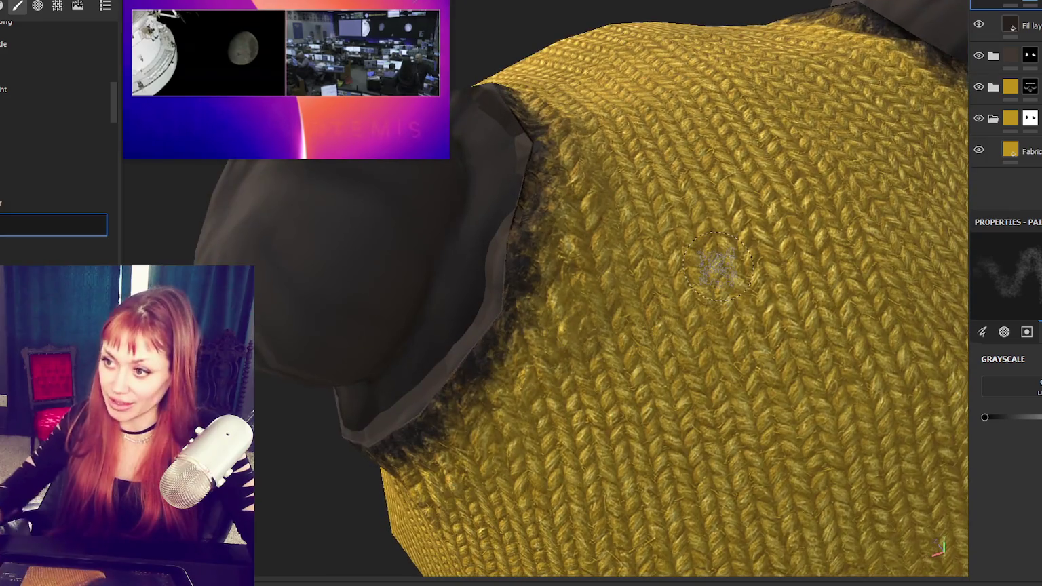
key(f)
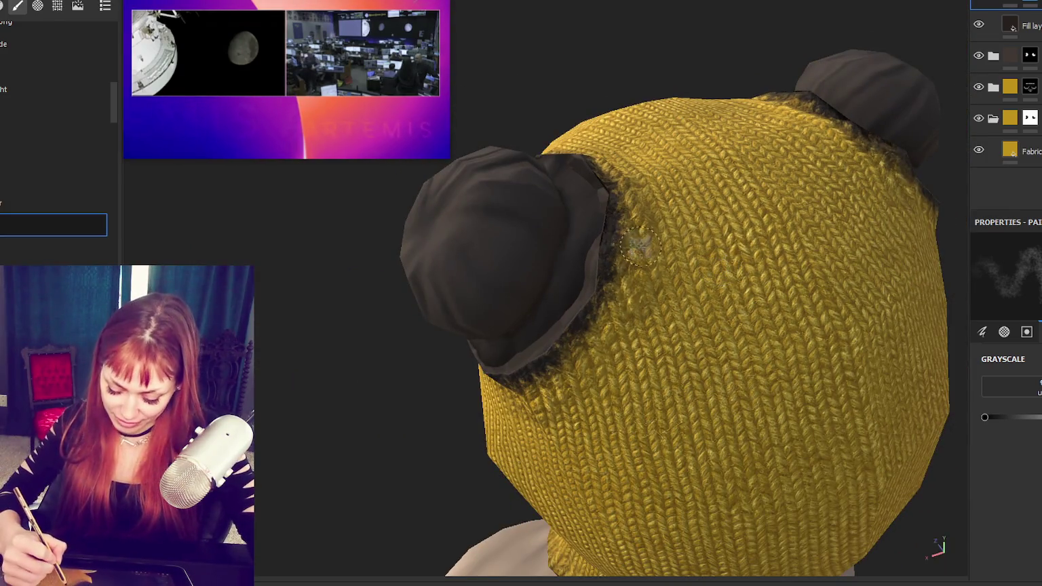
mouse_move(739, 405)
alt+mouse_down()
mouse_move(756, 367)
mouse_move(688, 468)
mouse_move(665, 370)
mouse_move(783, 337)
mouse_move(751, 360)
alt+mouse_up()
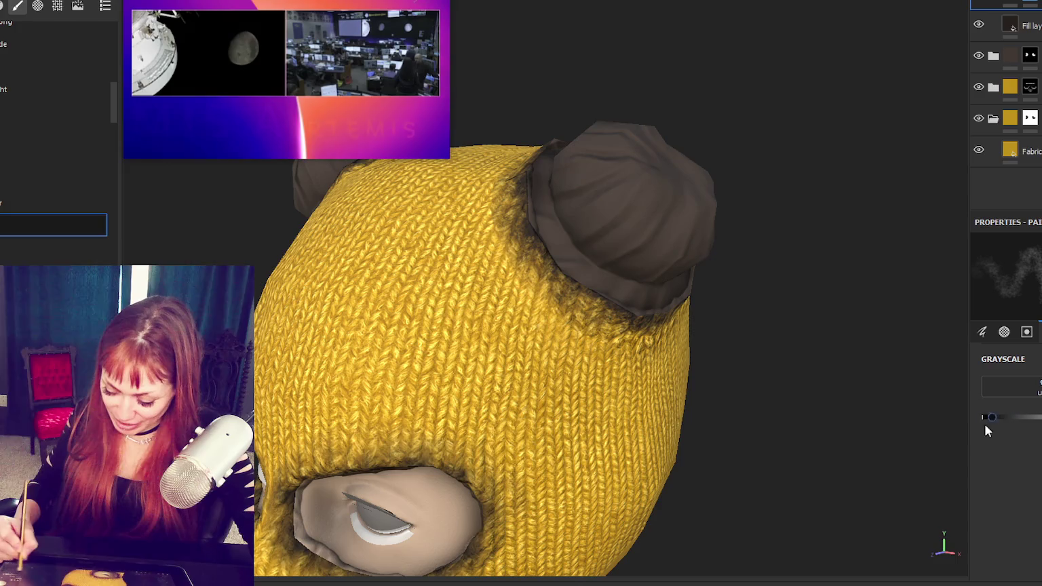
Step: Darken the dirt at the bun's base and select the white stud fill layer
drag(543, 289, 529, 301)
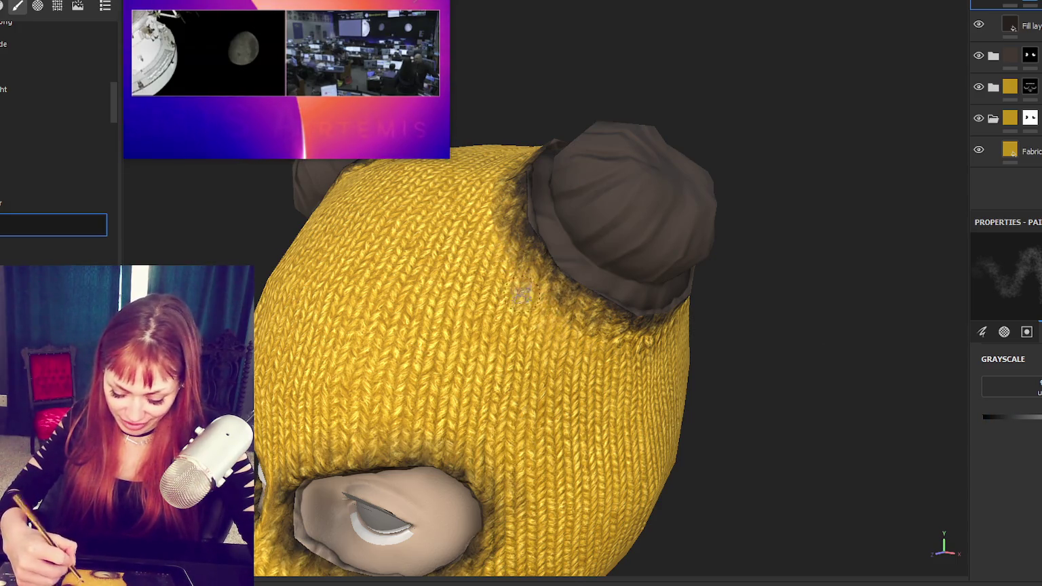
mouse_move(578, 466)
alt+mouse_down()
mouse_move(712, 409)
mouse_move(713, 329)
alt+mouse_up()
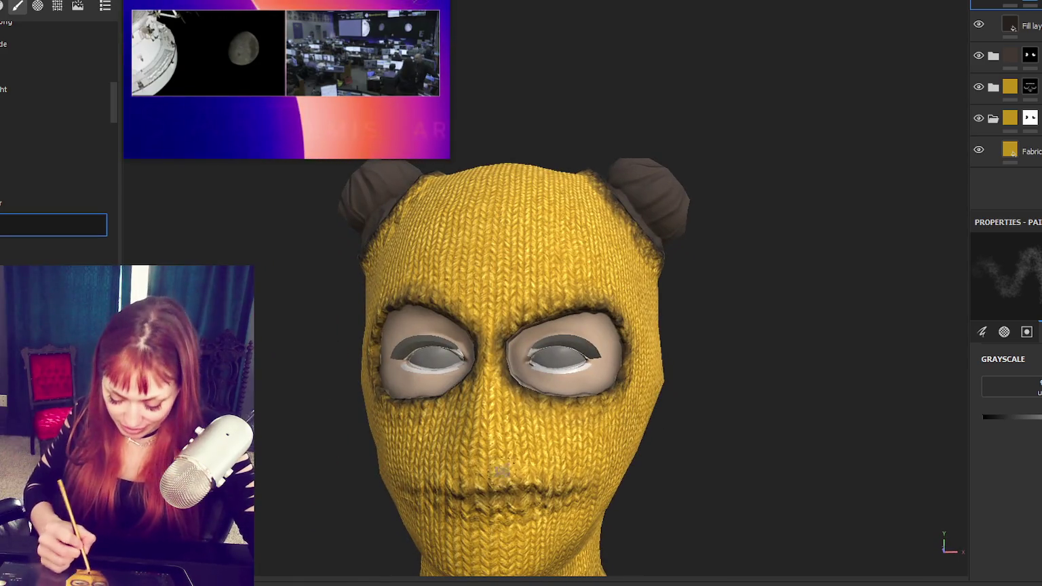
mouse_move(517, 500)
alt+mouse_down()
mouse_move(551, 505)
mouse_move(522, 506)
alt+mouse_up()
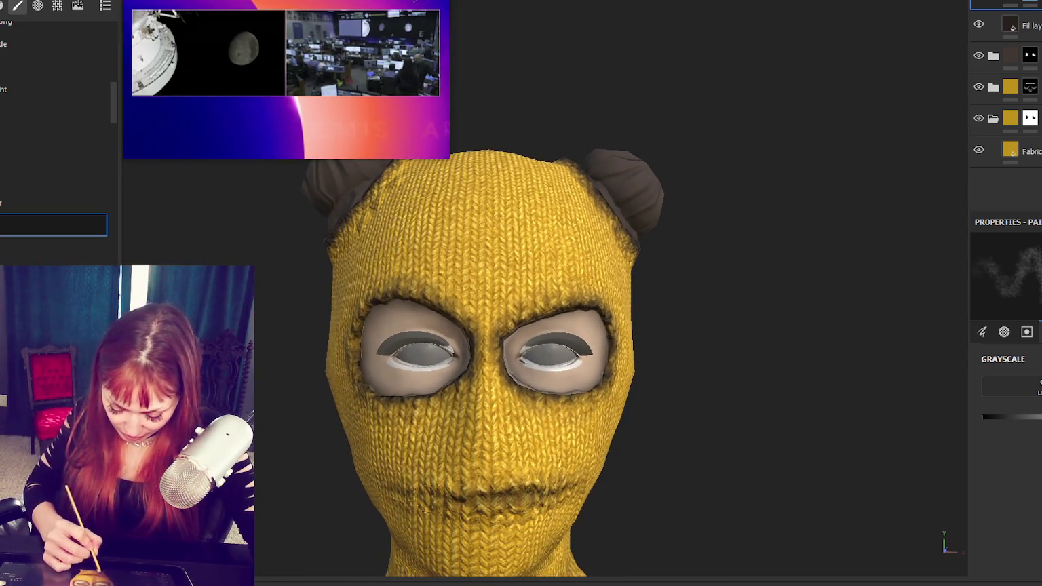
alt+drag(453, 281, 744, 348)
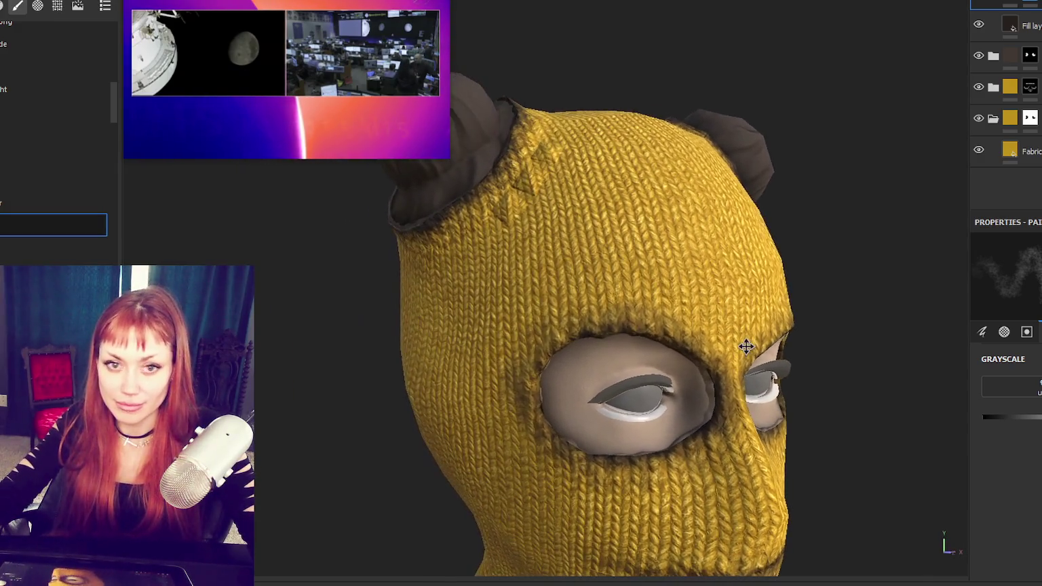
drag(398, 69, 198, 44)
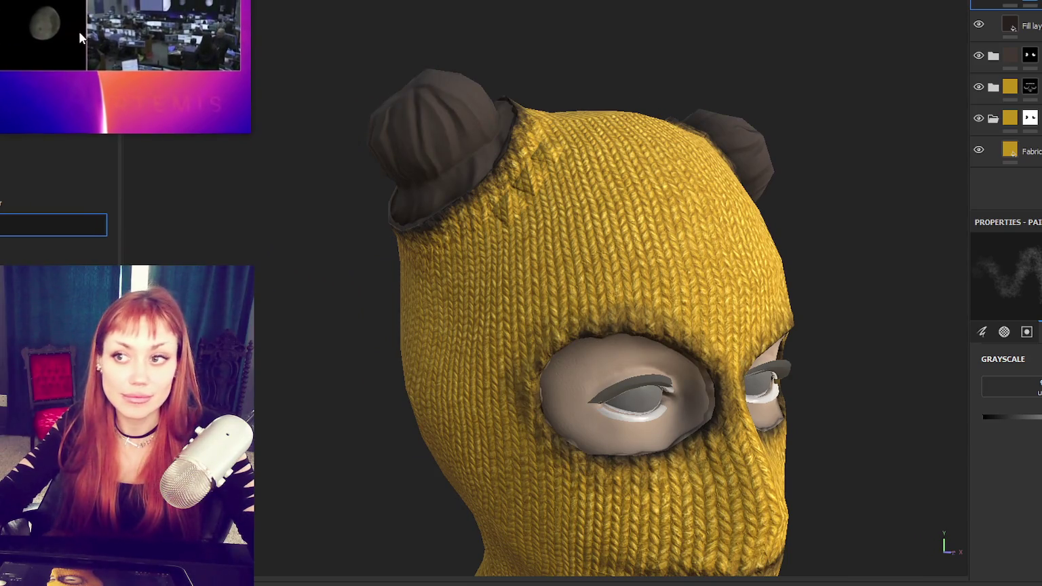
click(1011, 26)
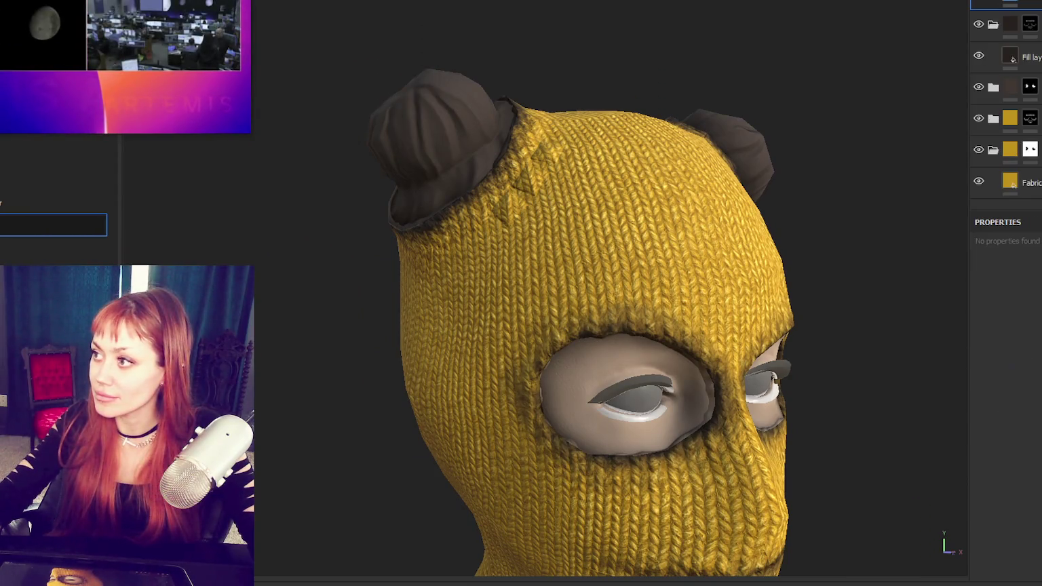
Step: Add a black mask to the stud fill layer and pick a solid hard-edged brush
right_click(980, 26)
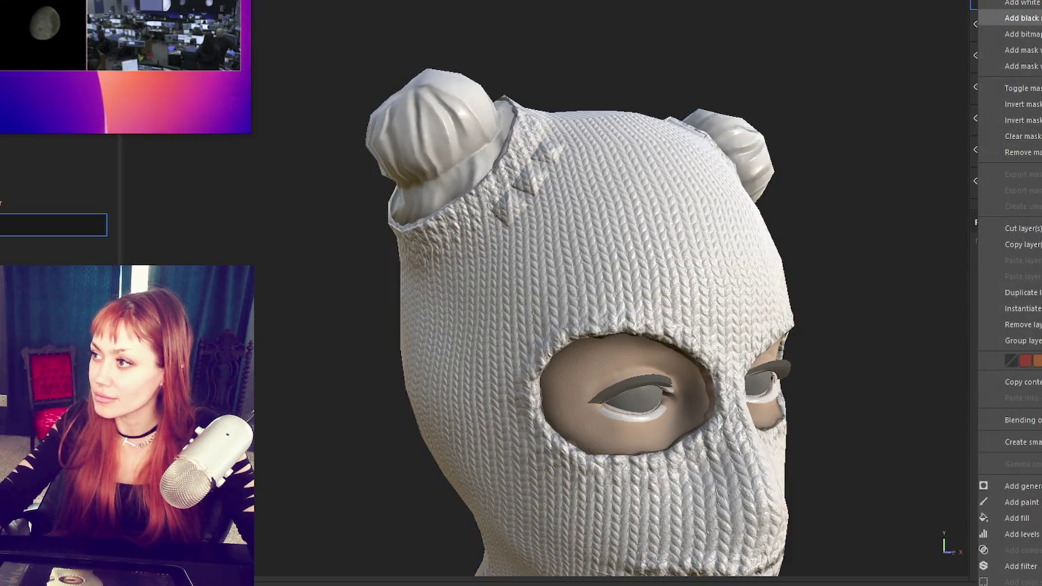
click(1021, 18)
scroll(536, 211, up, 5)
scroll(536, 211, up, 3)
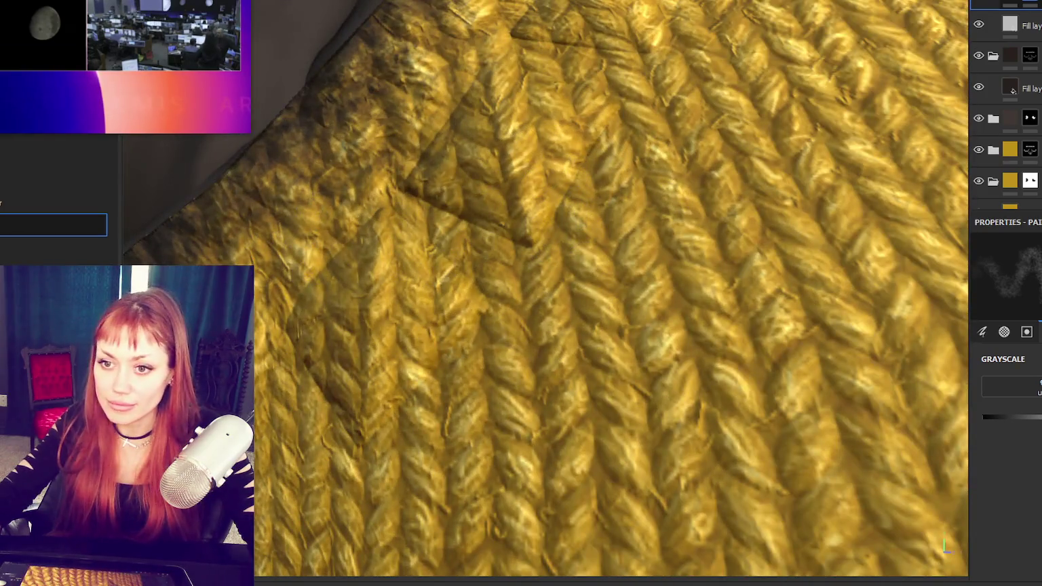
click(15, 262)
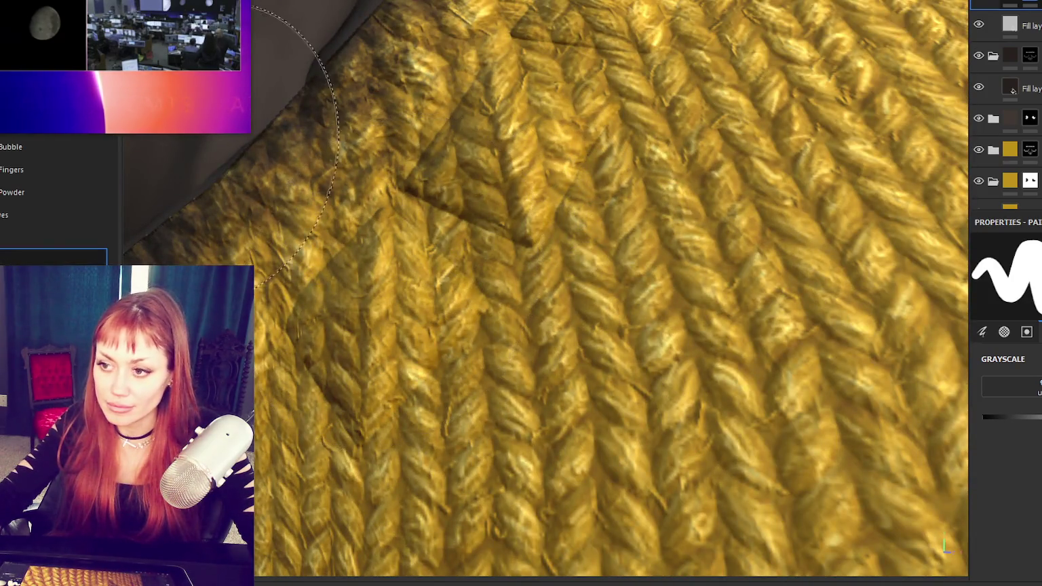
Step: Paint a strip of three pyramid studs onto the mask across the knitted forehead
mouse_move(530, 339)
alt+mouse_down()
mouse_move(570, 379)
mouse_move(500, 290)
alt+mouse_up()
alt+middle_drag(500, 291, 529, 314)
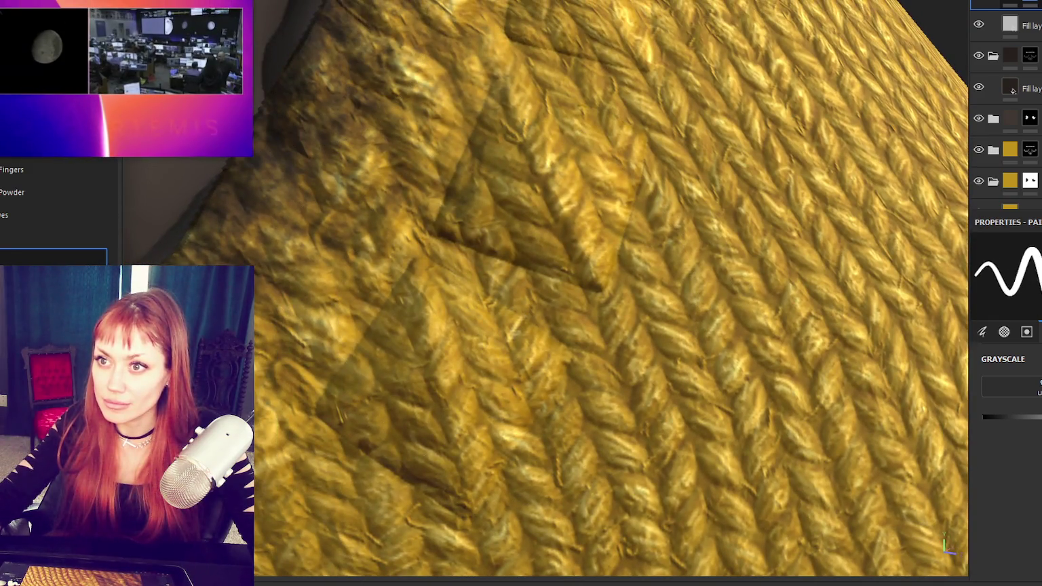
mouse_move(472, 337)
mouse_down()
mouse_move(526, 373)
mouse_move(404, 423)
mouse_up()
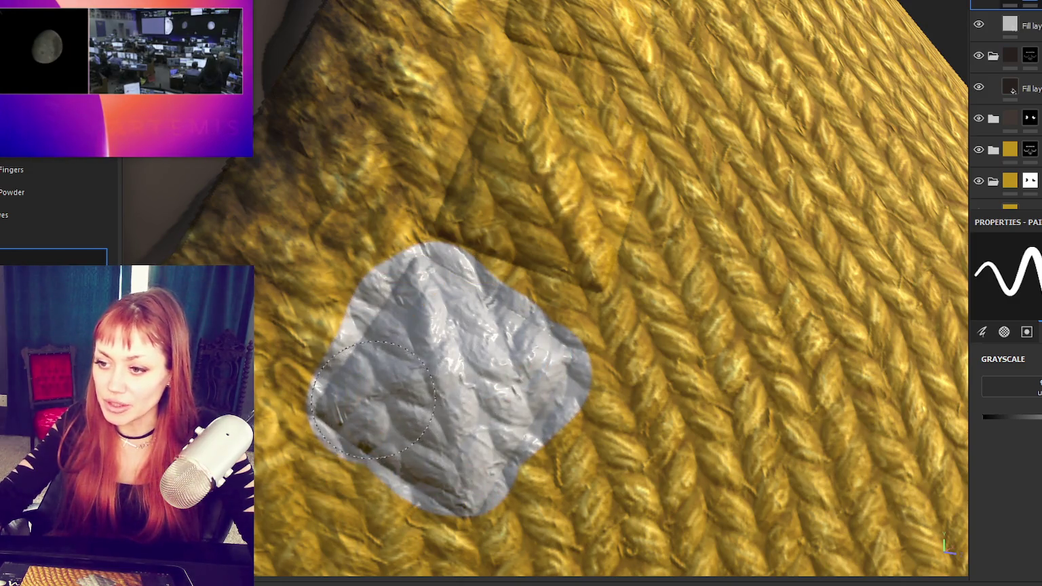
mouse_move(529, 119)
mouse_down()
mouse_move(481, 204)
mouse_move(590, 142)
mouse_move(617, 200)
mouse_move(532, 247)
mouse_move(604, 256)
mouse_move(553, 376)
mouse_move(536, 78)
mouse_move(514, 182)
mouse_move(604, 135)
mouse_move(645, 224)
mouse_move(662, 95)
mouse_up()
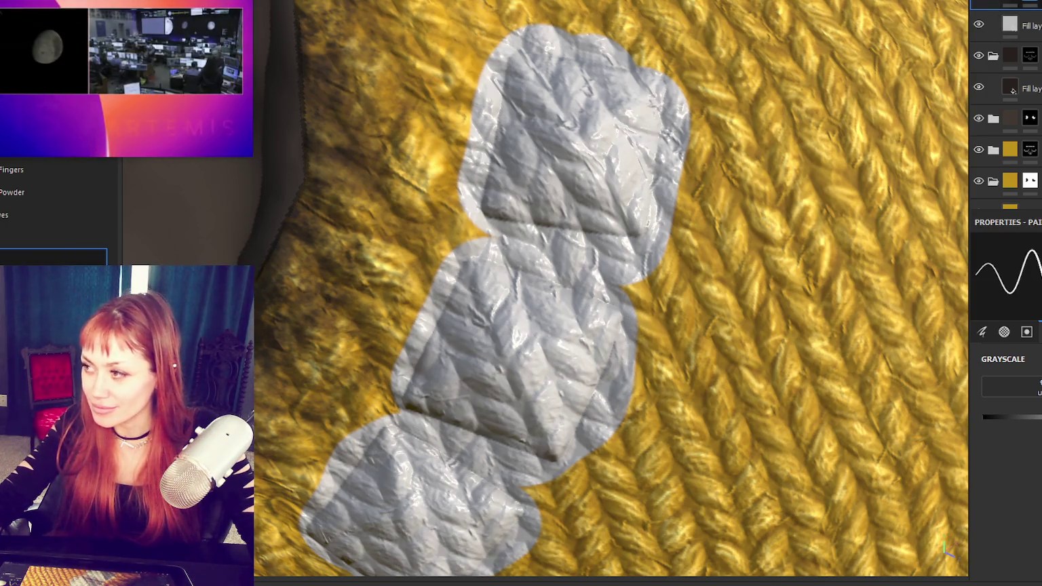
Step: Check the studs in the Height and Normal channel views, then return to Base Color
click(987, 36)
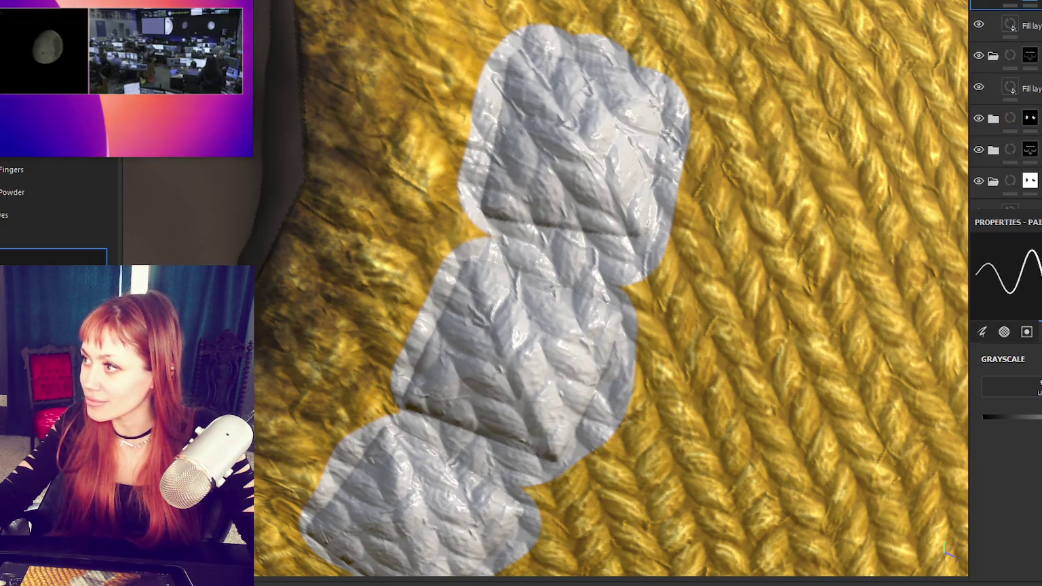
click(987, 23)
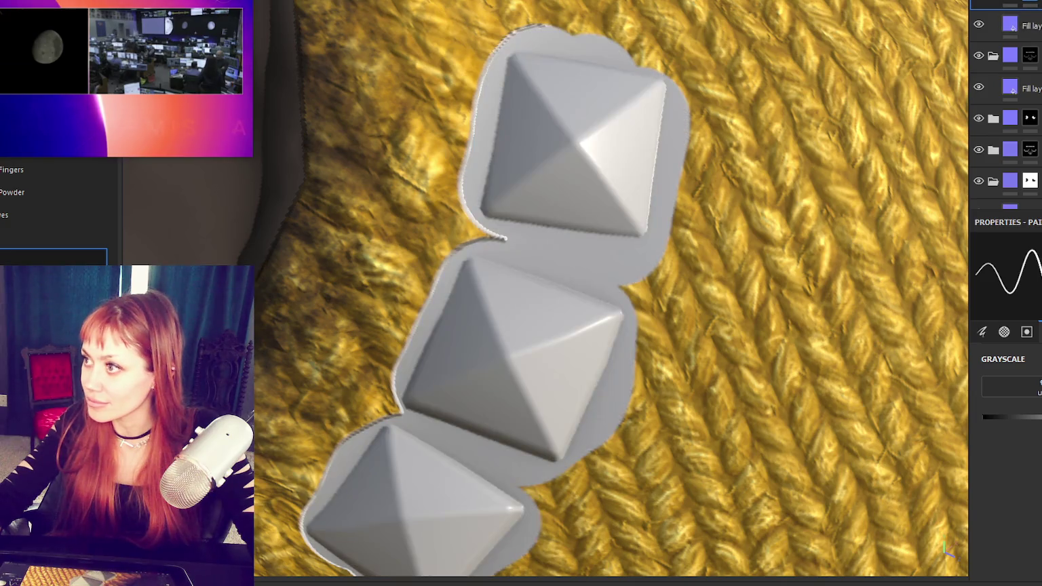
click(1013, 2)
click(994, 7)
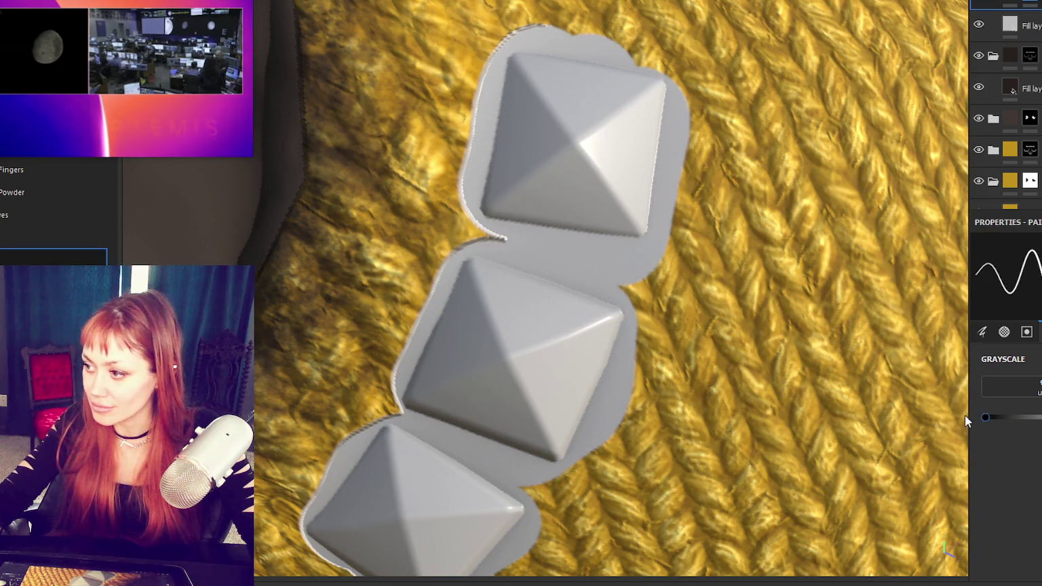
Step: Paint knit over the grey margin beside the middle pyramid and around the top pyramid
drag(621, 427, 643, 351)
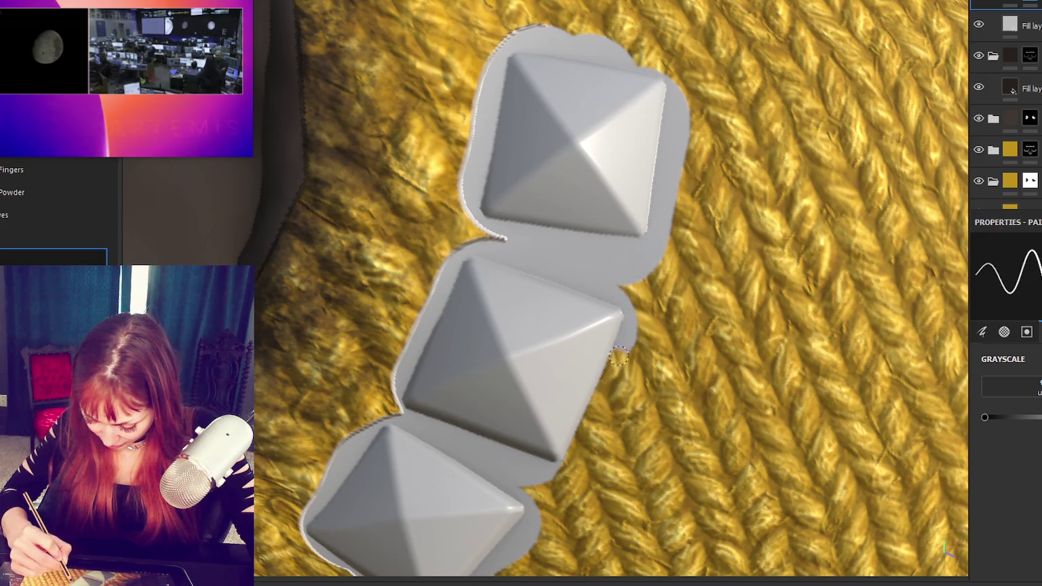
drag(672, 82, 657, 244)
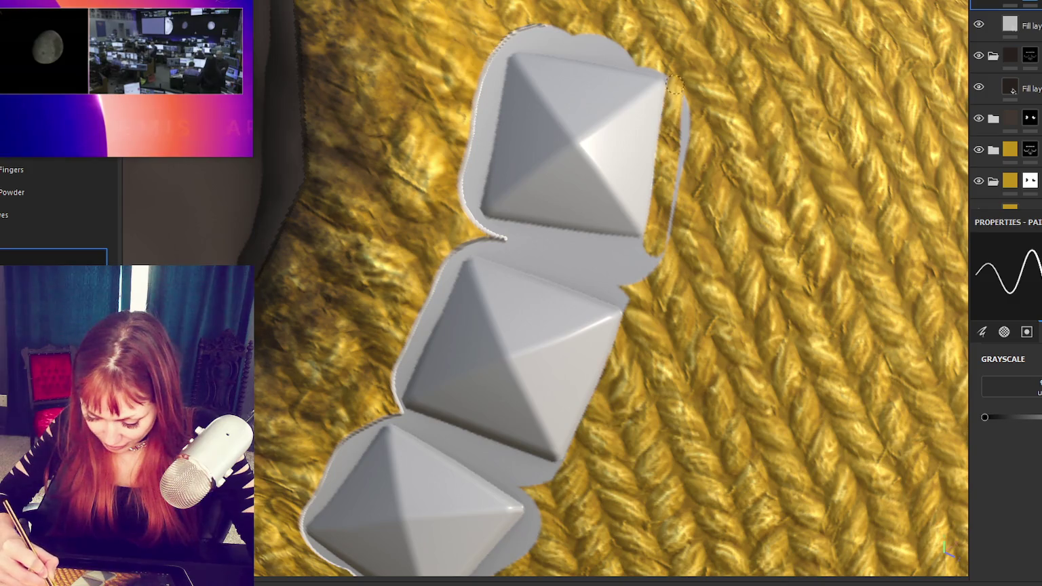
drag(480, 112, 497, 60)
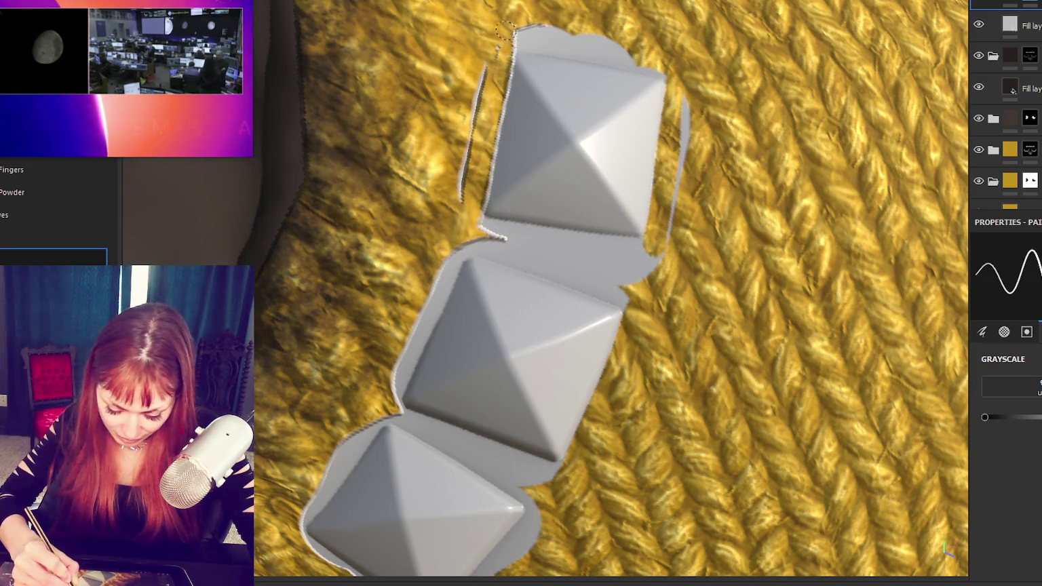
key(ctrl+z)
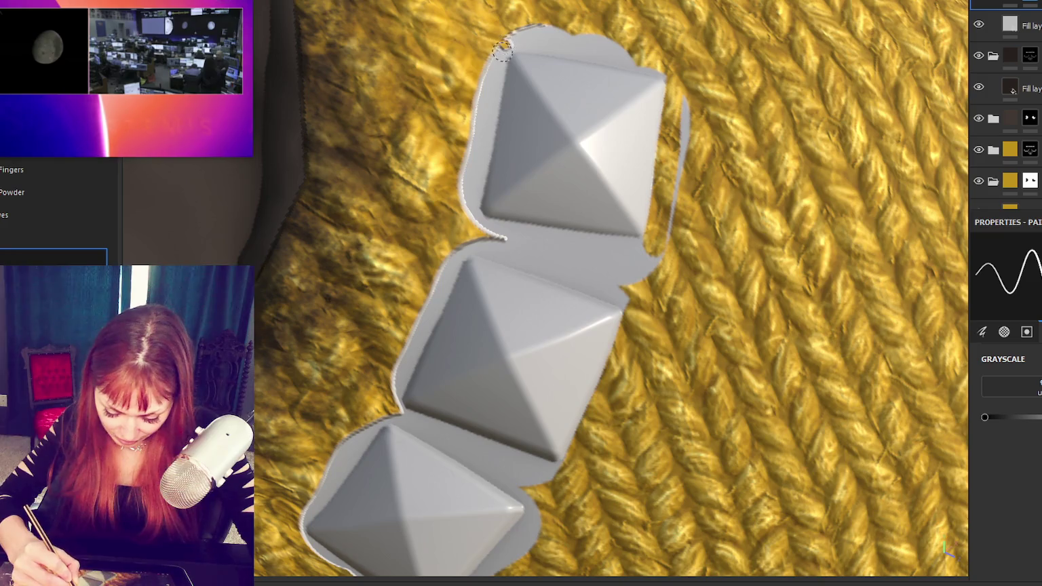
shift+click(470, 207)
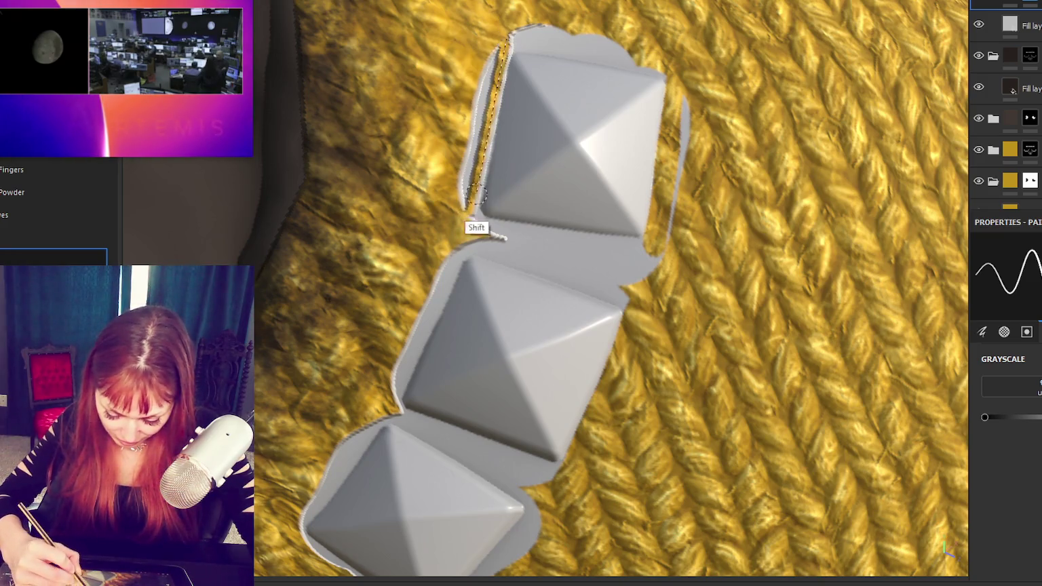
drag(507, 30, 475, 186)
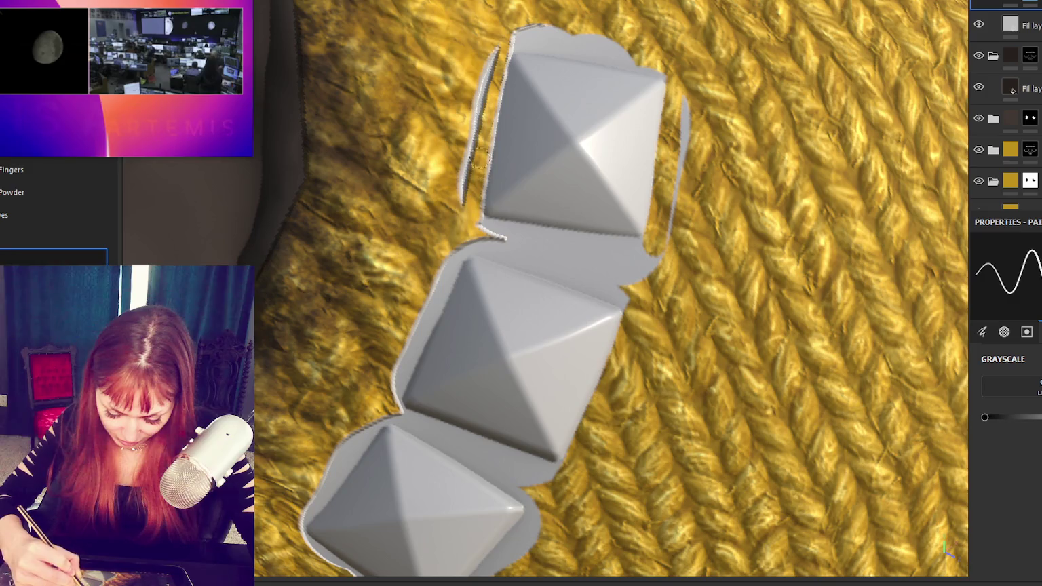
drag(502, 48, 475, 183)
mouse_move(539, 30)
mouse_down()
mouse_move(619, 42)
mouse_move(503, 39)
mouse_up()
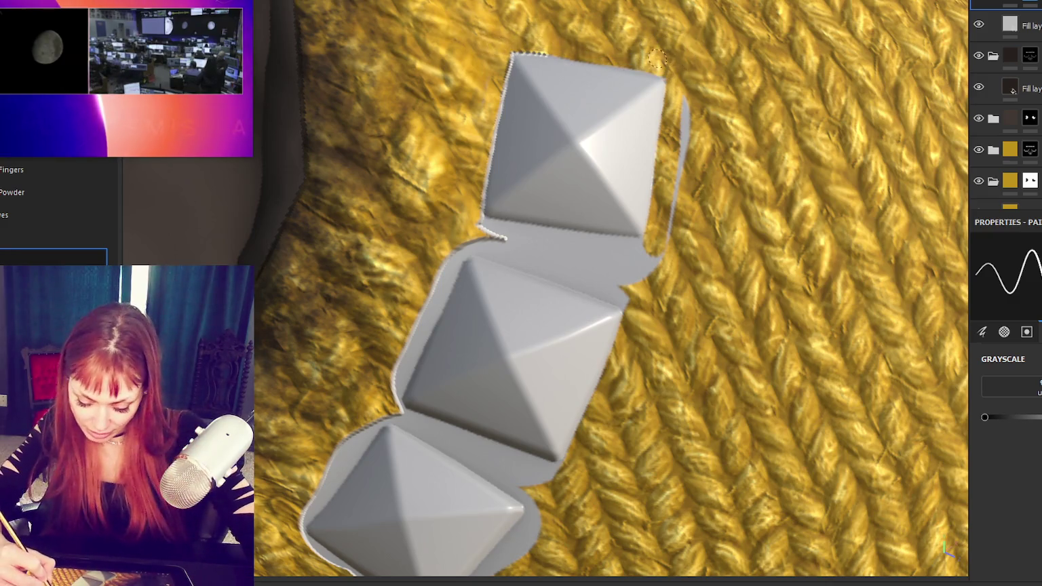
Step: Clear the grey fringe right of and below the top pyramid and around the middle stud
drag(680, 102, 678, 197)
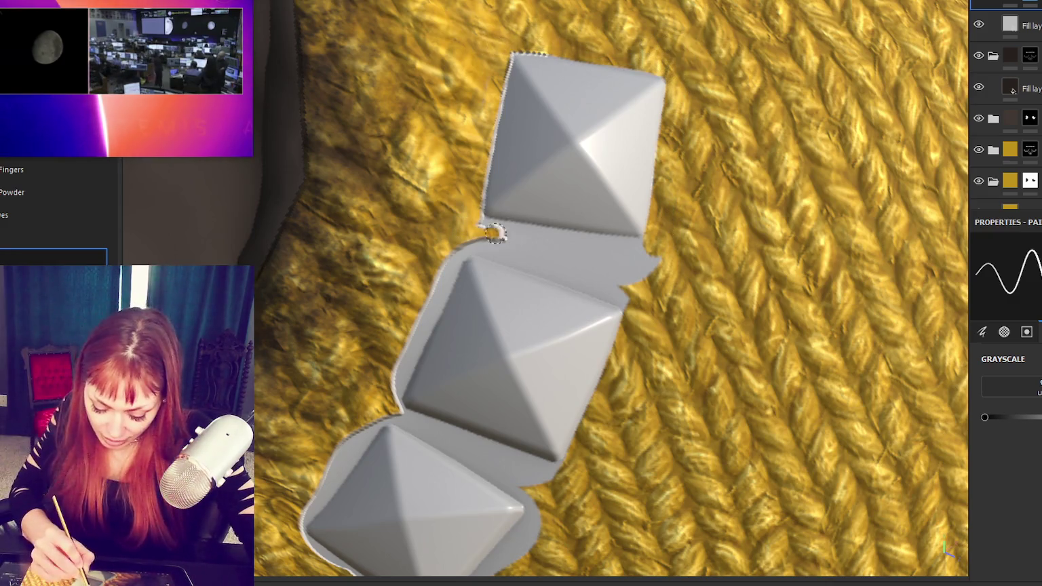
drag(485, 227, 667, 258)
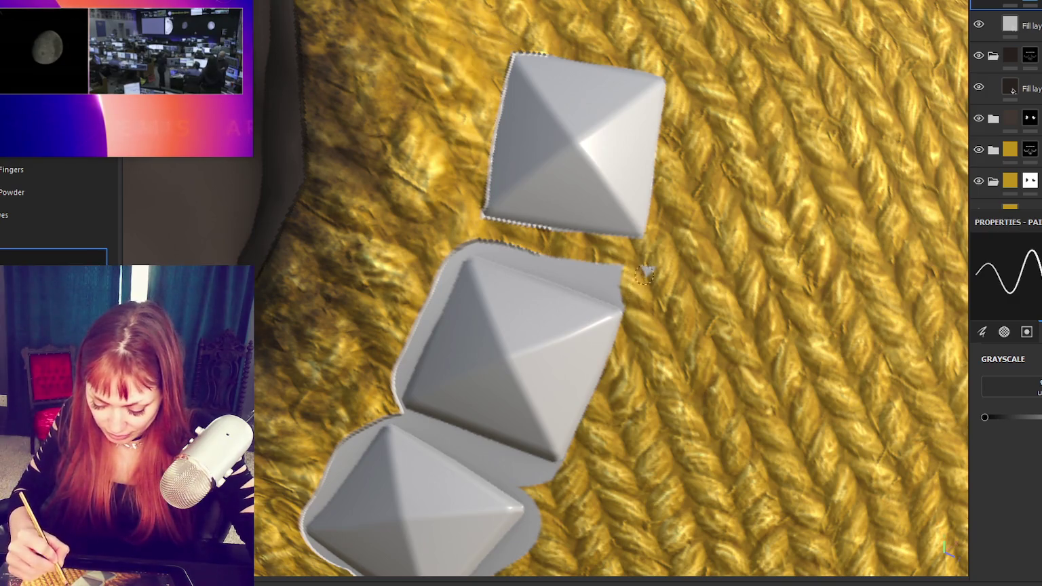
drag(547, 249, 383, 405)
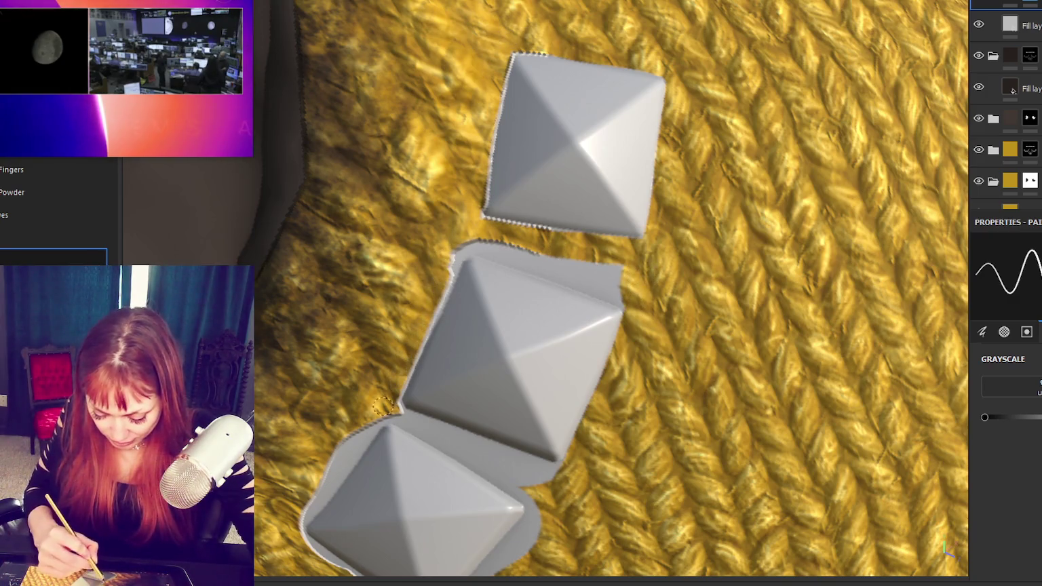
mouse_move(472, 246)
mouse_down()
mouse_move(561, 264)
mouse_move(611, 290)
mouse_up()
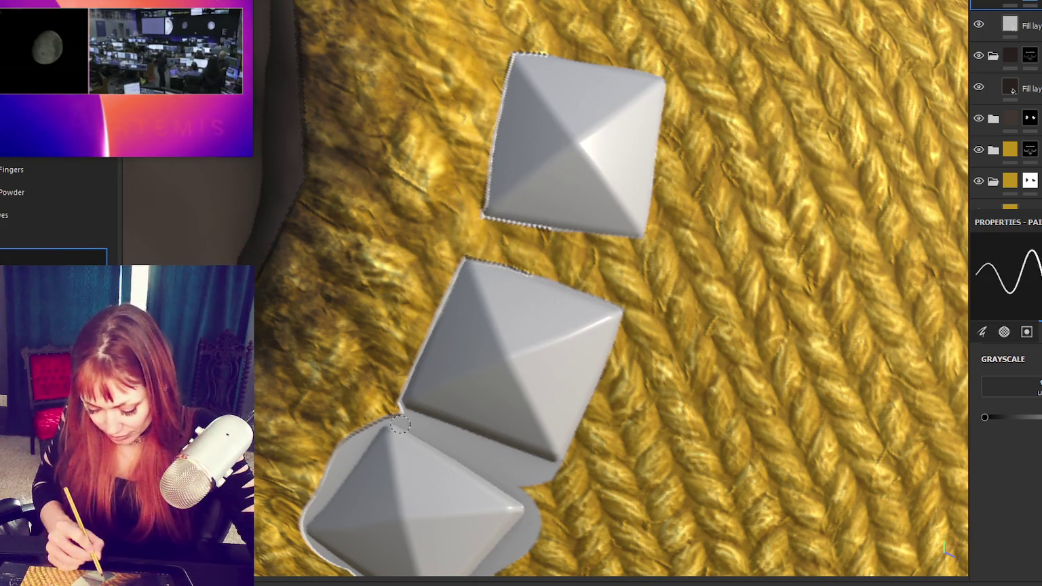
drag(402, 409, 502, 453)
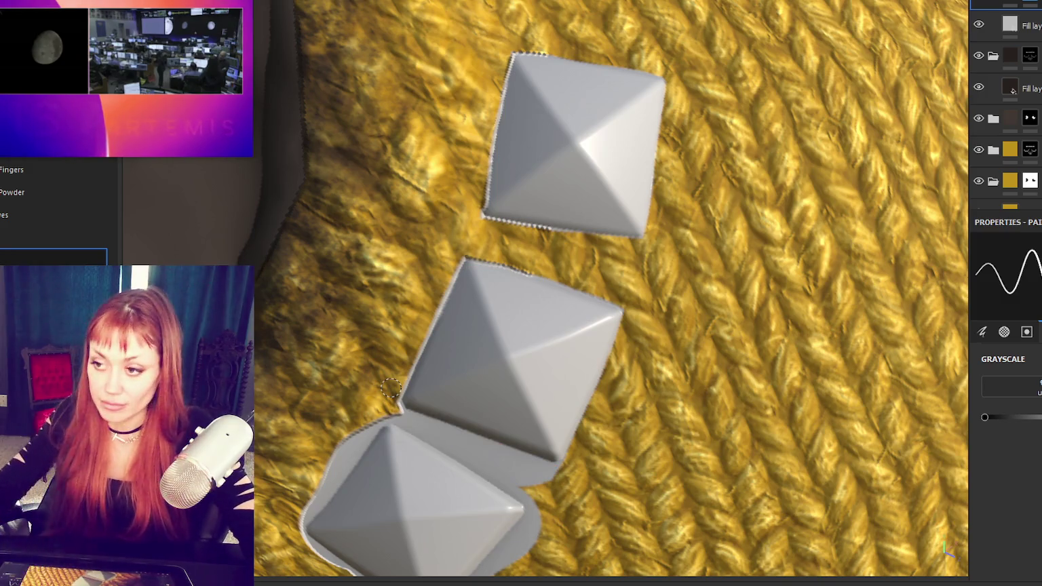
mouse_move(575, 396)
alt+mouse_down()
mouse_move(528, 409)
mouse_move(589, 303)
mouse_move(639, 261)
mouse_move(694, 295)
alt+mouse_up()
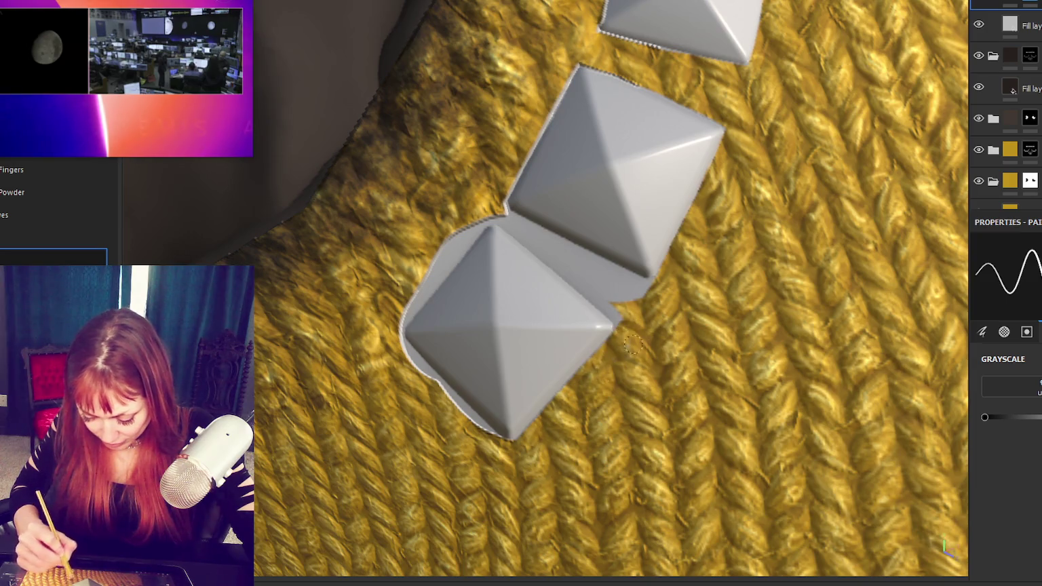
Step: Paint yellow knit over the gaps between the studs, with a straight stroke along the lower stud
mouse_move(382, 366)
alt+mouse_down()
mouse_move(521, 300)
mouse_move(426, 384)
alt+mouse_up()
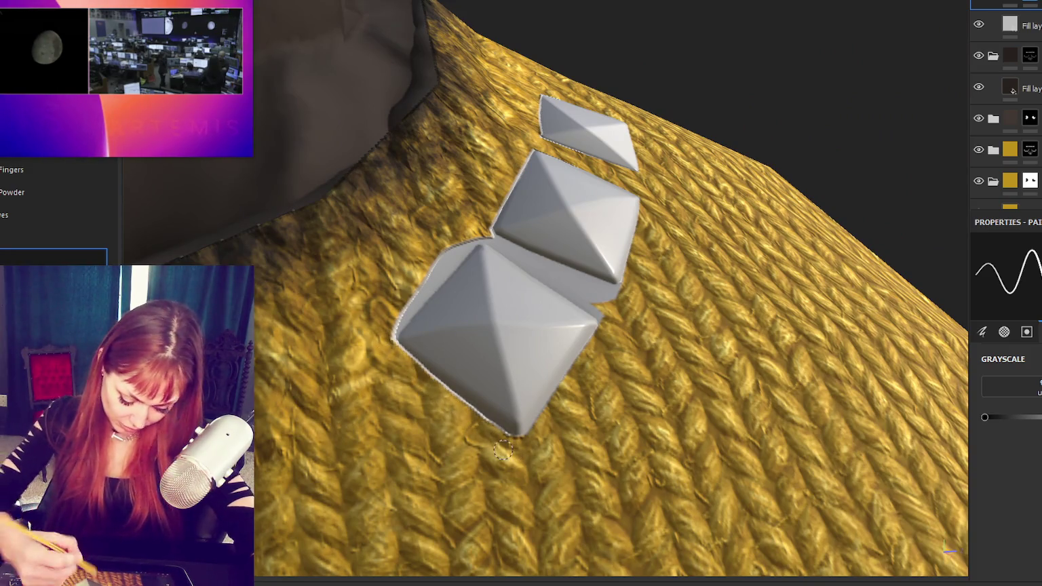
mouse_move(419, 309)
alt+mouse_down()
mouse_move(547, 284)
mouse_move(521, 250)
mouse_move(606, 314)
alt+mouse_up()
mouse_move(494, 228)
mouse_down()
mouse_move(596, 319)
mouse_move(688, 354)
mouse_up()
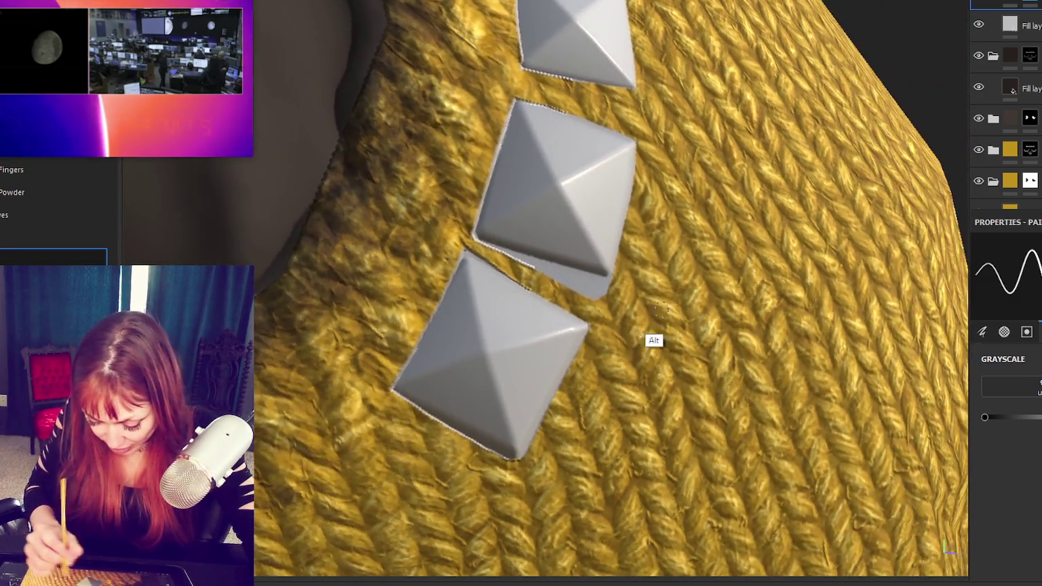
mouse_move(530, 263)
mouse_down()
mouse_move(551, 266)
mouse_move(584, 309)
mouse_move(650, 286)
mouse_move(498, 266)
mouse_up()
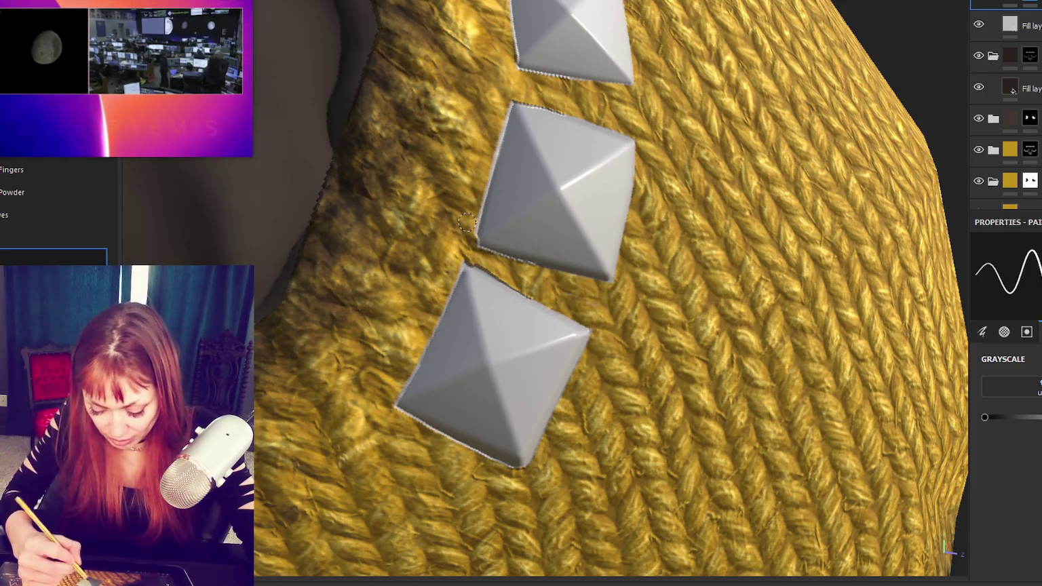
scroll(467, 222, up, 2)
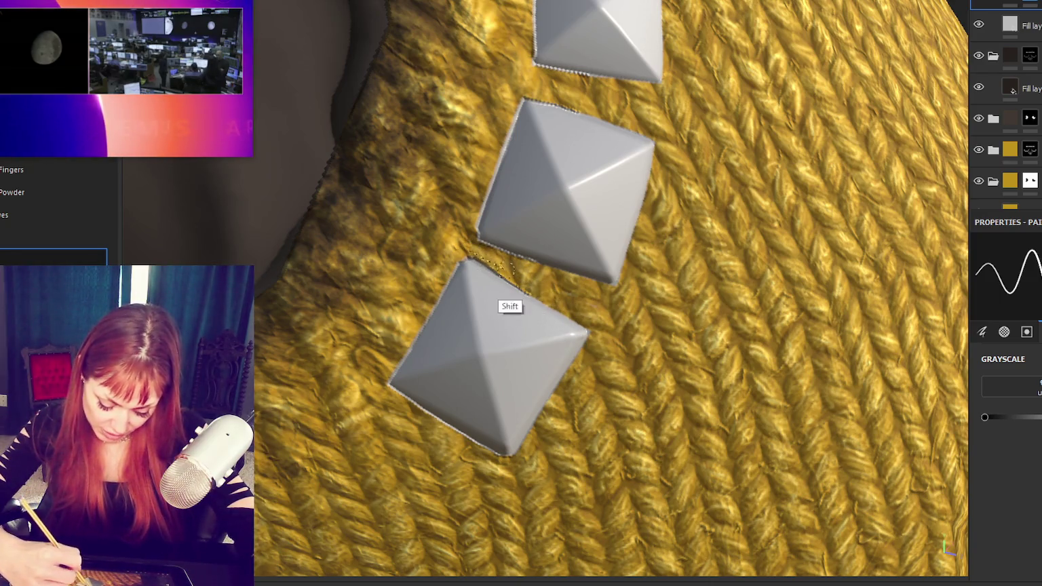
shift+click(512, 280)
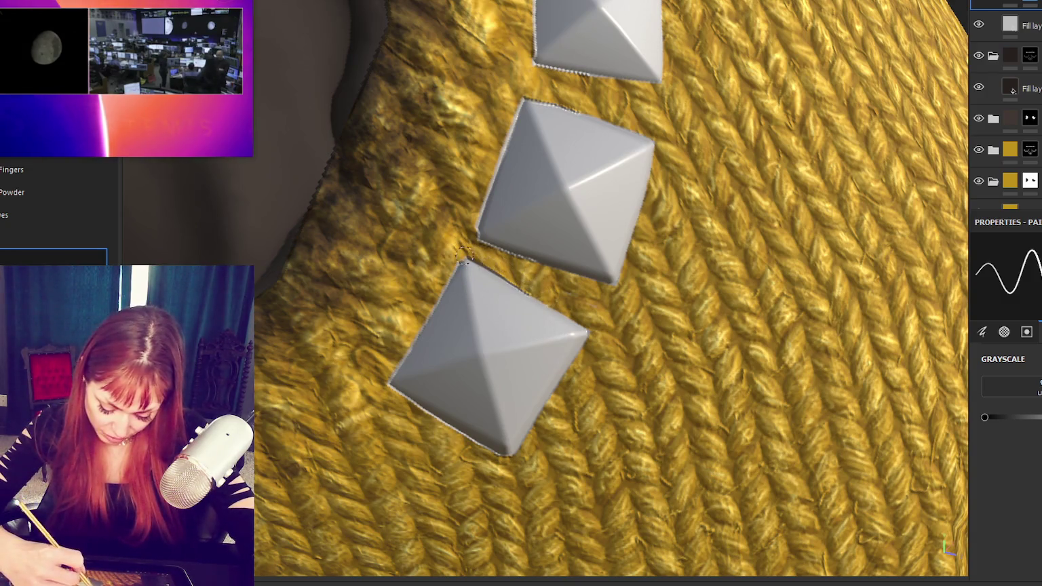
mouse_move(611, 286)
alt+mouse_down()
mouse_move(640, 377)
mouse_move(677, 275)
mouse_move(466, 326)
alt+mouse_up()
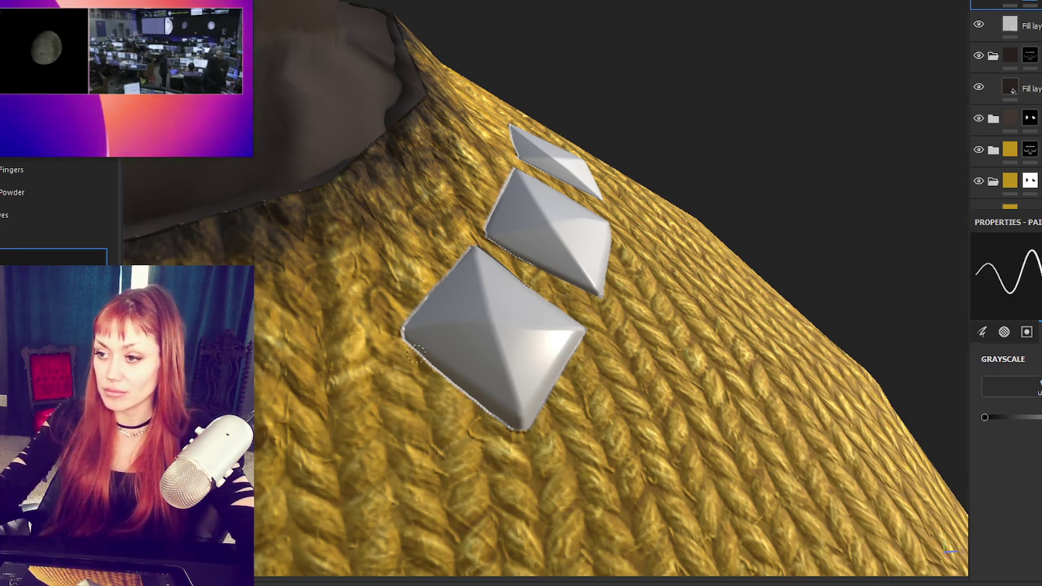
alt+drag(389, 343, 475, 325)
Step: Adjust the top stud fill layer's metallic and roughness sliders for a dark shiny silver finish
key(f)
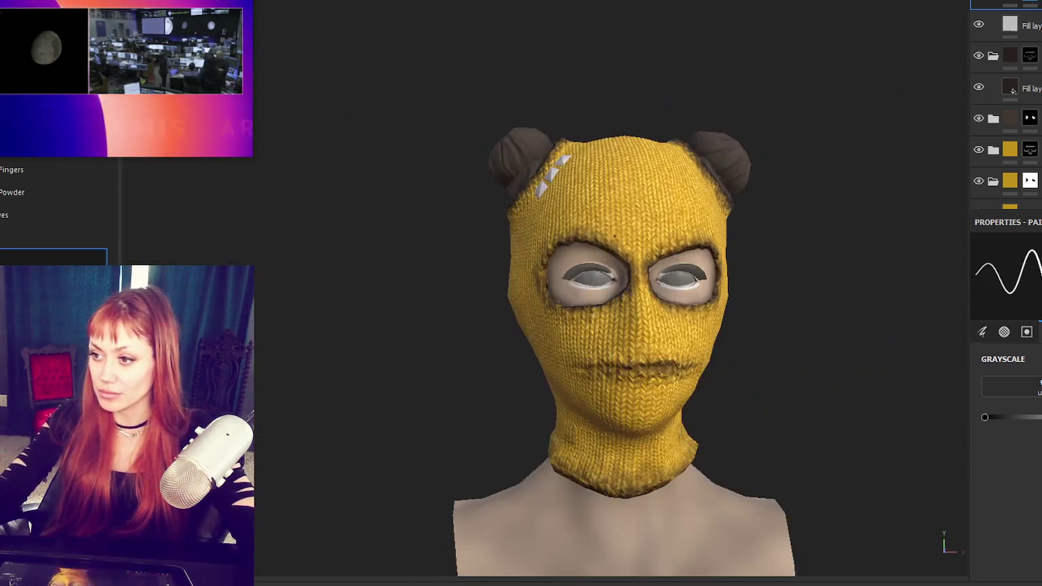
scroll(685, 265, up, 3)
click(1010, 25)
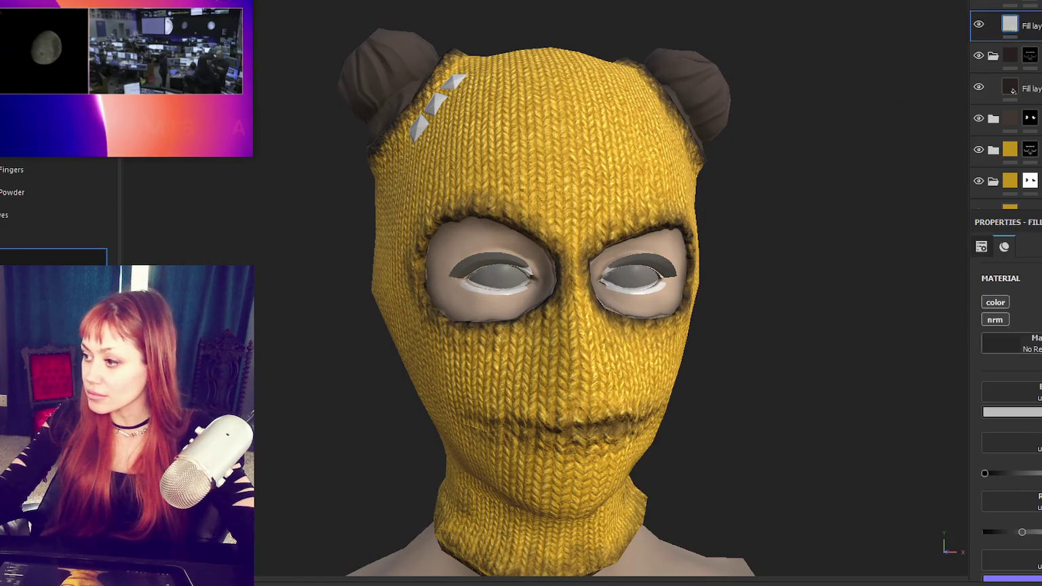
drag(985, 473, 1038, 495)
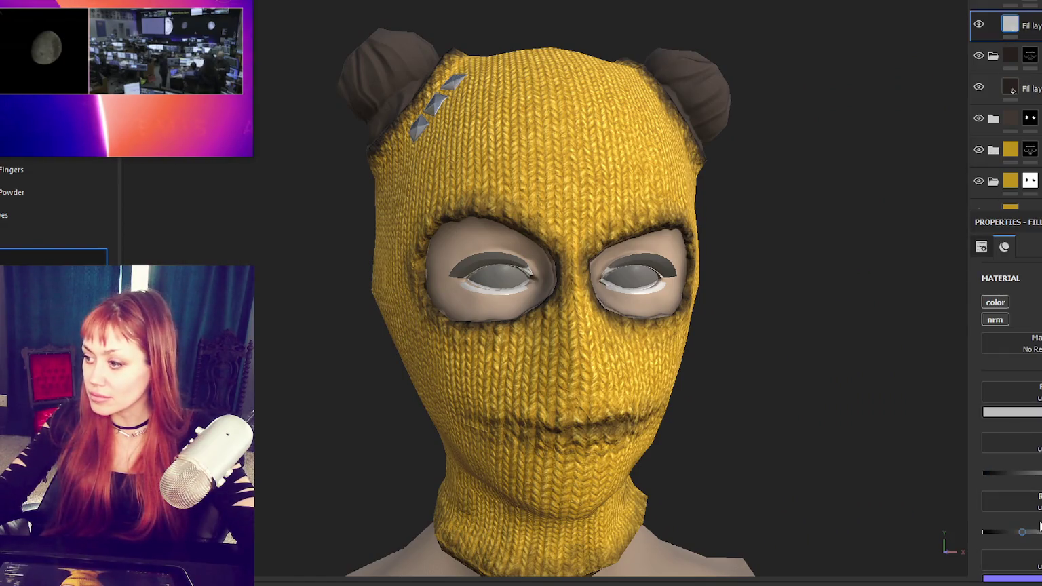
drag(1013, 535, 999, 537)
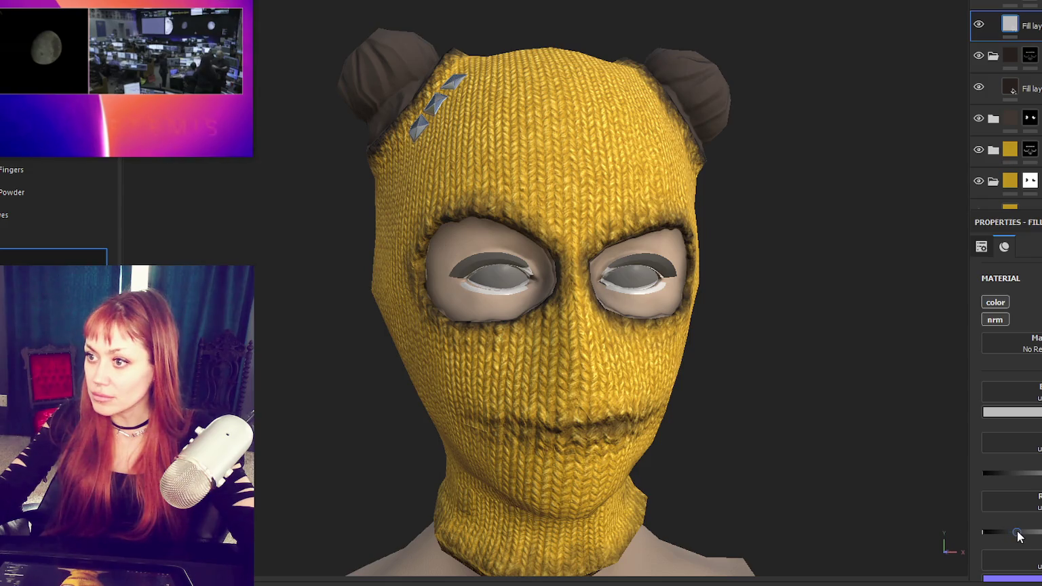
scroll(1025, 536, down, 2)
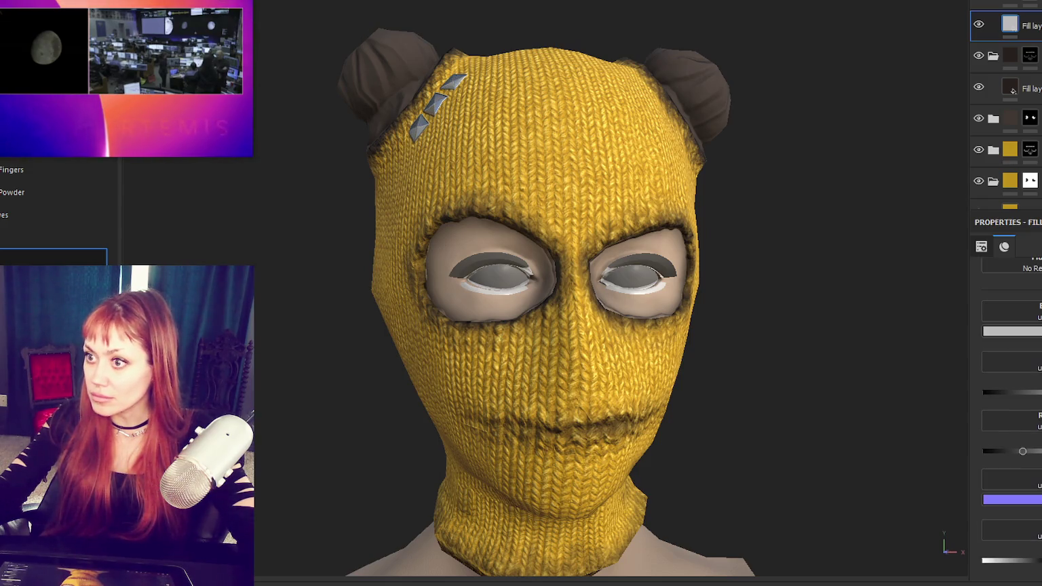
alt+drag(679, 245, 774, 248)
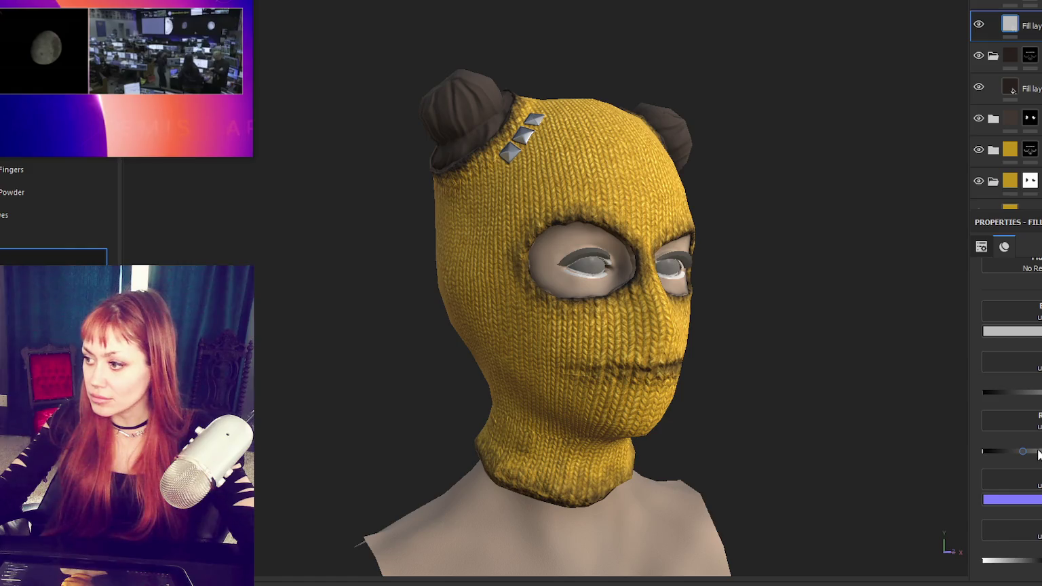
drag(1006, 457, 1021, 456)
mouse_move(720, 428)
alt+mouse_down()
mouse_move(735, 298)
mouse_move(696, 315)
alt+mouse_up()
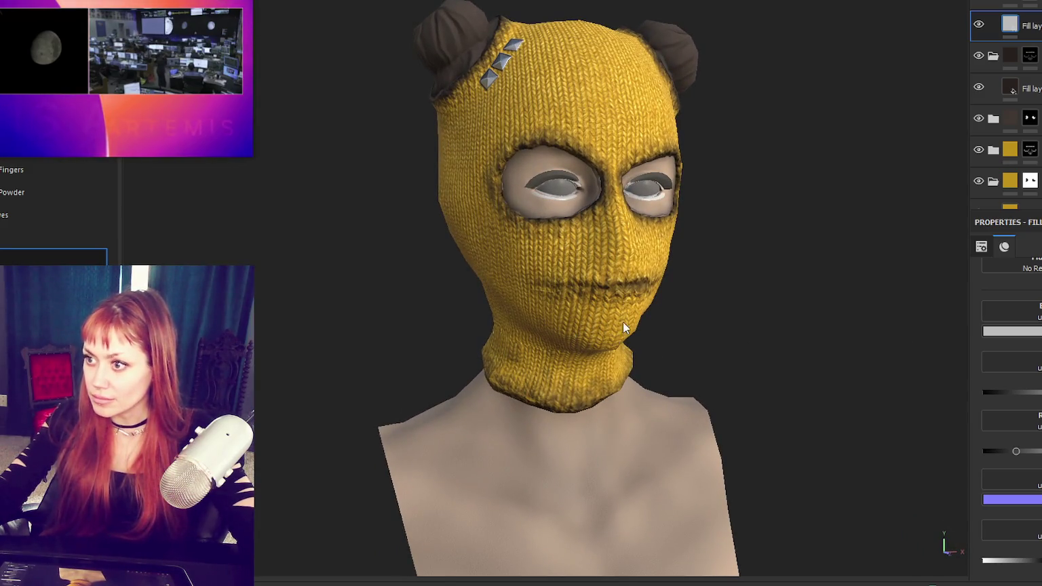
scroll(570, 325, up, 2)
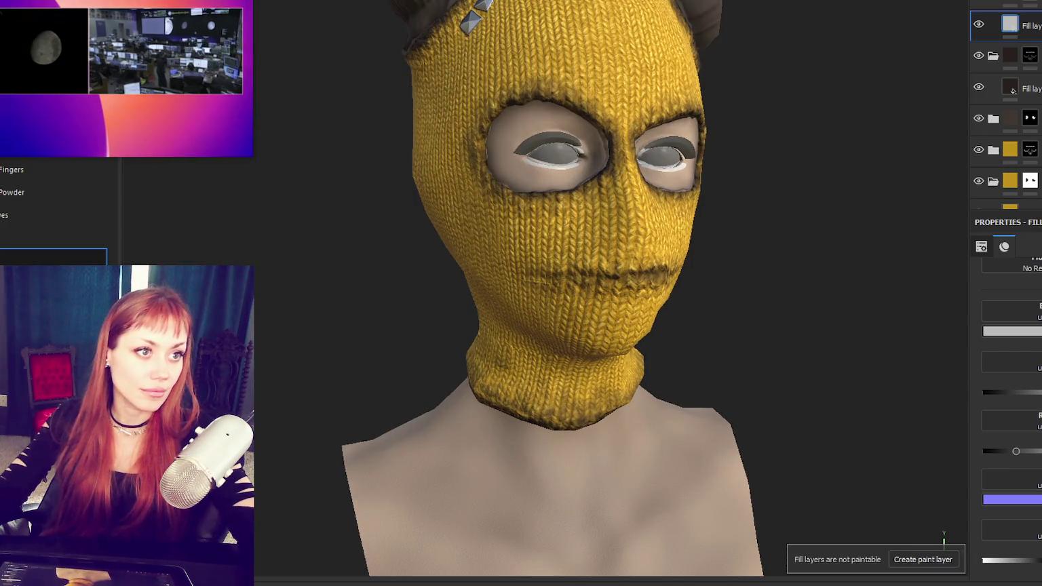
mouse_move(428, 333)
alt+mouse_down()
mouse_move(897, 249)
mouse_move(627, 284)
alt+mouse_up()
Step: Add a new masked layer for the neck letter and select its mask
click(998, 1)
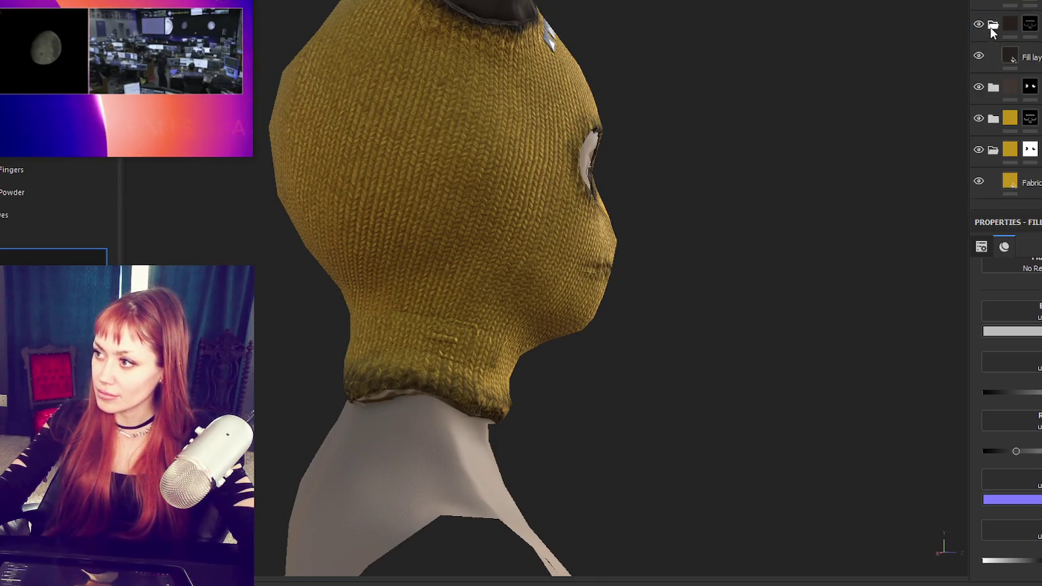
click(1011, 2)
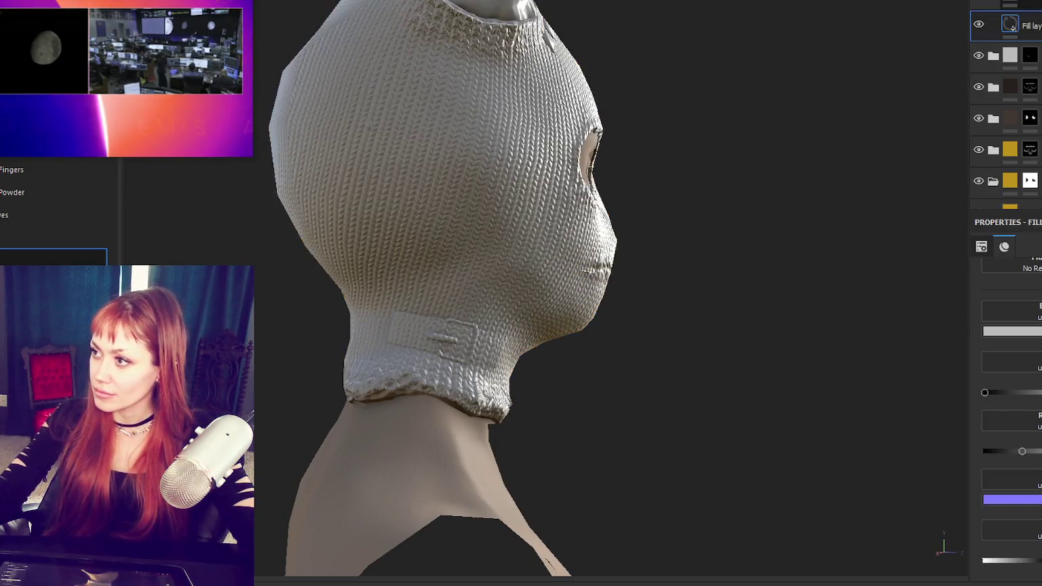
key(ctrl+z)
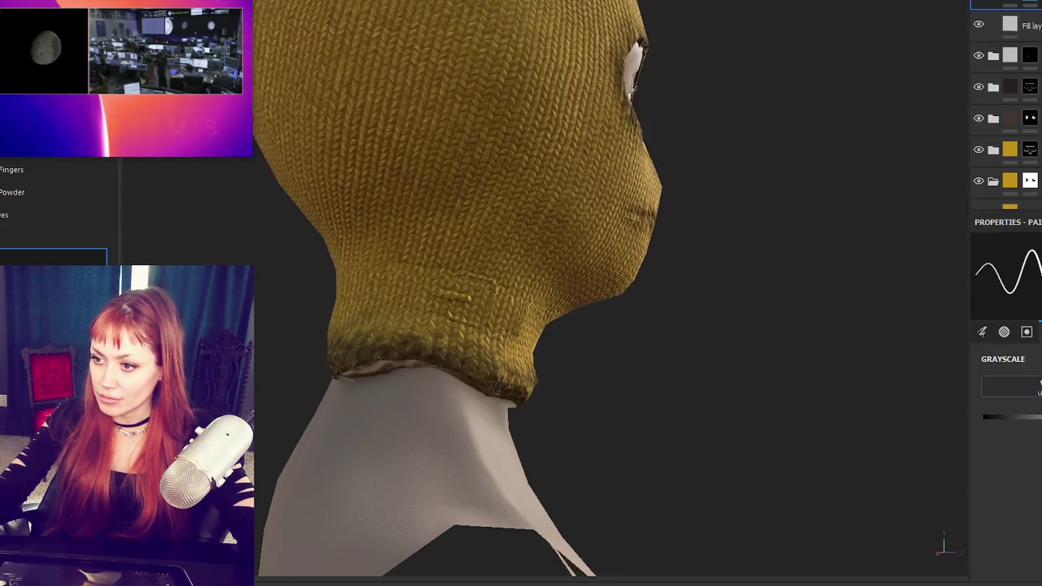
scroll(565, 349, up, 5)
middle_drag(475, 271, 550, 373)
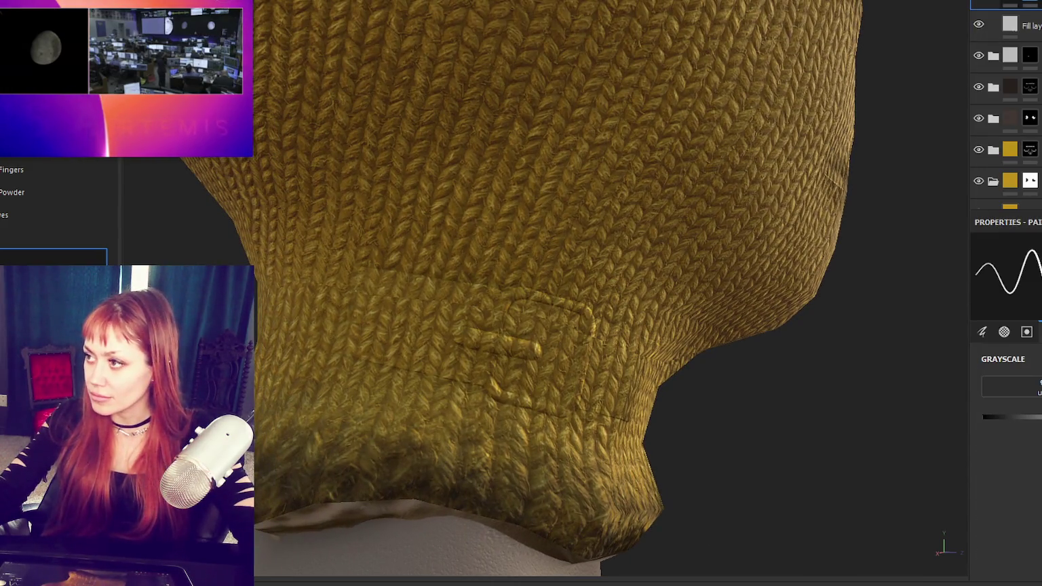
click(985, 5)
click(1030, 56)
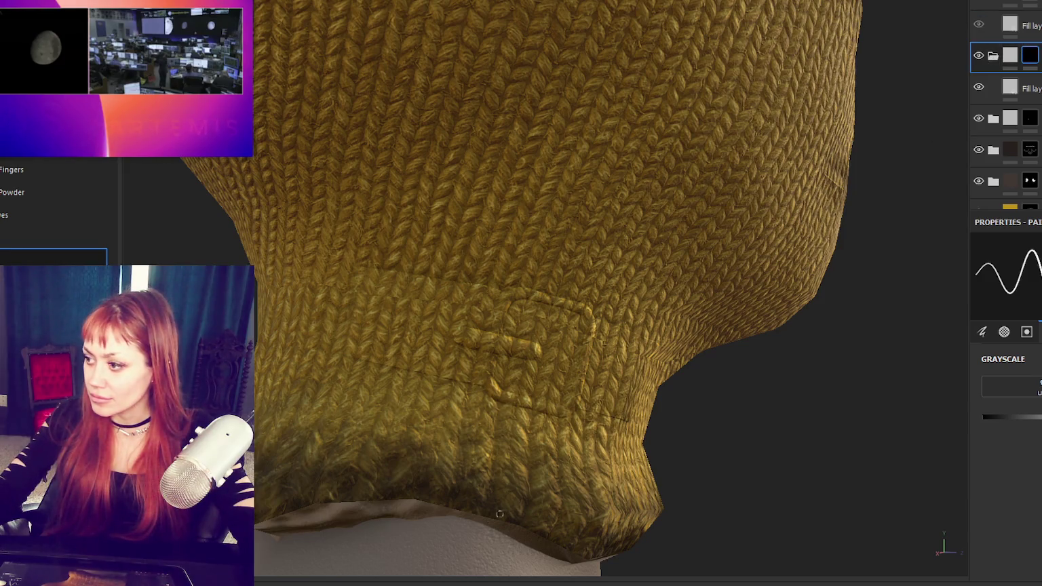
Step: Paint the letter 't' on the neck patch: crossbar, vertical stroke and bottom hook
scroll(555, 381, up, 2)
drag(456, 290, 546, 295)
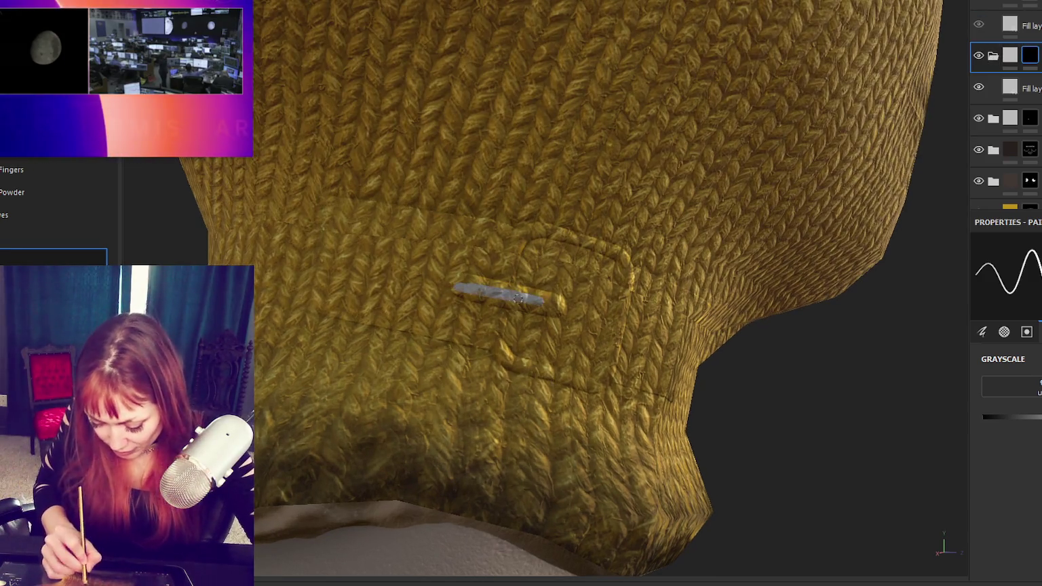
drag(460, 293, 537, 307)
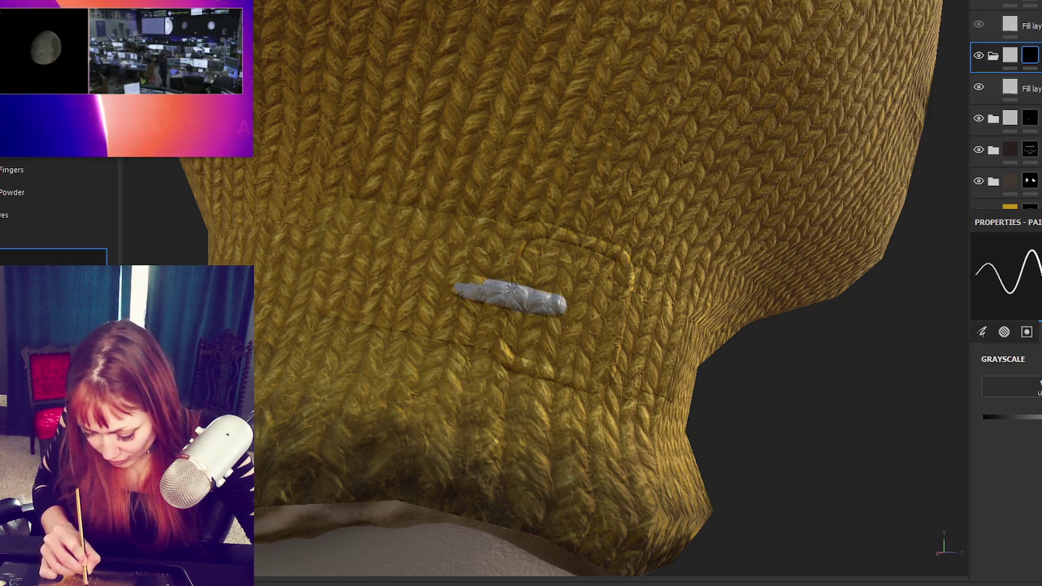
drag(458, 288, 466, 290)
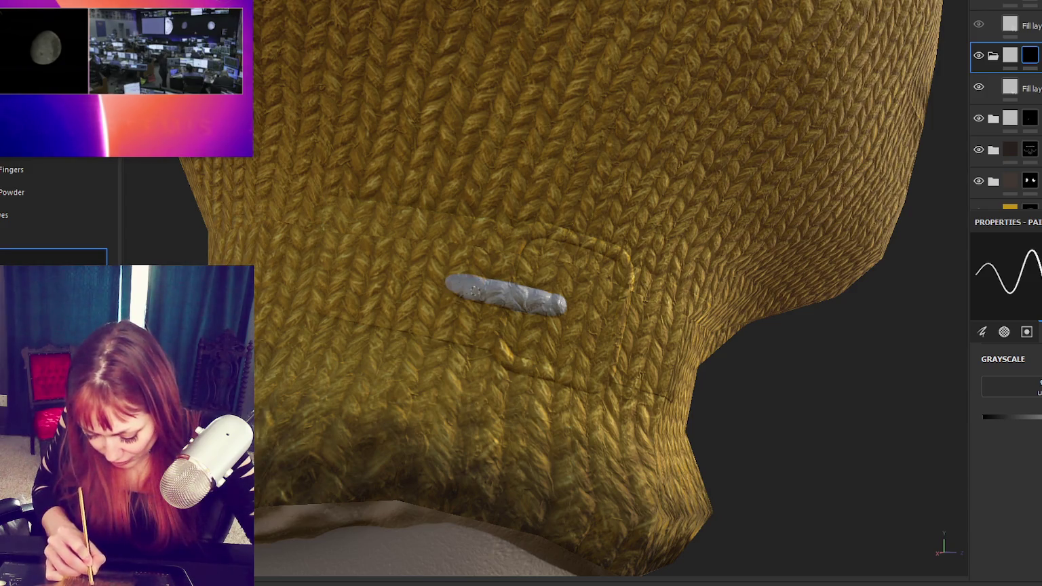
drag(519, 225, 513, 313)
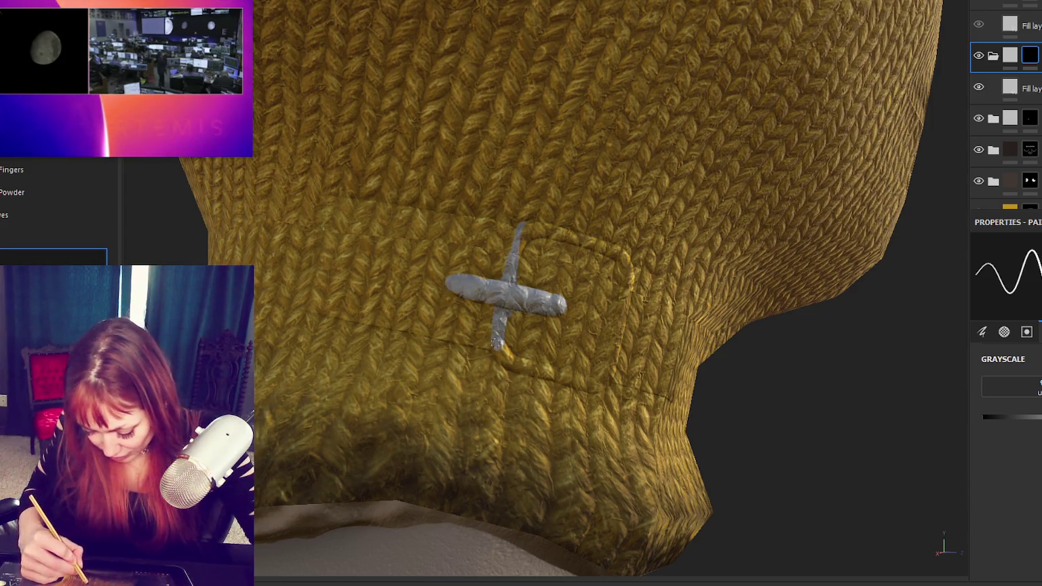
mouse_move(524, 369)
mouse_down()
mouse_move(560, 381)
mouse_move(553, 412)
mouse_up()
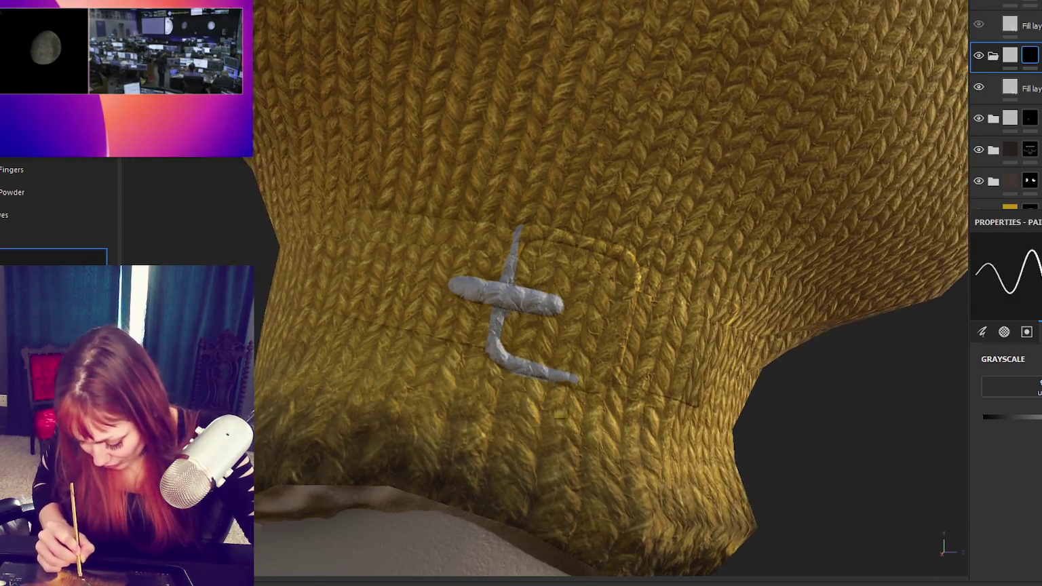